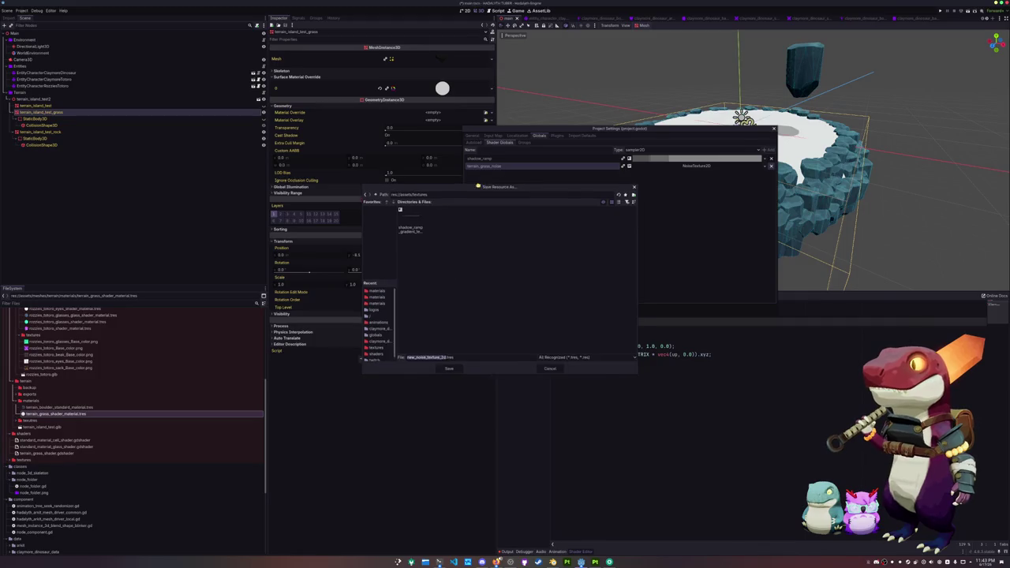
Save the noise texture as terrain_grass_noise.tres and close Project Settings.
{"action": "key", "text": "BackSpace"}
{"action": "type", "text": "rrain_grass_n"}
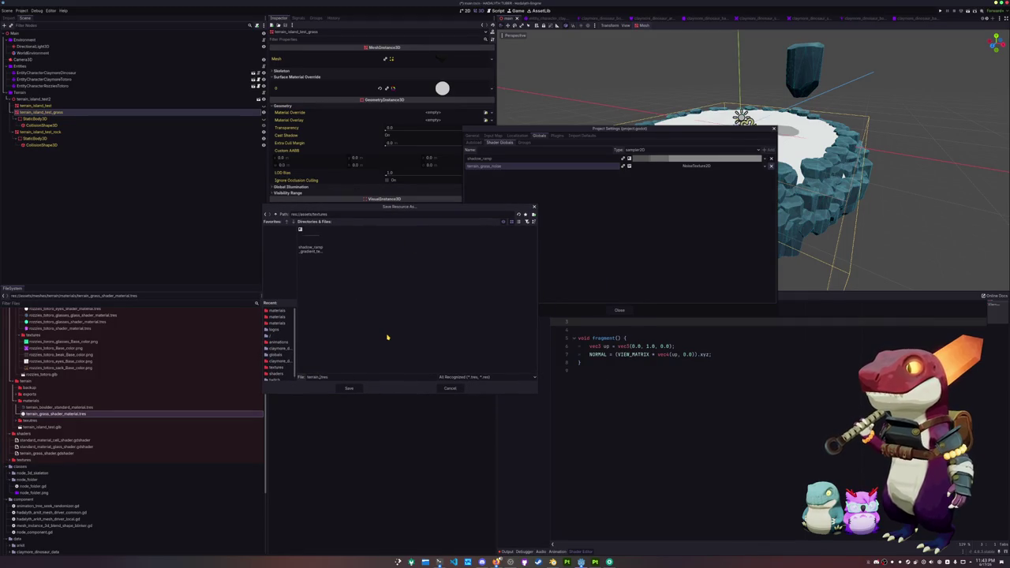
{"action": "type", "text": "oise"}
{"action": "key", "text": "Return"}
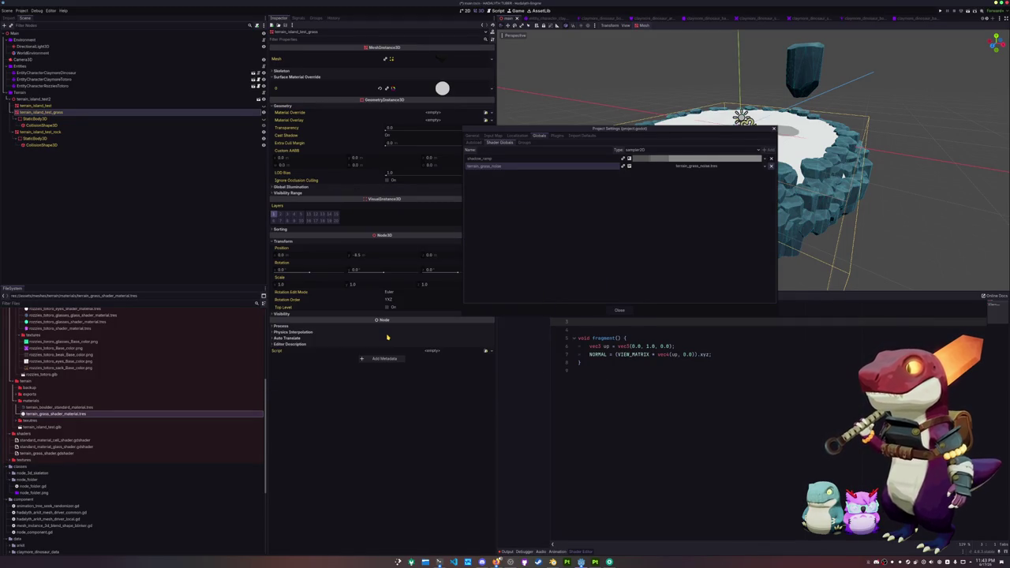
{"action": "left_click", "coordinate": [620, 310]}
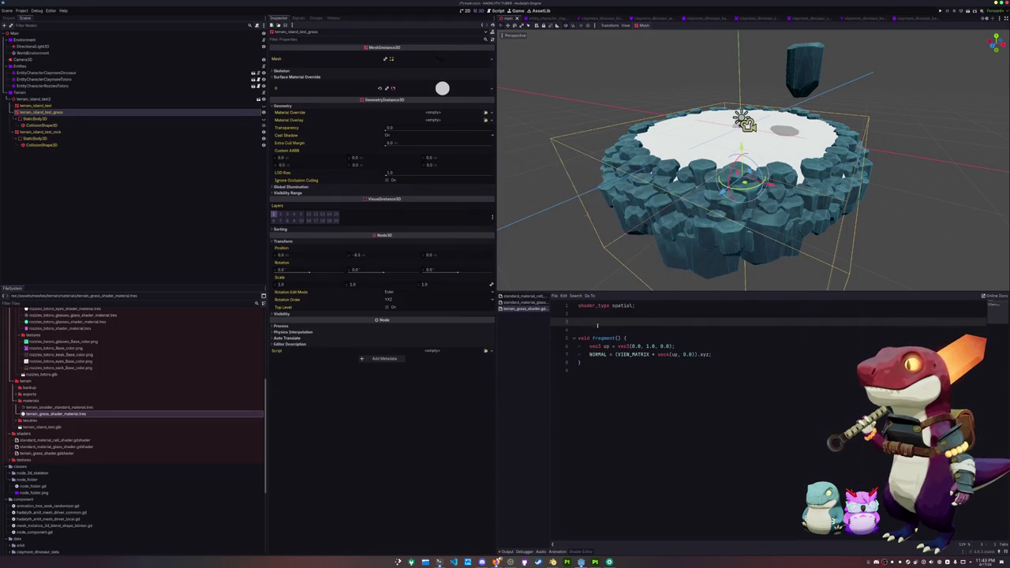
Declare 'global uniform sampler2D terrain_grass_noise : source_color;' in the grass shader.
{"action": "type", "text": "global u"}
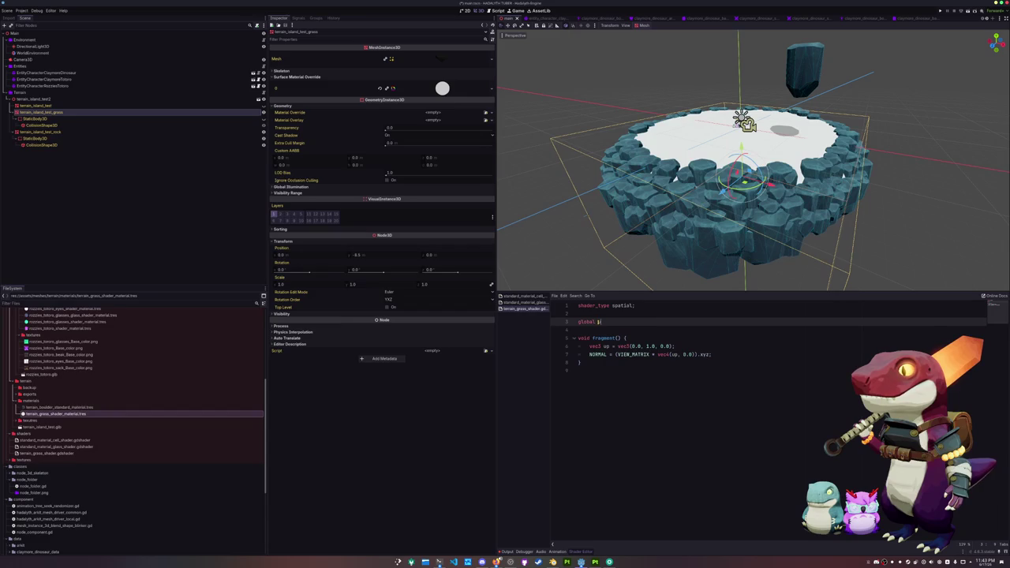
{"action": "type", "text": "niform terrain_"}
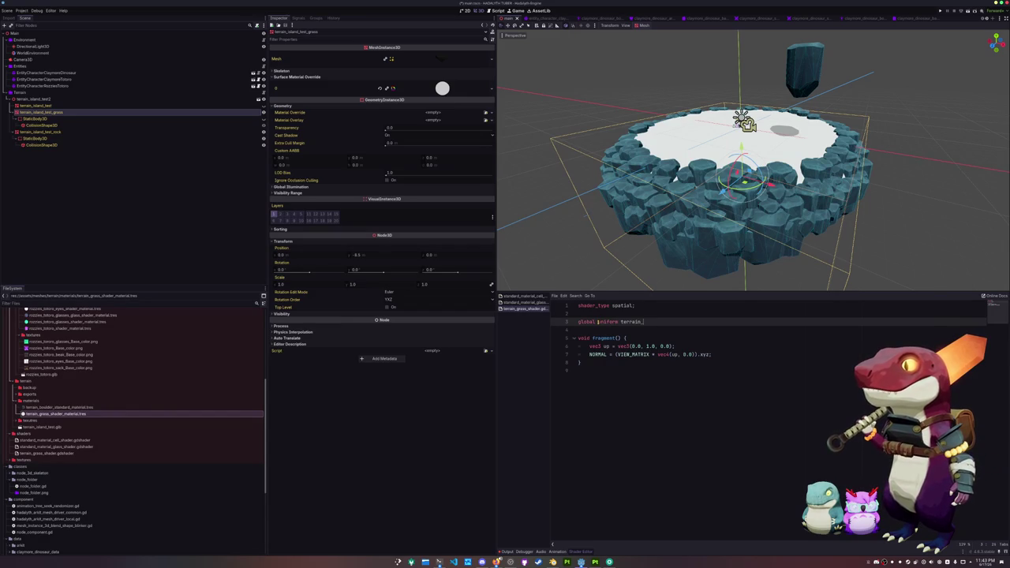
{"action": "type", "text": "grasnoise"}
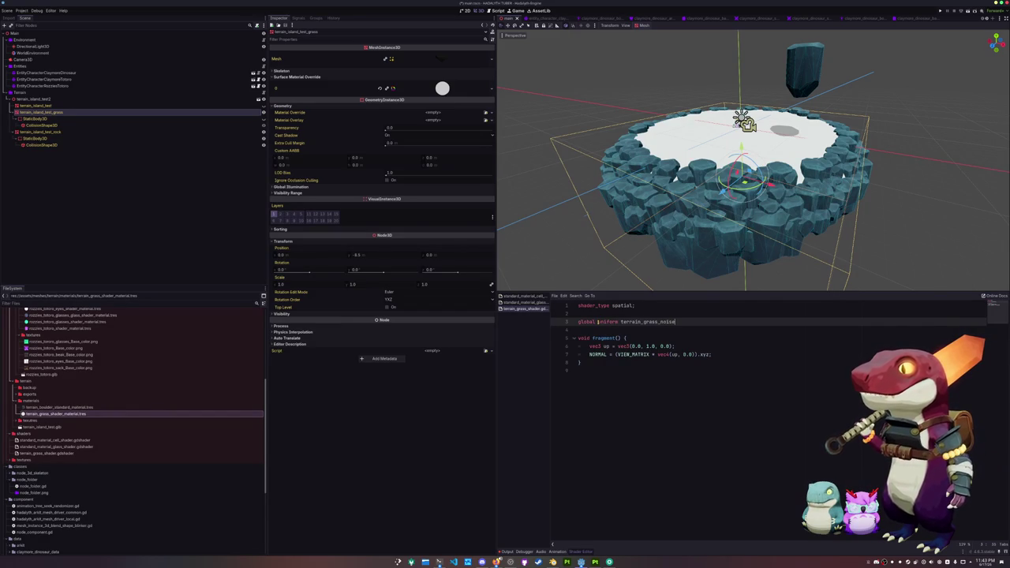
{"action": "type", "text": "sampler2D"}
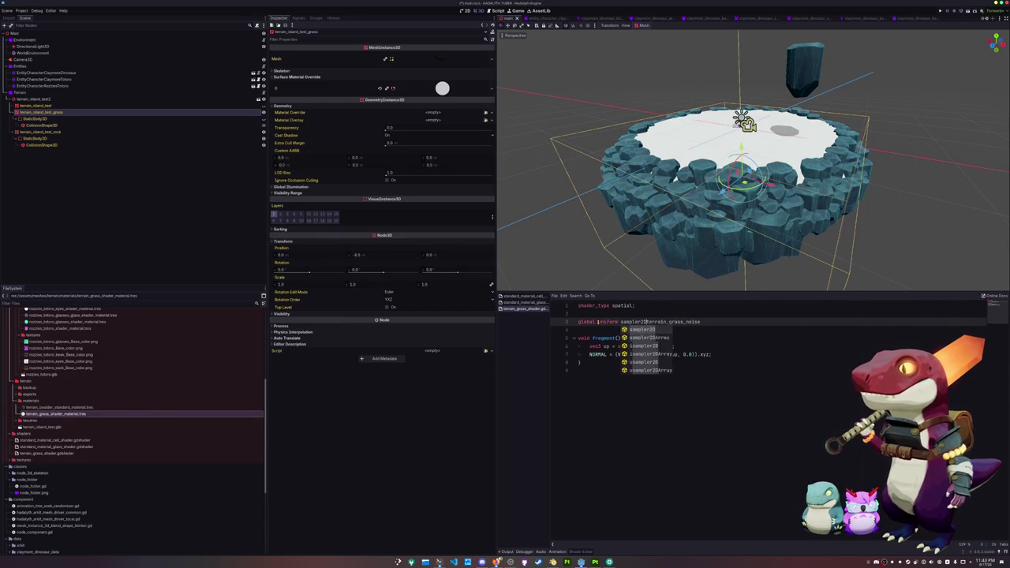
{"action": "left_click", "coordinate": [704, 321]}
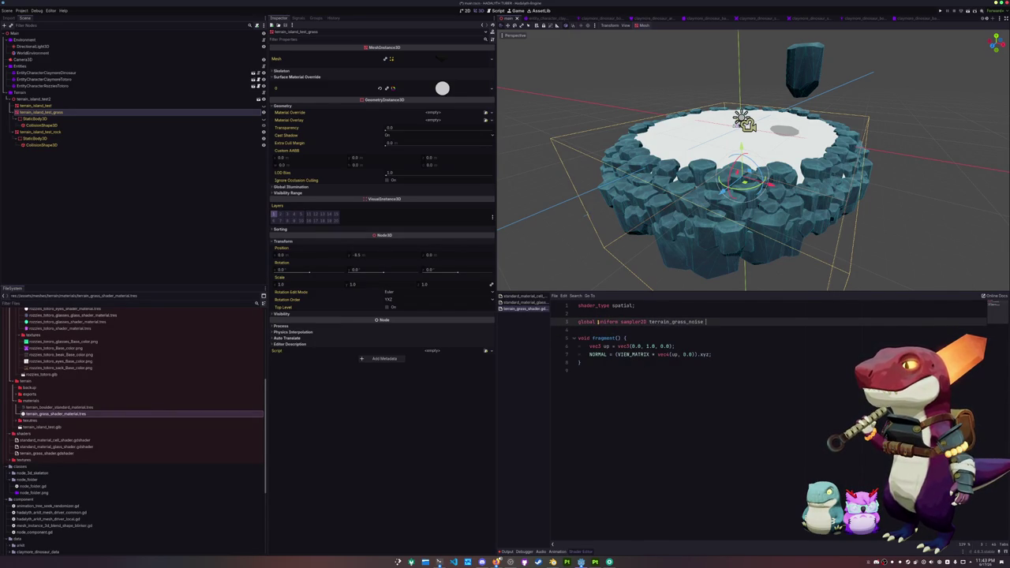
{"action": "type", "text": ":source_color;"}
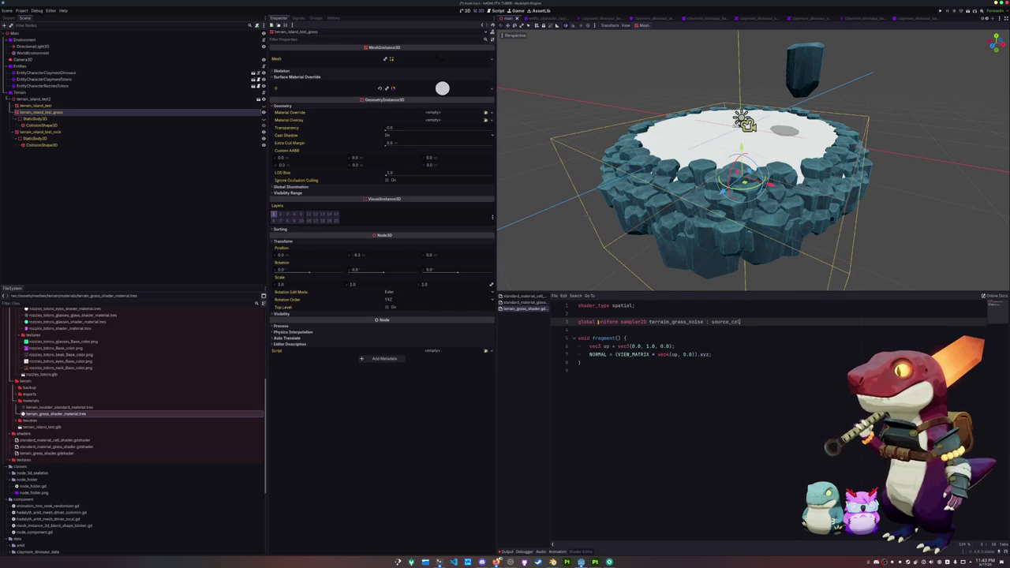
{"action": "key", "text": "Down"}
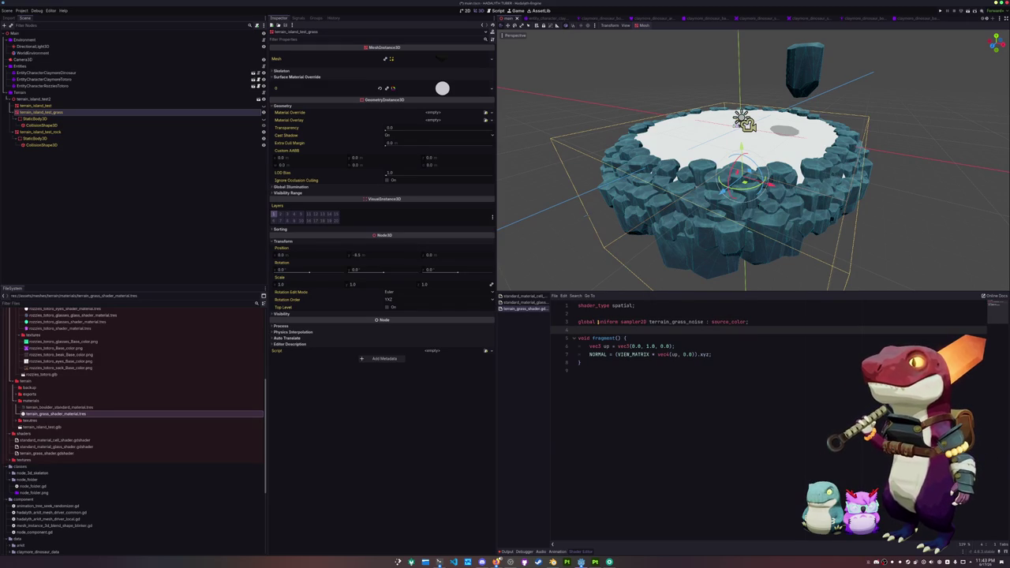
Add a comment in fragment() about sampling the texture with local model coordinates.
{"action": "key", "text": "Down"}
{"action": "key", "text": "Down"}
{"action": "key", "text": "Down"}
{"action": "key", "text": "End"}
{"action": "key", "text": "Return"}
{"action": "key", "text": "Return"}
{"action": "key", "text": "Return"}
{"action": "key", "text": "Up"}
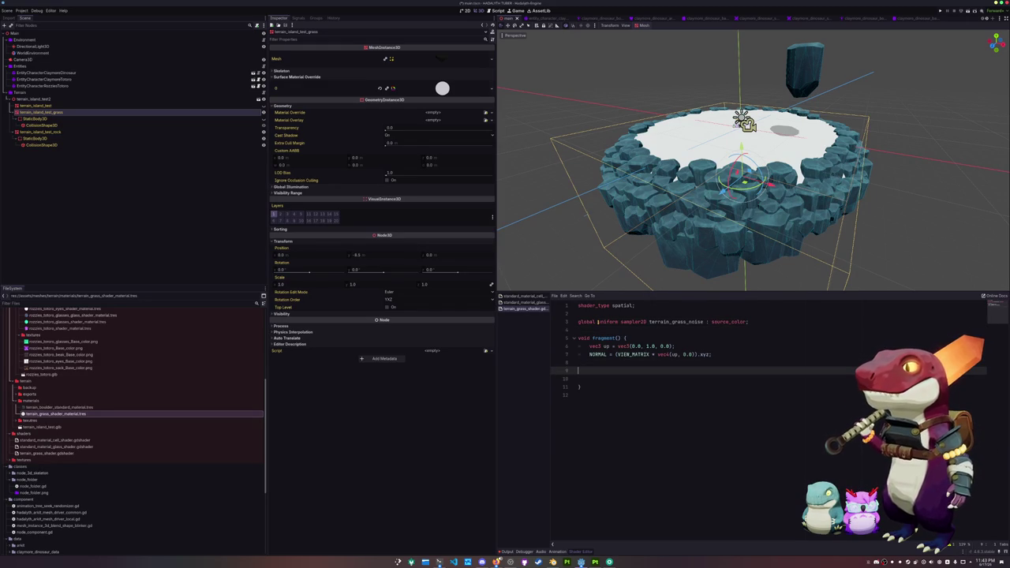
{"action": "type", "text": "/ Use local model coo"}
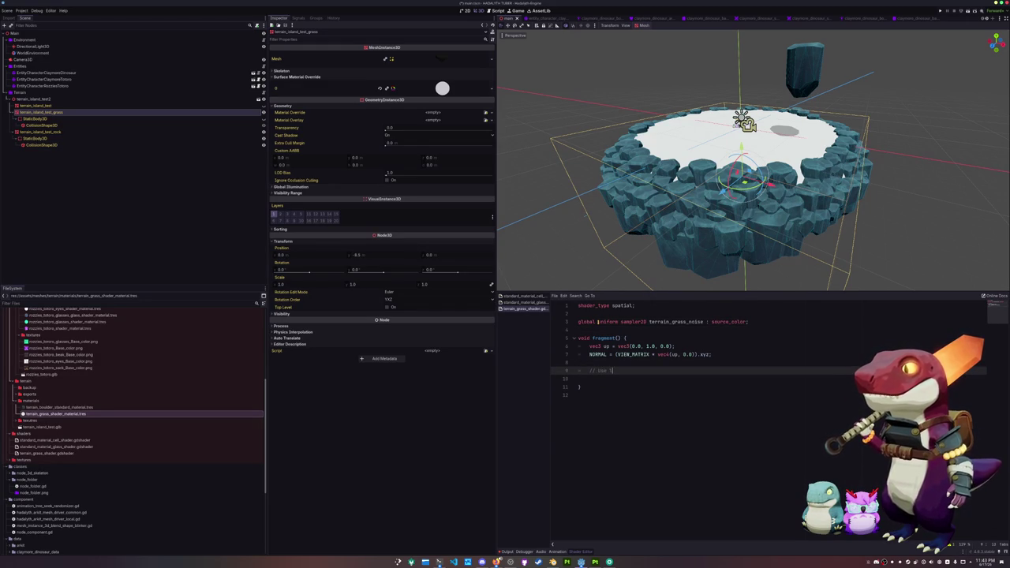
{"action": "type", "text": "rdinat"}
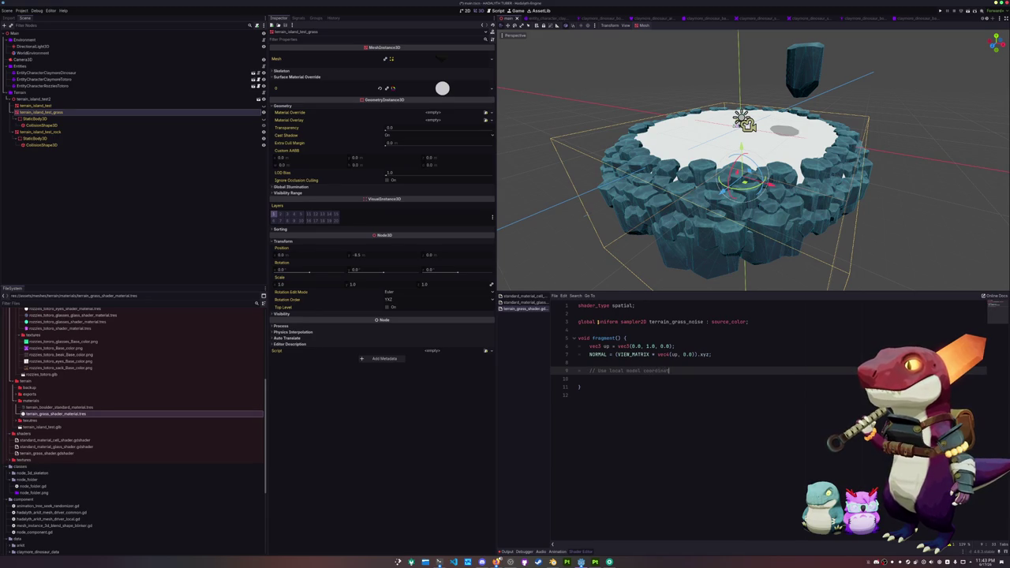
{"action": "type", "text": "es to sample the texture ("}
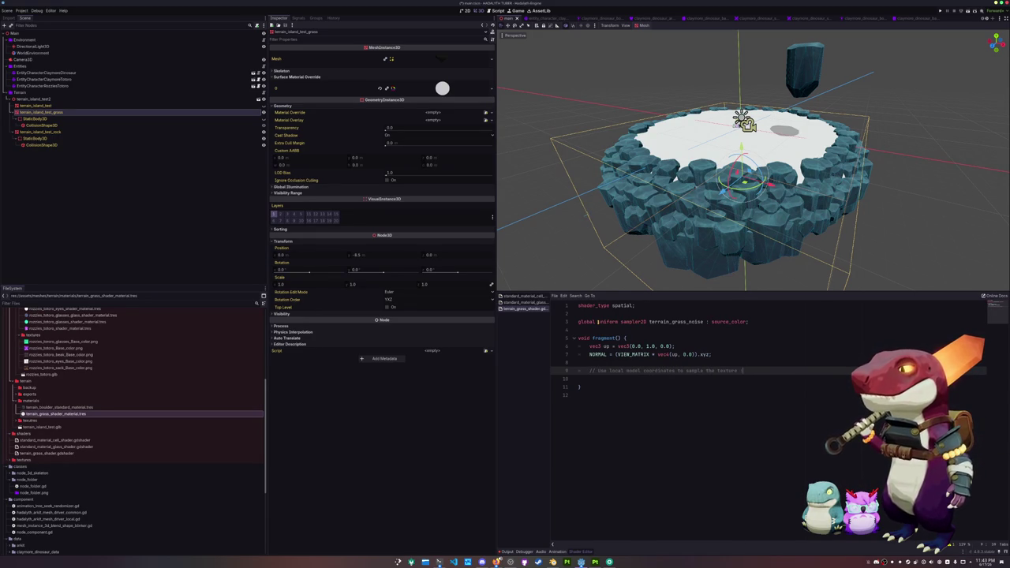
Start a 'void vertex() {' function above fragment().
{"action": "left_click", "coordinate": [578, 378]}
{"action": "key", "text": "Up"}
{"action": "key", "text": "Up"}
{"action": "key", "text": "Up"}
{"action": "key", "text": "Return"}
{"action": "key", "text": "Return"}
{"action": "key", "text": "Up"}
{"action": "type", "text": "void vertex() "}
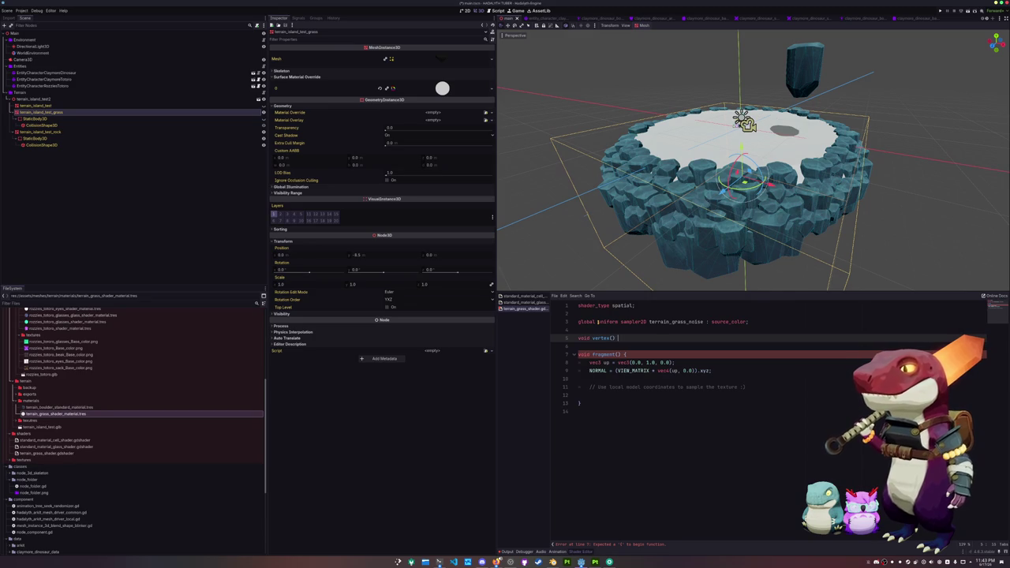
{"action": "type", "text": "{"}
Declare 'varying vec3 vertex' above the vertex() function.
{"action": "key", "text": "Return"}
{"action": "key", "text": "Up"}
{"action": "key", "text": "Up"}
{"action": "key", "text": "Return"}
{"action": "key", "text": "Return"}
{"action": "key", "text": "Up"}
{"action": "type", "text": "varying vert"}
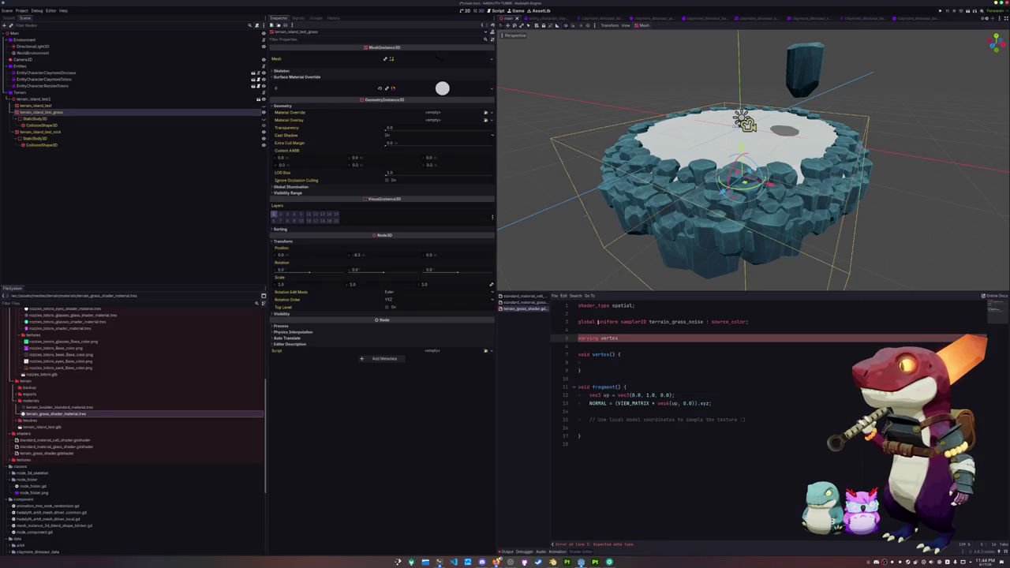
{"action": "key", "text": "ctrl+Left"}
{"action": "type", "text": "vec3"}
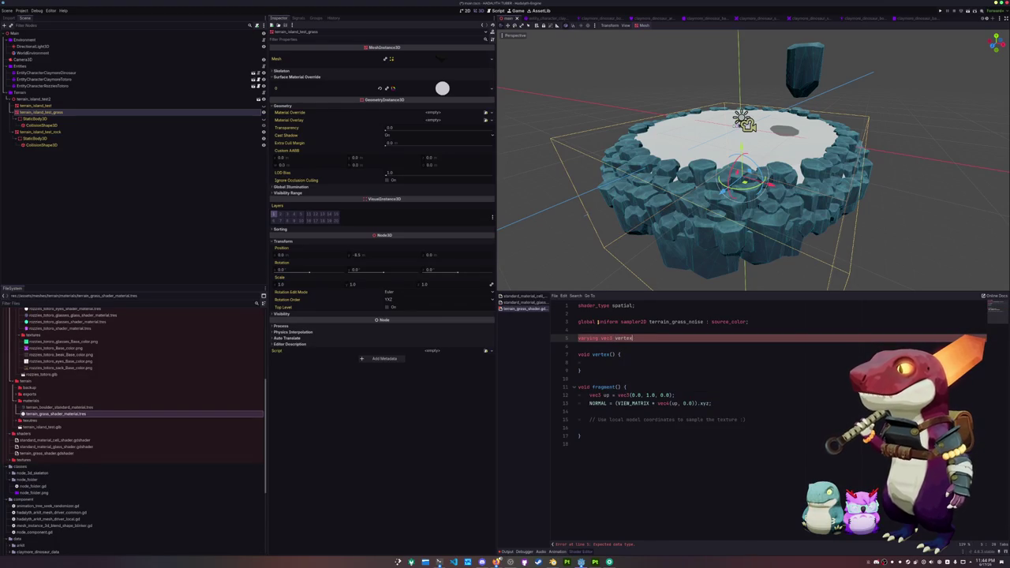
Add blank lines inside vertex() and start a region screenshot.
{"action": "key", "text": "Down"}
{"action": "key", "text": "Down"}
{"action": "key", "text": "Down"}
{"action": "key", "text": "Return"}
{"action": "key", "text": "Return"}
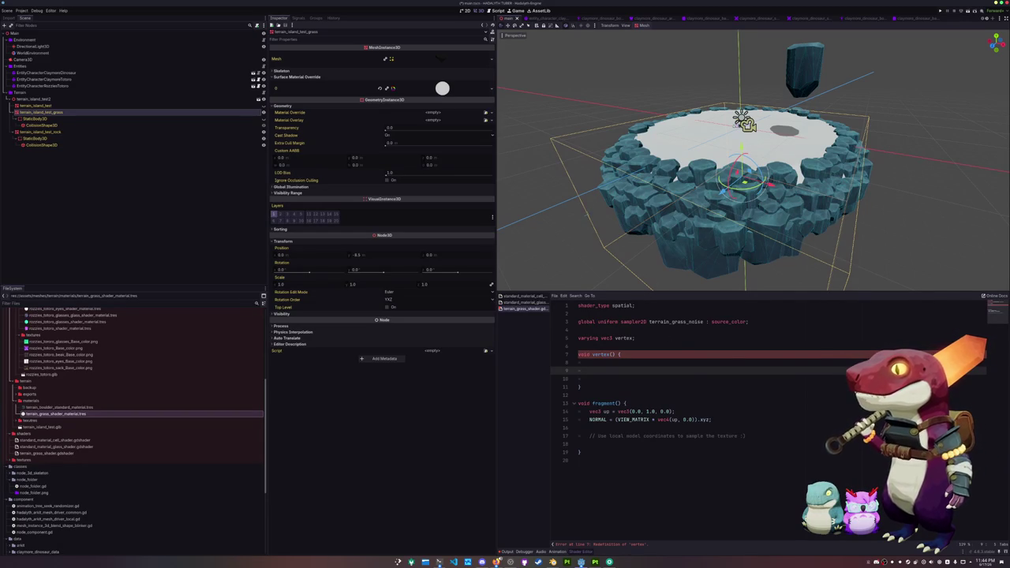
{"action": "key", "text": "Print"}
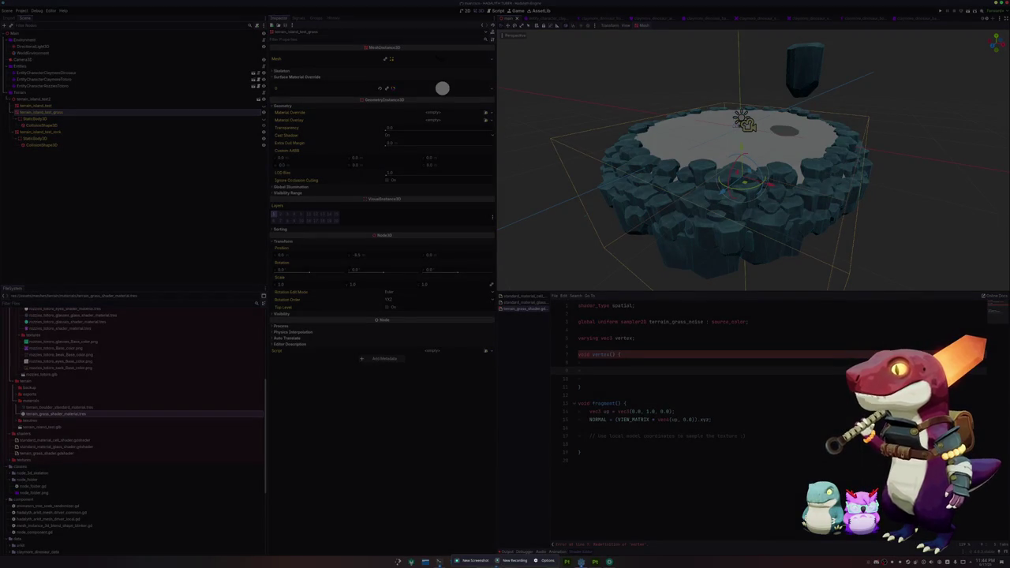
Capture the stream stats region to the clipboard, close Spectacle, and return to vertex().
{"action": "key", "text": "Return"}
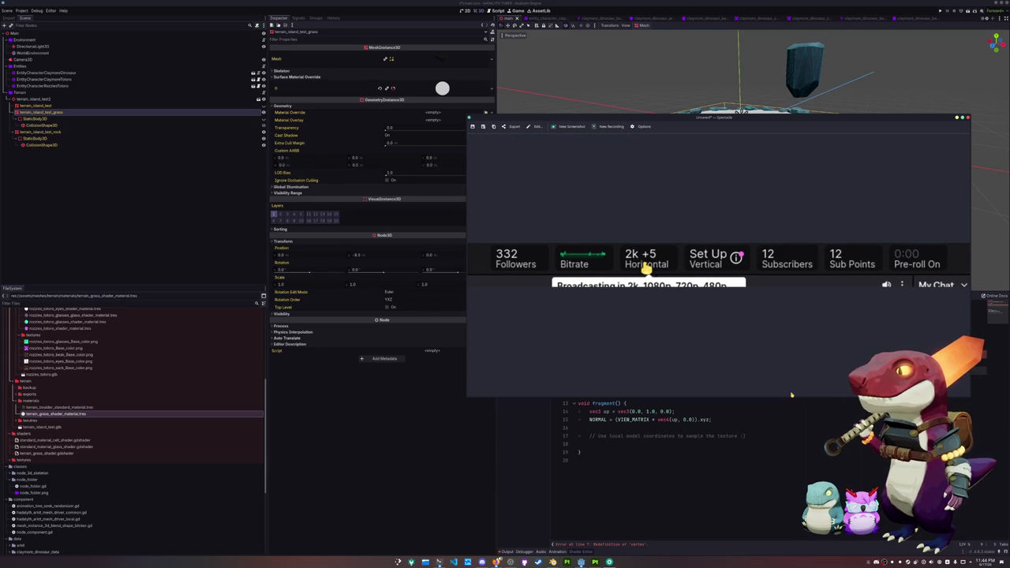
{"action": "key", "text": "Escape"}
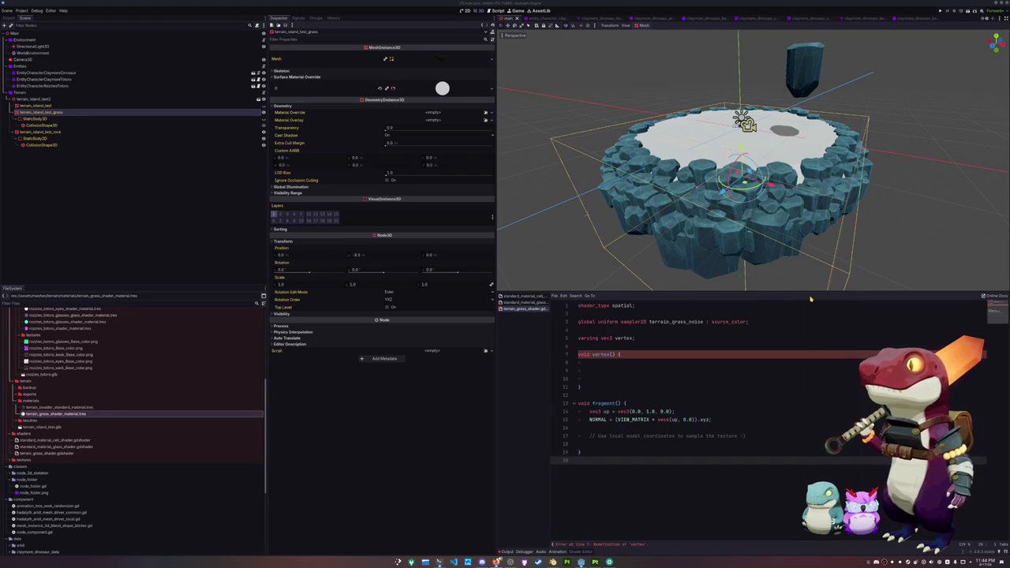
{"action": "left_click", "coordinate": [612, 371]}
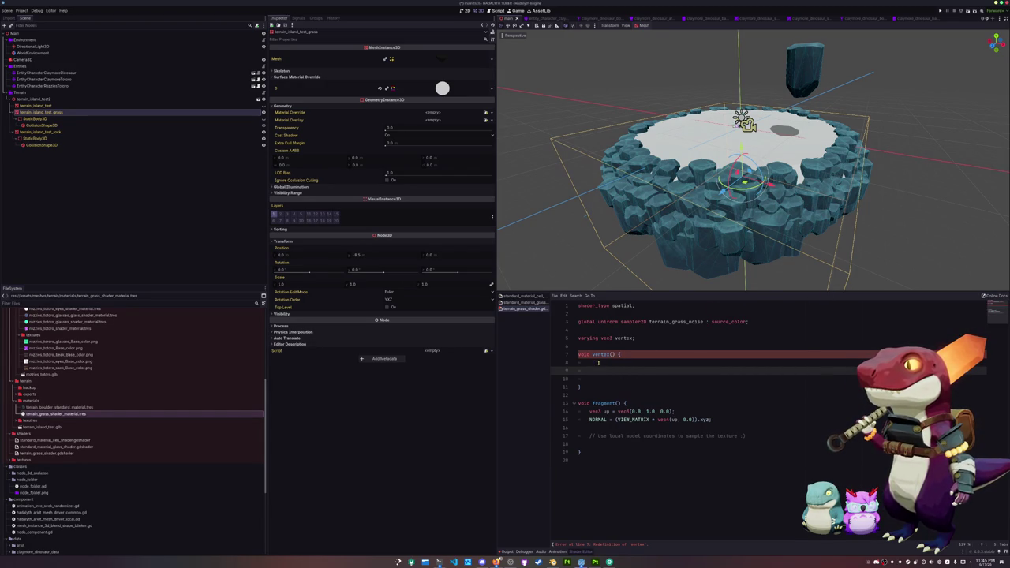
Rename the varying to vertex_pos and assign 'vertex_pos = VERTEX;' in vertex().
{"action": "left_click", "coordinate": [598, 355]}
{"action": "left_click", "coordinate": [616, 337]}
{"action": "type", "text": "model_"}
{"action": "key", "text": "Down"}
{"action": "key", "text": "Down"}
{"action": "key", "text": "Down"}
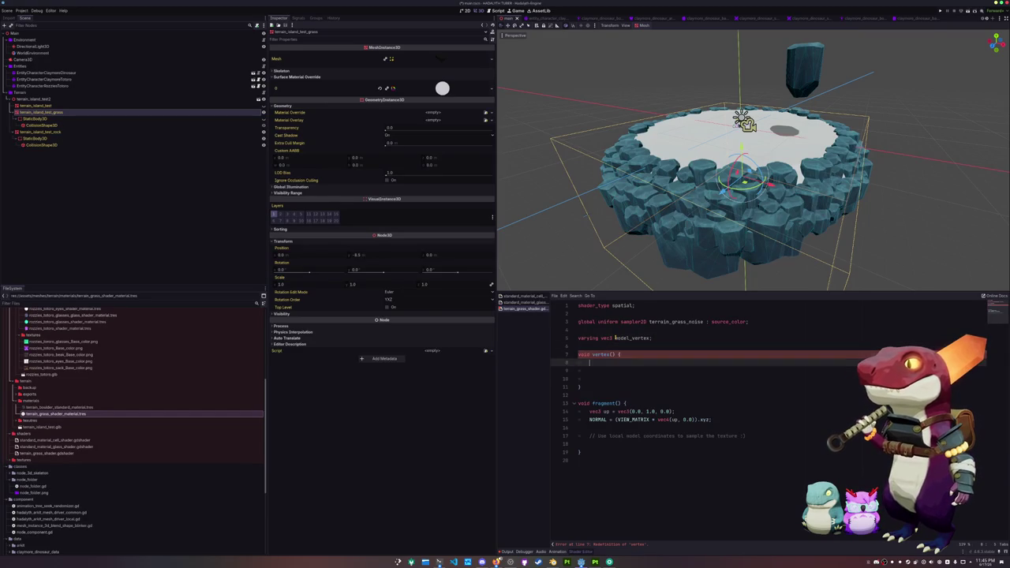
{"action": "type", "text": "model"}
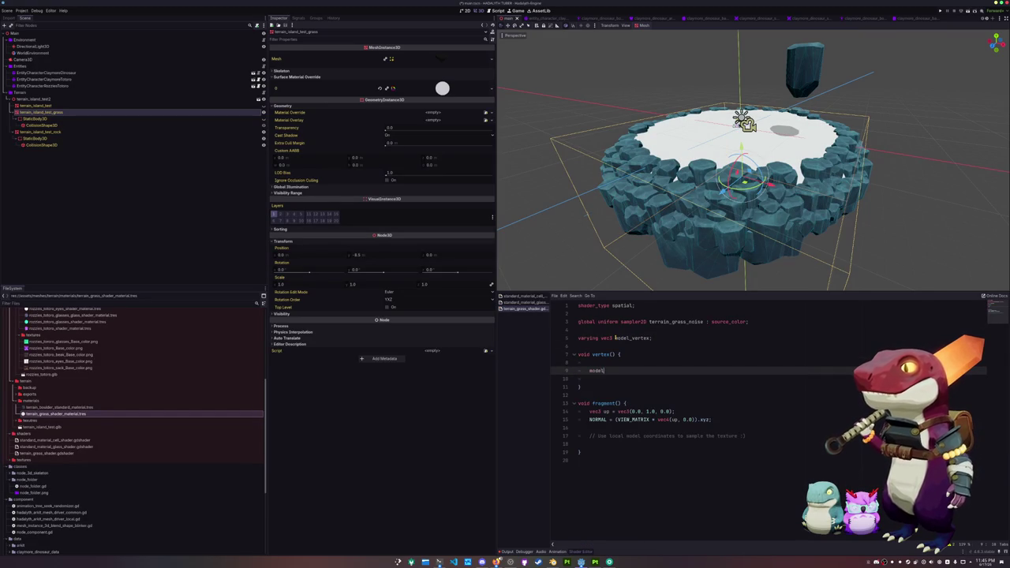
{"action": "key", "text": "Return"}
{"action": "key", "text": "ctrl+d"}
{"action": "key", "text": "ctrl+d"}
{"action": "type", "text": "verto"}
{"action": "key", "text": "BackSpace"}
{"action": "type", "text": "ex_pos "}
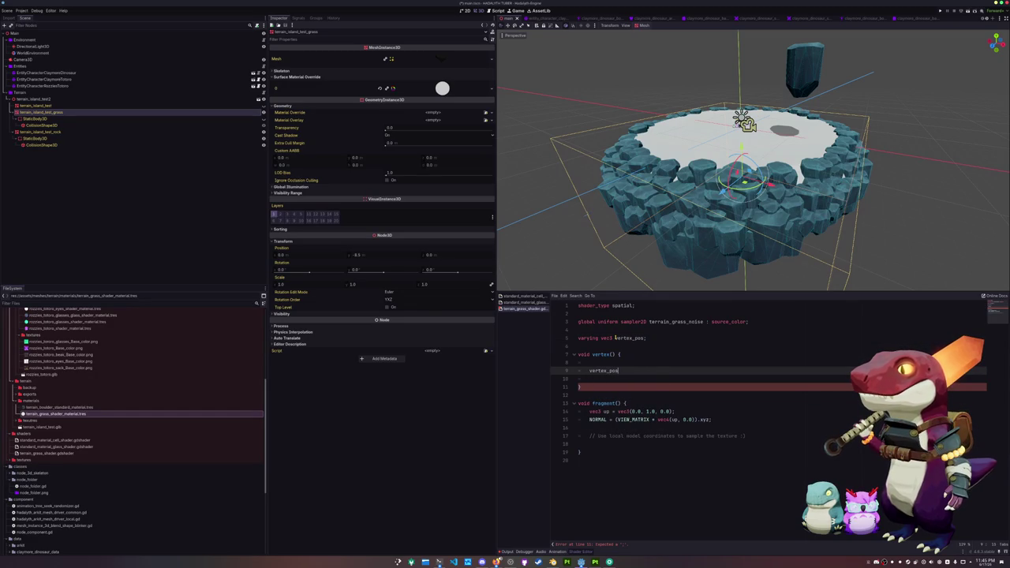
{"action": "type", "text": "= VERTEX;"}
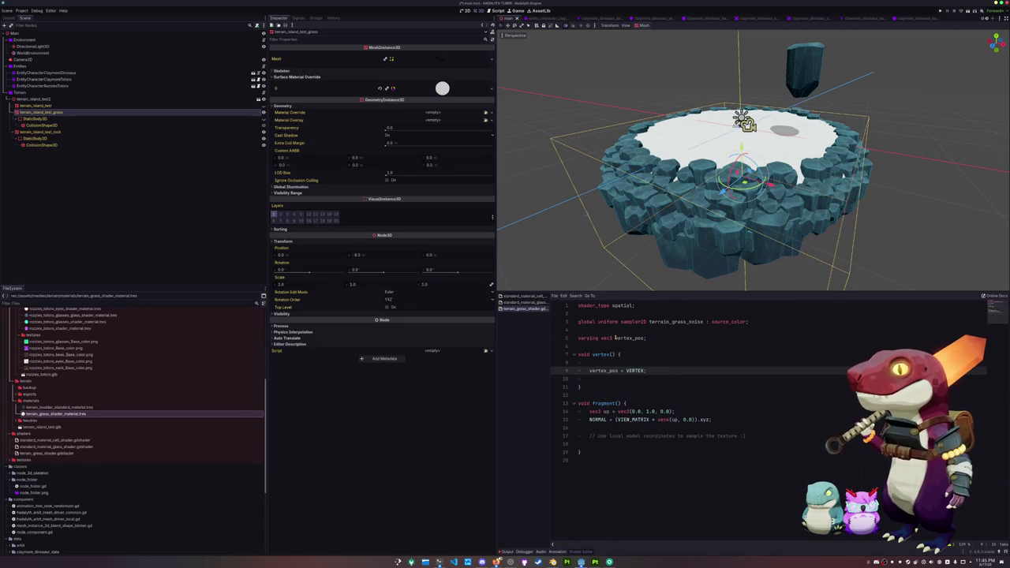
Remove the extra blank lines in vertex() and open a line below the fragment comment.
{"action": "key", "text": "Down"}
{"action": "key", "text": "Down"}
{"action": "key", "text": "BackSpace"}
{"action": "key", "text": "Up"}
{"action": "key", "text": "Up"}
{"action": "key", "text": "BackSpace"}
{"action": "key", "text": "Down"}
{"action": "key", "text": "Down"}
{"action": "key", "text": "Down"}
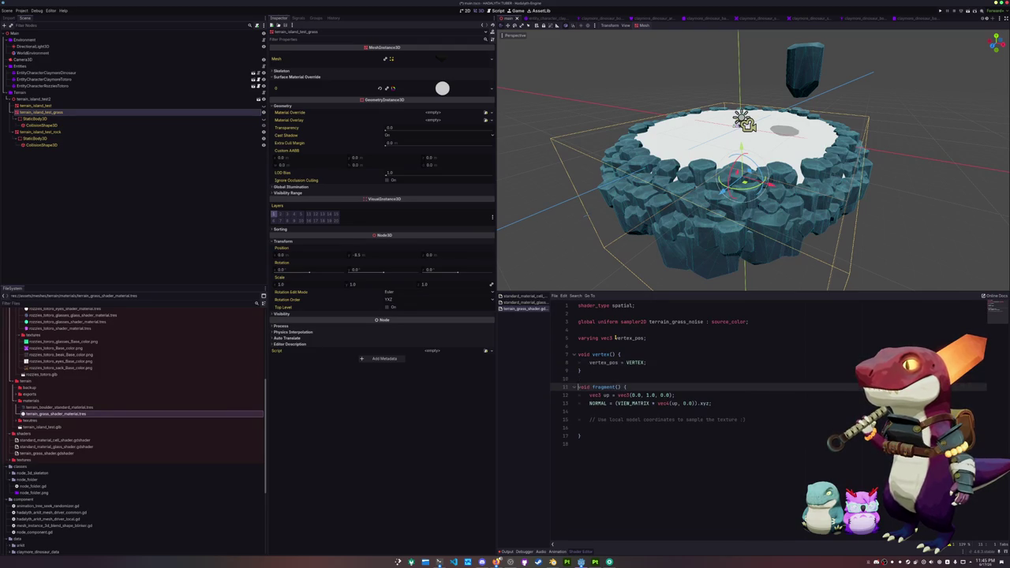
{"action": "key", "text": "Down"}
{"action": "key", "text": "Down"}
{"action": "key", "text": "Return"}
{"action": "key", "text": "Return"}
{"action": "key", "text": "Up"}
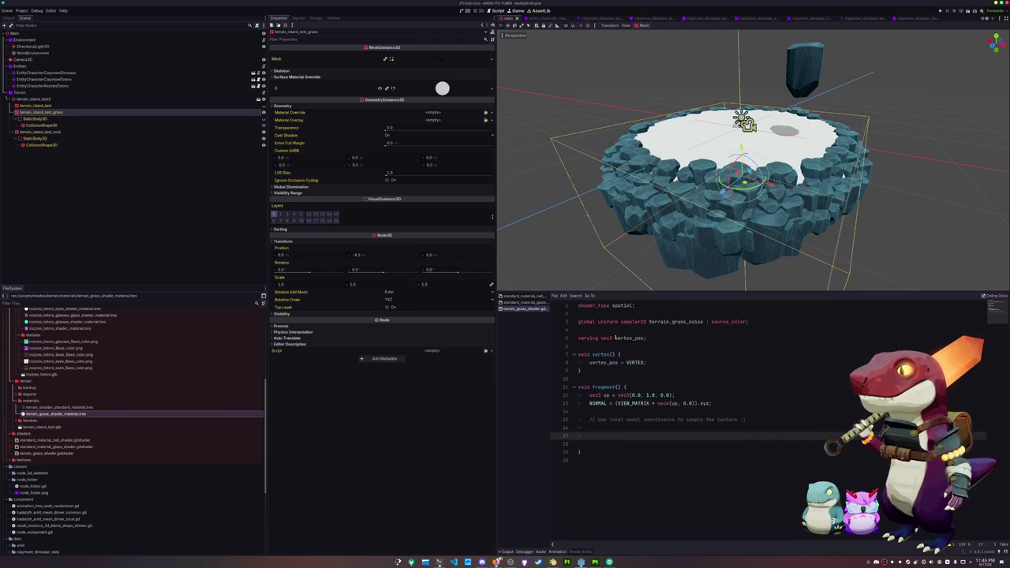
Write 'ALBEDO.rgb = vec3(vertex_pos.x, vertex_pos.y, 0.0);' in fragment().
{"action": "type", "text": "albedo.rgb"}
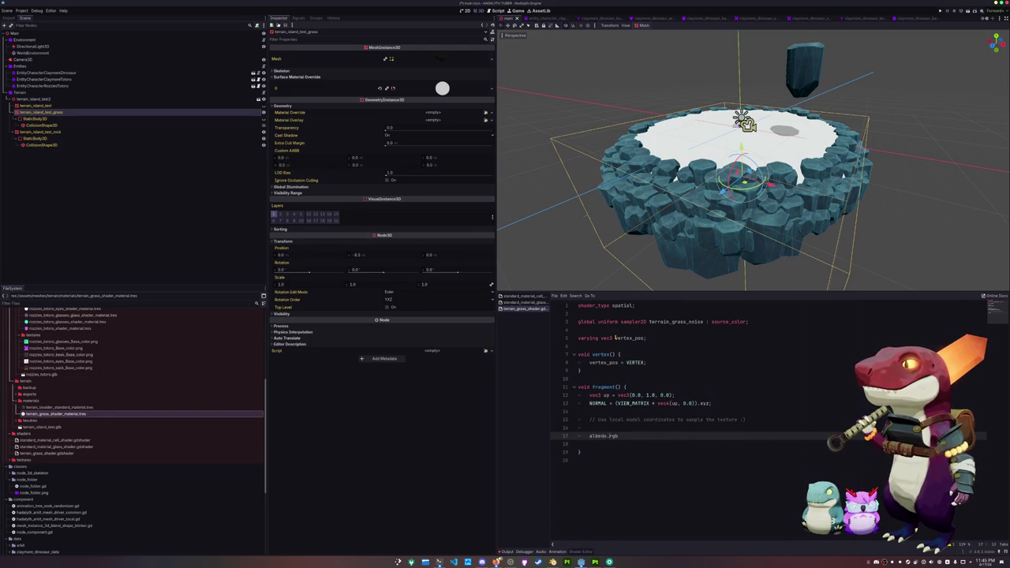
{"action": "key", "text": "ctrl+shift+Left"}
{"action": "type", "text": "ALBEDO.rgb"}
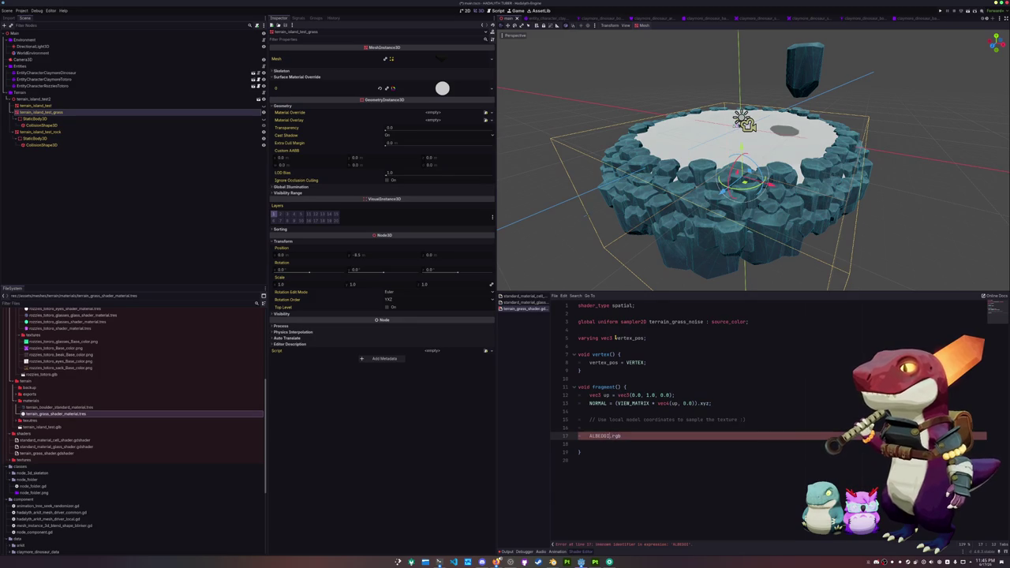
{"action": "key", "text": "End"}
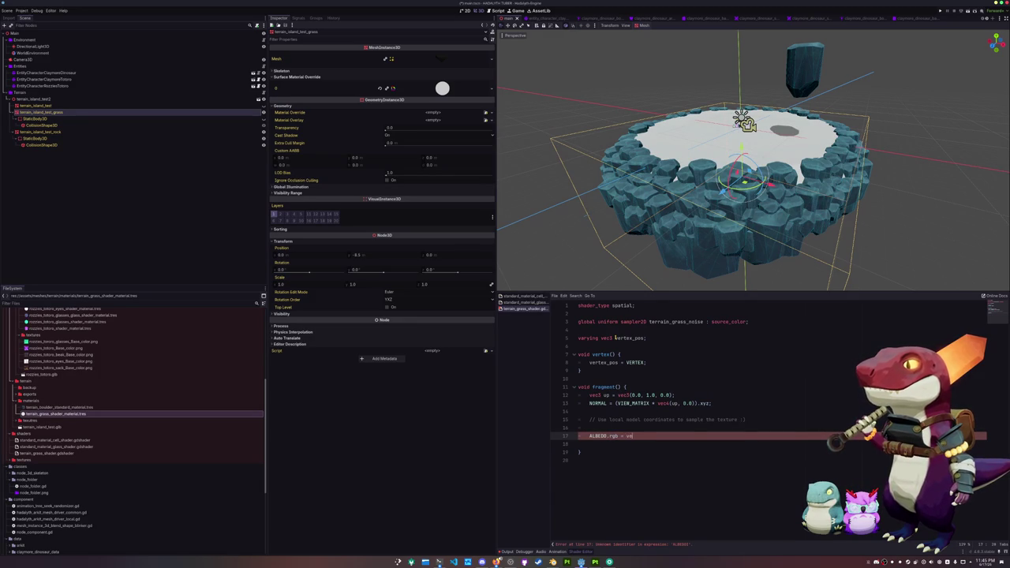
{"action": "type", "text": "c2("}
{"action": "key", "text": "BackSpace"}
{"action": "key", "text": "BackSpace"}
{"action": "key", "text": "BackSpace"}
{"action": "type", "text": "4"}
{"action": "key", "text": "BackSpace"}
{"action": "type", "text": "3(vert"}
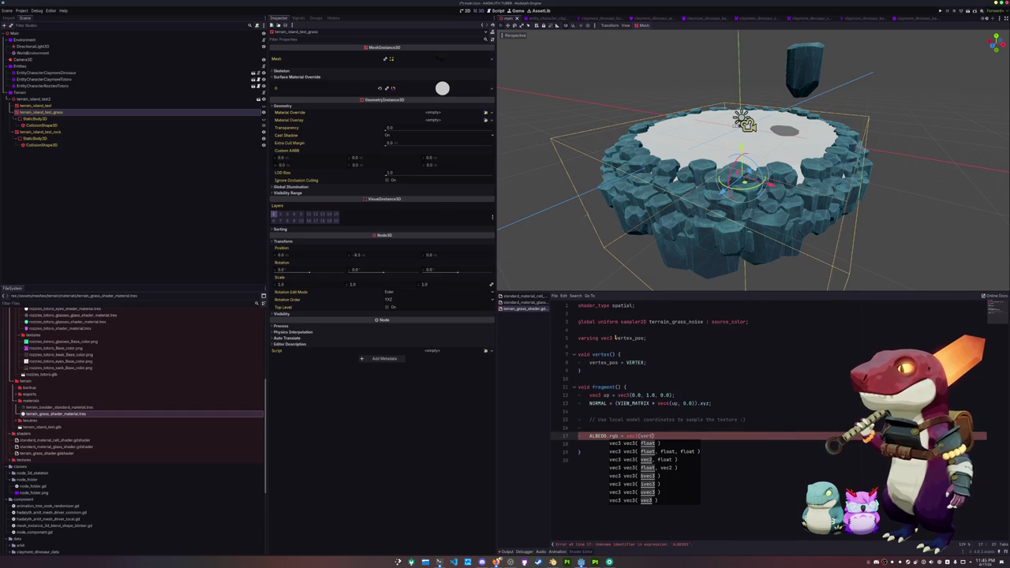
{"action": "type", "text": "_pos"}
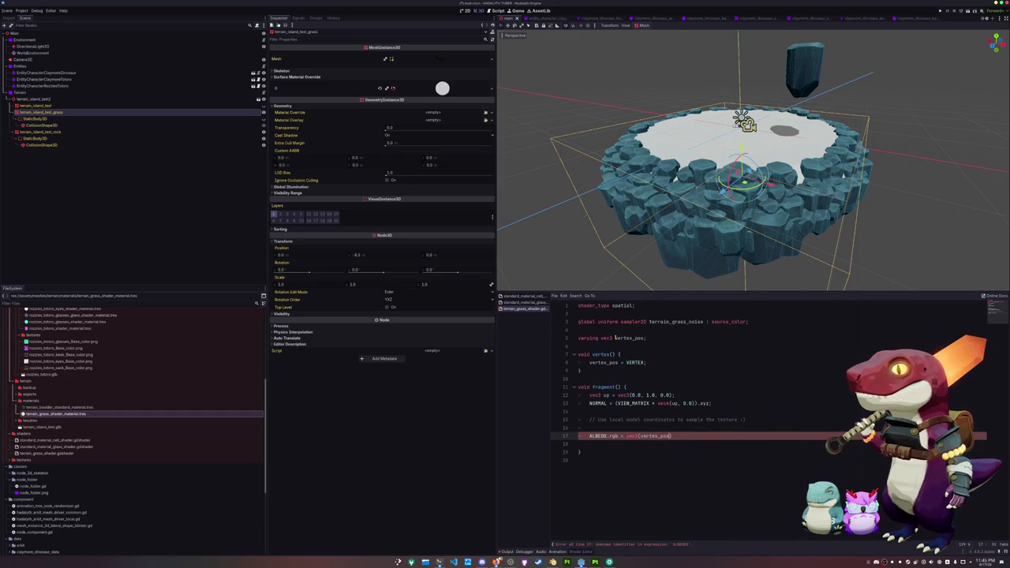
{"action": "type", "text": ")"}
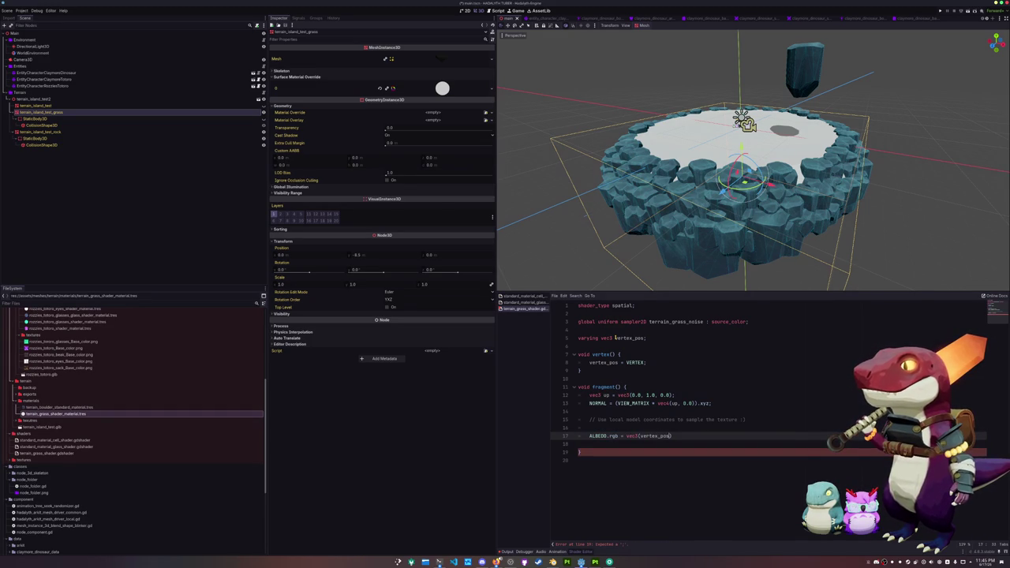
{"action": "type", "text": ".x"}
{"action": "type", "text": "vertex_pos"}
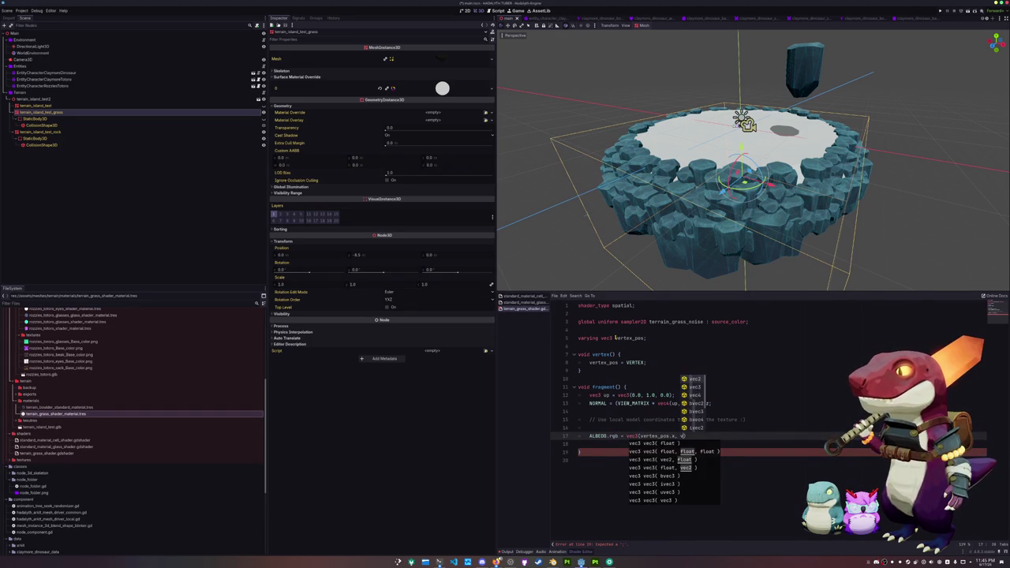
{"action": "type", "text": ".y, "}
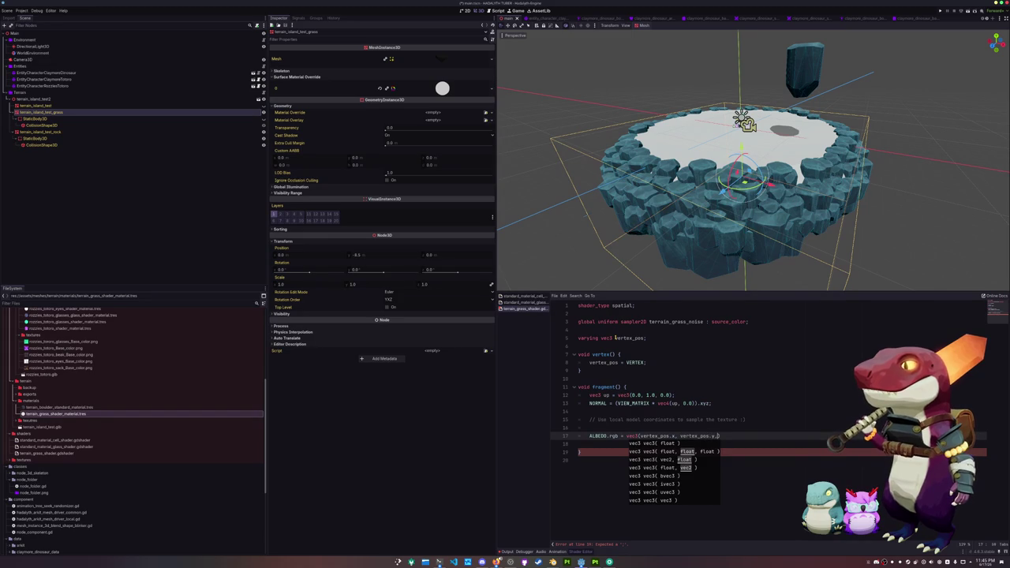
{"action": "type", "text": "0.0"}
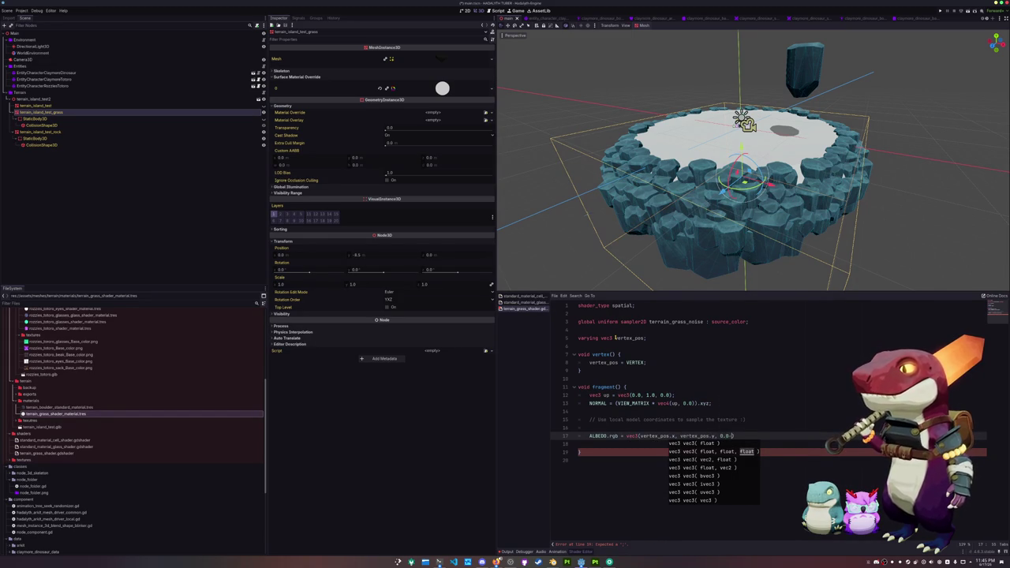
{"action": "type", "text": ";"}
{"action": "key", "text": "Down"}
{"action": "key", "text": "Down"}
{"action": "key", "text": "Down"}
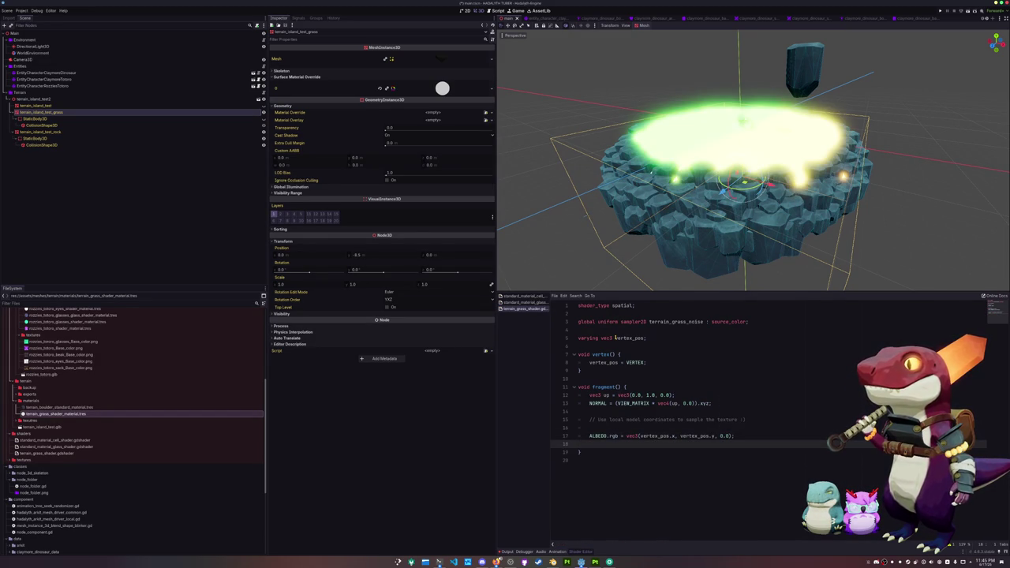
Turn off Glow in the WorldEnvironment settings.
{"action": "scroll", "coordinate": [749, 158], "scroll_direction": "up", "scroll_amount": 3}
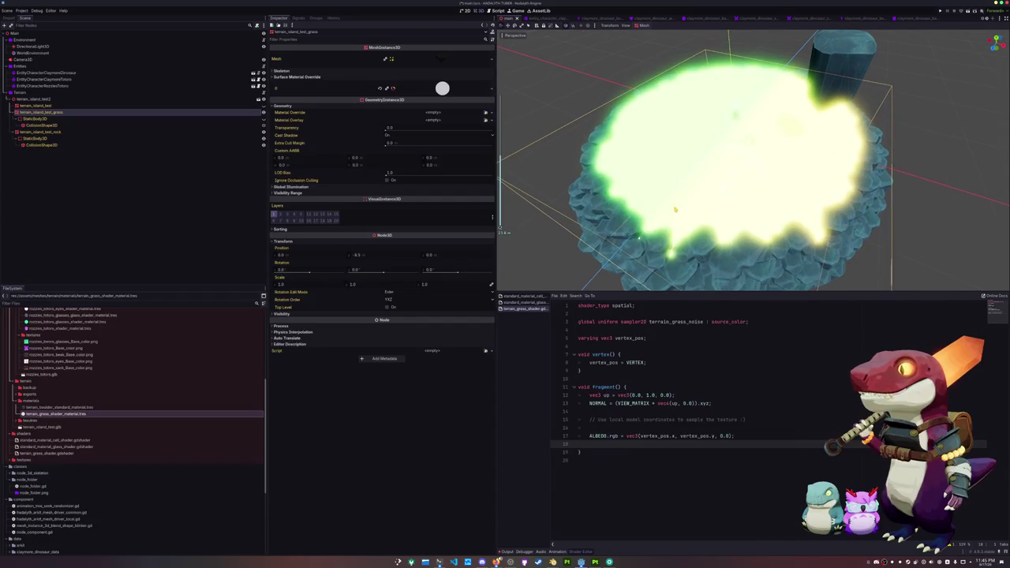
{"action": "left_click", "coordinate": [109, 54]}
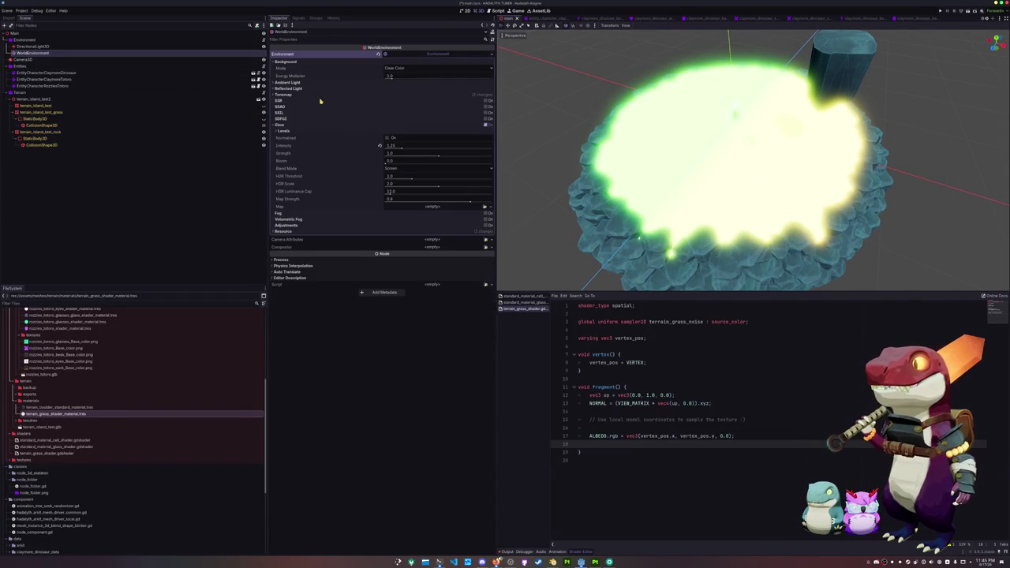
{"action": "left_click", "coordinate": [487, 126]}
{"action": "left_click_drag", "start_coordinate": [505, 134], "coordinate": [511, 106]}
Select the terrain_island_test_grass mesh and slide it along the X axis.
{"action": "left_click", "coordinate": [88, 112]}
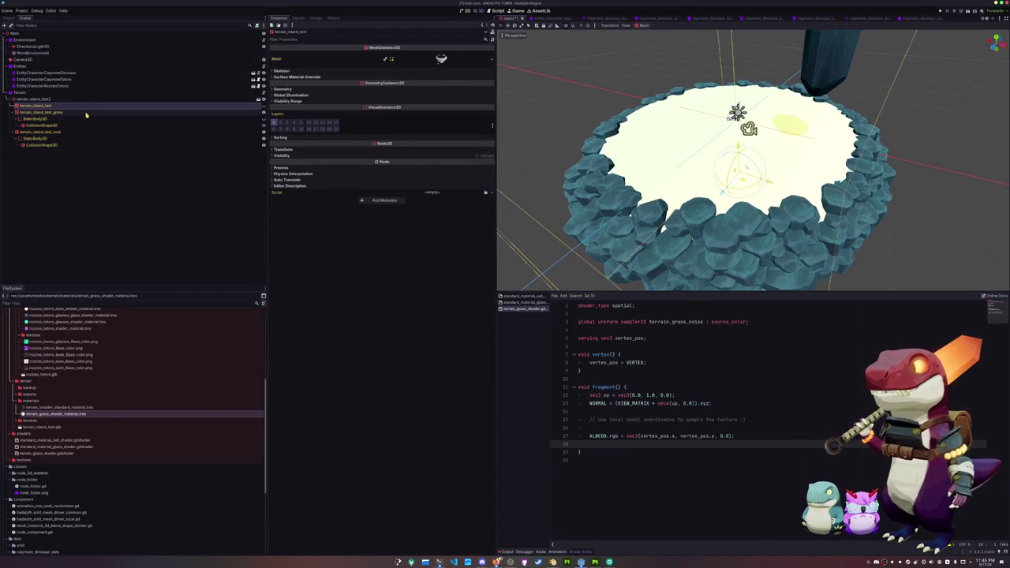
{"action": "key", "text": "f"}
{"action": "key", "text": "g"}
{"action": "key", "text": "x"}
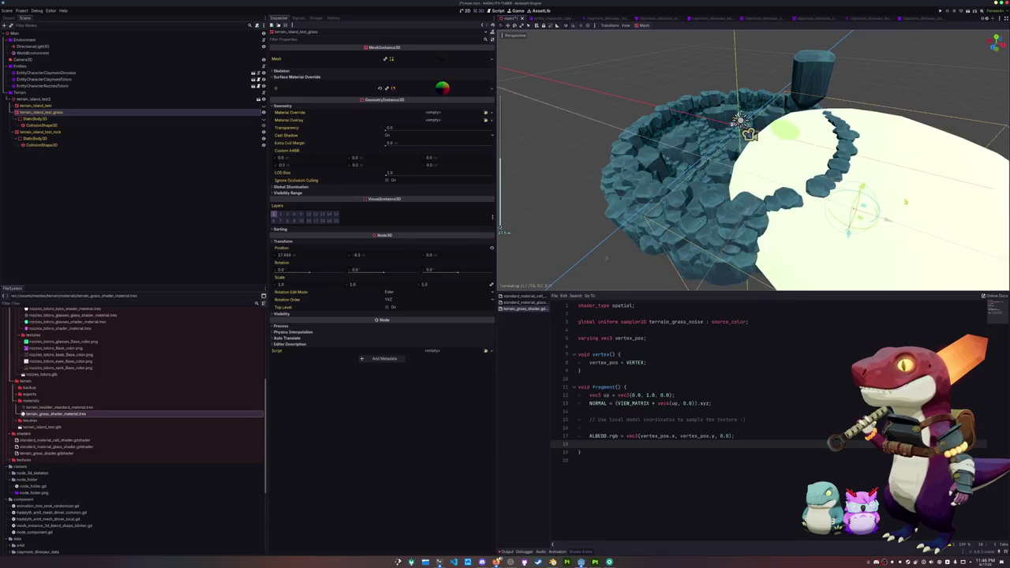
{"action": "left_click", "coordinate": [597, 169]}
{"action": "key", "text": "f"}
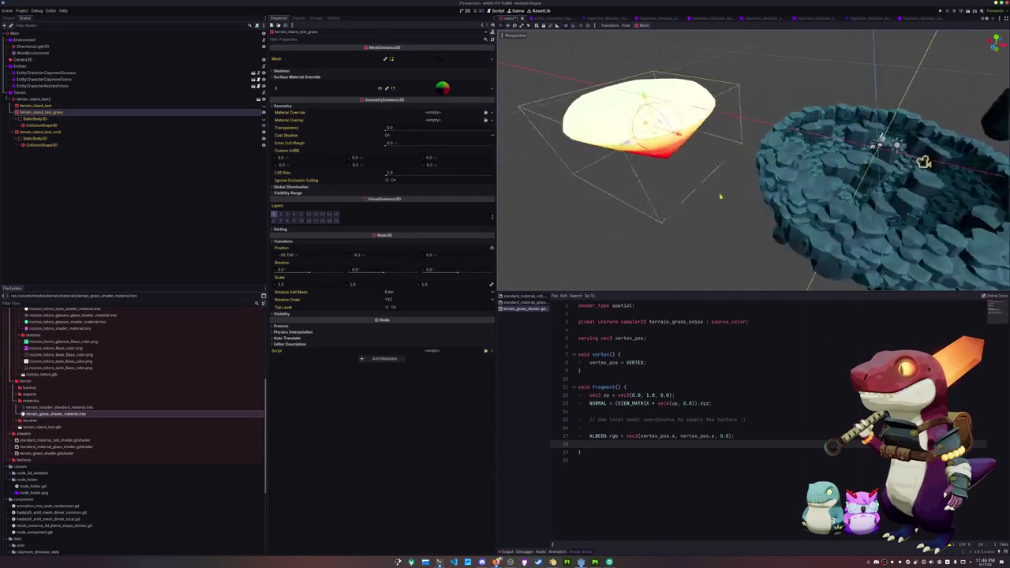
{"action": "left_click_drag", "start_coordinate": [734, 159], "coordinate": [1005, 155]}
Try rotating and lifting the grass mesh, cancelling each change while inspecting the island.
{"action": "key", "text": "r"}
{"action": "key", "text": "z"}
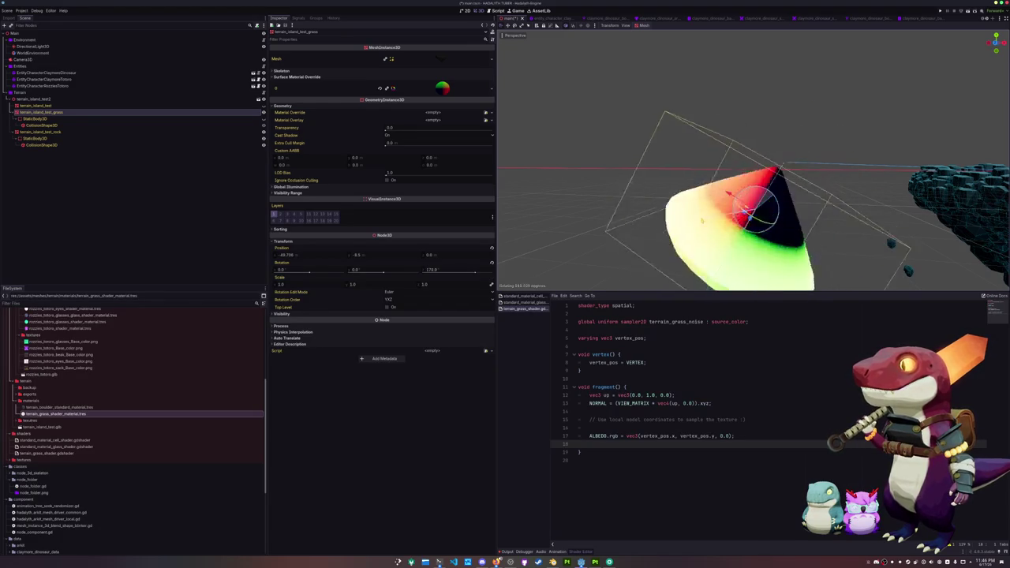
{"action": "key", "text": "Escape"}
{"action": "key", "text": "f"}
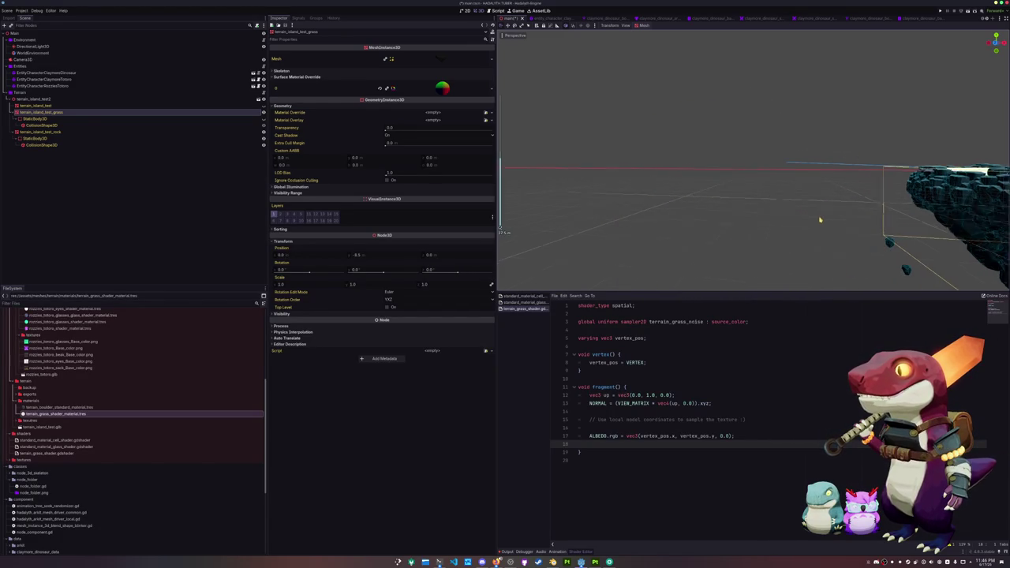
{"action": "left_click_drag", "start_coordinate": [694, 222], "coordinate": [767, 228]}
{"action": "key", "text": "g"}
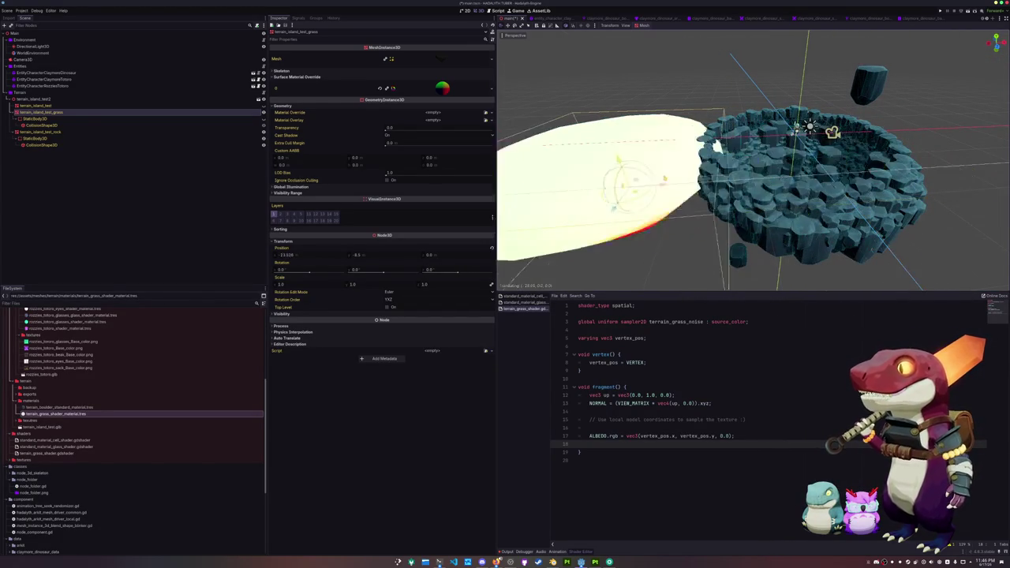
{"action": "key", "text": "Escape"}
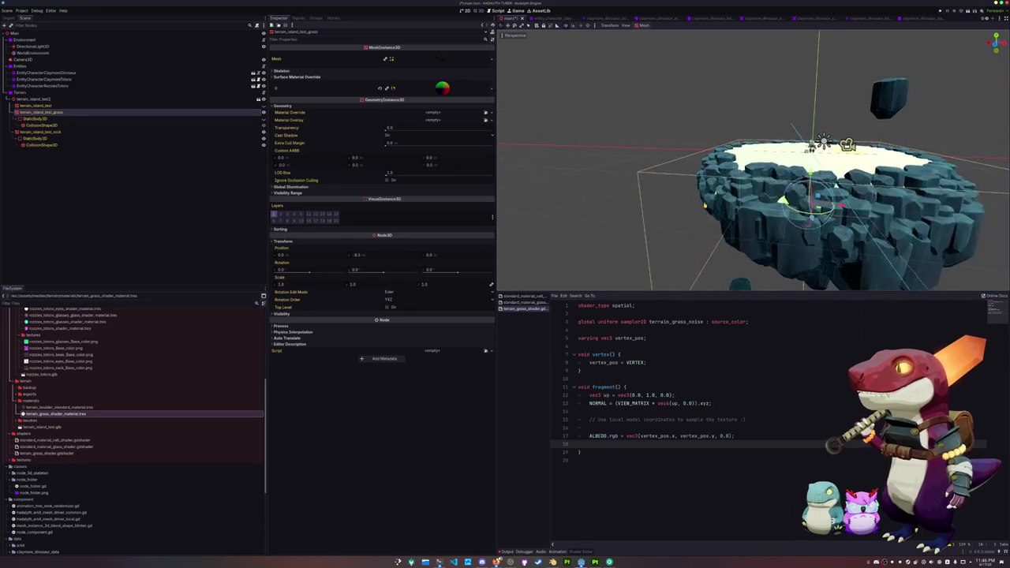
{"action": "key", "text": "g"}
{"action": "key", "text": "y"}
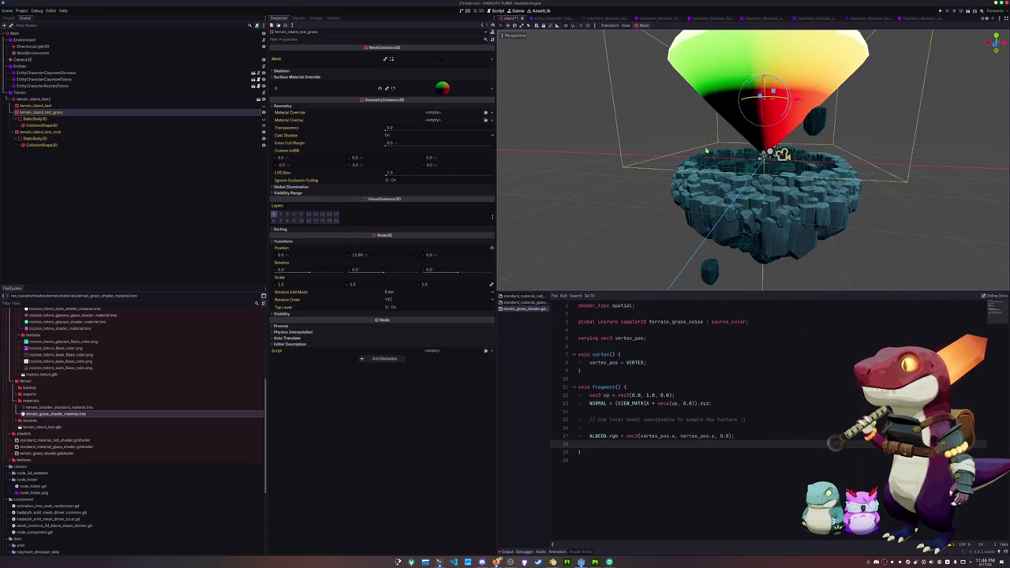
{"action": "key", "text": "Escape"}
Move the grass mesh along Z to 23.567 beside the island.
{"action": "left_click", "coordinate": [627, 429]}
{"action": "left_click", "coordinate": [651, 443]}
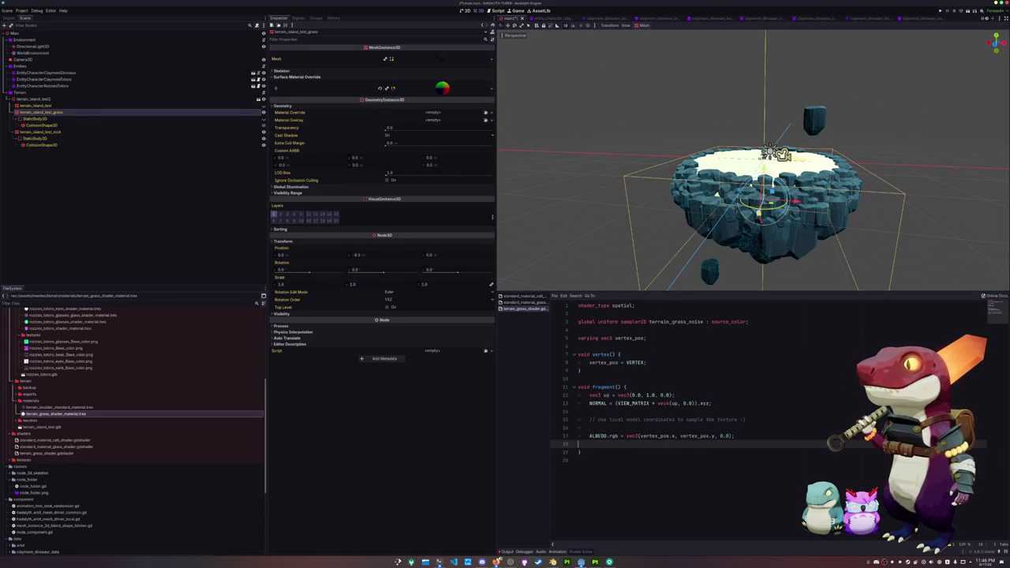
{"action": "key", "text": "g"}
{"action": "key", "text": "z"}
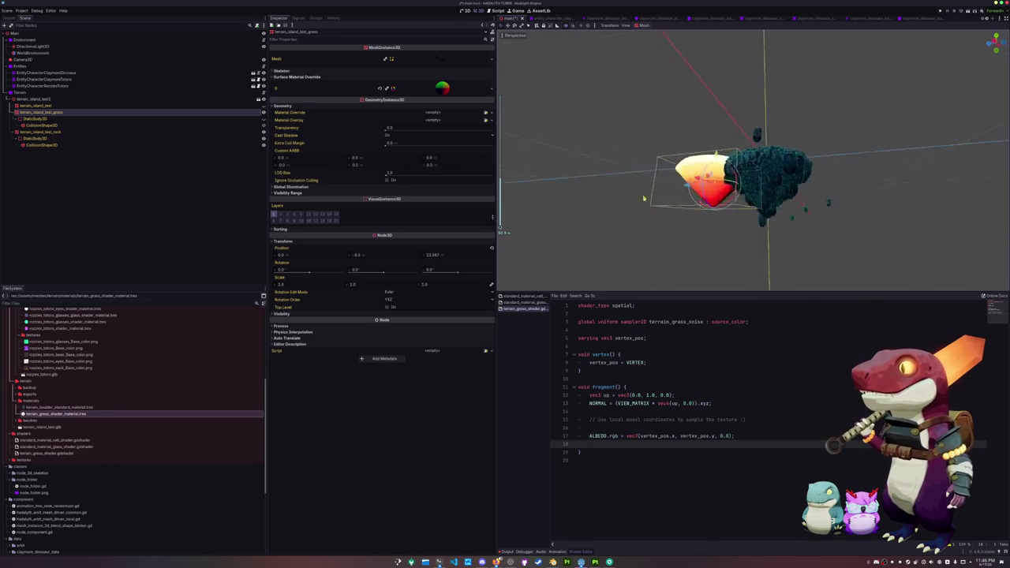
{"action": "scroll", "coordinate": [645, 201], "scroll_direction": "up", "scroll_amount": 5}
{"action": "mouse_move", "coordinate": [708, 219]}
{"action": "left_mouse_down"}
{"action": "mouse_move", "coordinate": [678, 179]}
{"action": "mouse_move", "coordinate": [680, 209]}
{"action": "mouse_move", "coordinate": [677, 181]}
{"action": "left_mouse_up"}
Change the albedo's second component from vertex_pos.y to vertex_pos.z.
{"action": "left_click", "coordinate": [714, 435]}
{"action": "key", "text": "BackSpace"}
{"action": "type", "text": "z"}
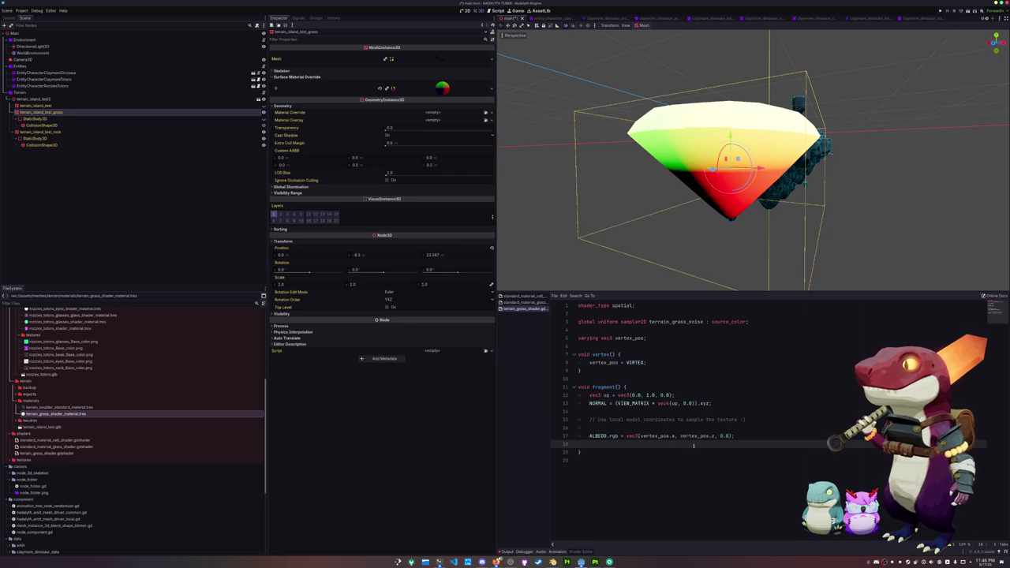
{"action": "left_click_drag", "start_coordinate": [694, 252], "coordinate": [659, 261]}
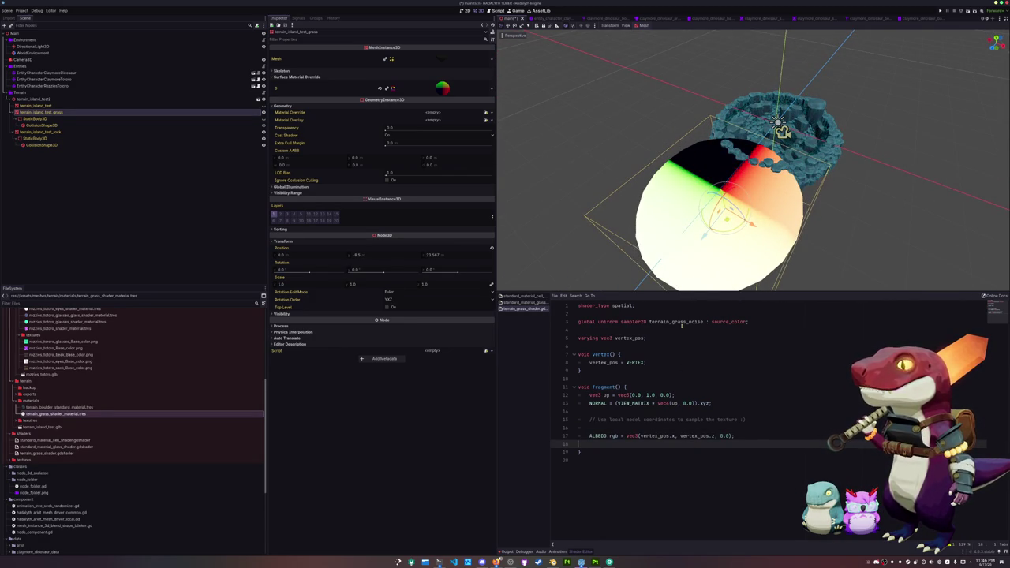
{"action": "key", "text": "Return"}
{"action": "key", "text": "Return"}
Start a 'float terrain_grass_noise_value = texture(terrain_grass_noise' lookup in fragment().
{"action": "key", "text": "Up"}
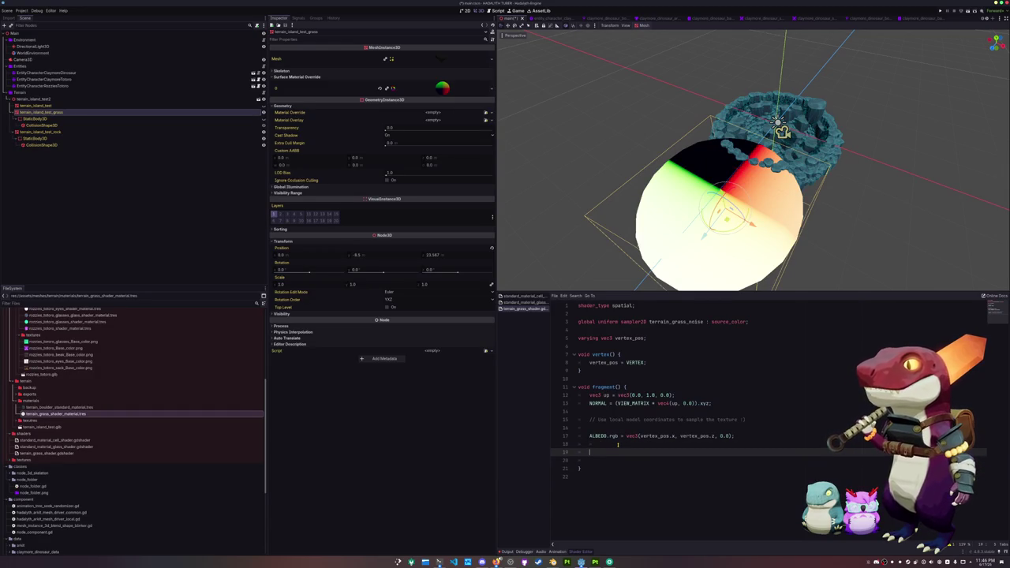
{"action": "type", "text": "terrain_"}
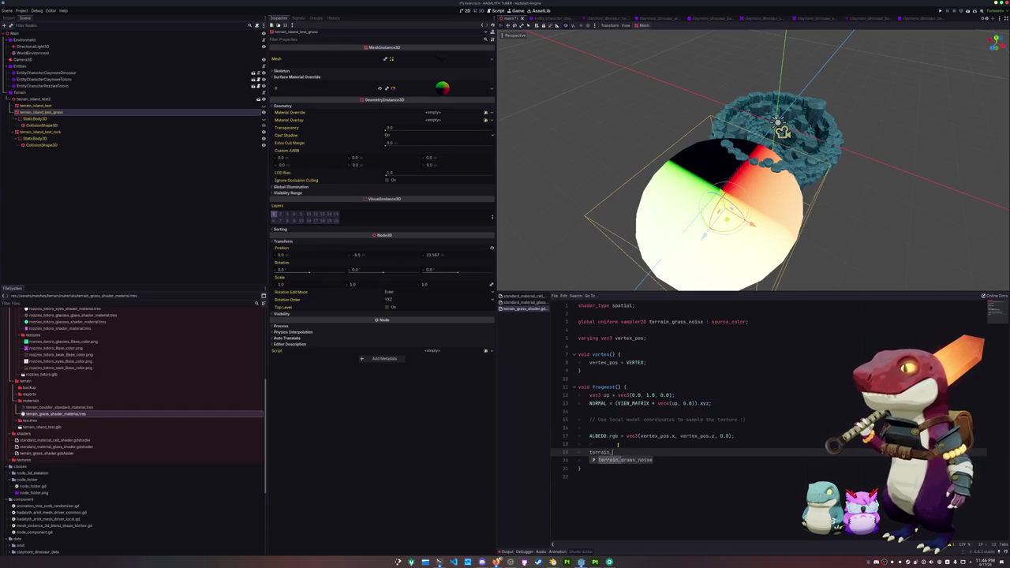
{"action": "key", "text": "Home"}
{"action": "type", "text": "float terrain_"}
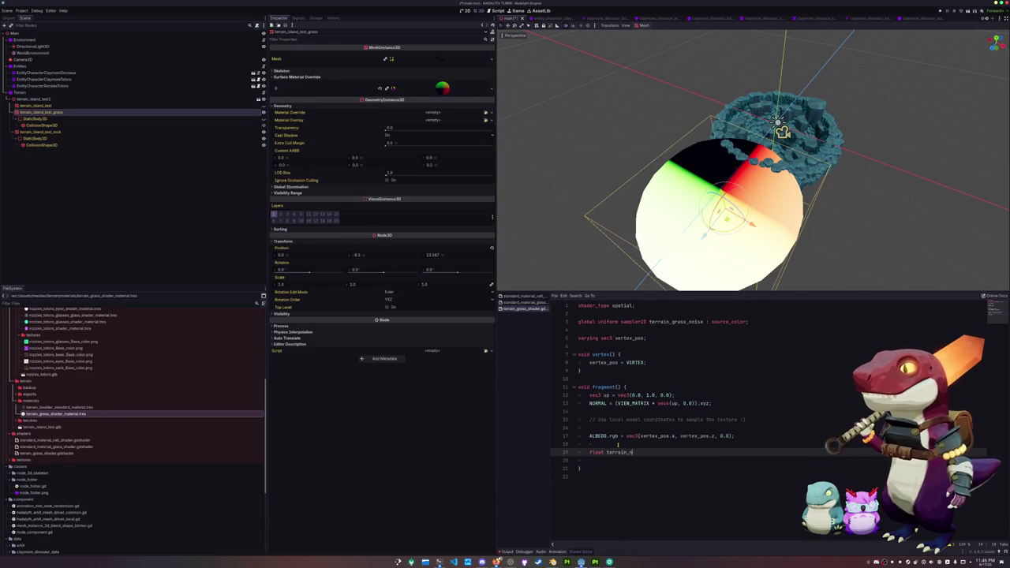
{"action": "type", "text": "grass_noise_value = "}
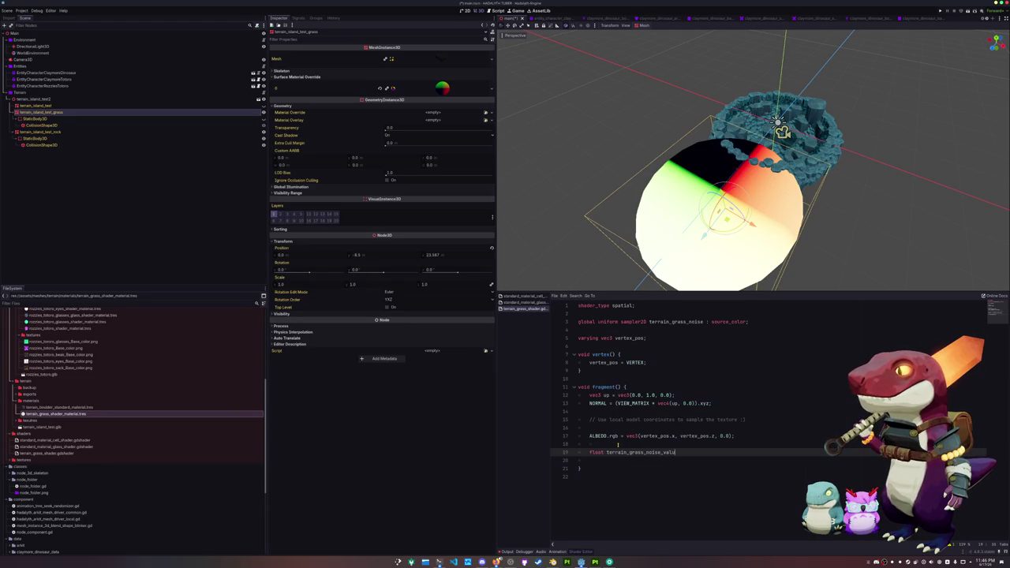
{"action": "type", "text": "text"}
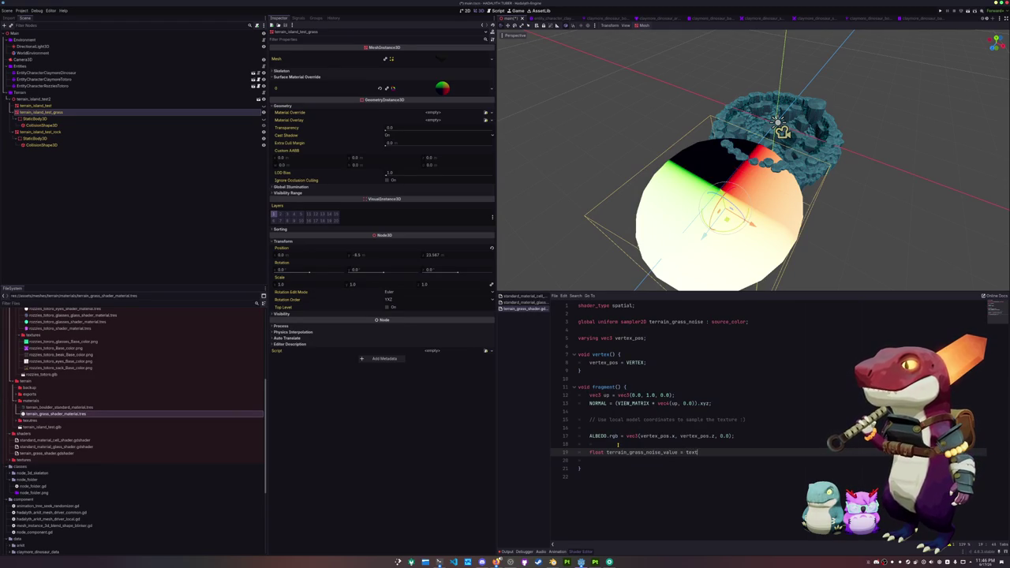
{"action": "type", "text": "ure(terrain_grass_noise"}
{"action": "key", "text": "Home"}
{"action": "key", "text": "Return"}
{"action": "key", "text": "Return"}
Compute vec2 terrain_grass_noise_uv from vertex_pos.xz above the noise lookup.
{"action": "key", "text": "Up"}
{"action": "key", "text": "Up"}
{"action": "type", "text": "vec"}
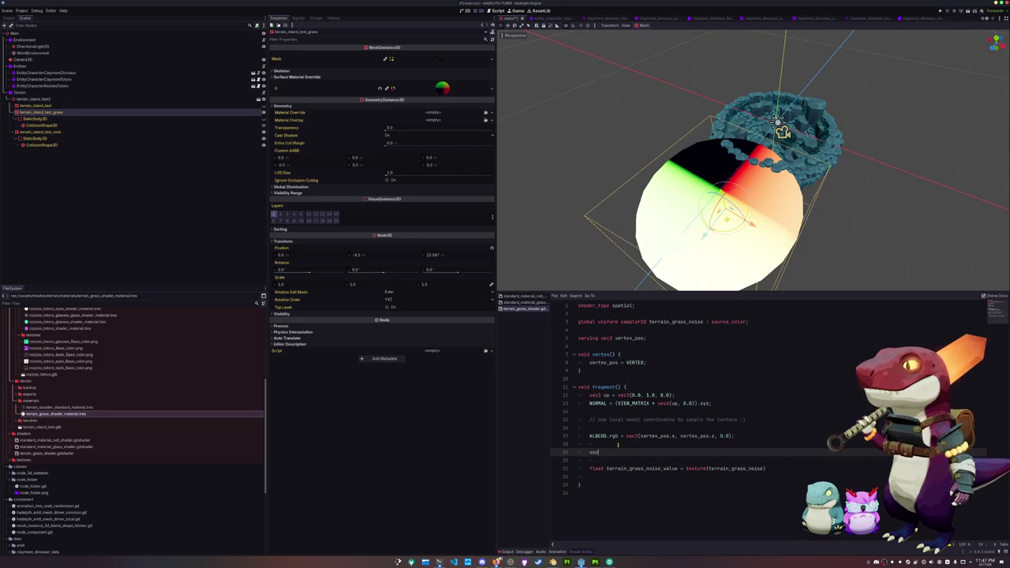
{"action": "type", "text": "2 terrain"}
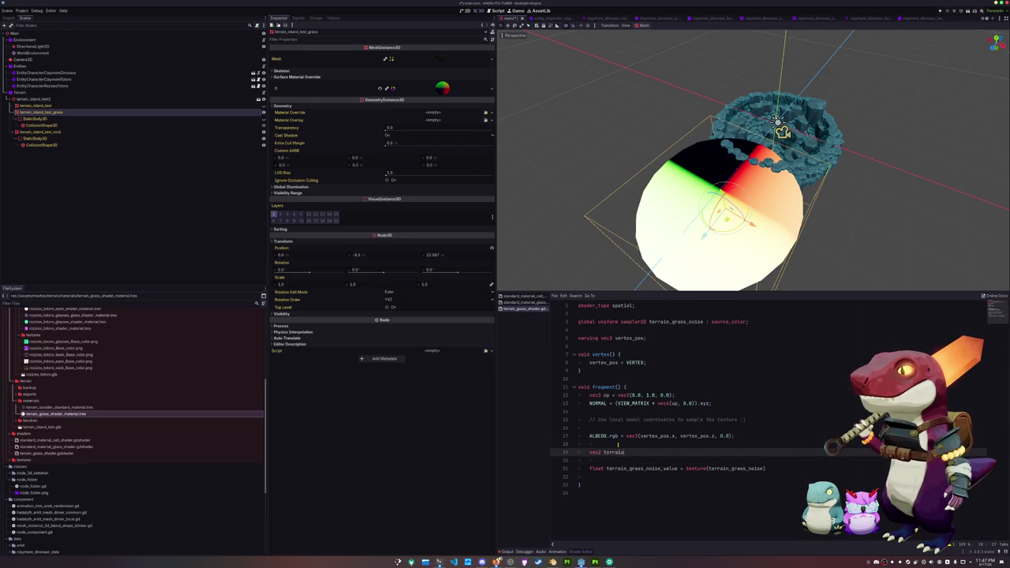
{"action": "type", "text": "_gras"}
{"action": "type", "text": "_uv"}
{"action": "type", "text": "oise_"}
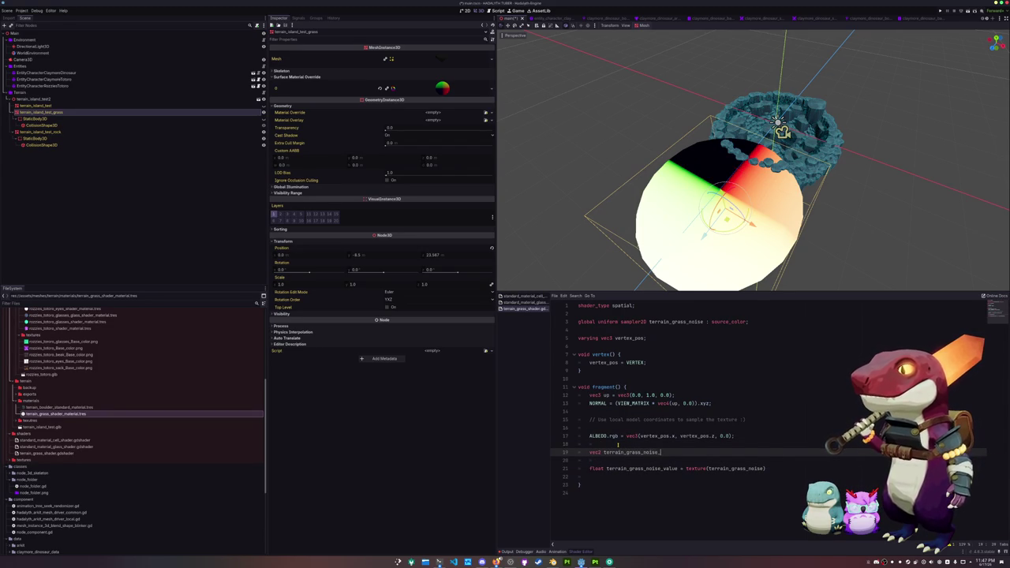
{"action": "type", "text": "uvvec2(vertex_pos"}
{"action": "key", "text": "ctrl+shift+Left"}
{"action": "key", "text": "ctrl+shift+Left"}
{"action": "key", "text": "ctrl+shift+Left"}
{"action": "key", "text": "BackSpace"}
{"action": "type", "text": "verte"}
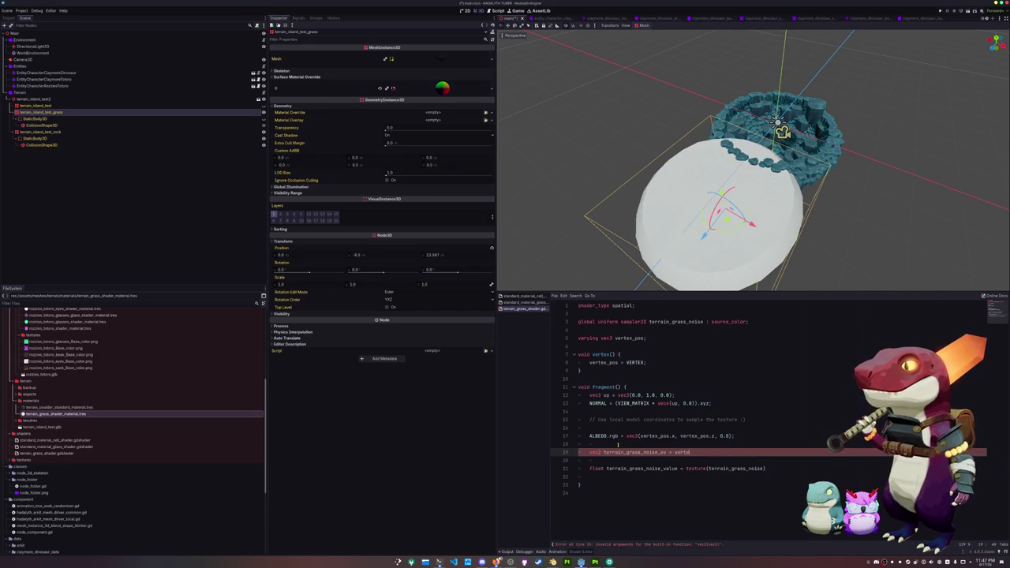
{"action": "type", "text": "x_pos.xz"}
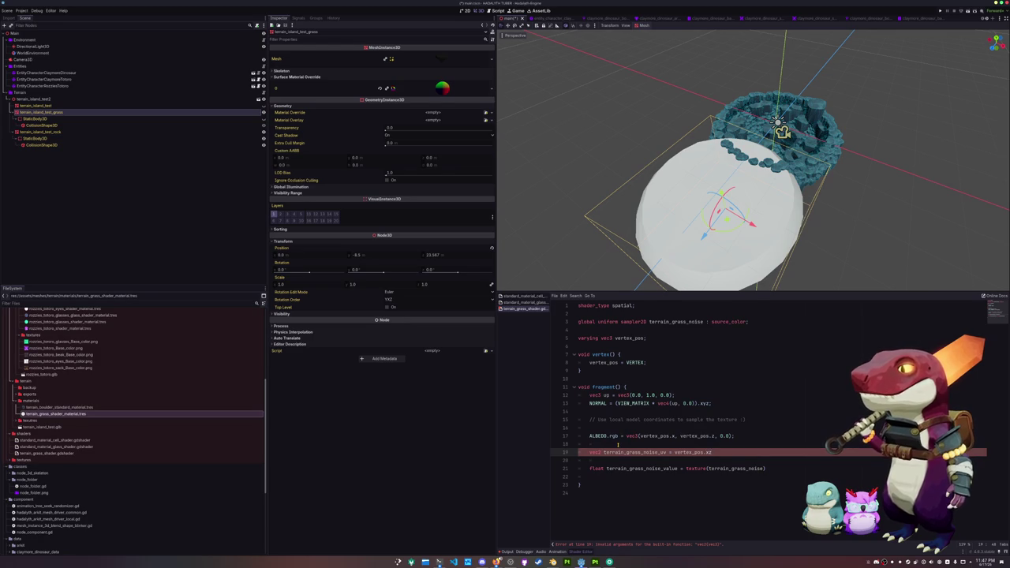
{"action": "key", "text": "Return"}
{"action": "key", "text": "Return"}
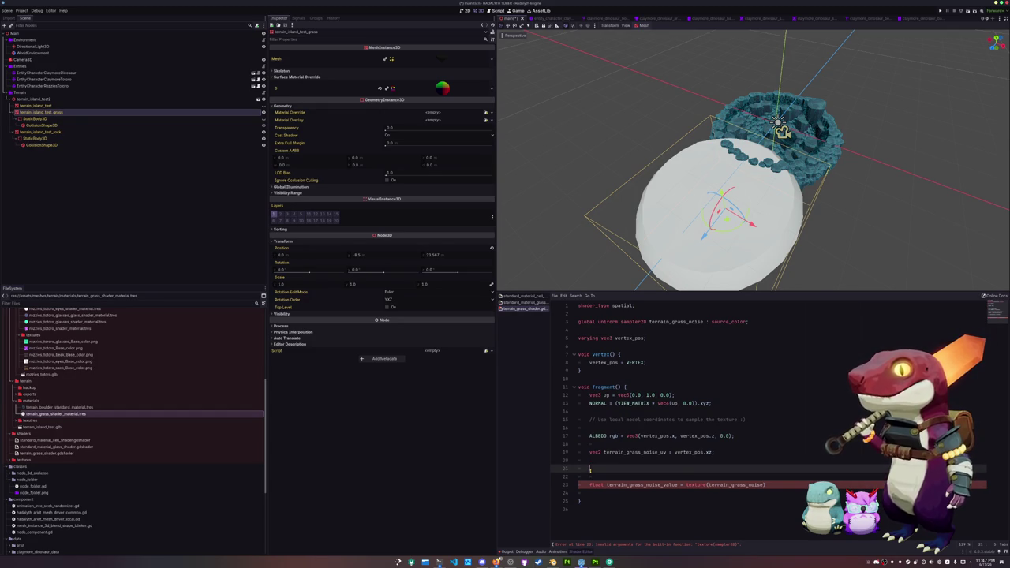
{"action": "key", "text": "Down"}
Delete the ALBEDO debug colour line and open space near the top.
{"action": "left_click", "coordinate": [591, 470]}
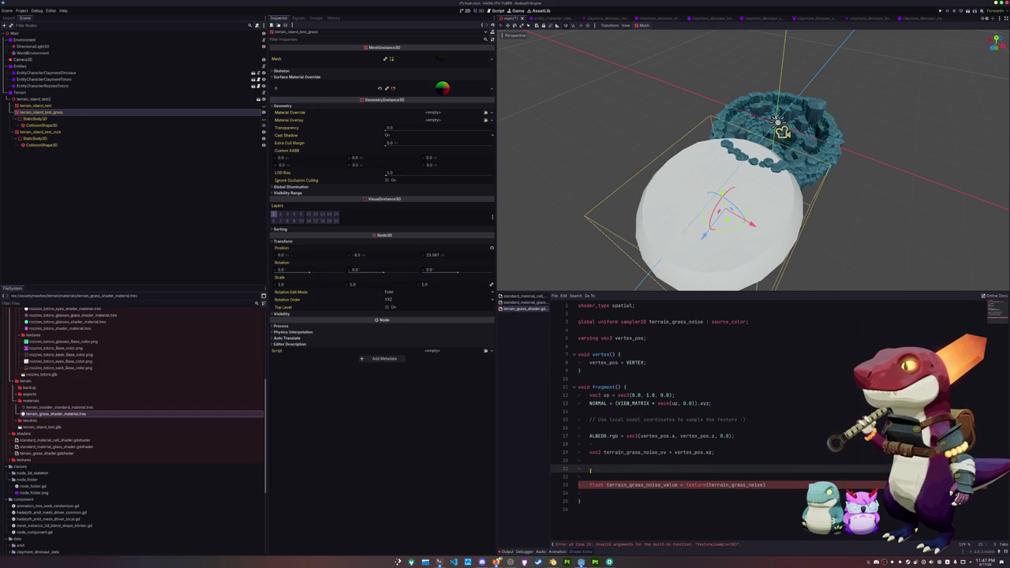
{"action": "key", "text": "Up"}
{"action": "key", "text": "Up"}
{"action": "key", "text": "Up"}
{"action": "key", "text": "ctrl+shift+k"}
{"action": "key", "text": "Up"}
{"action": "key", "text": "Up"}
{"action": "key", "text": "Up"}
{"action": "key", "text": "Up"}
{"action": "key", "text": "Up"}
{"action": "key", "text": "Return"}
{"action": "key", "text": "Return"}
Add 'uniform float terrain_grass_noise_scale = 0.01' above the varying.
{"action": "type", "text": "uniform"}
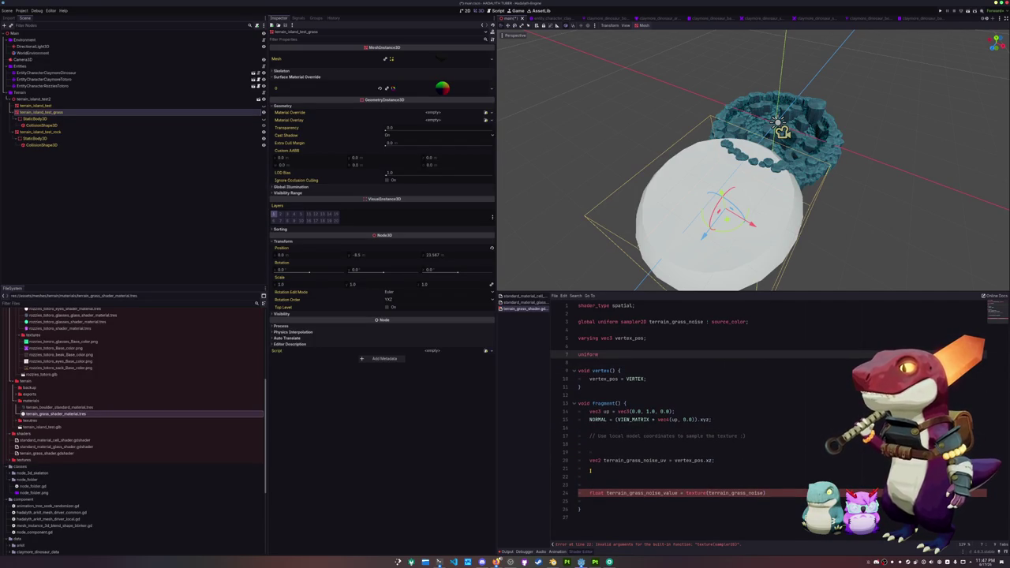
{"action": "key", "text": "alt+Up"}
{"action": "key", "text": "alt+Up"}
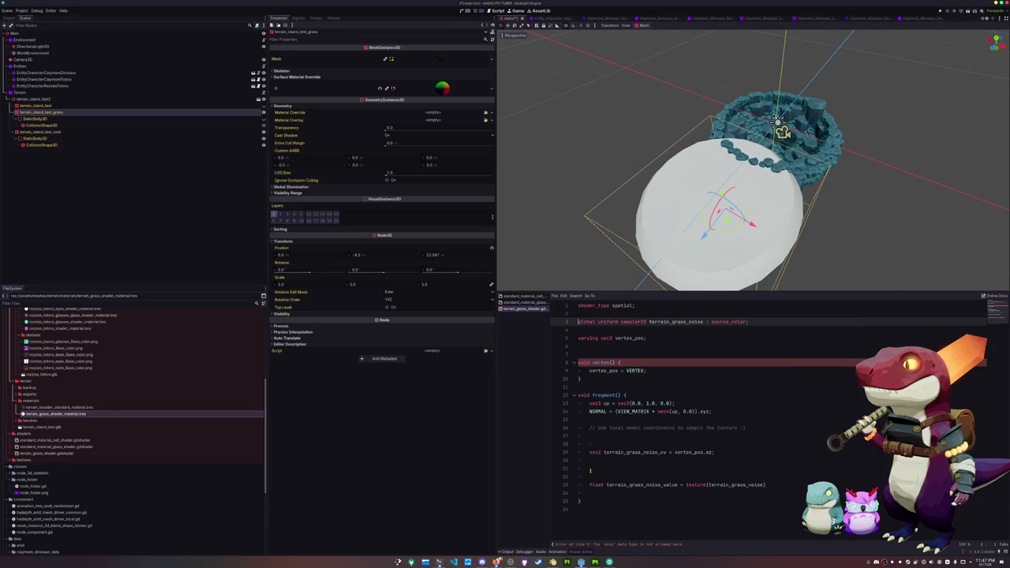
{"action": "key", "text": "Up"}
{"action": "key", "text": "BackSpace"}
{"action": "key", "text": "Down"}
{"action": "key", "text": "Down"}
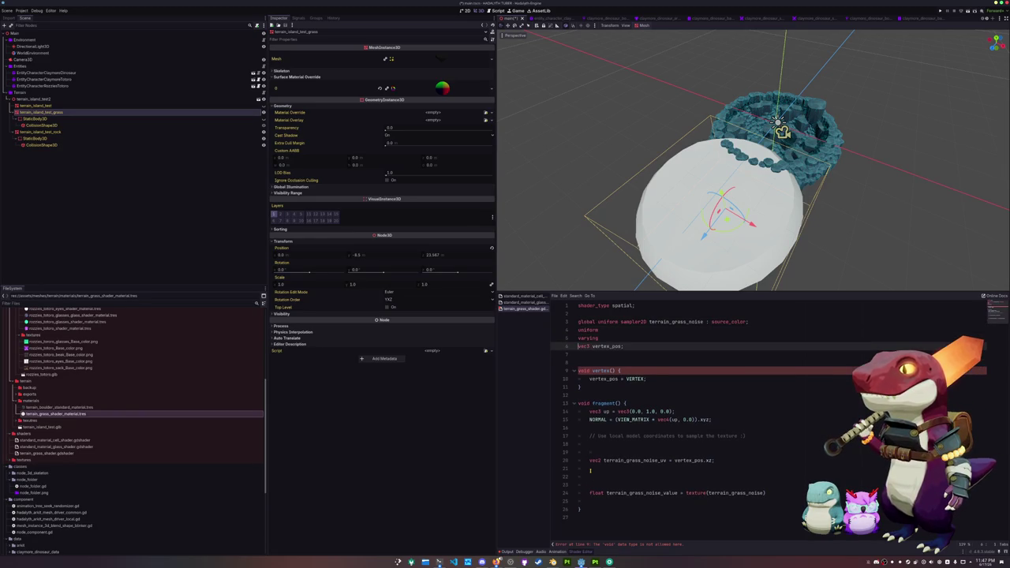
{"action": "key", "text": "Up"}
{"action": "key", "text": "Return"}
{"action": "key", "text": "Up"}
{"action": "type", "text": "float terrain_grass_"}
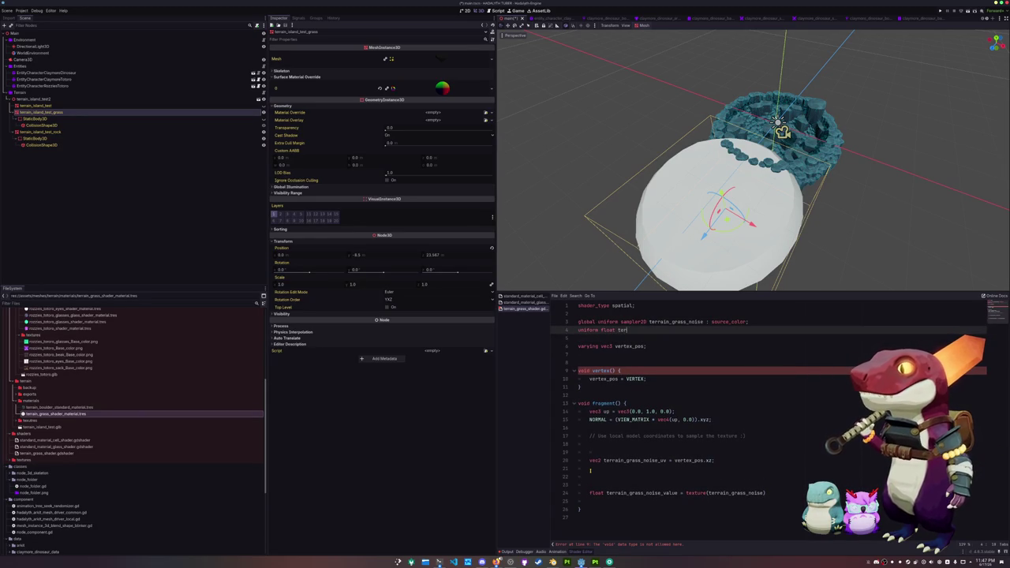
{"action": "type", "text": "noi"}
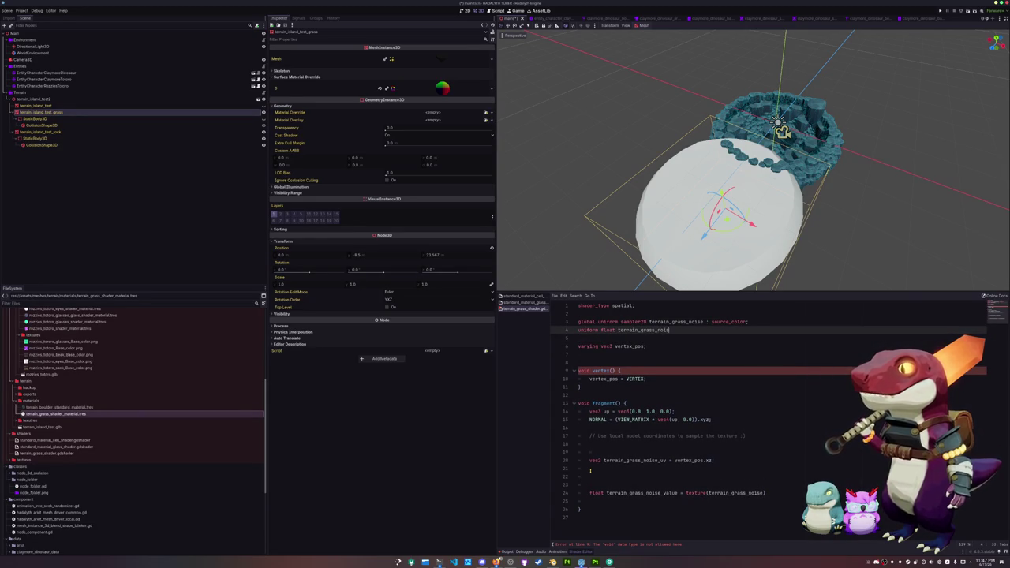
{"action": "type", "text": "se_scale = "}
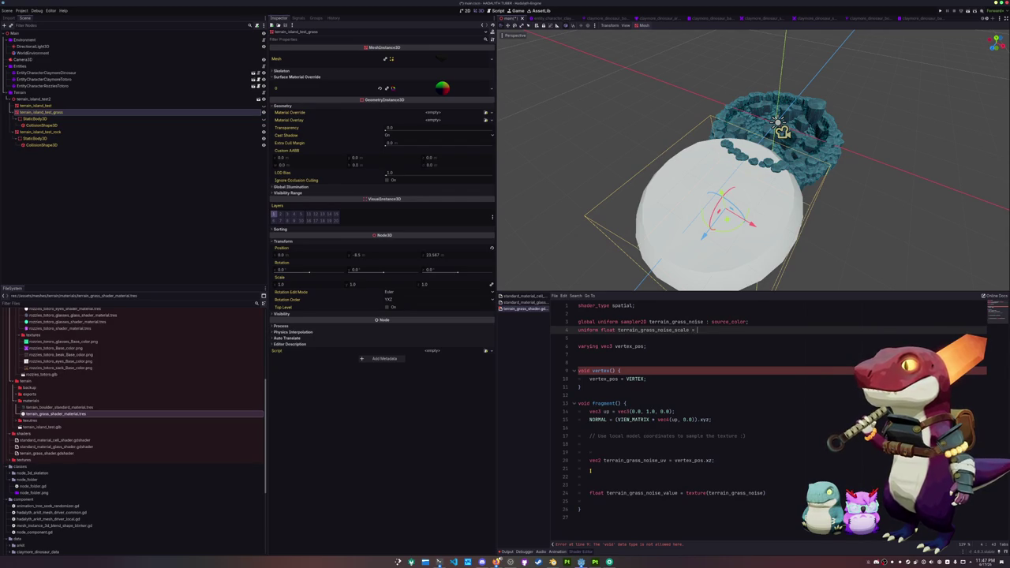
{"action": "type", "text": "0.01"}
Add 'uniform vec2 terrain_grass_noise_offset = vec2(0.0);' below the scale uniform.
{"action": "key", "text": "Down"}
{"action": "key", "text": "Down"}
{"action": "key", "text": "Down"}
{"action": "key", "text": "Up"}
{"action": "key", "text": "Up"}
{"action": "key", "text": "Up"}
{"action": "key", "text": "Return"}
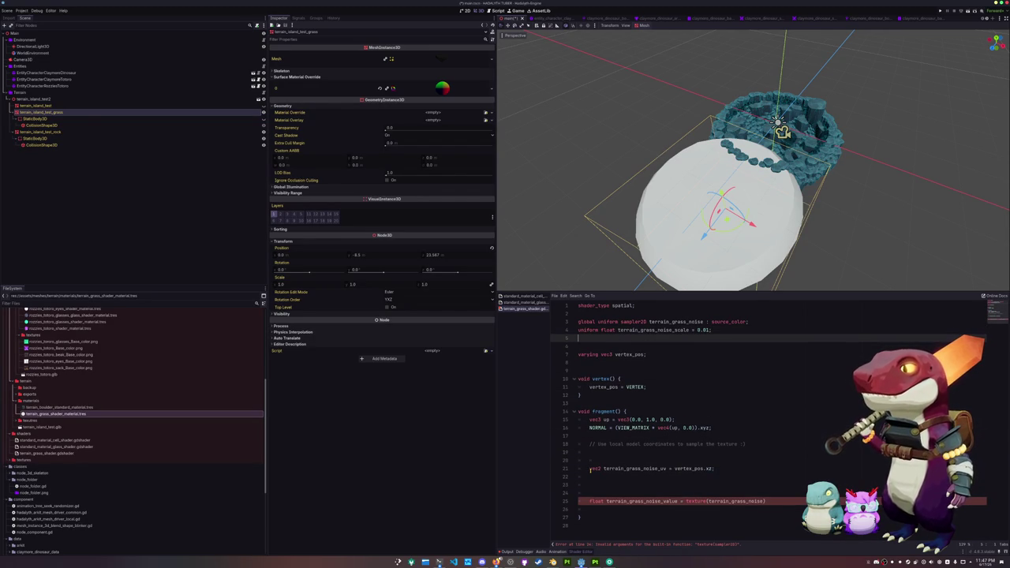
{"action": "type", "text": "uniform floa"}
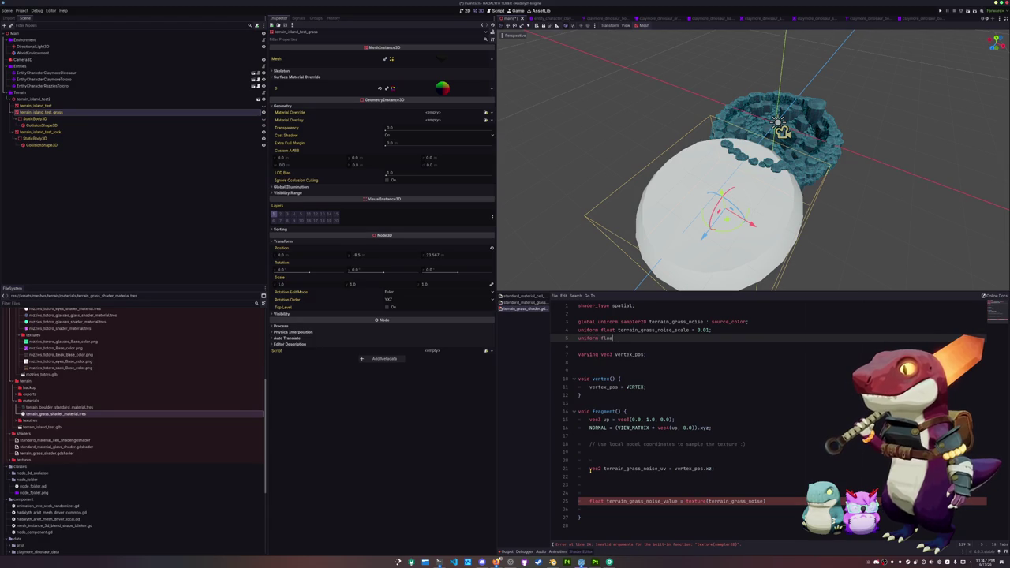
{"action": "type", "text": "t terrain_gr"}
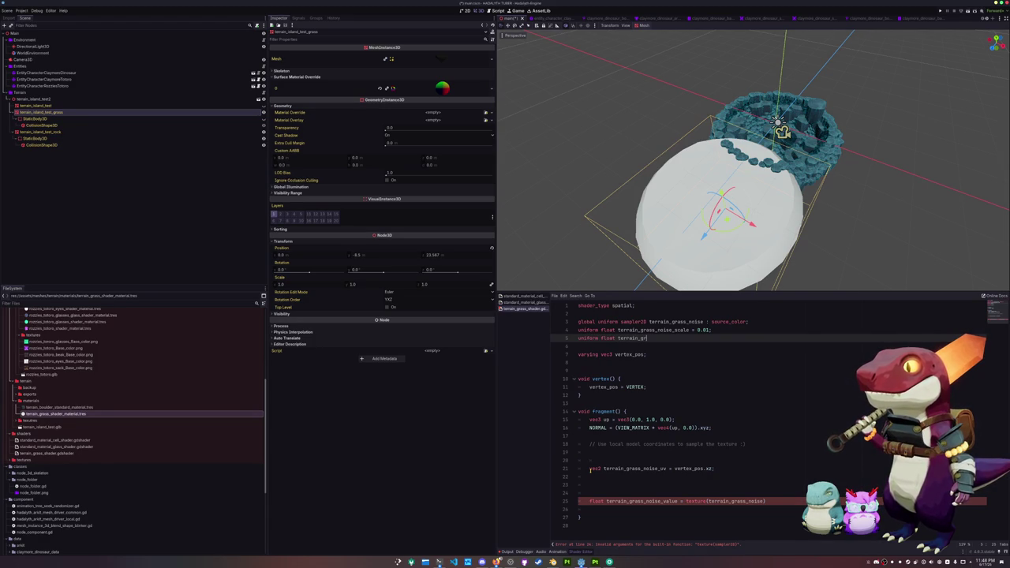
{"action": "type", "text": "ass_noise_offset"}
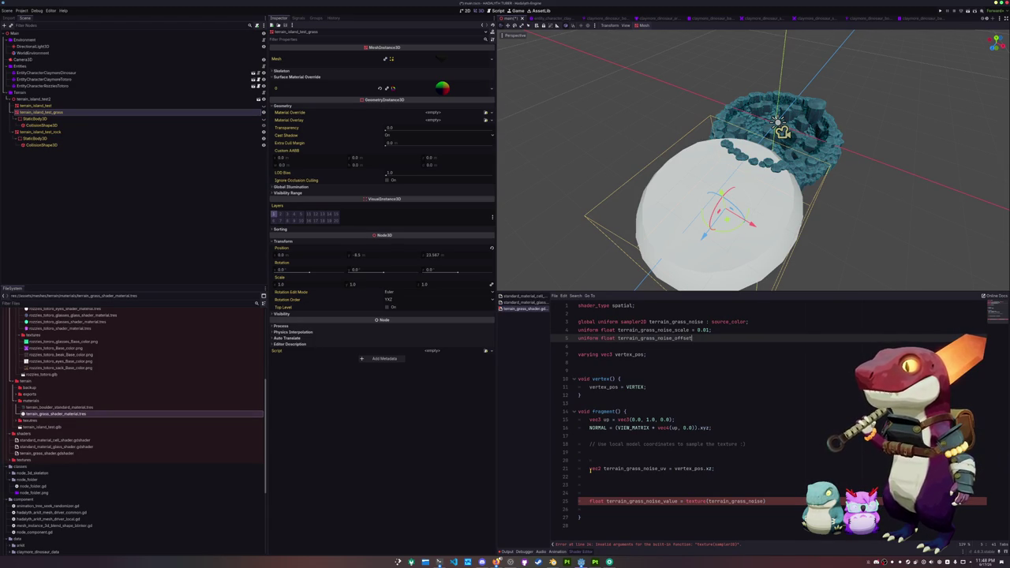
{"action": "double_click", "coordinate": [606, 337]}
{"action": "type", "text": "vec2"}
{"action": "key", "text": "End"}
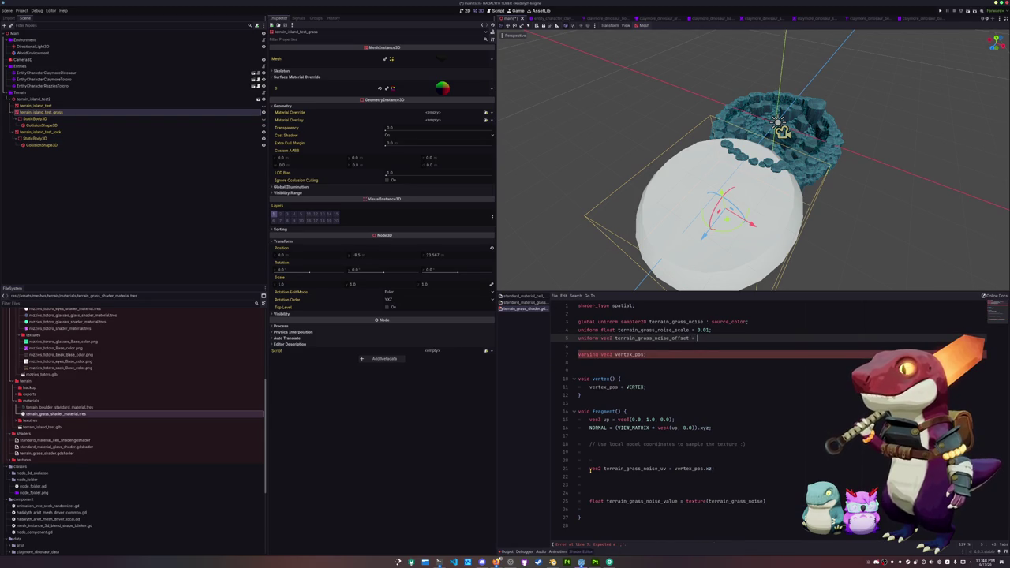
{"action": "type", "text": "vec2(0."}
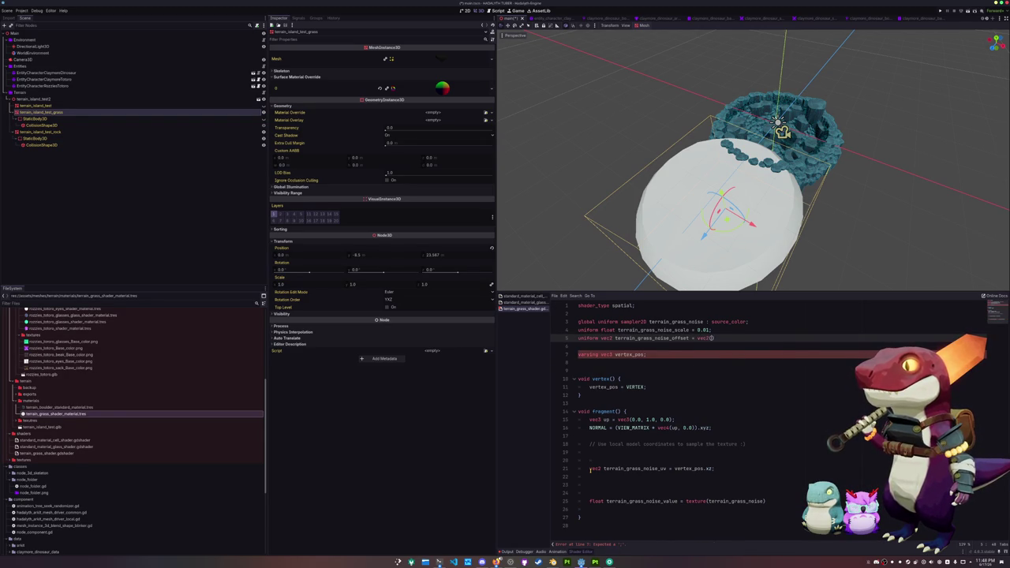
{"action": "key", "text": "Down"}
{"action": "key", "text": "Down"}
{"action": "key", "text": "Down"}
{"action": "key", "text": "Down"}
{"action": "key", "text": "Down"}
{"action": "key", "text": "Down"}
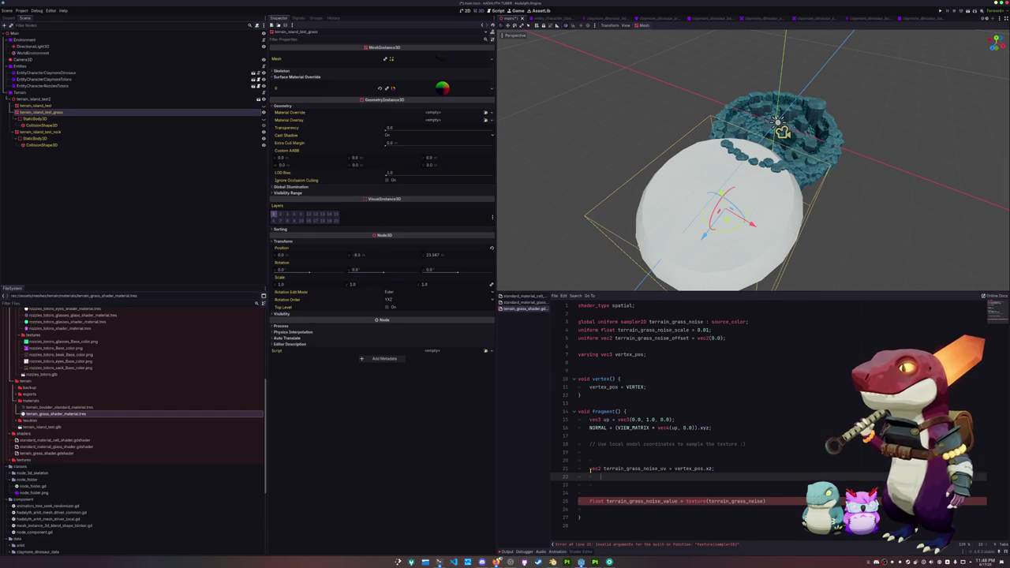
Scale the noise UV by terrain_grass_noise_scale, add the offset, and remove the leftover empty lines.
{"action": "key", "text": "Up"}
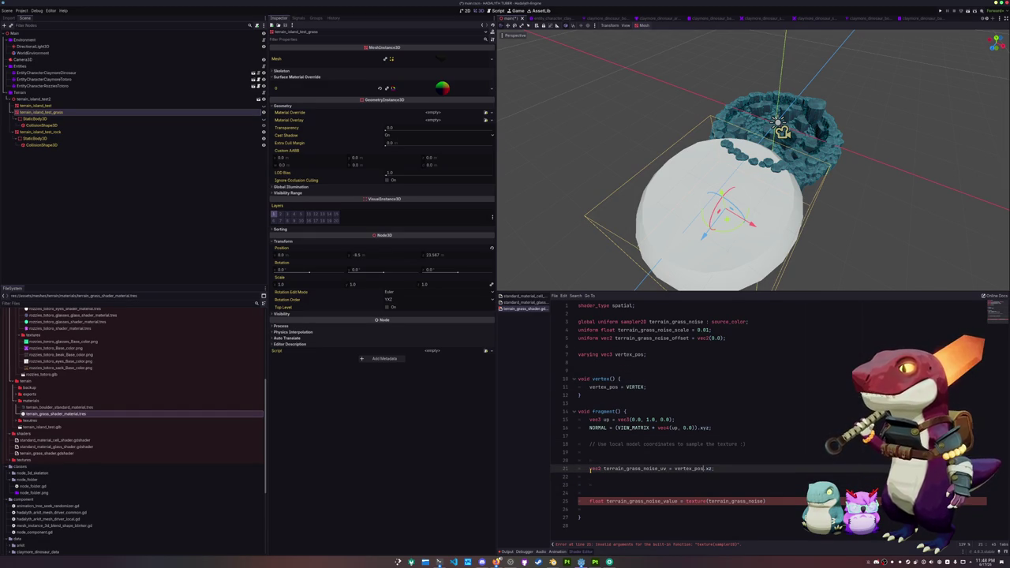
{"action": "type", "text": "+"}
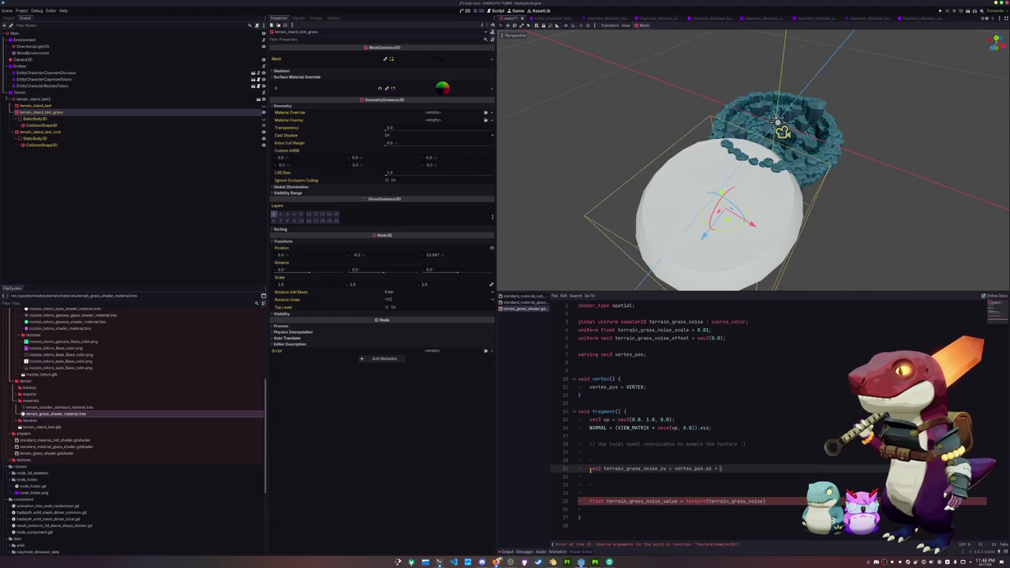
{"action": "key", "text": "BackSpace"}
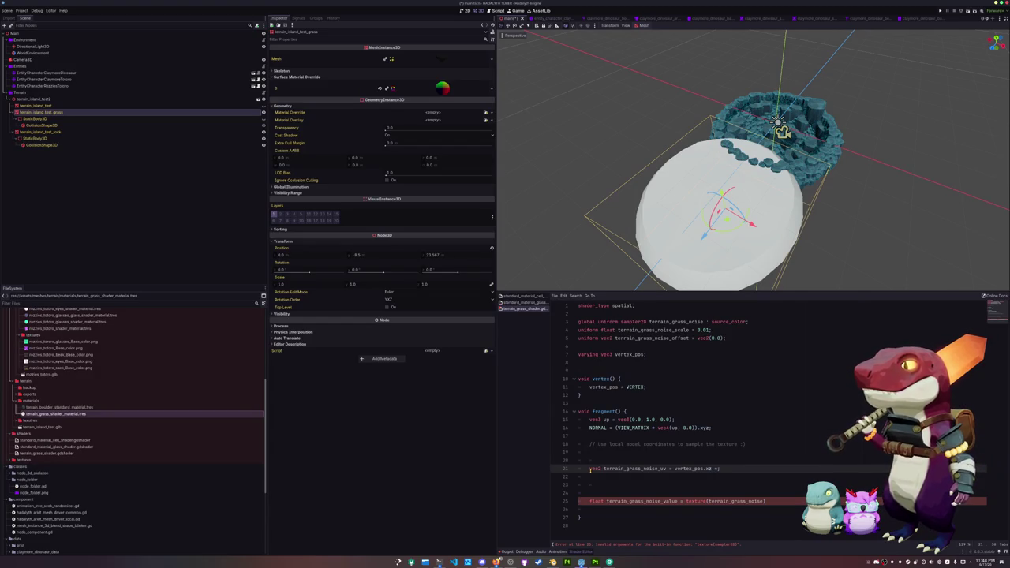
{"action": "type", "text": "terrain_grass"}
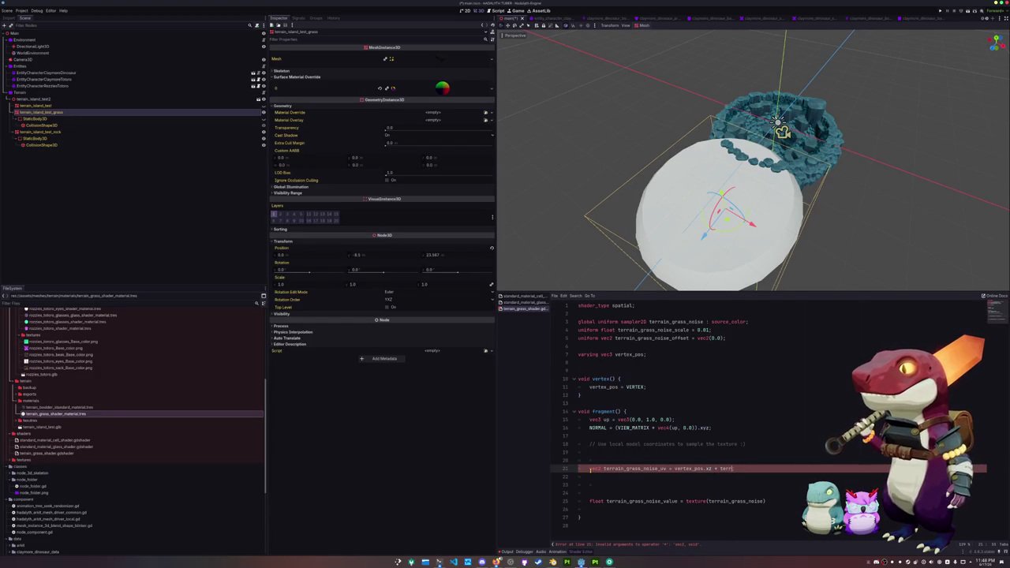
{"action": "type", "text": "_noise"}
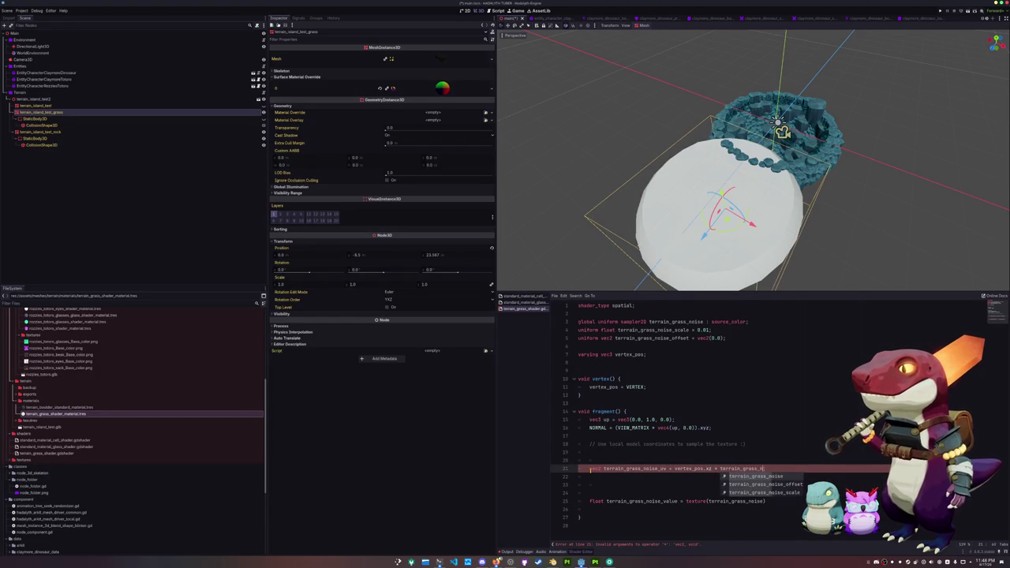
{"action": "type", "text": "_sc"}
{"action": "key", "text": "Return"}
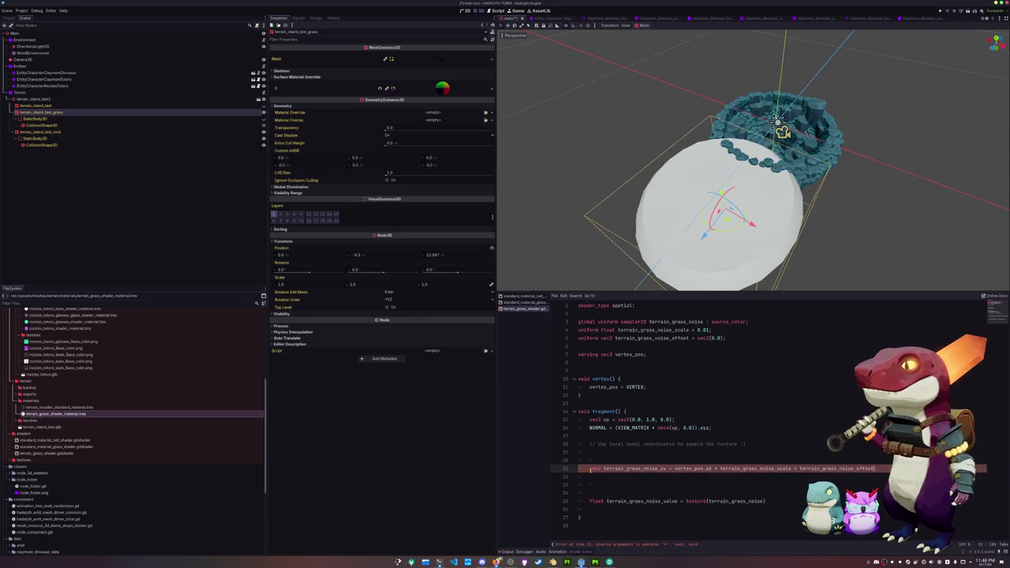
{"action": "type", "text": ";"}
{"action": "key", "text": "Down"}
{"action": "key", "text": "Down"}
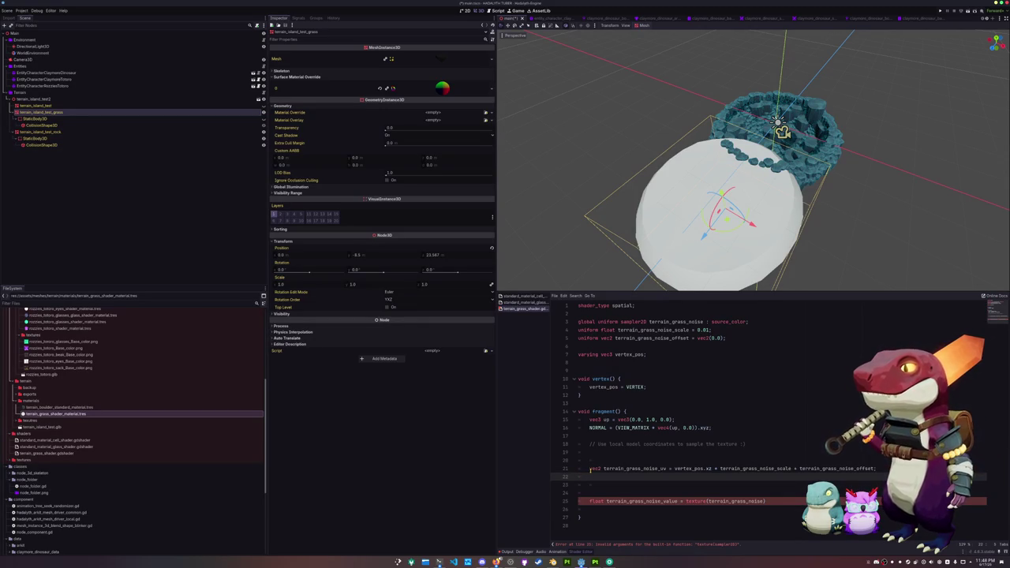
{"action": "key", "text": "BackSpace"}
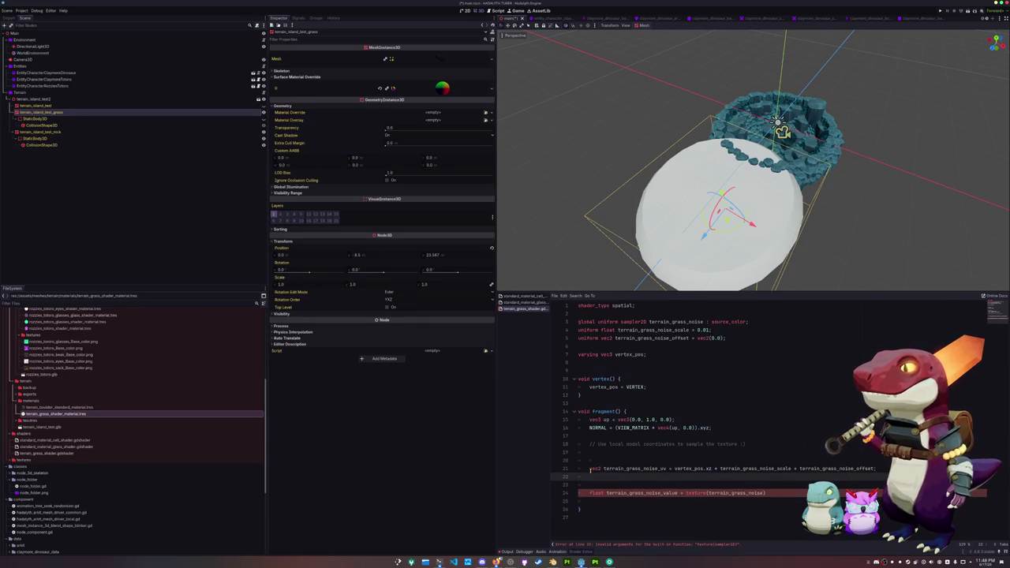
{"action": "key", "text": "Delete"}
Add the line ALBEDO.rgb = vec3(terrain_grass_noise_value); below the noise sample.
{"action": "left_click", "coordinate": [605, 485]}
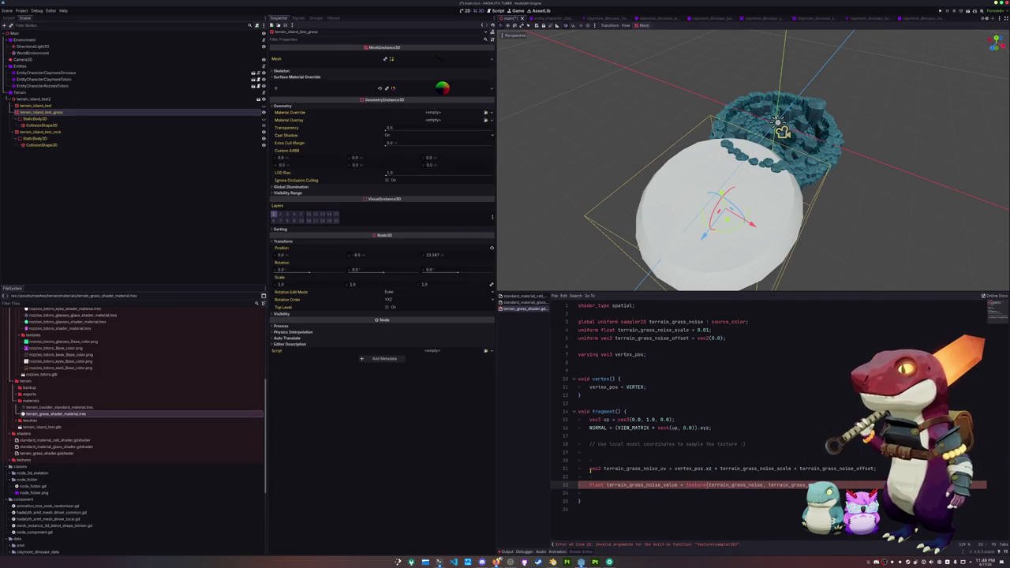
{"action": "key", "text": "Return"}
{"action": "key", "text": "Return"}
{"action": "type", "text": "ALBEDO.rgb "}
{"action": "type", "text": "= vecterrain_grass_n"}
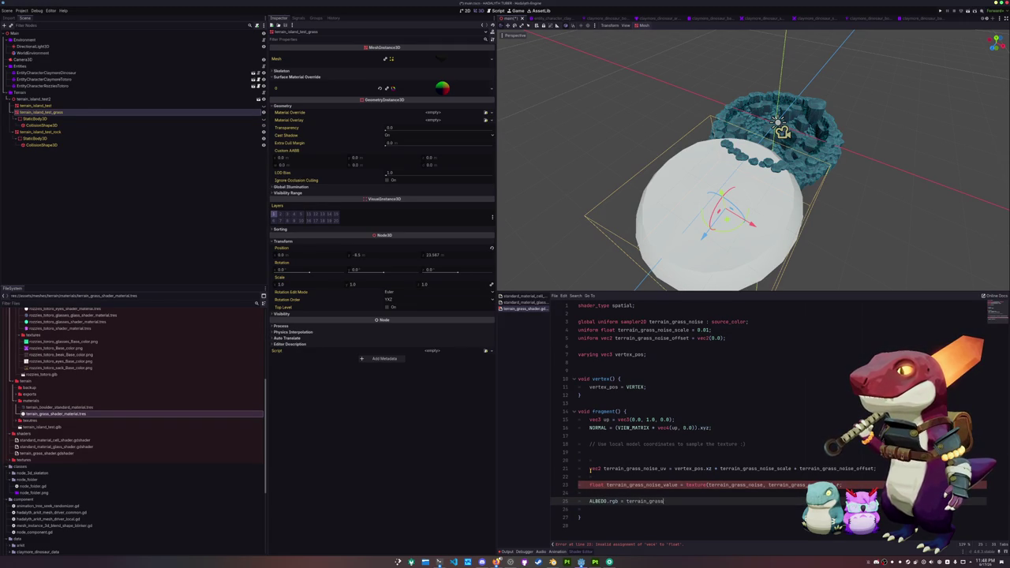
{"action": "type", "text": "oise_value"}
{"action": "left_click", "coordinate": [626, 501]}
{"action": "type", "text": "vec3("}
{"action": "key", "text": "End"}
{"action": "type", "text": ")"}
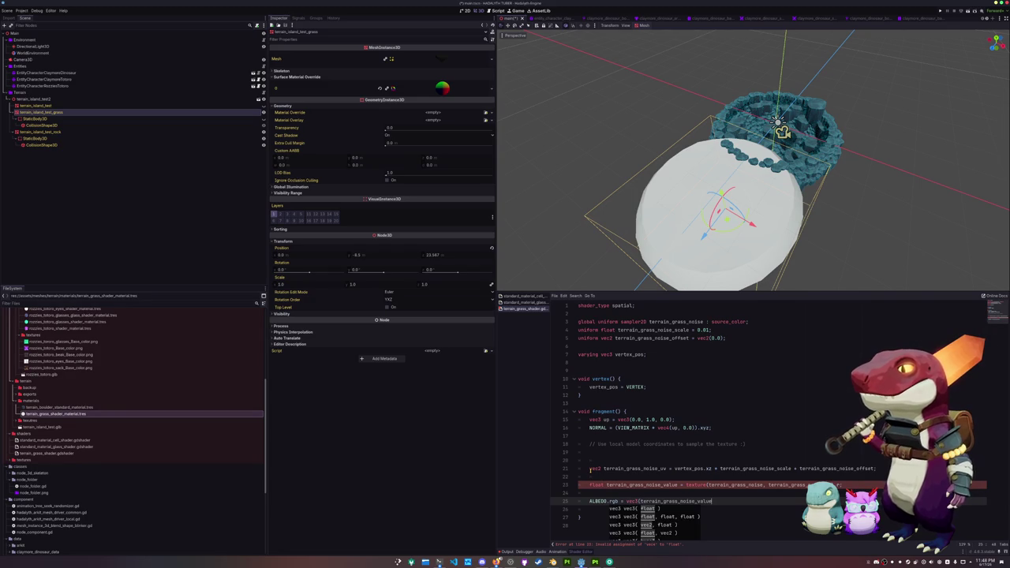
{"action": "type", "text": ";"}
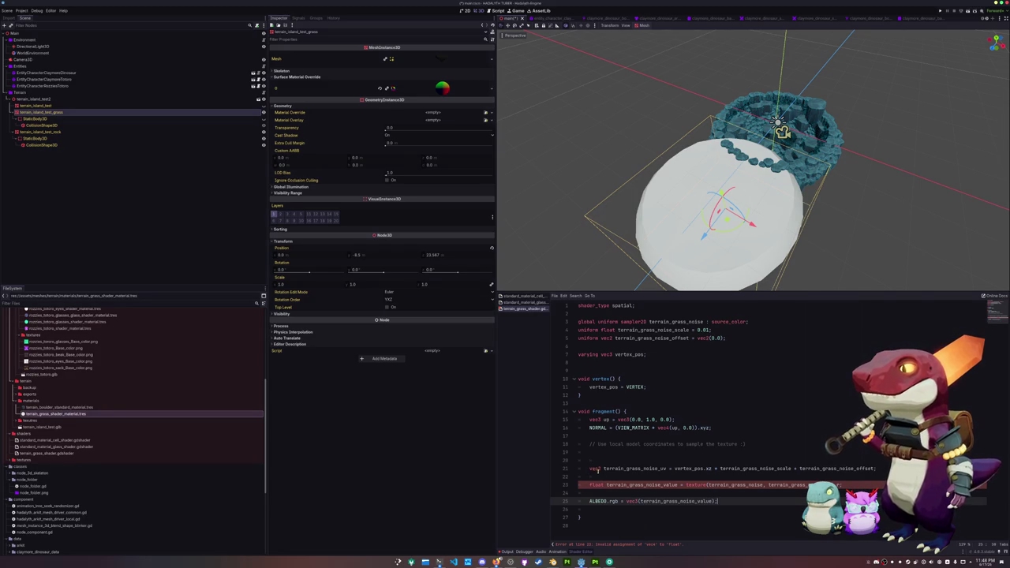
Open terrain_grass_noise.tres from res://assets/textures in the Inspector and show its Noise options.
{"action": "left_click_drag", "start_coordinate": [631, 197], "coordinate": [619, 207]}
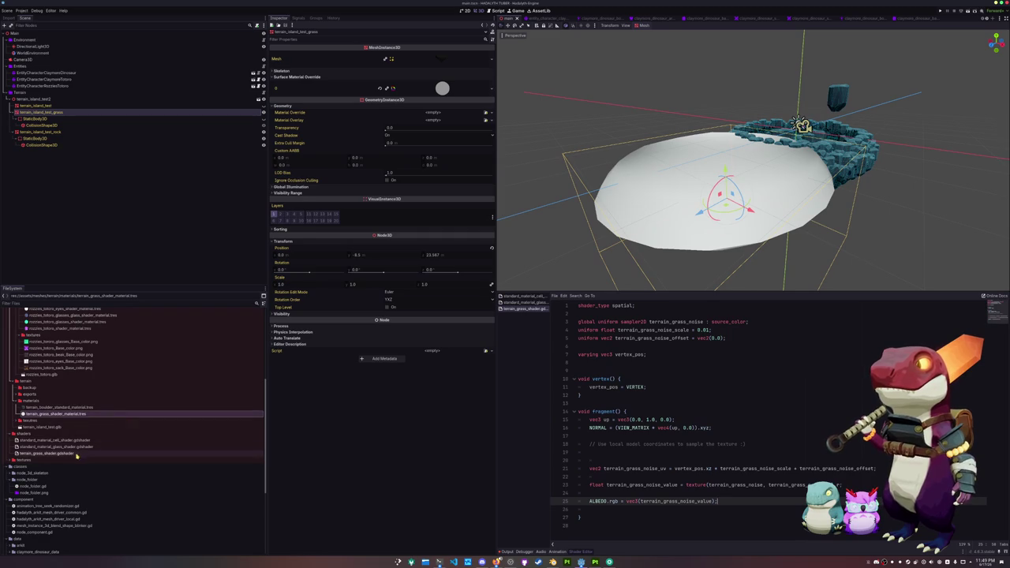
{"action": "scroll", "coordinate": [87, 442], "scroll_direction": "down", "scroll_amount": 2}
{"action": "double_click", "coordinate": [43, 430]}
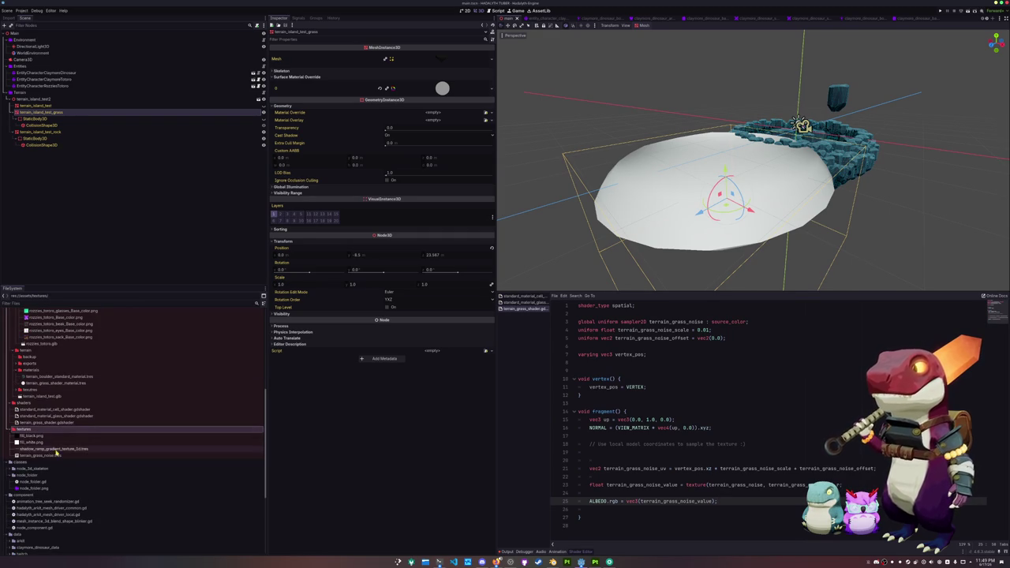
{"action": "left_click", "coordinate": [39, 455]}
{"action": "left_click", "coordinate": [486, 77]}
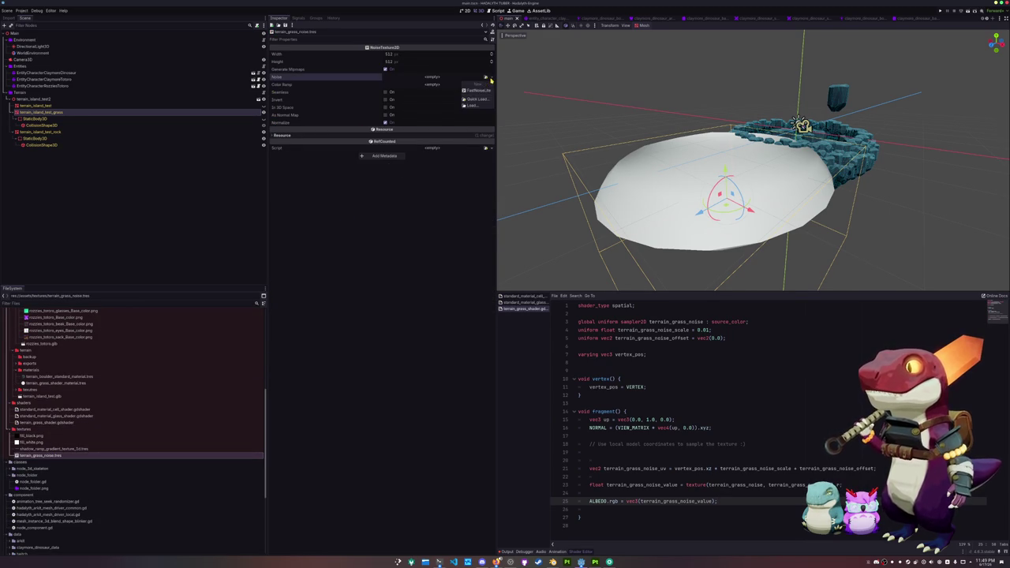
Assign a new FastNoiseLite to the texture and set its noise type to Cellular.
{"action": "left_click", "coordinate": [483, 88]}
{"action": "left_click", "coordinate": [461, 79]}
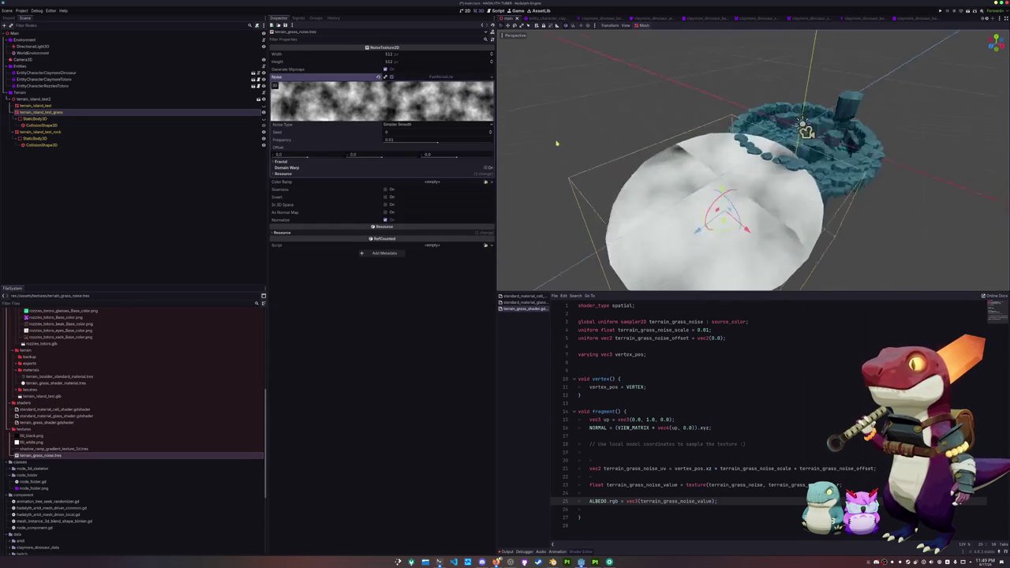
{"action": "mouse_move", "coordinate": [676, 187]}
{"action": "left_mouse_down"}
{"action": "mouse_move", "coordinate": [694, 202]}
{"action": "mouse_move", "coordinate": [742, 203]}
{"action": "mouse_move", "coordinate": [781, 189]}
{"action": "mouse_move", "coordinate": [700, 193]}
{"action": "mouse_move", "coordinate": [647, 173]}
{"action": "mouse_move", "coordinate": [726, 165]}
{"action": "mouse_move", "coordinate": [740, 239]}
{"action": "left_mouse_up"}
{"action": "left_click", "coordinate": [416, 127]}
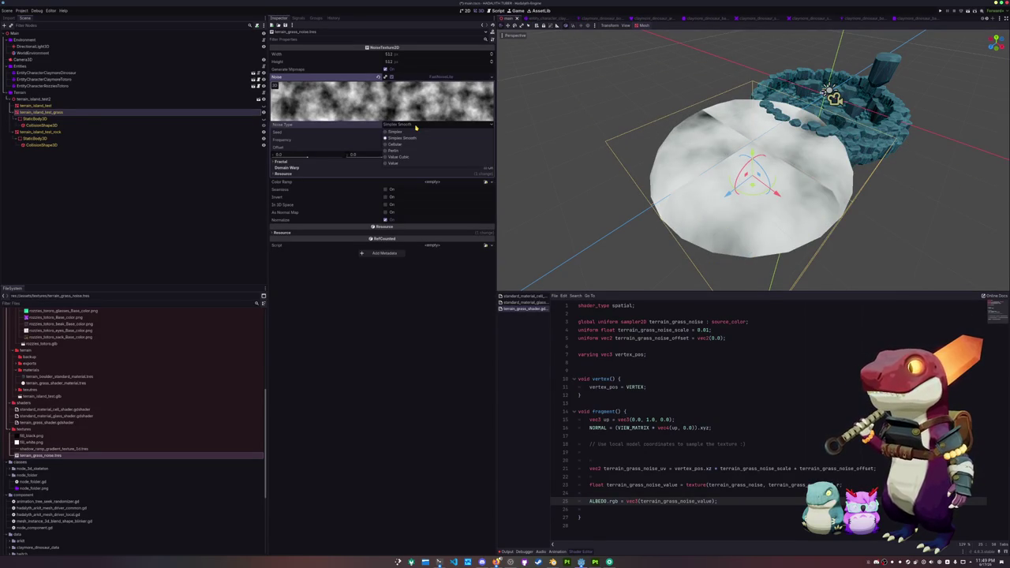
{"action": "left_click", "coordinate": [394, 163]}
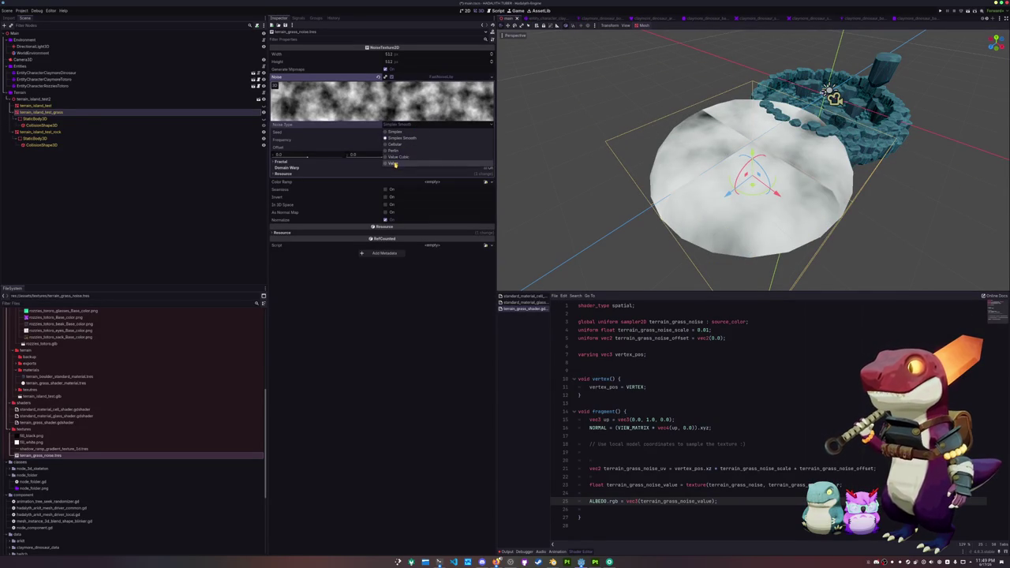
{"action": "left_click", "coordinate": [393, 126]}
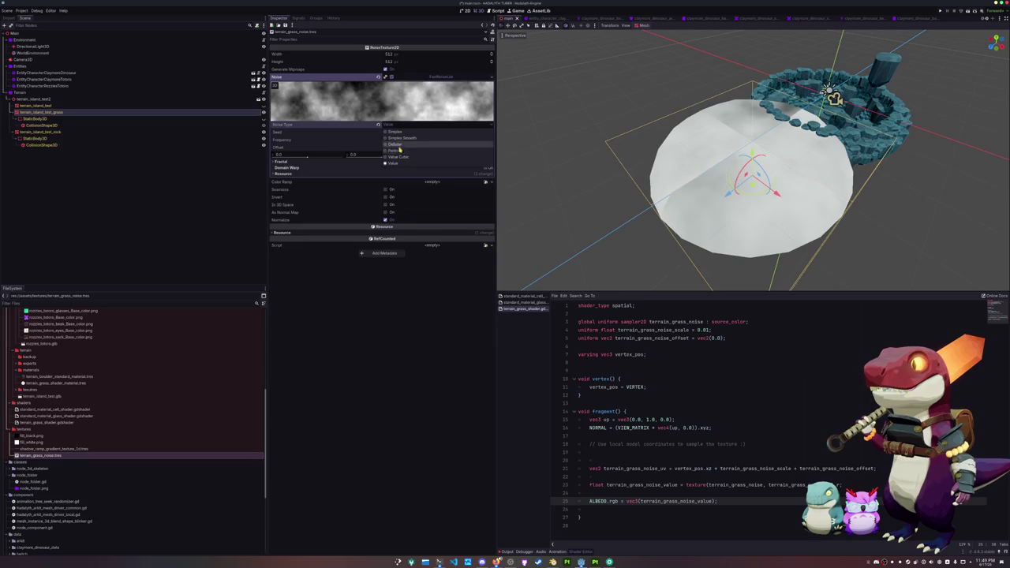
{"action": "left_click", "coordinate": [400, 145]}
Keep Euclidean distance, enable Domain Warp, expand Fractal, and make the texture Seamless.
{"action": "left_click", "coordinate": [355, 167]}
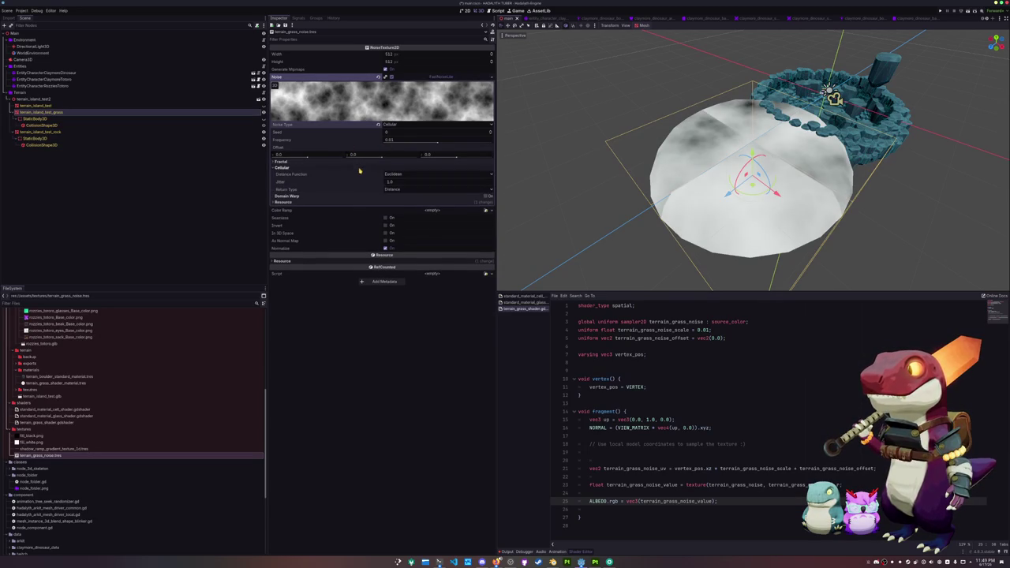
{"action": "left_click", "coordinate": [396, 174]}
{"action": "left_click", "coordinate": [362, 188]}
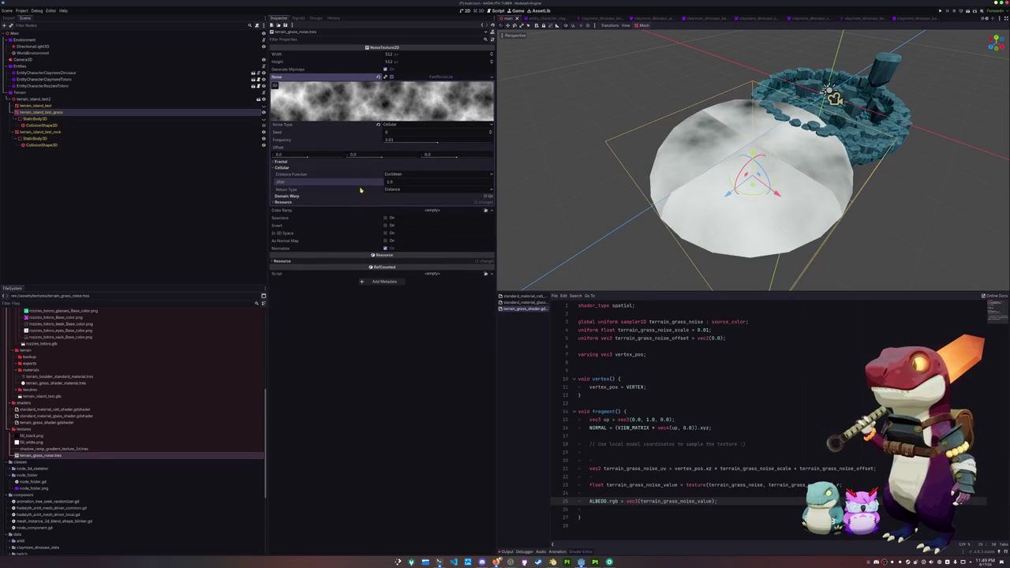
{"action": "left_click", "coordinate": [486, 197]}
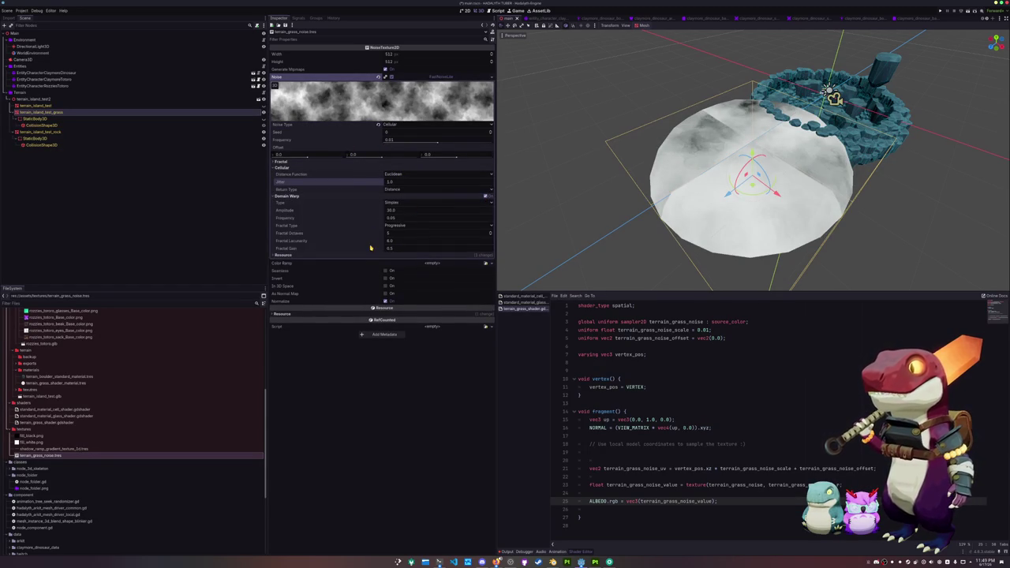
{"action": "left_click", "coordinate": [348, 162]}
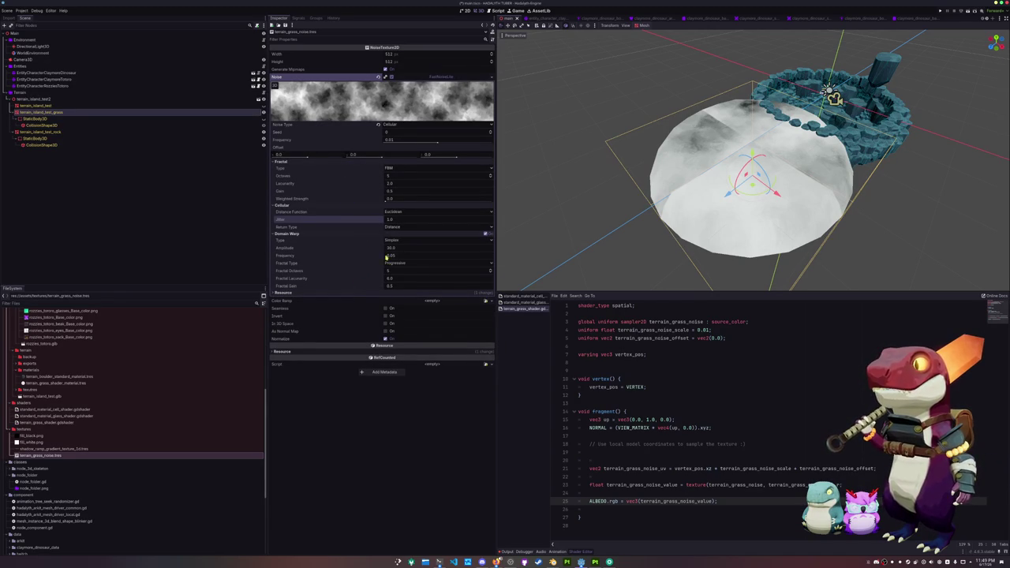
{"action": "left_click", "coordinate": [386, 309]}
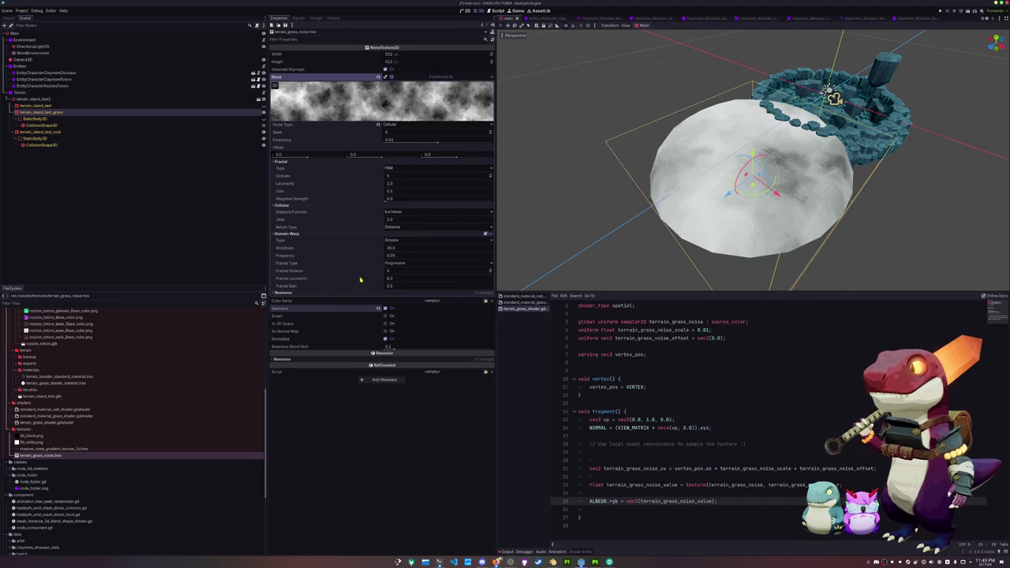
Set the cellular Return Type to Cell Value and Domain Warp Amplitude to 25.
{"action": "left_click", "coordinate": [385, 227]}
{"action": "left_click", "coordinate": [393, 234]}
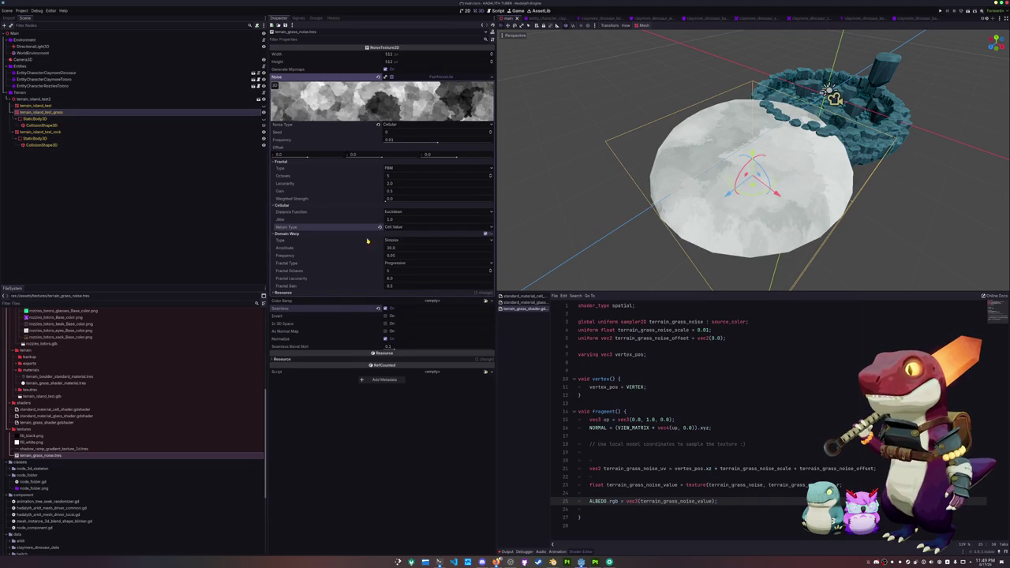
{"action": "left_click_drag", "start_coordinate": [388, 247], "coordinate": [384, 247]}
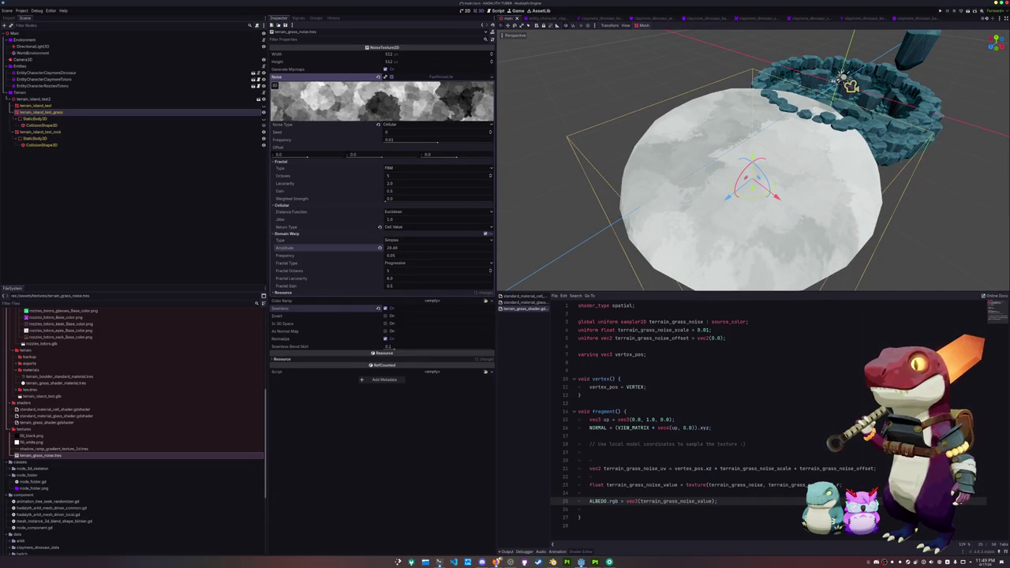
{"action": "left_click", "coordinate": [427, 251]}
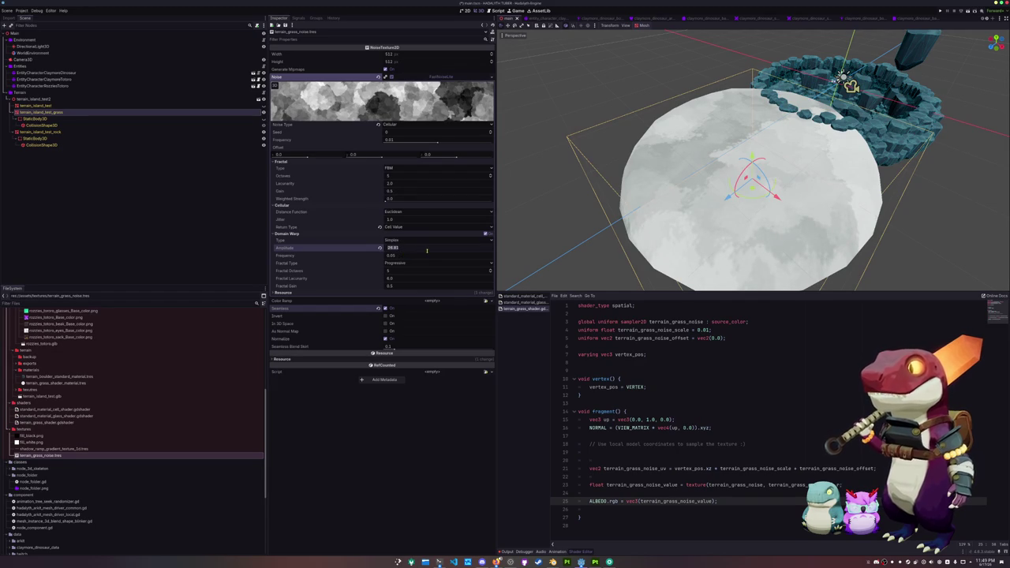
{"action": "type", "text": "25"}
{"action": "key", "text": "Return"}
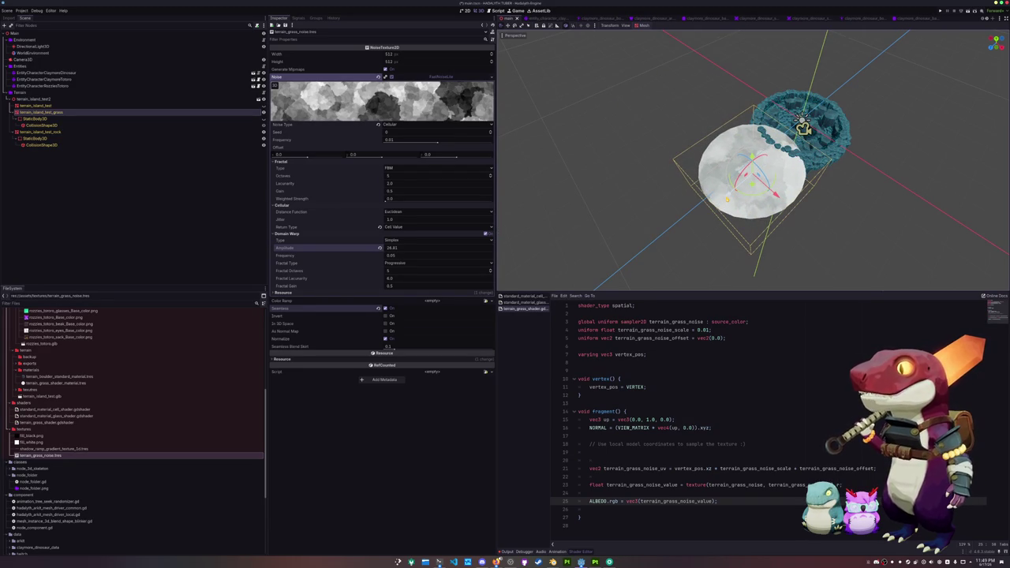
Drag the white terrain disc down along Z so it sits inside the rock ring.
{"action": "scroll", "coordinate": [749, 158], "scroll_direction": "up", "scroll_amount": 3}
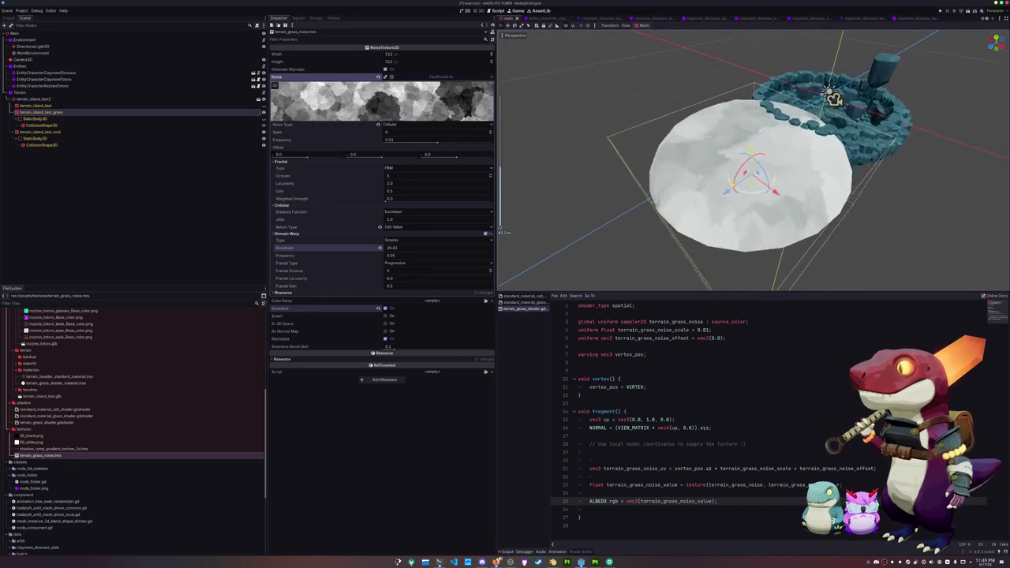
{"action": "left_click_drag", "start_coordinate": [749, 158], "coordinate": [812, 126]}
{"action": "left_click_drag", "start_coordinate": [728, 79], "coordinate": [702, 142]}
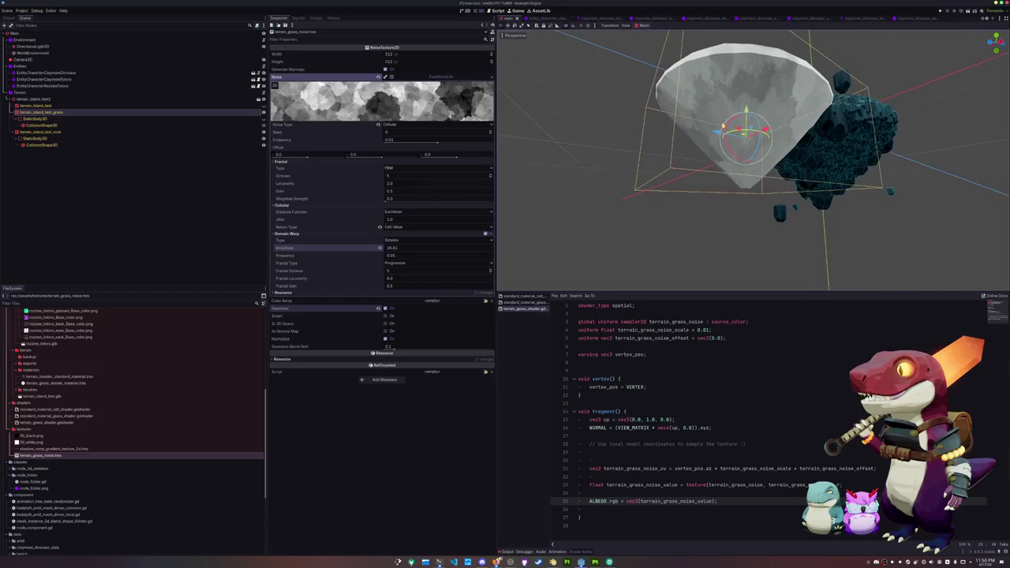
{"action": "scroll", "coordinate": [694, 166], "scroll_direction": "up", "scroll_amount": 3}
{"action": "left_click_drag", "start_coordinate": [687, 179], "coordinate": [678, 192]}
{"action": "scroll", "coordinate": [682, 186], "scroll_direction": "down", "scroll_amount": 3}
{"action": "scroll", "coordinate": [741, 157], "scroll_direction": "down", "scroll_amount": 2}
{"action": "scroll", "coordinate": [742, 158], "scroll_direction": "up", "scroll_amount": 4}
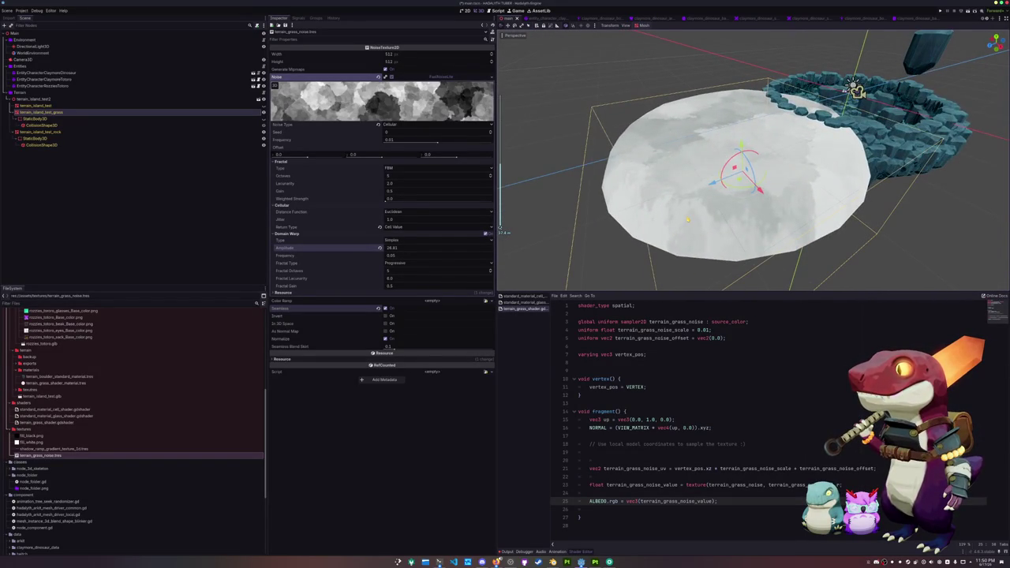
{"action": "scroll", "coordinate": [741, 157], "scroll_direction": "down", "scroll_amount": 2}
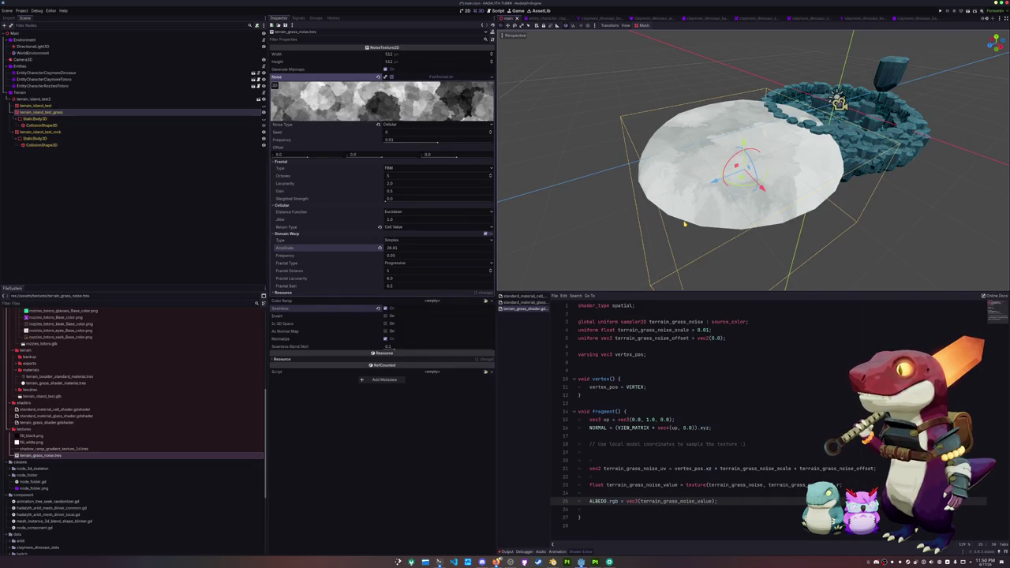
{"action": "scroll", "coordinate": [684, 224], "scroll_direction": "down", "scroll_amount": 2}
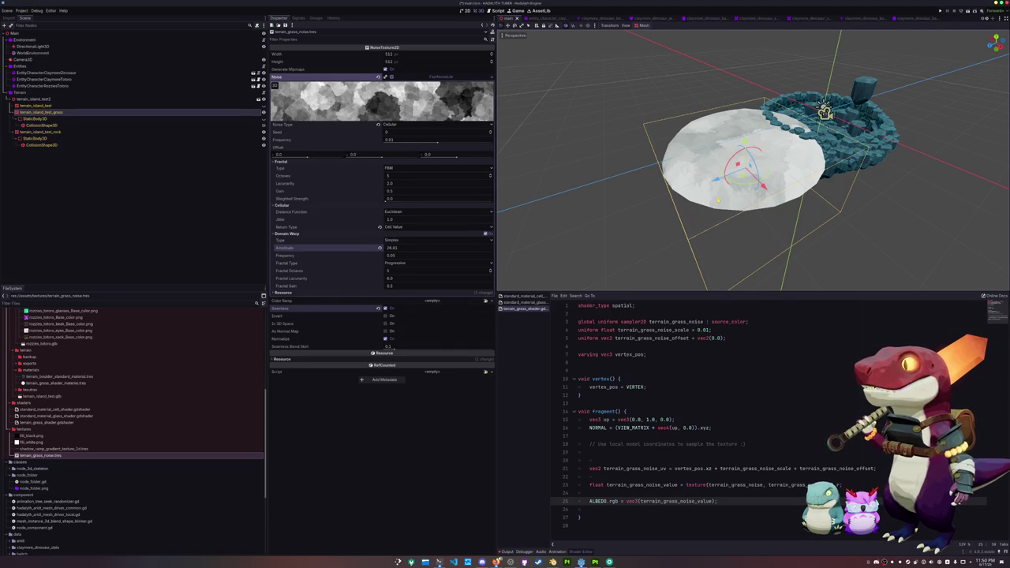
{"action": "left_click_drag", "start_coordinate": [716, 178], "coordinate": [801, 163]}
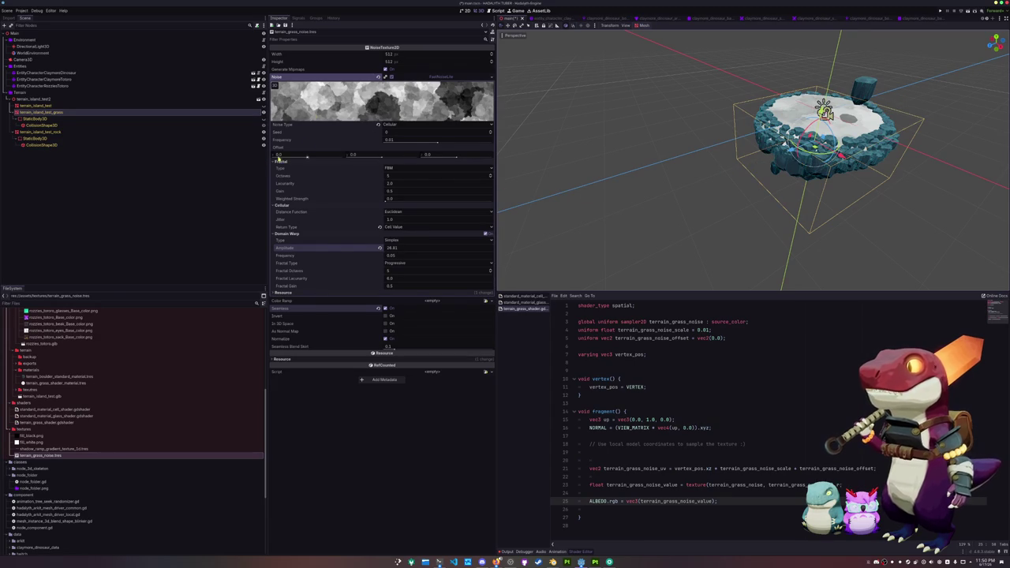
Set the noise texture Width and Height to 2048 and collapse the Noise sub-resource.
{"action": "left_click", "coordinate": [398, 55]}
{"action": "type", "text": "1024"}
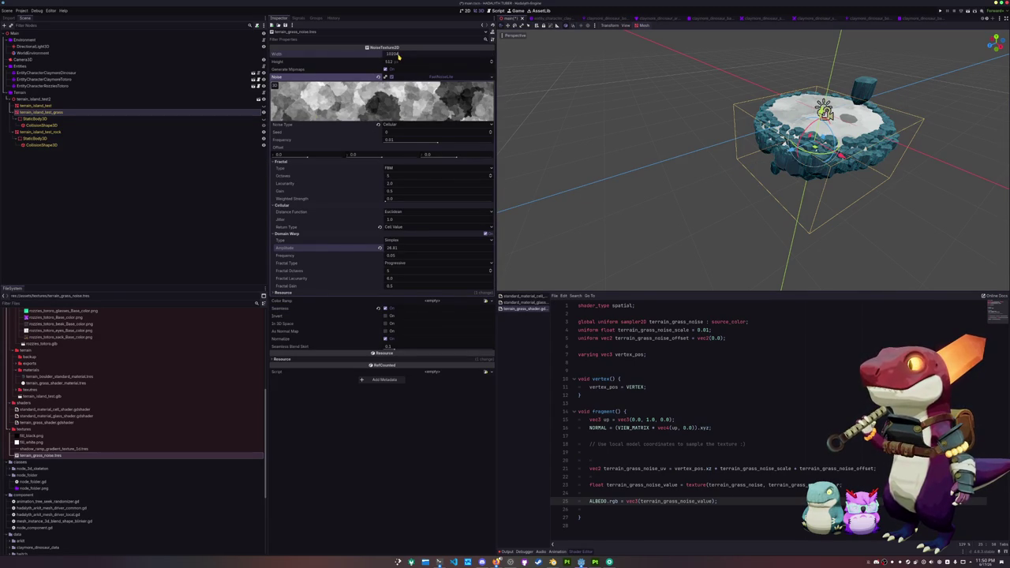
{"action": "key", "text": "ctrl+a"}
{"action": "type", "text": "2048"}
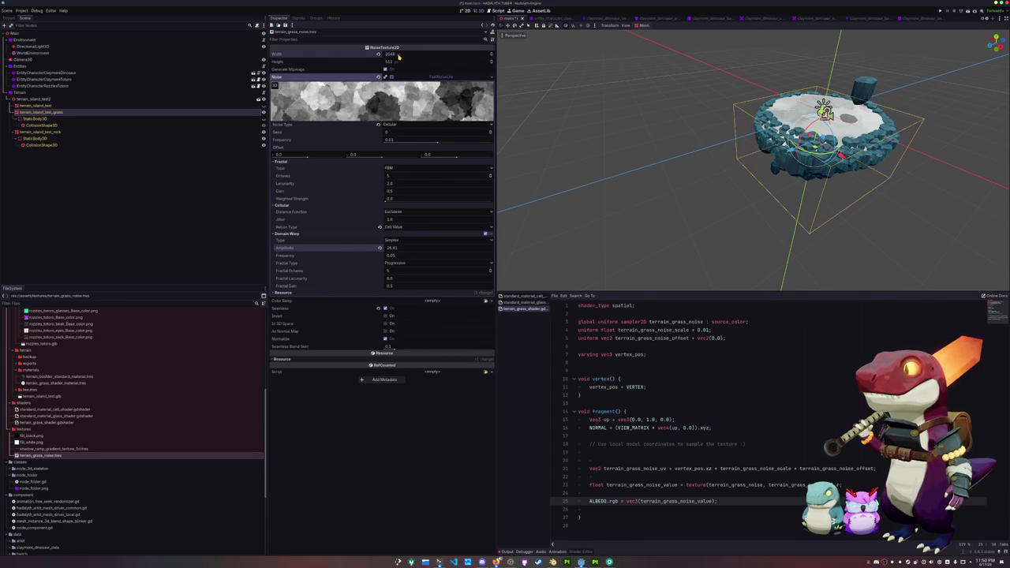
{"action": "left_click", "coordinate": [396, 61]}
{"action": "type", "text": "2048"}
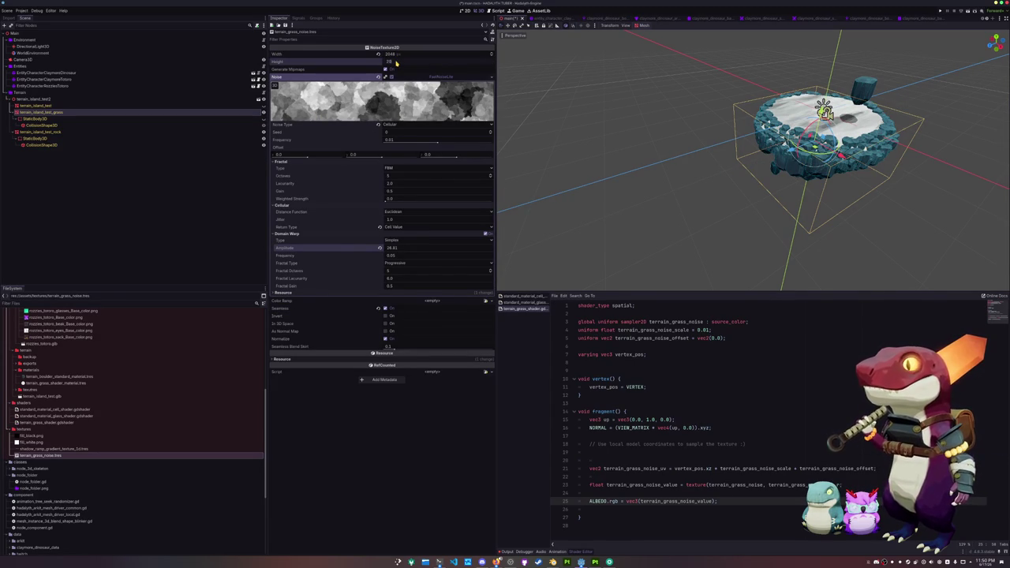
{"action": "scroll", "coordinate": [705, 151], "scroll_direction": "up", "scroll_amount": 5}
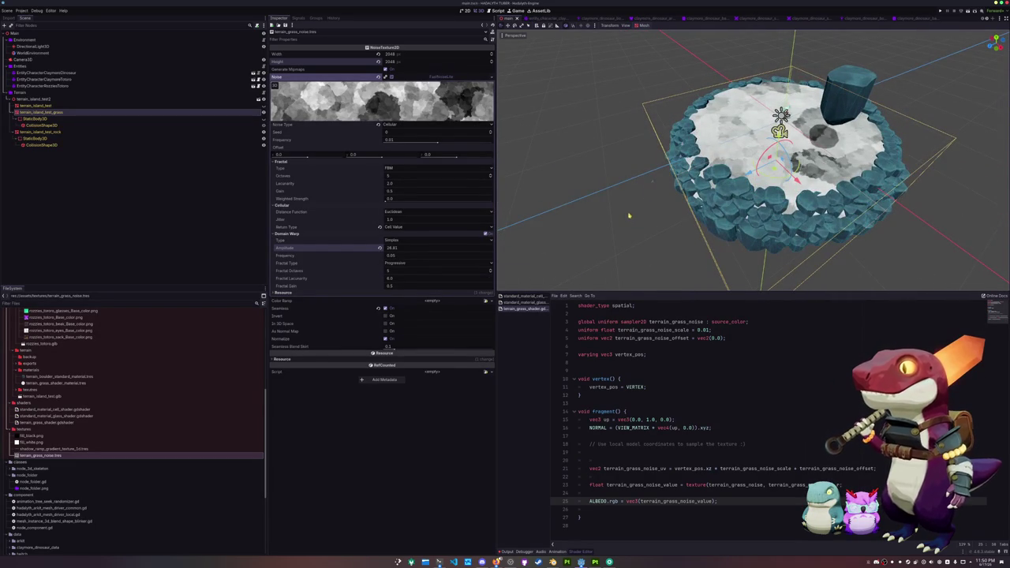
{"action": "scroll", "coordinate": [646, 193], "scroll_direction": "up", "scroll_amount": 8}
{"action": "scroll", "coordinate": [639, 205], "scroll_direction": "down", "scroll_amount": 4}
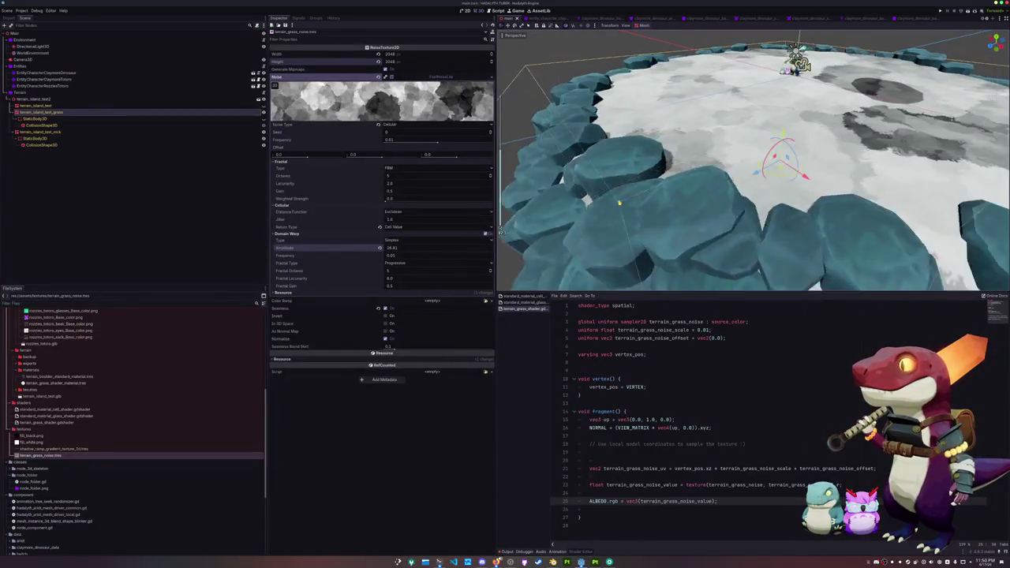
{"action": "scroll", "coordinate": [597, 203], "scroll_direction": "down", "scroll_amount": 3}
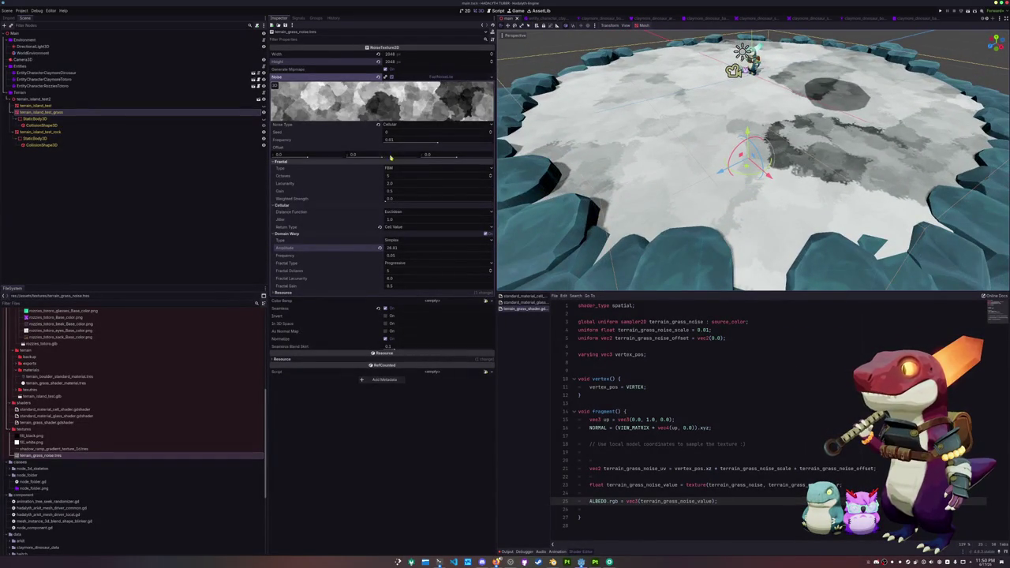
{"action": "left_click", "coordinate": [401, 94]}
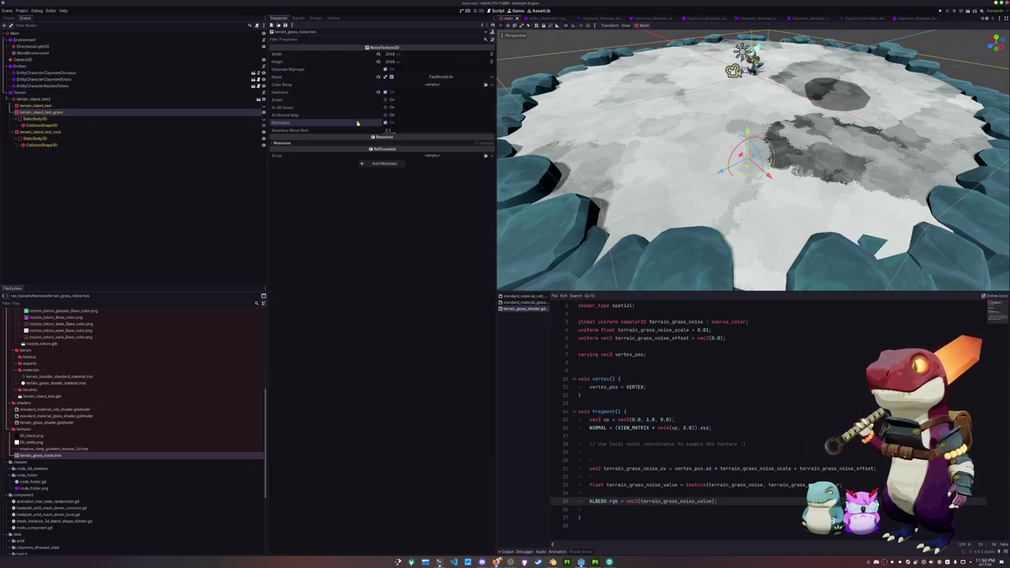
Scroll through the grass shader code and orbit to view the island from lower down.
{"action": "left_click", "coordinate": [590, 361]}
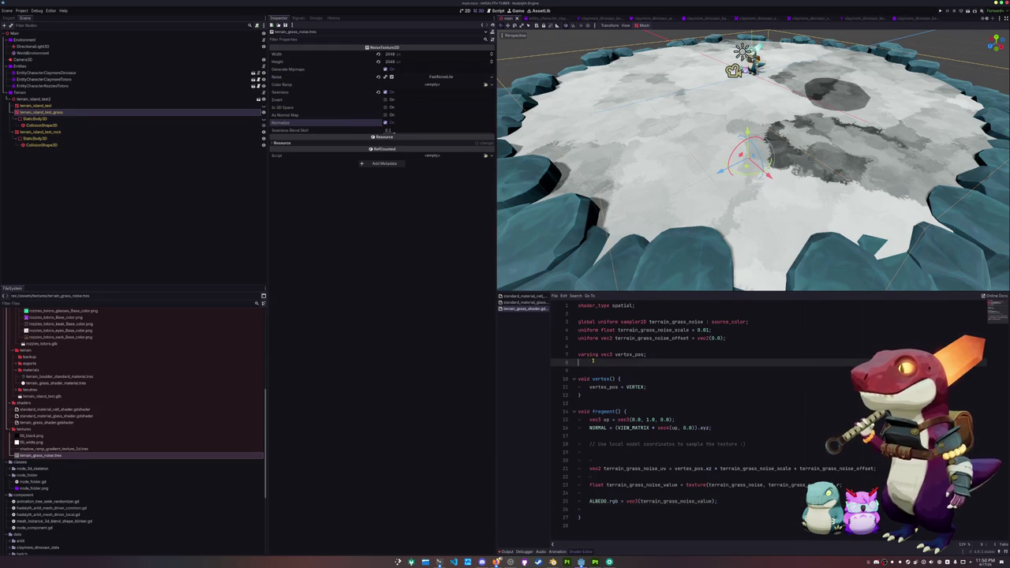
{"action": "scroll", "coordinate": [633, 233], "scroll_direction": "down", "scroll_amount": 5}
{"action": "scroll", "coordinate": [633, 233], "scroll_direction": "up", "scroll_amount": 2}
{"action": "scroll", "coordinate": [632, 232], "scroll_direction": "down", "scroll_amount": 1}
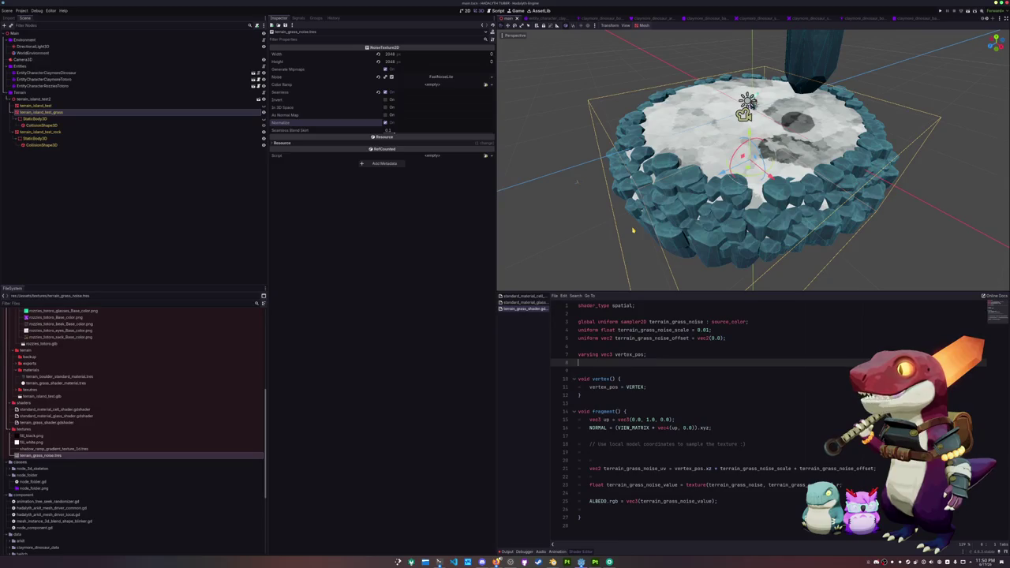
{"action": "left_click_drag", "start_coordinate": [604, 249], "coordinate": [608, 243]}
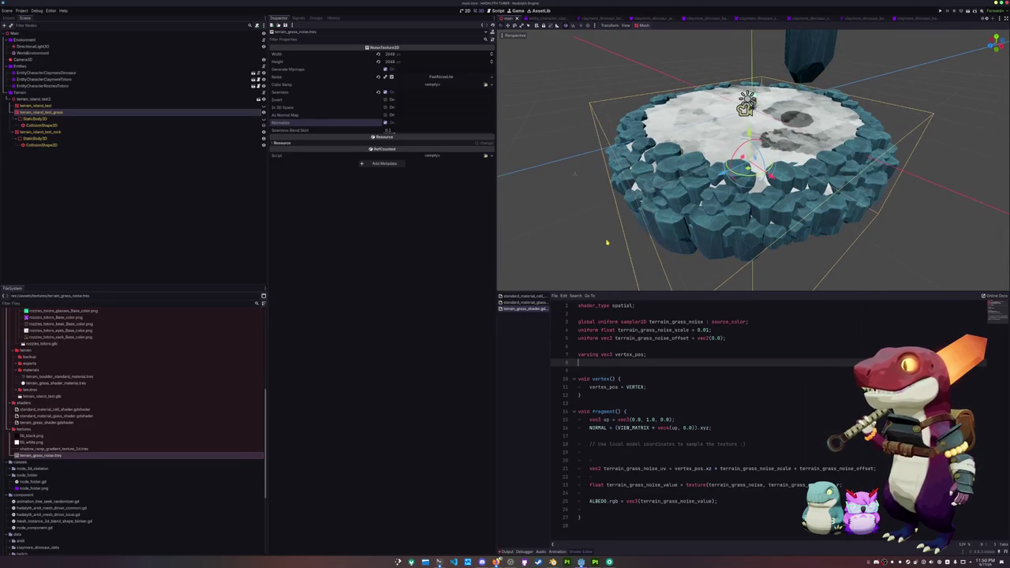
{"action": "left_click", "coordinate": [22, 10]}
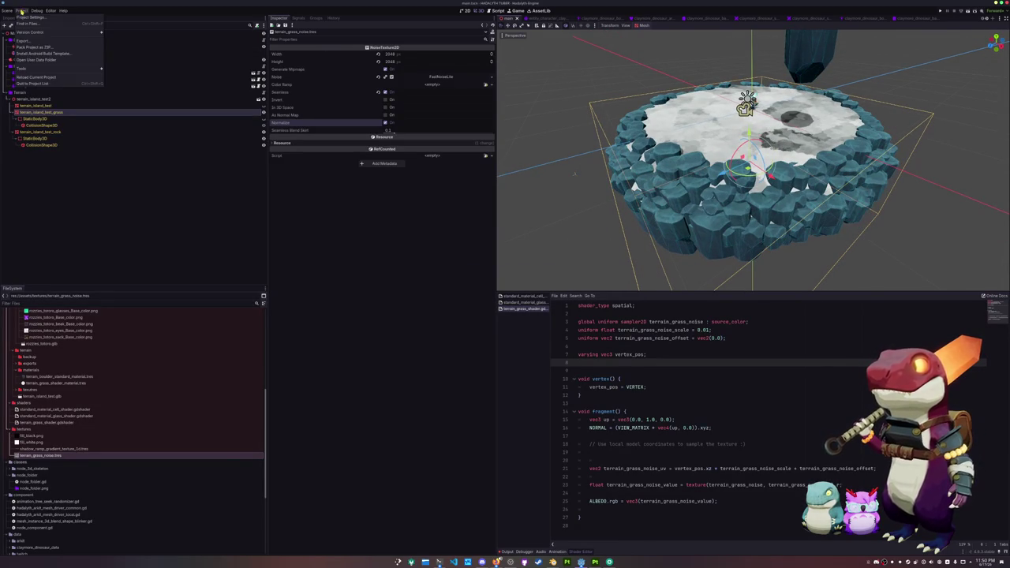
In Shader Globals, add terrain_grass_color_high and terrain_grass_color_low as color-type globals.
{"action": "left_click", "coordinate": [39, 27]}
{"action": "left_click", "coordinate": [499, 147]}
{"action": "type", "text": "terrain_grass_color_high"}
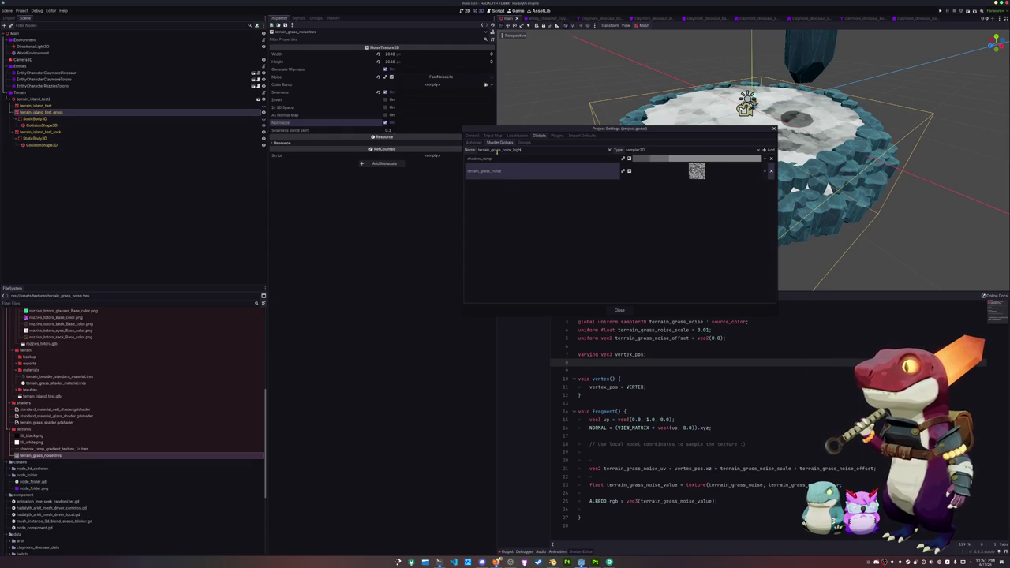
{"action": "left_click", "coordinate": [645, 147]}
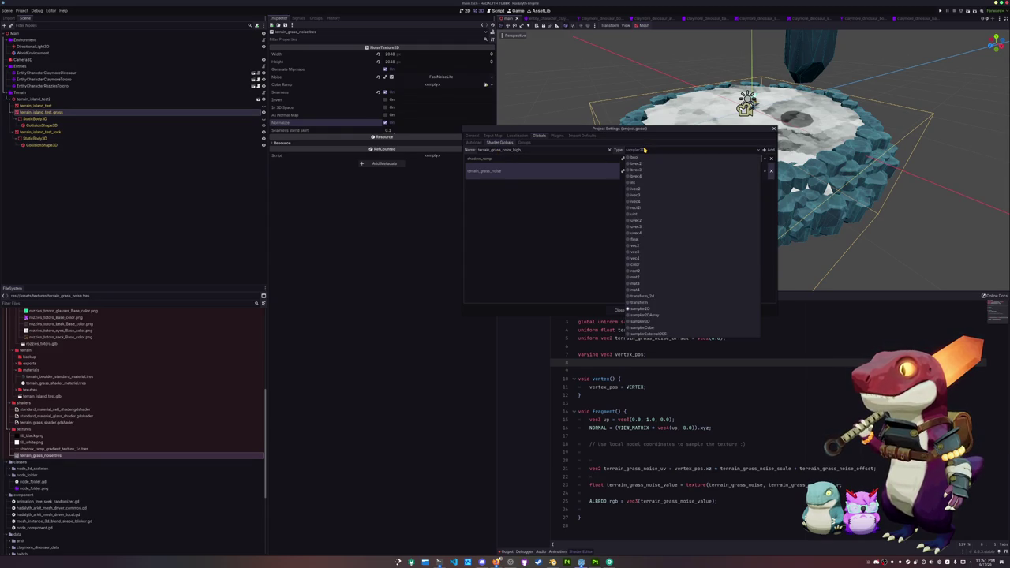
{"action": "left_click", "coordinate": [640, 262]}
{"action": "left_click", "coordinate": [767, 149]}
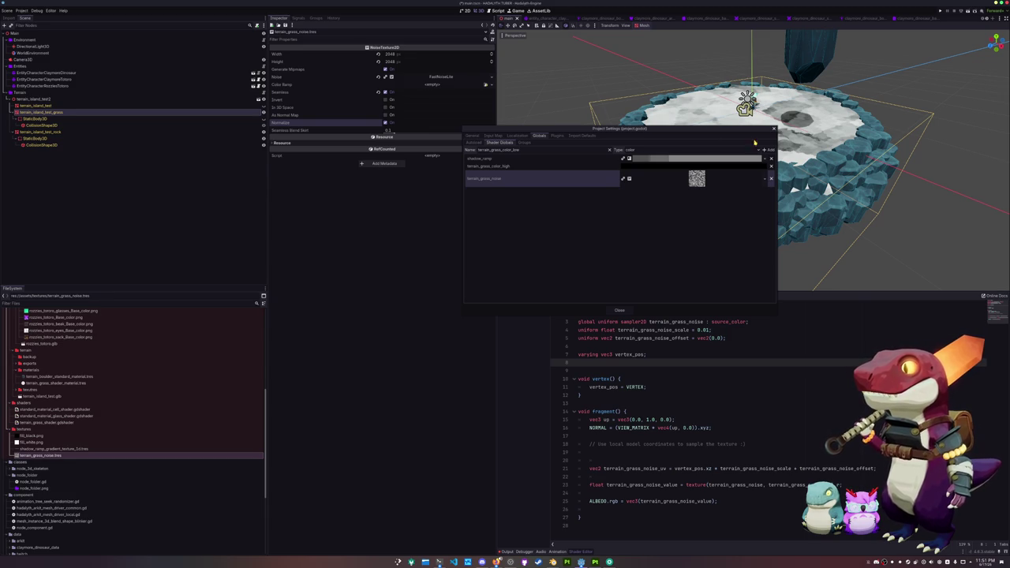
{"action": "left_click", "coordinate": [770, 150]}
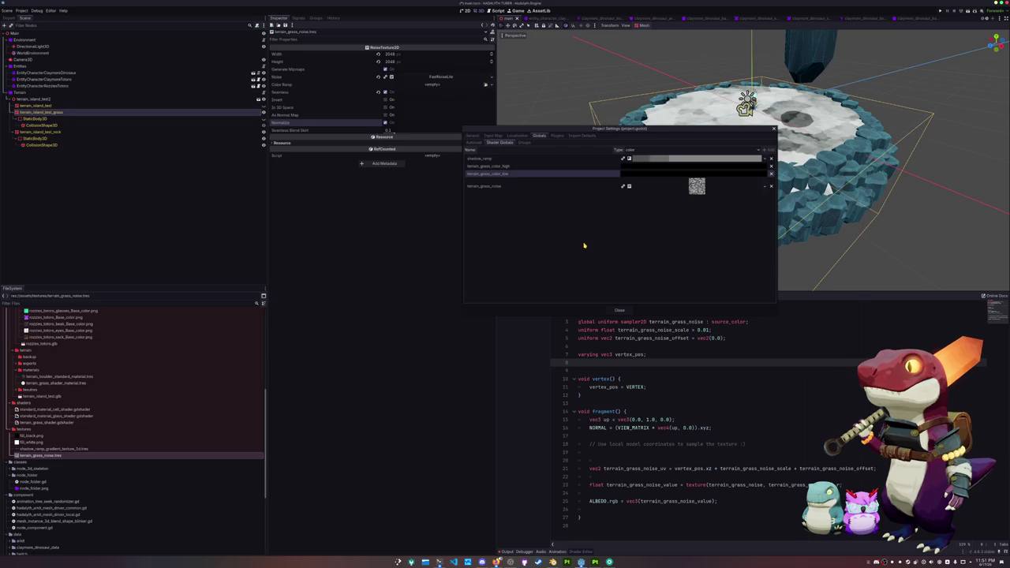
Pick bright green for terrain_grass_color_high and yellow-green for terrain_grass_color_low.
{"action": "left_click", "coordinate": [650, 168]}
{"action": "left_click_drag", "start_coordinate": [729, 207], "coordinate": [726, 173]}
{"action": "left_click", "coordinate": [673, 222]}
{"action": "left_click", "coordinate": [587, 213]}
{"action": "left_click", "coordinate": [638, 172]}
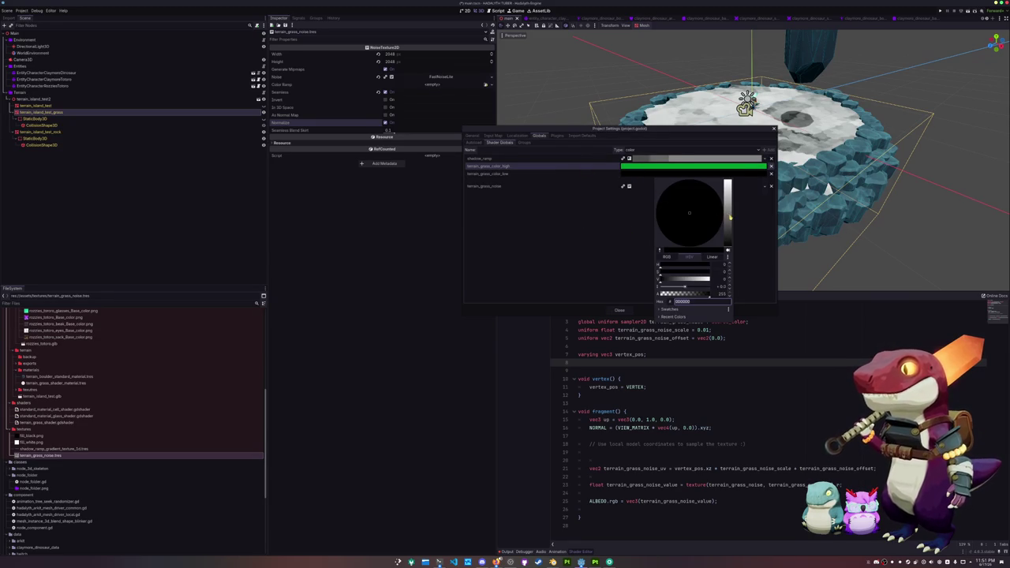
{"action": "left_click_drag", "start_coordinate": [728, 214], "coordinate": [728, 186]}
{"action": "left_click", "coordinate": [667, 231]}
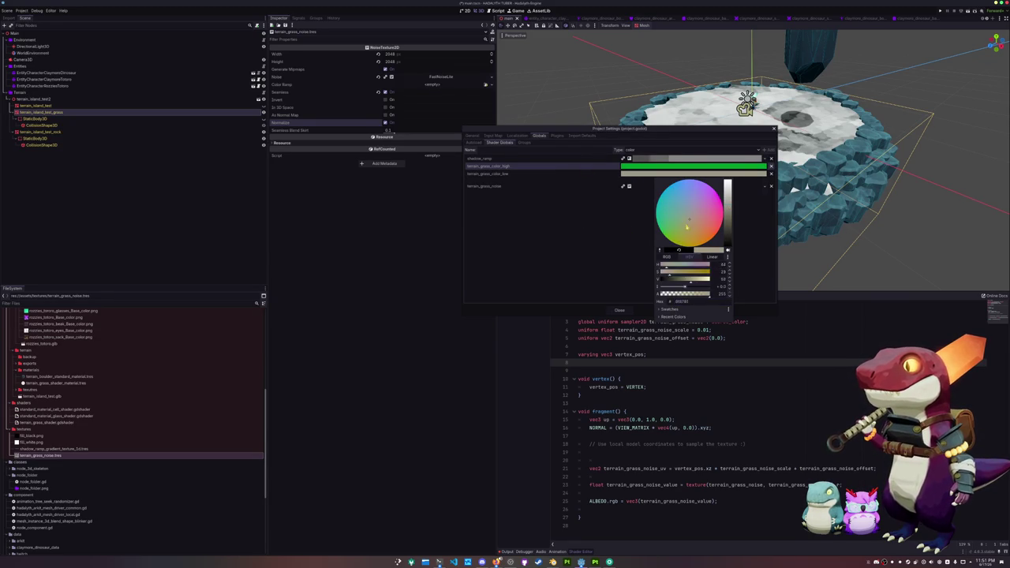
{"action": "left_click", "coordinate": [620, 252]}
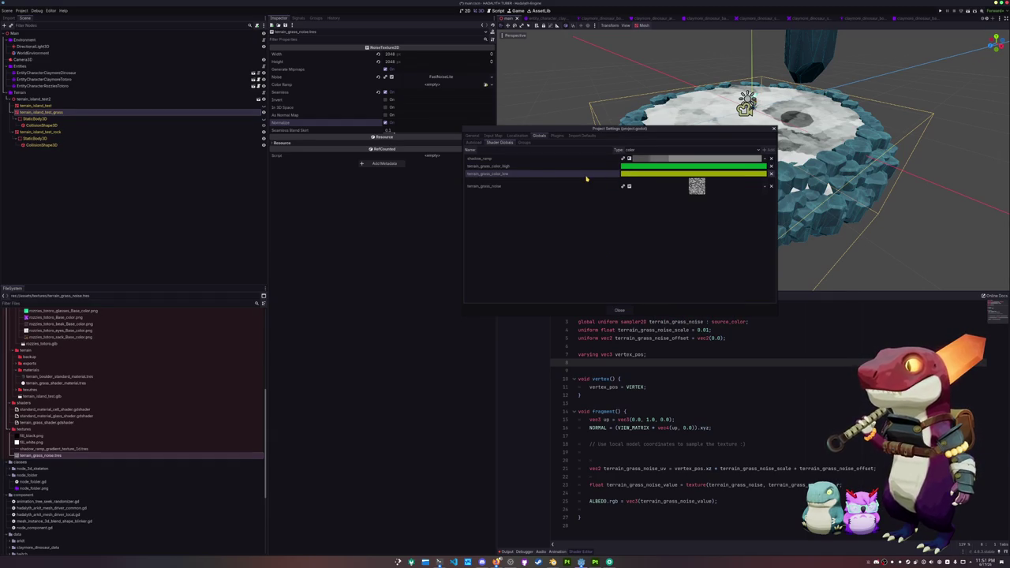
Re-adjust terrain_grass_color_low to a brighter olive yellow and close Project Settings.
{"action": "left_click", "coordinate": [631, 173]}
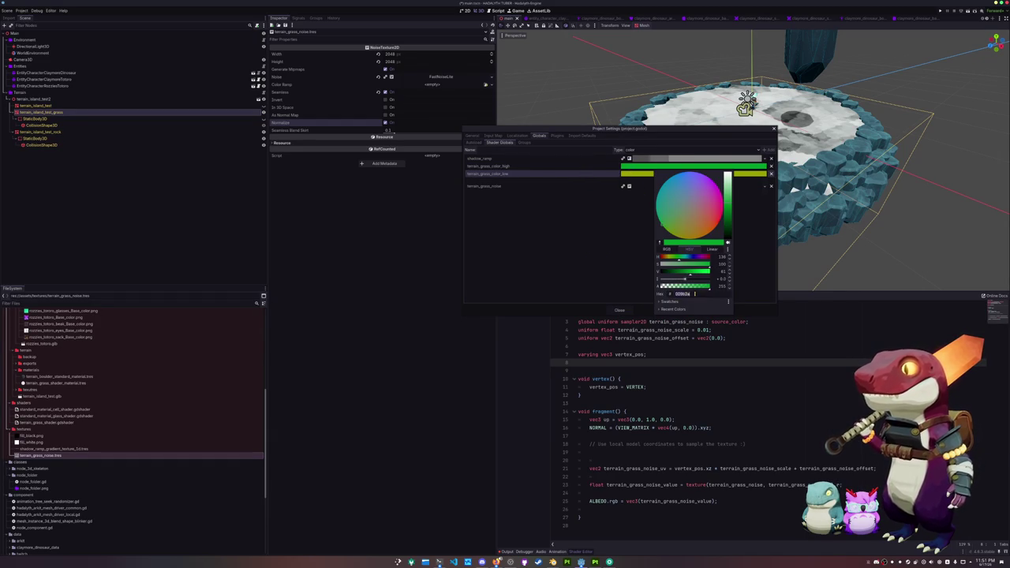
{"action": "left_click", "coordinate": [695, 173]}
{"action": "left_click", "coordinate": [694, 173]}
{"action": "left_click_drag", "start_coordinate": [706, 211], "coordinate": [678, 241]}
{"action": "mouse_move", "coordinate": [726, 200]}
{"action": "left_mouse_down"}
{"action": "mouse_move", "coordinate": [716, 191]}
{"action": "mouse_move", "coordinate": [729, 218]}
{"action": "left_mouse_up"}
{"action": "left_click", "coordinate": [679, 250]}
{"action": "left_click", "coordinate": [620, 311]}
{"action": "left_click", "coordinate": [620, 310]}
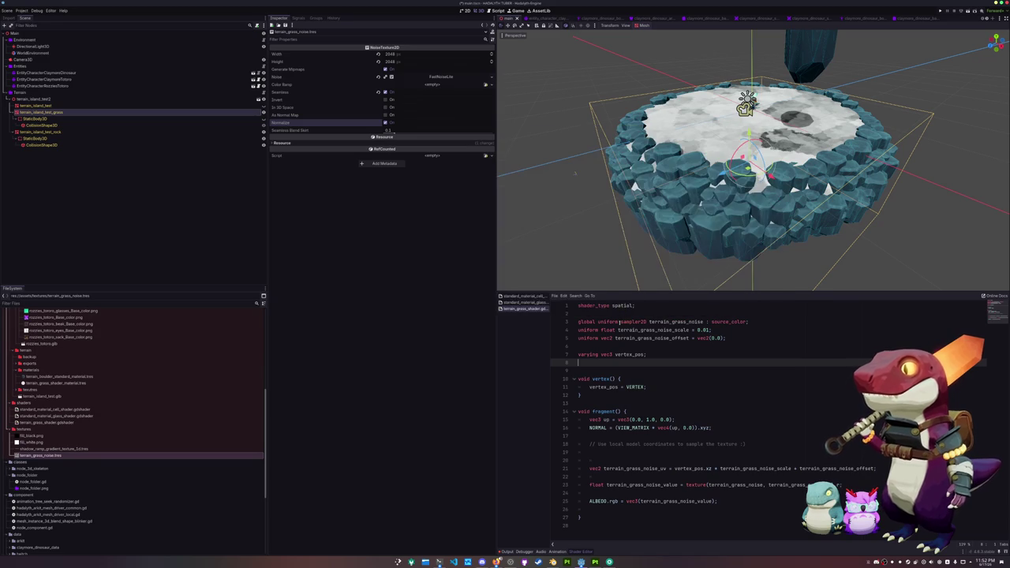
Declare global uniform vec4 terrain_grass_color_low and terrain_grass_color_high, both source_color, above the varying.
{"action": "key", "text": "Up"}
{"action": "key", "text": "Up"}
{"action": "key", "text": "Return"}
{"action": "key", "text": "Return"}
{"action": "type", "text": "global"}
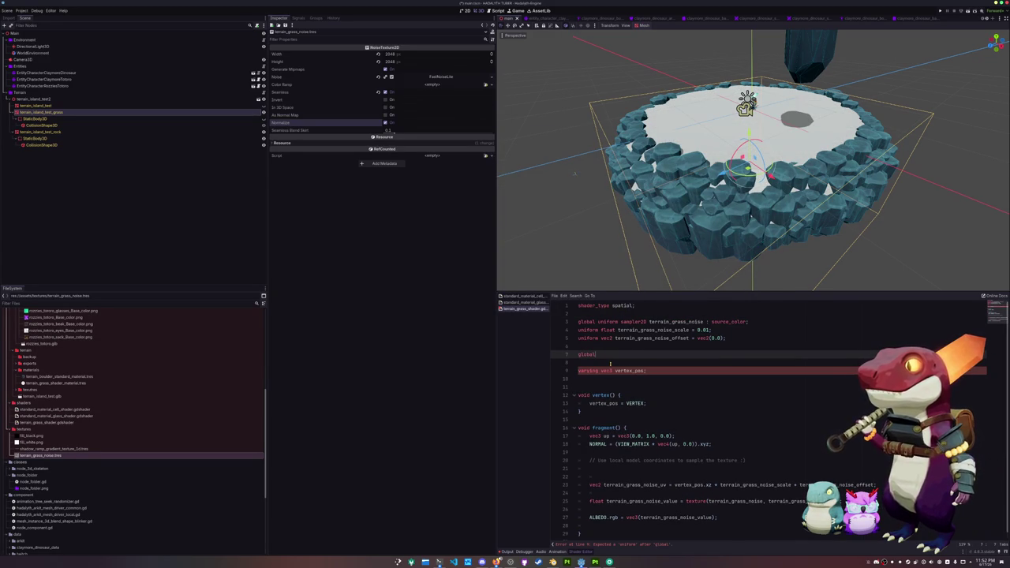
{"action": "type", "text": " uniform"}
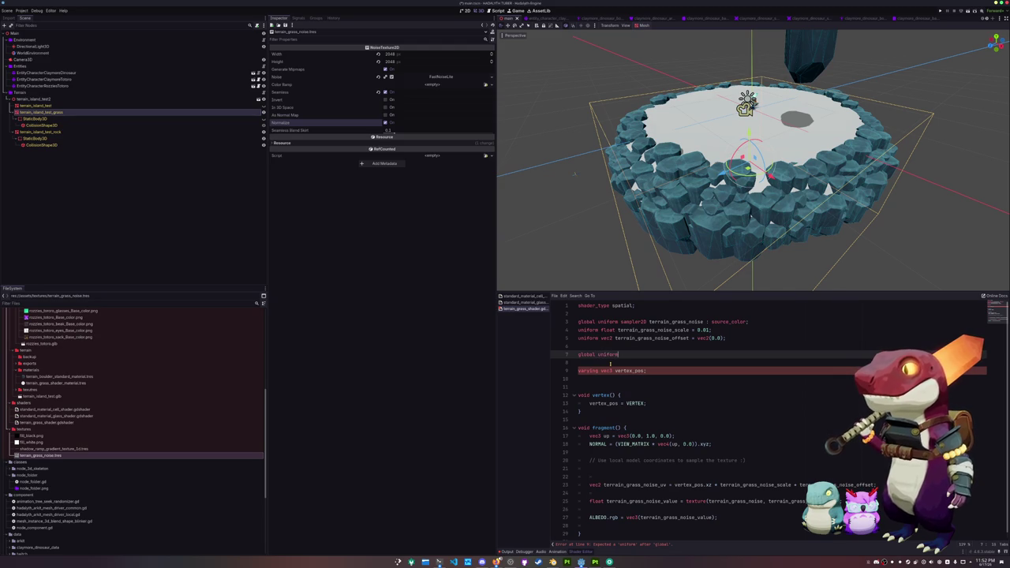
{"action": "type", "text": " vec3"}
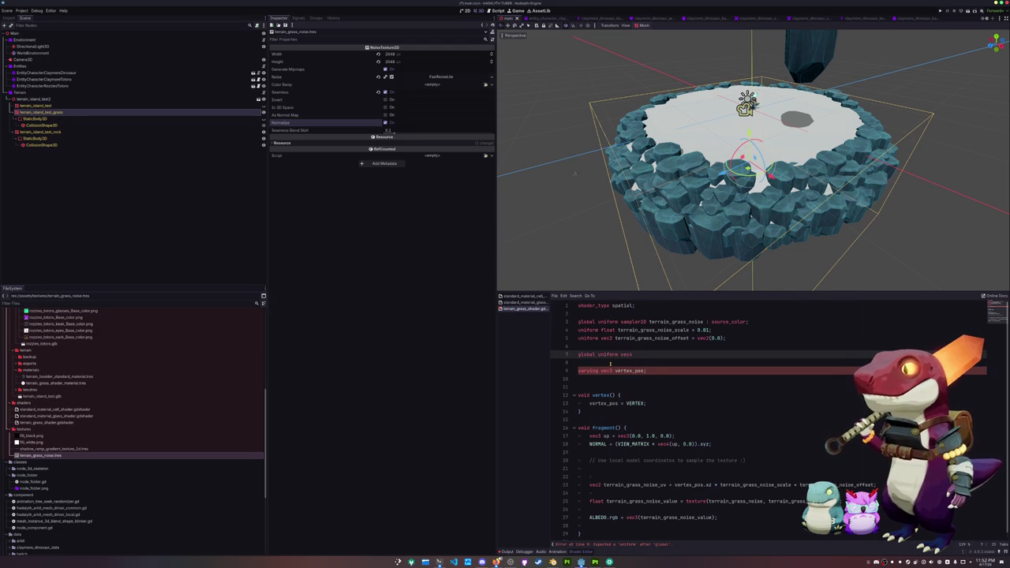
{"action": "type", "text": "errain_gras"}
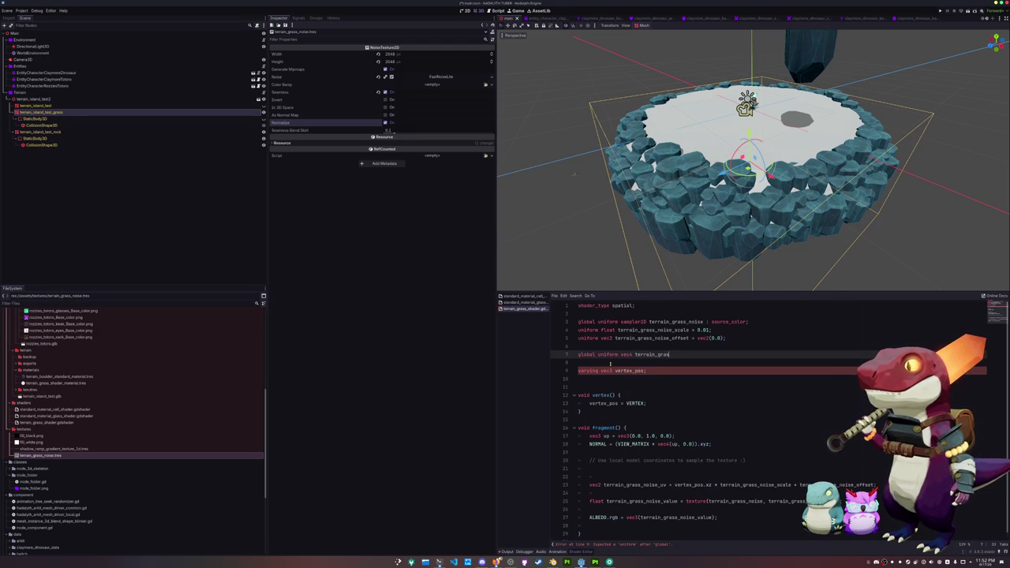
{"action": "type", "text": "s_color_low"}
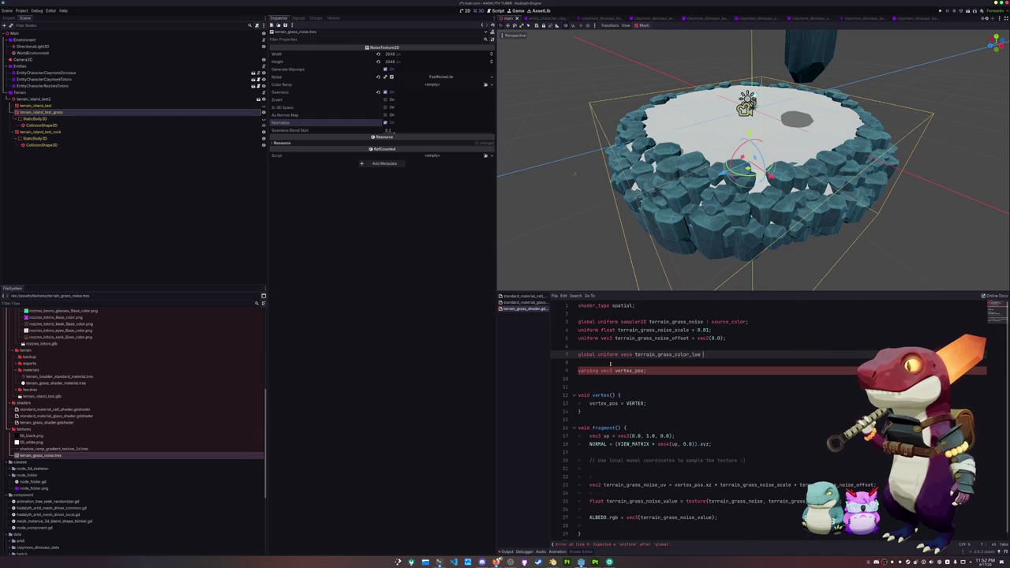
{"action": "type", "text": "ource_color;"}
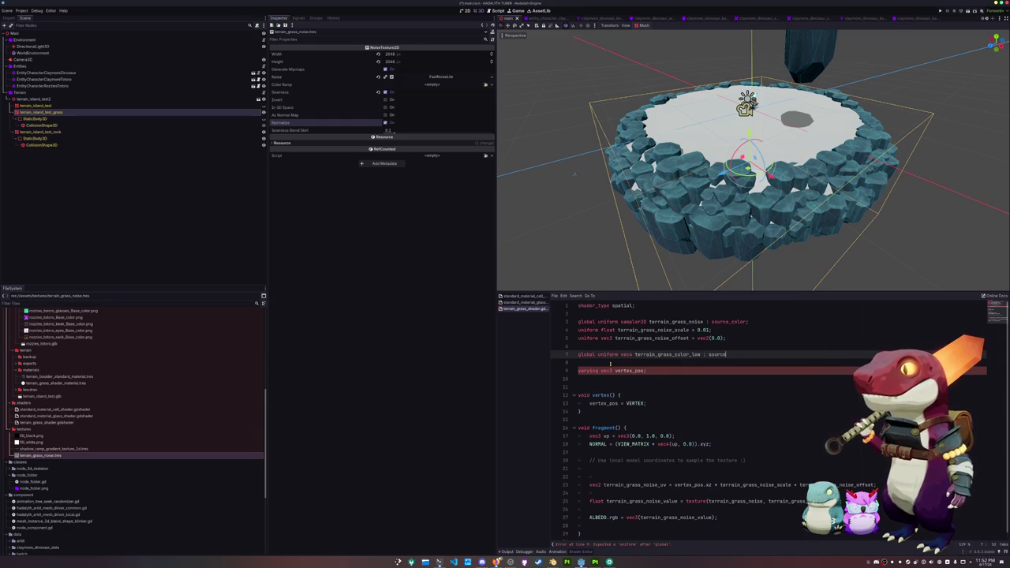
{"action": "key", "text": "Return"}
{"action": "type", "text": "lobal uniform vec4 te"}
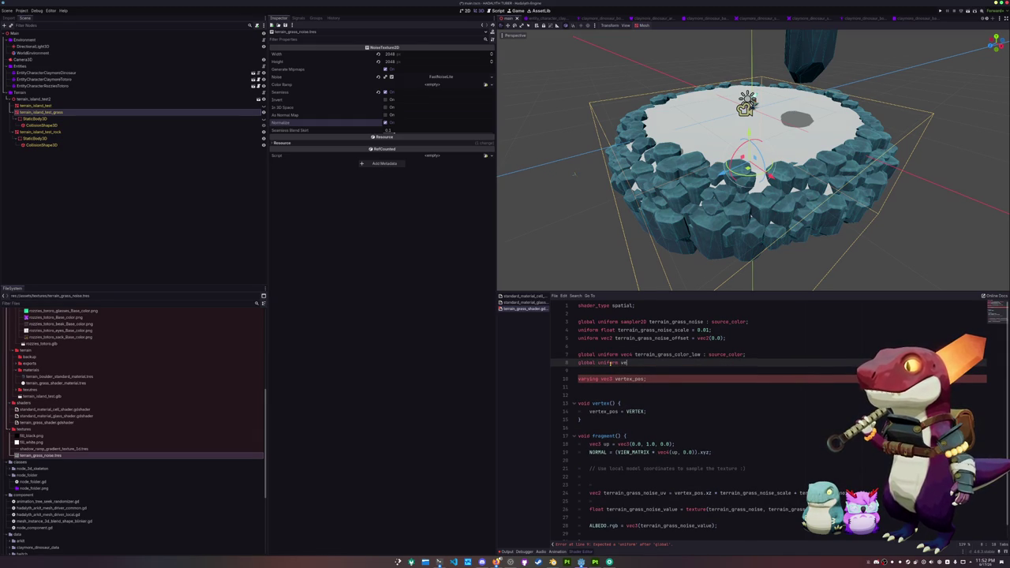
{"action": "type", "text": "rrain_gra"}
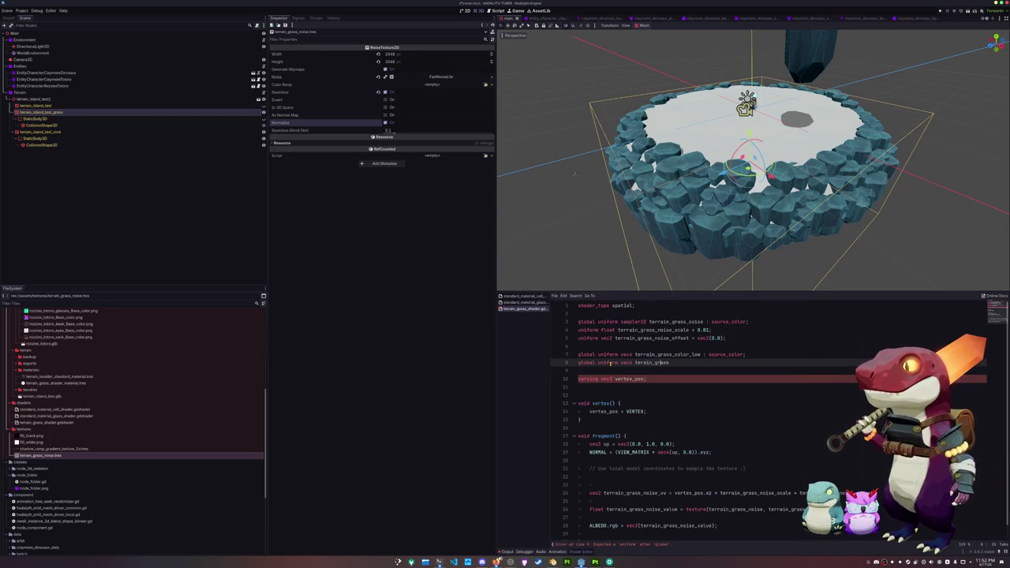
{"action": "type", "text": "ss"}
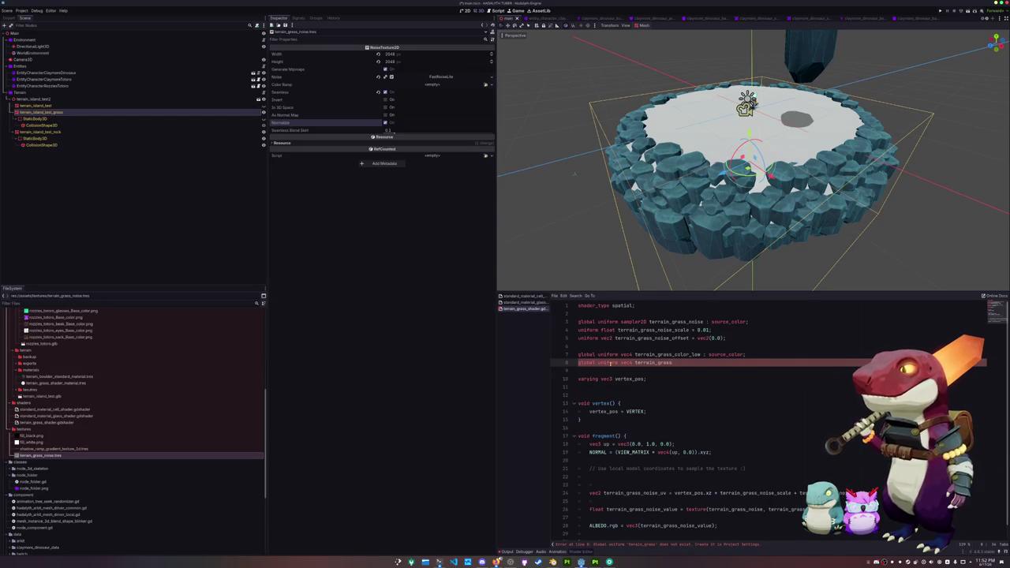
{"action": "type", "text": "_color_high : "}
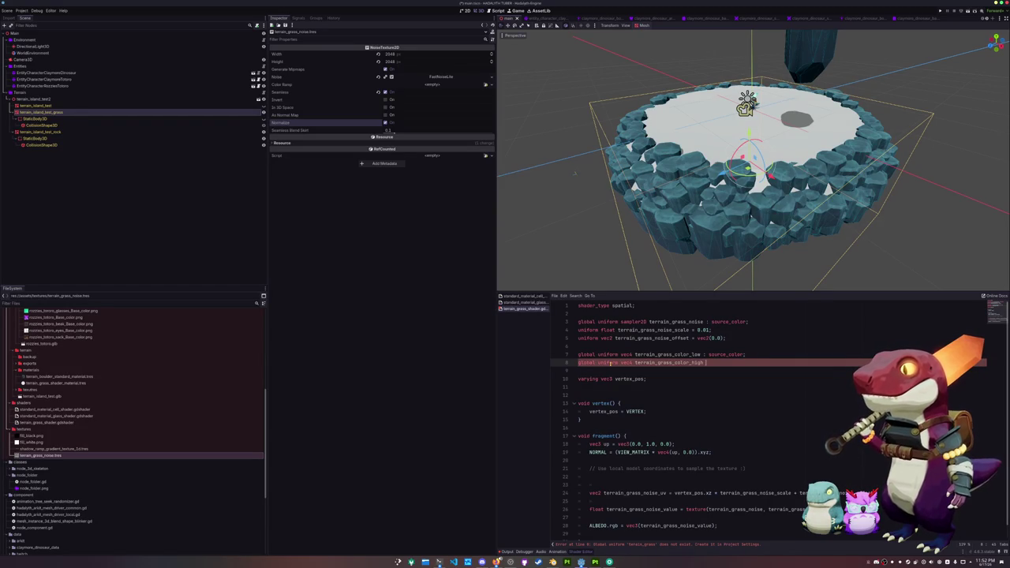
{"action": "type", "text": "source_color;"}
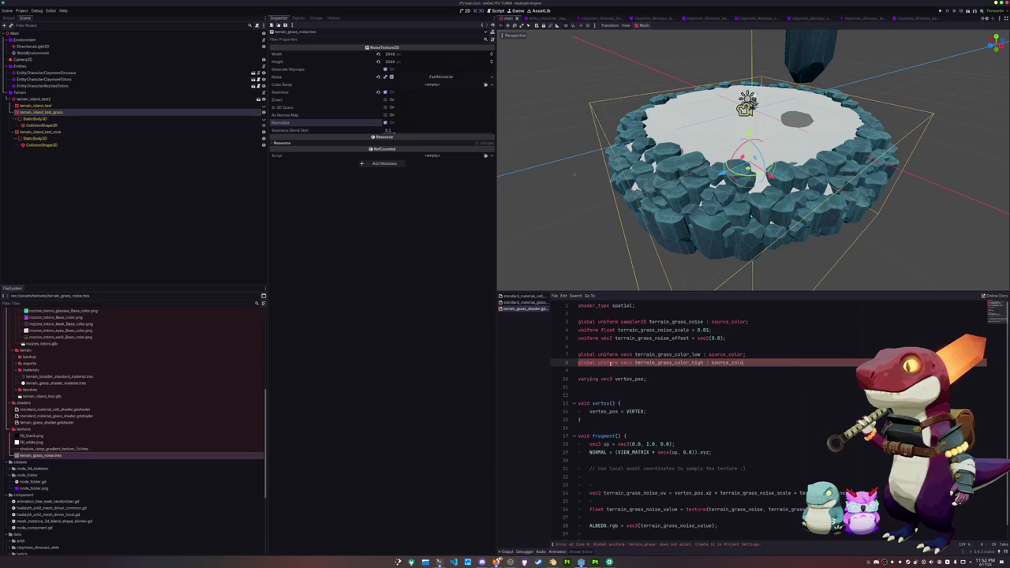
{"action": "key", "text": "Down"}
{"action": "key", "text": "Down"}
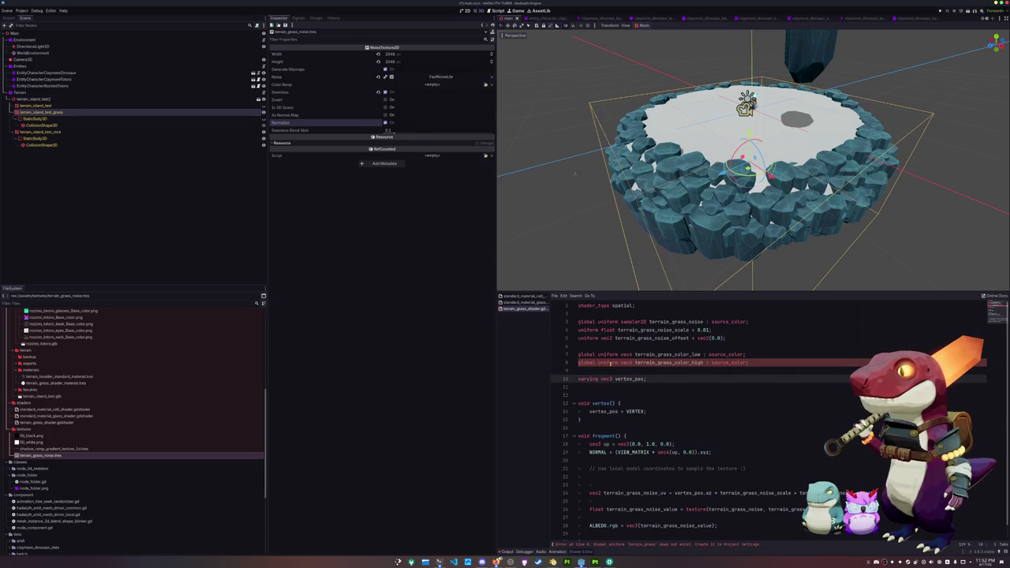
{"action": "key", "text": "Down"}
{"action": "key", "text": "Down"}
{"action": "key", "text": "Down"}
{"action": "key", "text": "Up"}
{"action": "key", "text": "Up"}
{"action": "key", "text": "Down"}
Write ALBEDO.rgb = mix(terrain_grass_color_low, terrain_grass_color_high, …) at the end of fragment().
{"action": "type", "text": "BEDO.rgb = "}
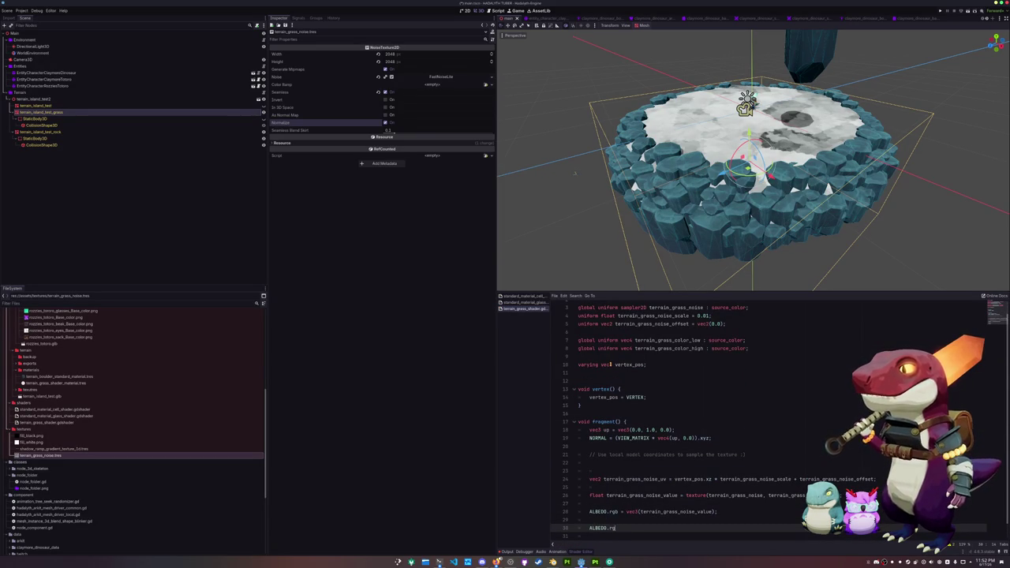
{"action": "type", "text": "mix("}
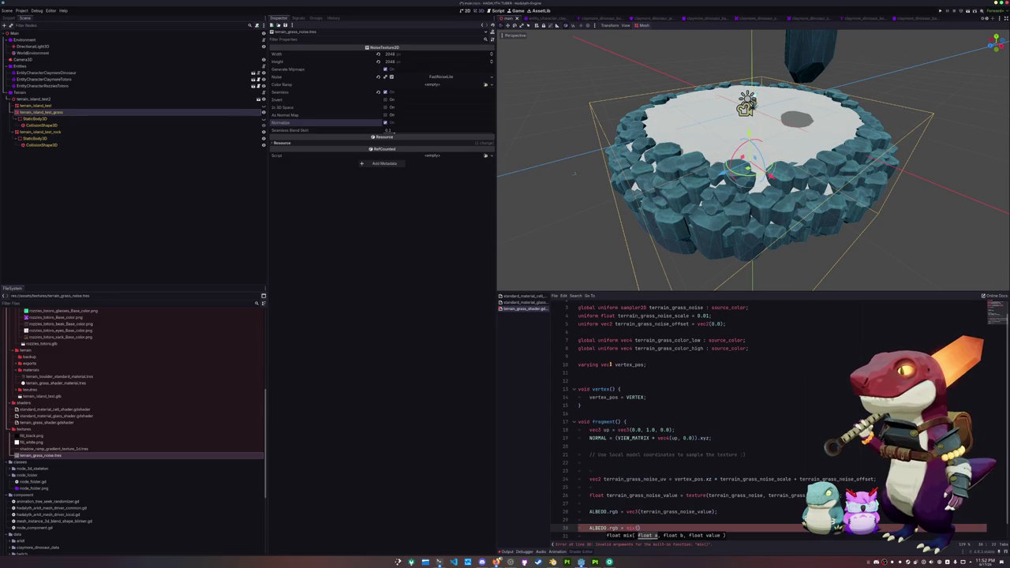
{"action": "type", "text": "terrain_grass_color_low, terrain_grass_colo"}
{"action": "key", "text": "Return"}
{"action": "type", "text": ")"}
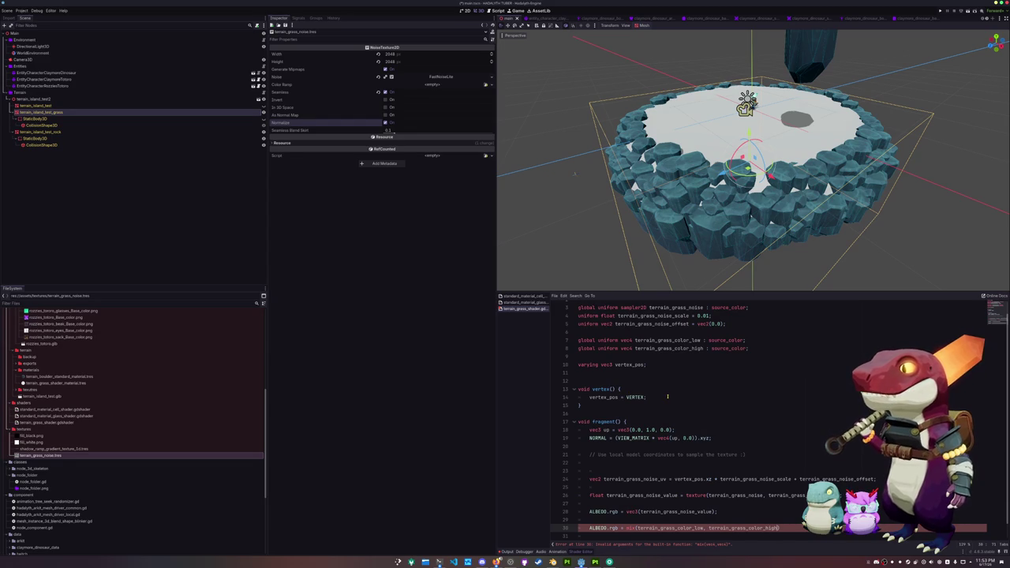
{"action": "scroll", "coordinate": [668, 387], "scroll_direction": "down", "scroll_amount": 1}
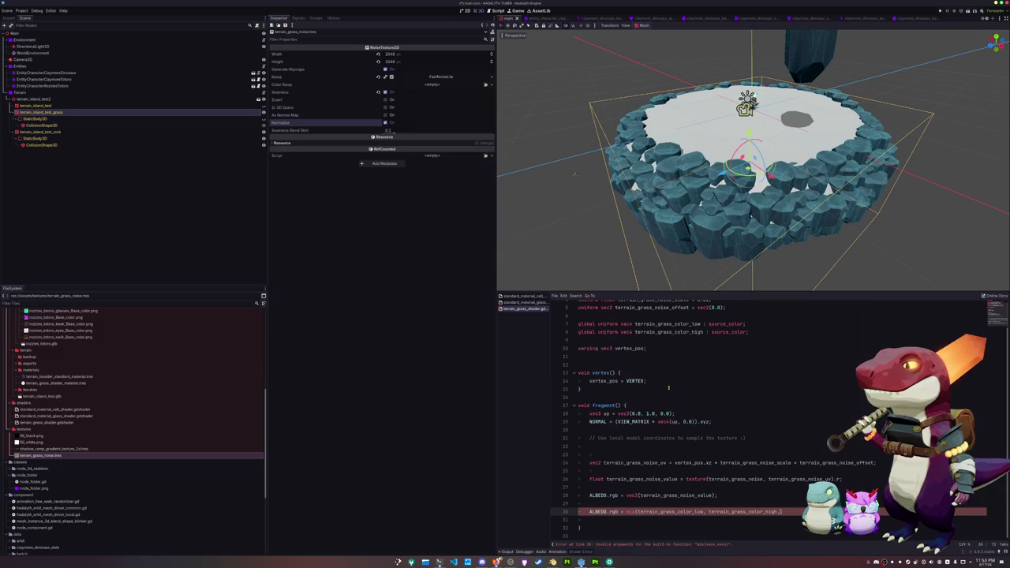
{"action": "type", "text": "rrain"}
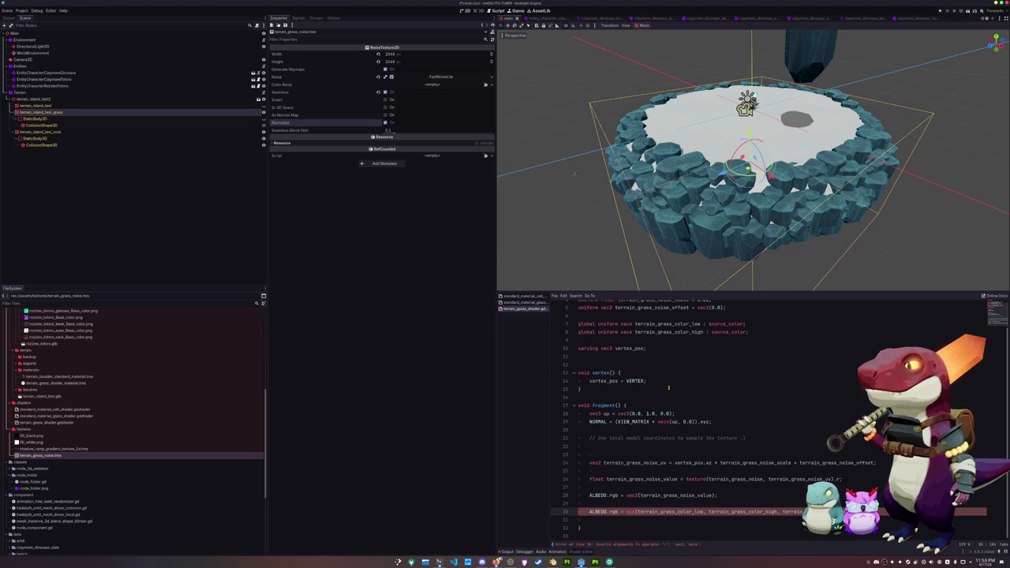
{"action": "key", "text": "Down"}
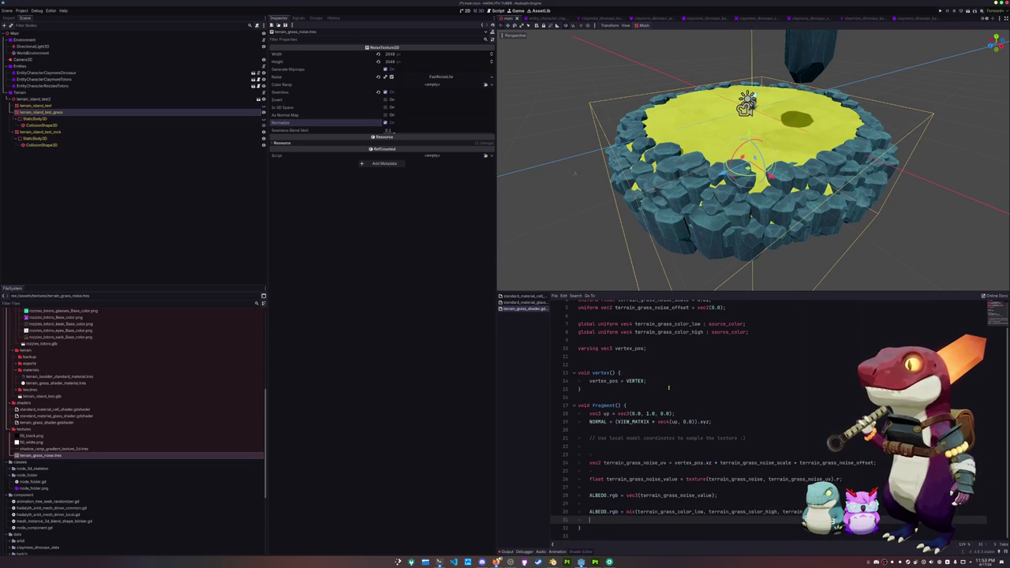
{"action": "left_click_drag", "start_coordinate": [574, 173], "coordinate": [666, 199]}
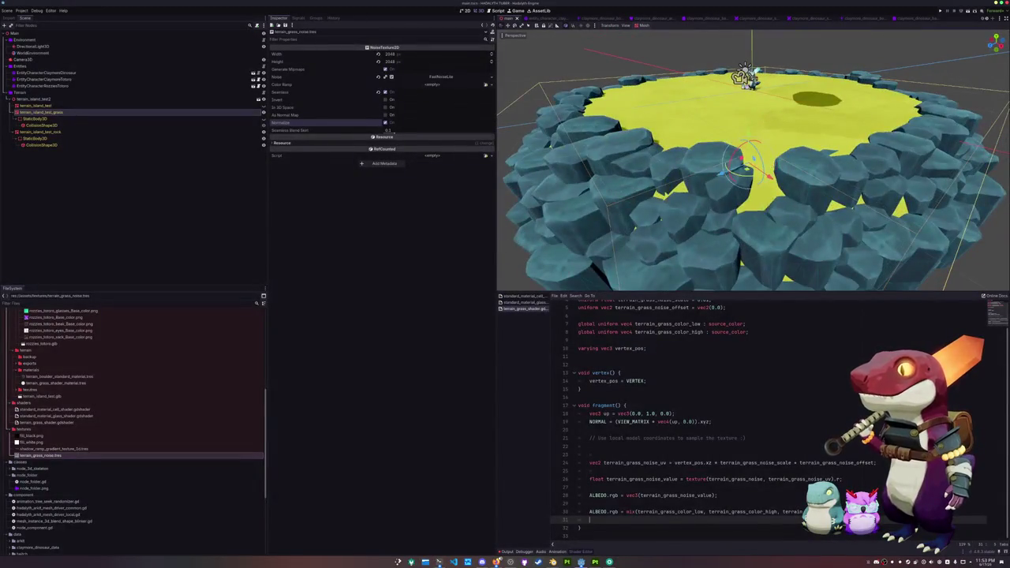
Give the noise texture a new Color Ramp gradient and slide its dark stop right.
{"action": "scroll", "coordinate": [574, 166], "scroll_direction": "down", "scroll_amount": 5}
{"action": "scroll", "coordinate": [619, 450], "scroll_direction": "up", "scroll_amount": 2}
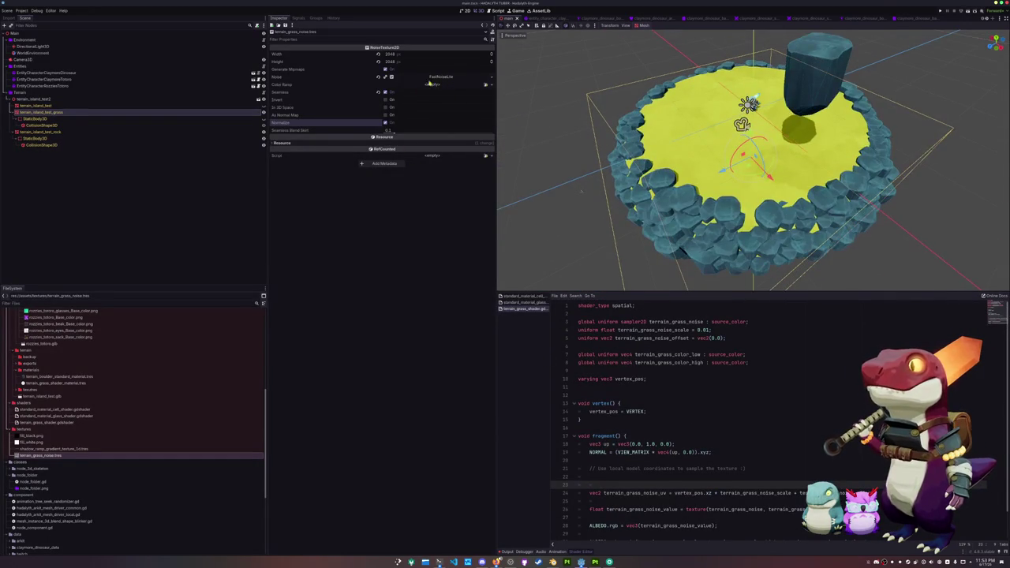
{"action": "left_click", "coordinate": [430, 76]}
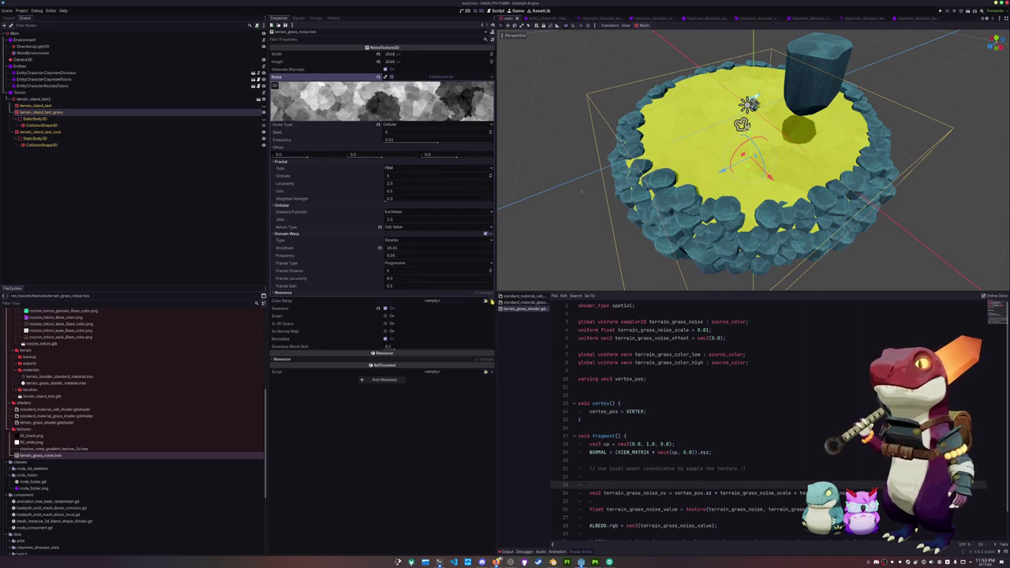
{"action": "left_click", "coordinate": [486, 300]}
{"action": "left_click", "coordinate": [476, 314]}
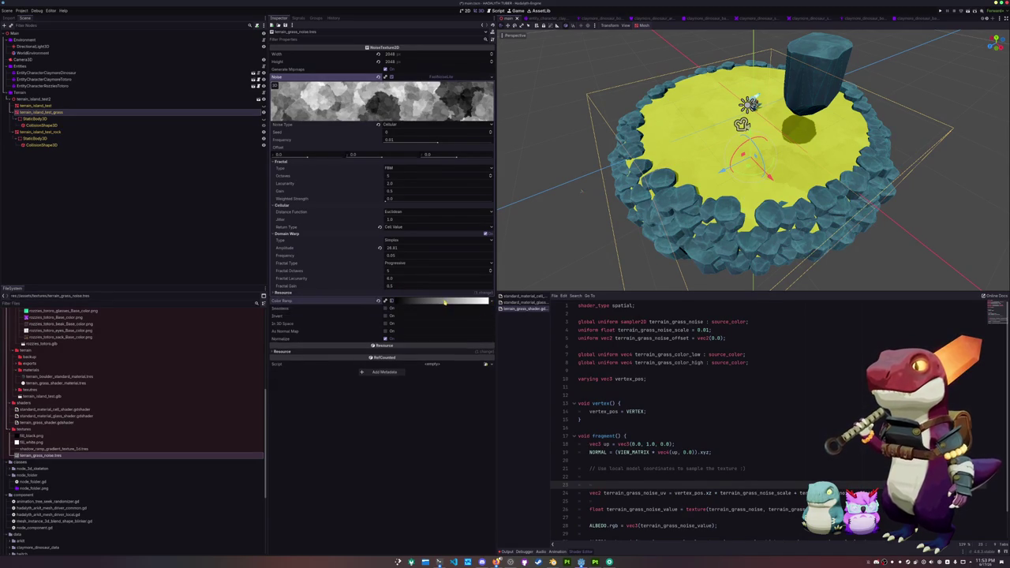
{"action": "left_click", "coordinate": [364, 302]}
{"action": "left_click", "coordinate": [385, 350]}
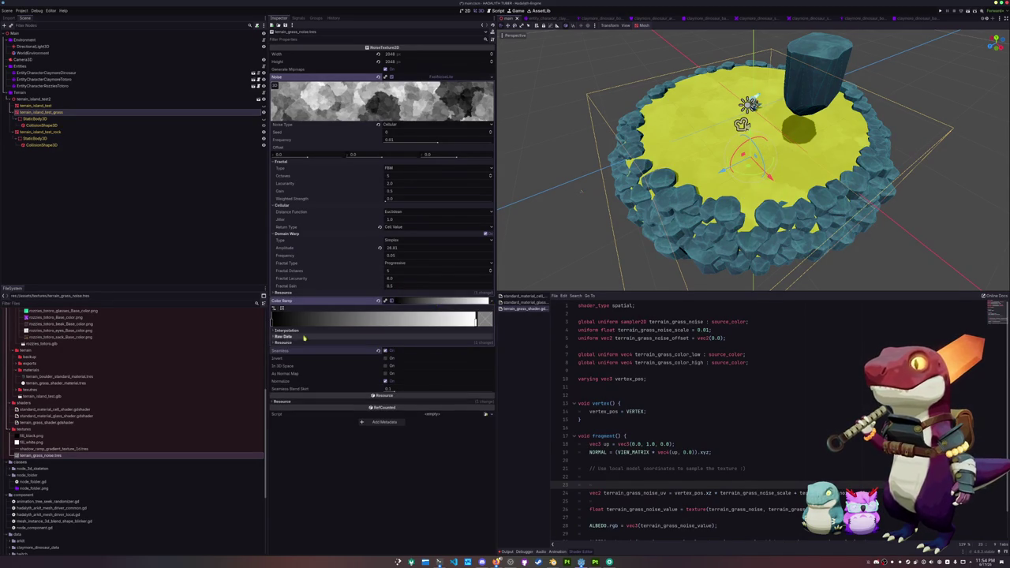
{"action": "left_click_drag", "start_coordinate": [273, 320], "coordinate": [319, 322]}
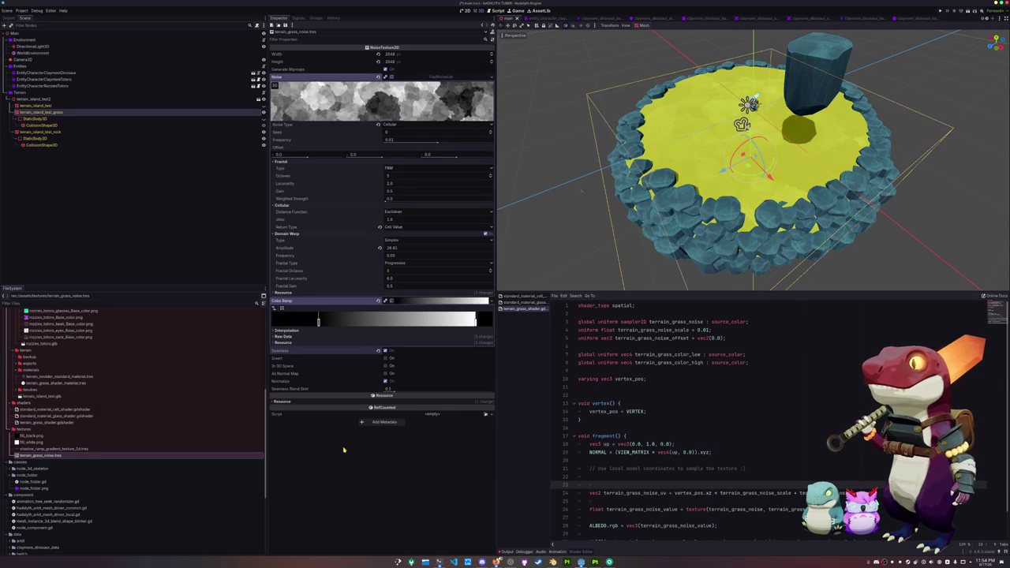
{"action": "left_click_drag", "start_coordinate": [319, 321], "coordinate": [382, 321]}
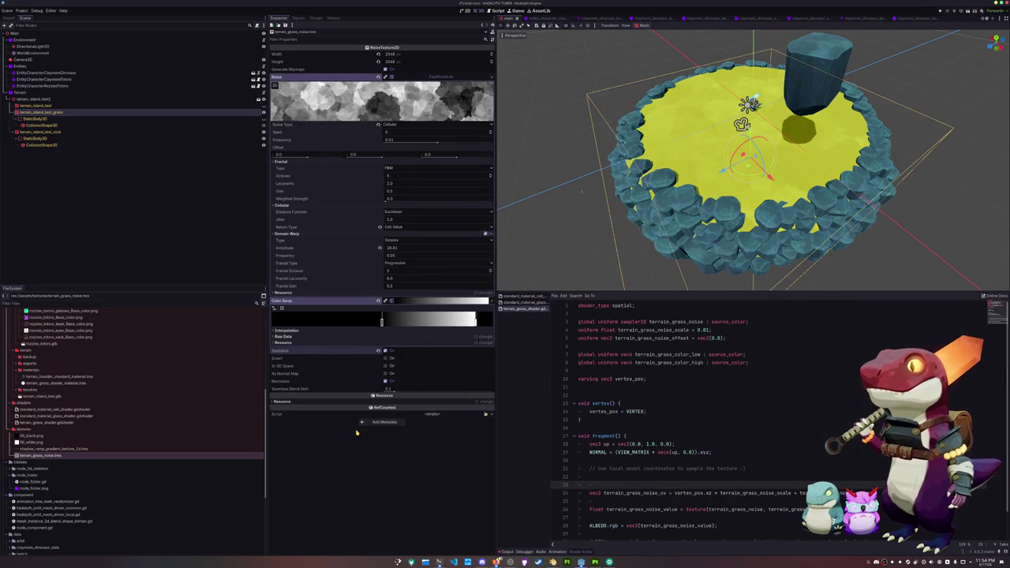
{"action": "left_click", "coordinate": [411, 302]}
Move the black and white gradient stops closer together for brighter, higher-contrast grass patches.
{"action": "left_click", "coordinate": [559, 231]}
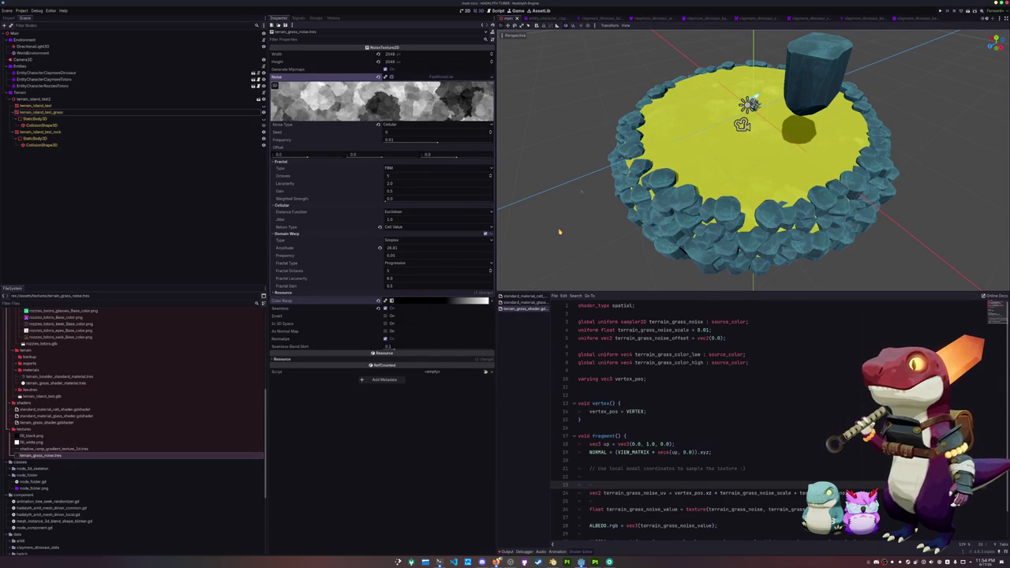
{"action": "left_click", "coordinate": [402, 301]}
{"action": "left_click_drag", "start_coordinate": [474, 321], "coordinate": [332, 321]}
{"action": "mouse_move", "coordinate": [416, 322]}
{"action": "left_mouse_down"}
{"action": "mouse_move", "coordinate": [395, 322]}
{"action": "mouse_move", "coordinate": [432, 323]}
{"action": "left_mouse_up"}
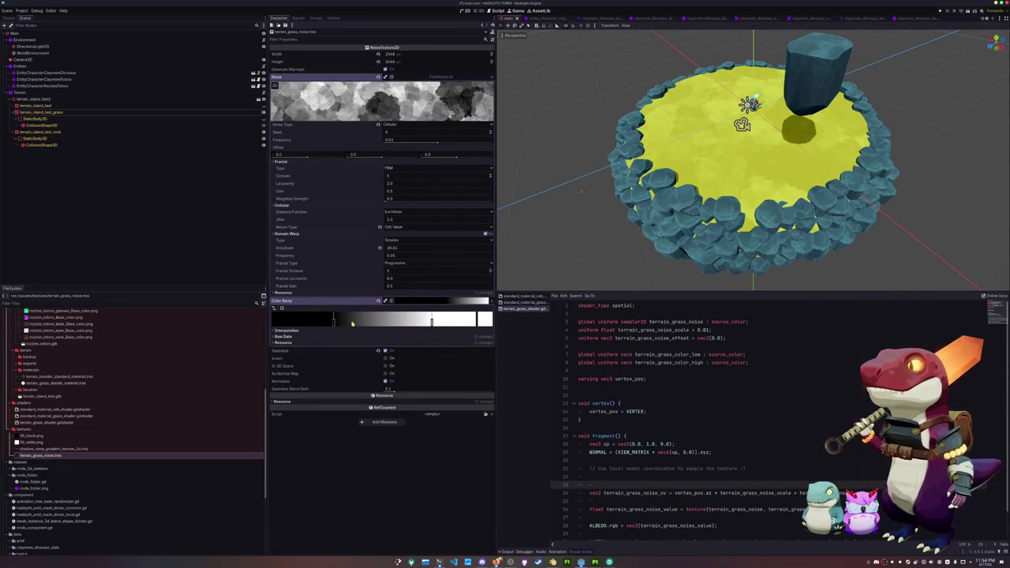
{"action": "left_click_drag", "start_coordinate": [333, 322], "coordinate": [304, 322]}
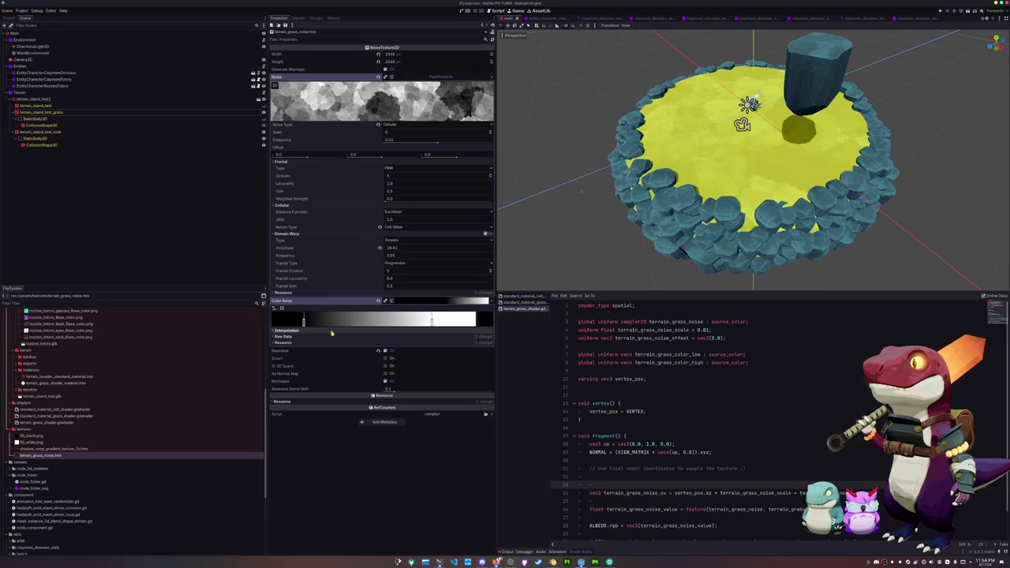
{"action": "left_click_drag", "start_coordinate": [432, 322], "coordinate": [441, 323]}
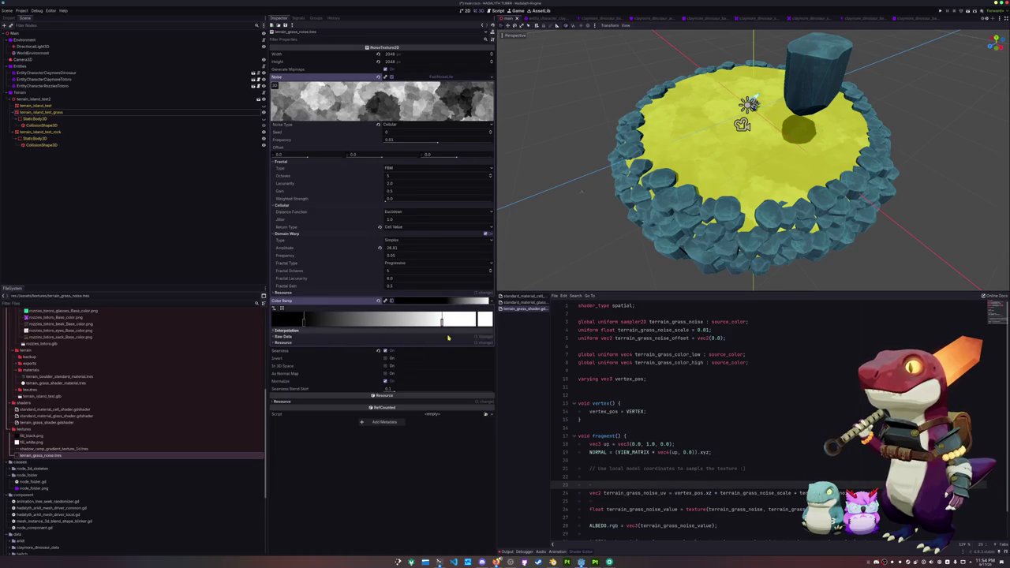
{"action": "left_click_drag", "start_coordinate": [550, 220], "coordinate": [563, 164]}
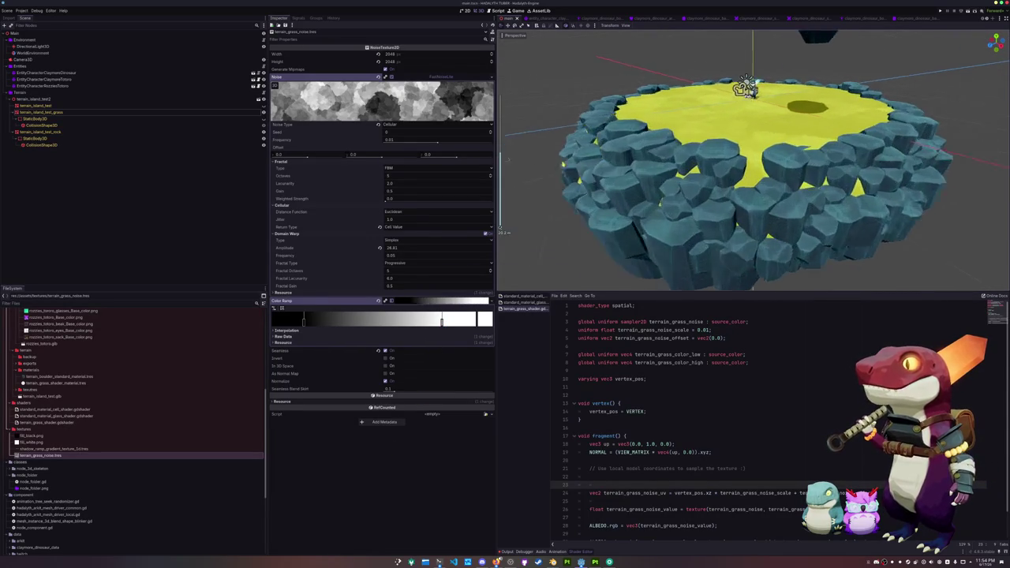
{"action": "scroll", "coordinate": [563, 164], "scroll_direction": "up", "scroll_amount": 5}
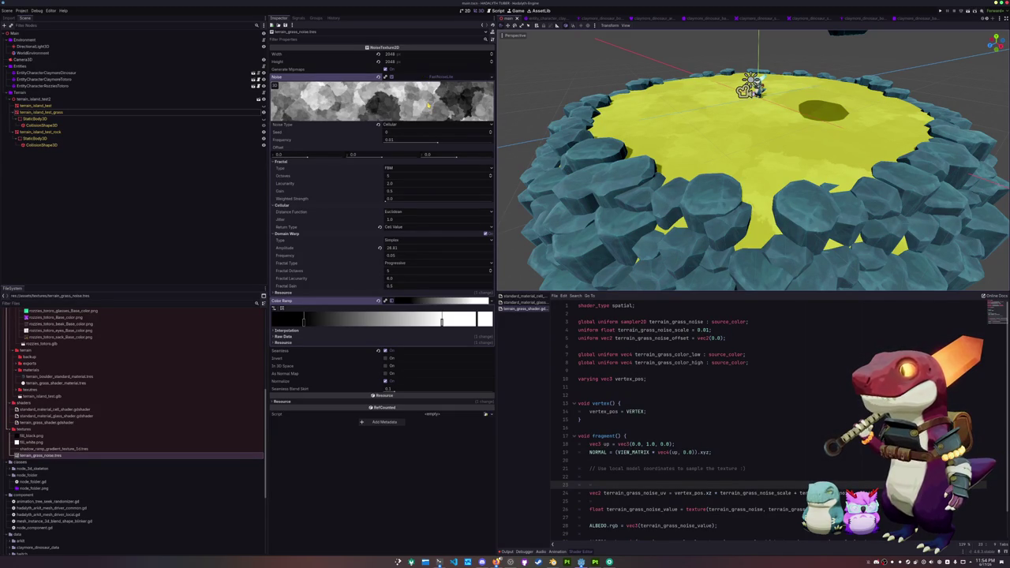
{"action": "left_click", "coordinate": [438, 76]}
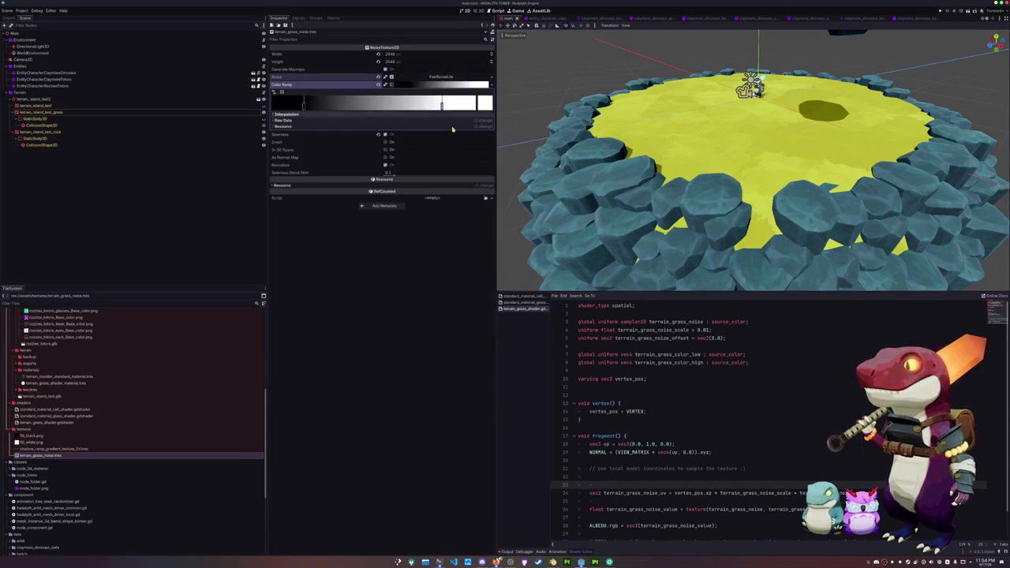
Delete the extra blank line after the vertex_pos varying in the grass shader.
{"action": "left_click", "coordinate": [600, 386]}
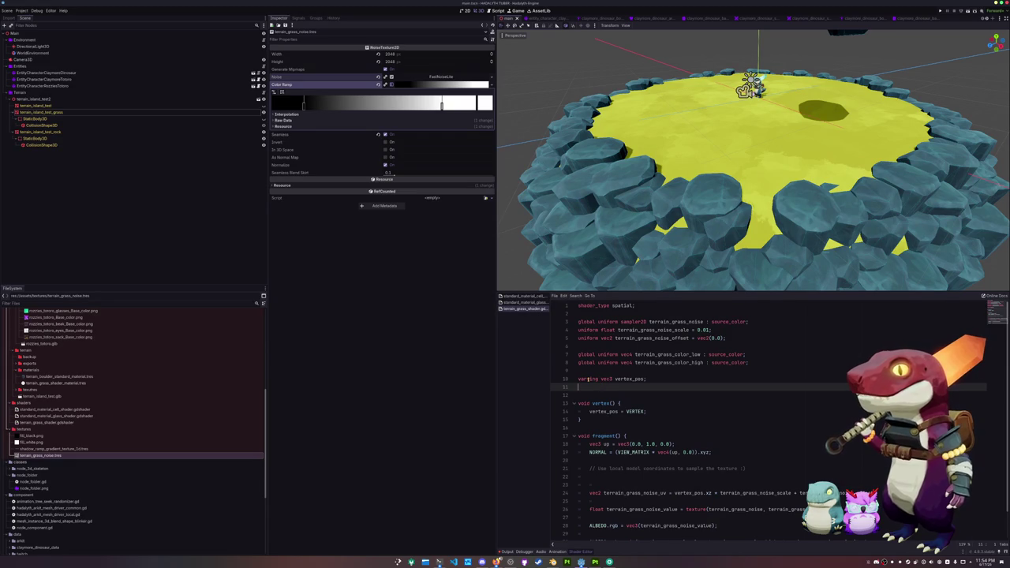
{"action": "scroll", "coordinate": [654, 264], "scroll_direction": "down", "scroll_amount": 4}
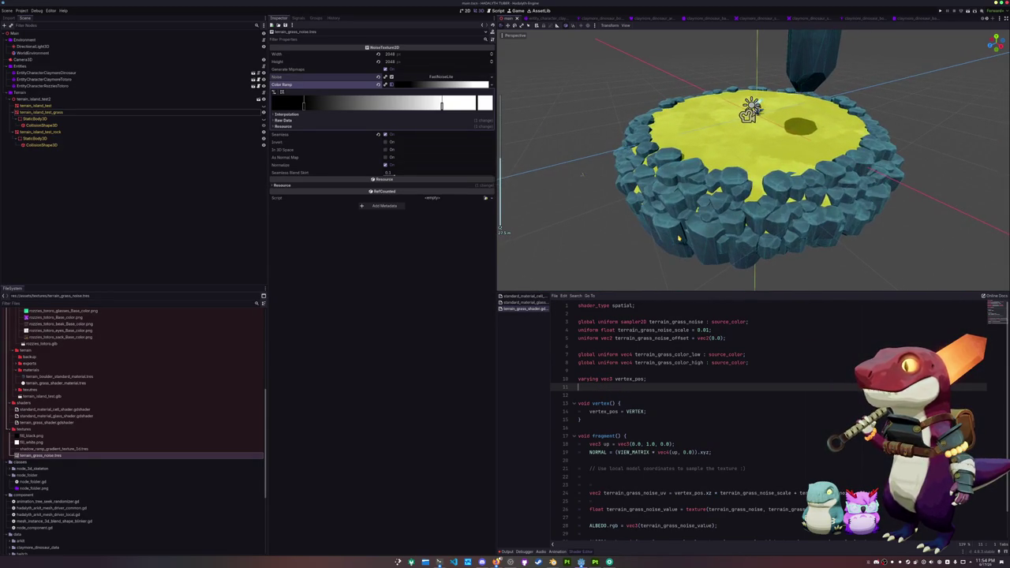
{"action": "key", "text": "Delete"}
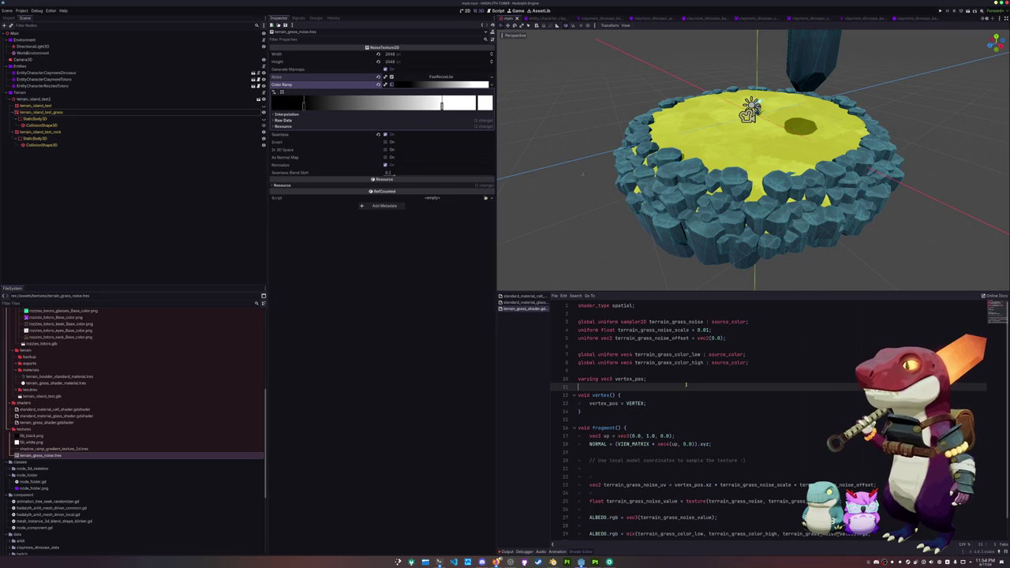
{"action": "double_click", "coordinate": [641, 403]}
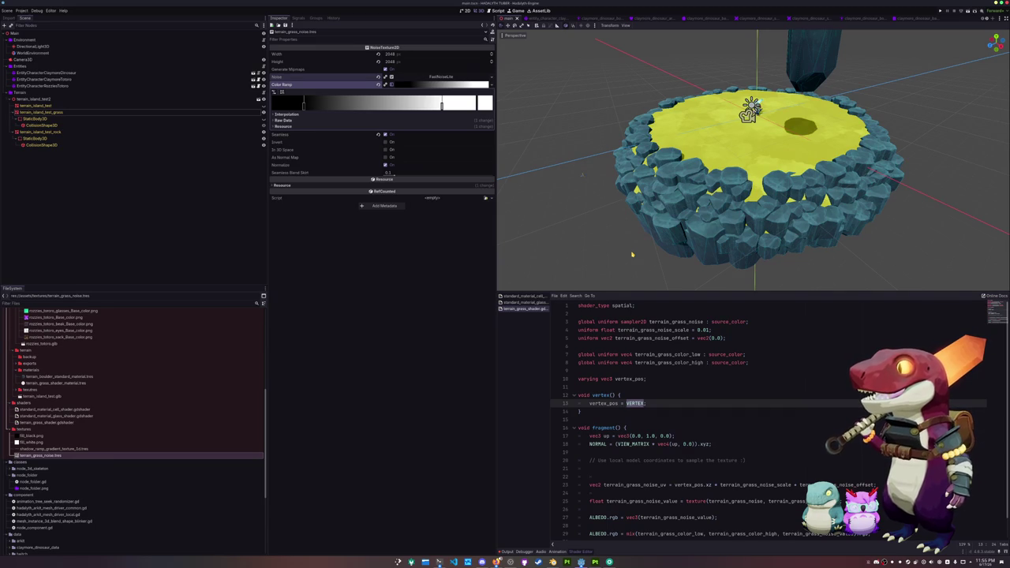
{"action": "left_click", "coordinate": [602, 403]}
{"action": "double_click", "coordinate": [601, 403]}
{"action": "mouse_move", "coordinate": [600, 205]}
{"action": "left_mouse_down"}
{"action": "mouse_move", "coordinate": [580, 146]}
{"action": "mouse_move", "coordinate": [671, 157]}
{"action": "left_mouse_up"}
{"action": "left_click", "coordinate": [670, 158]}
{"action": "key", "text": "r"}
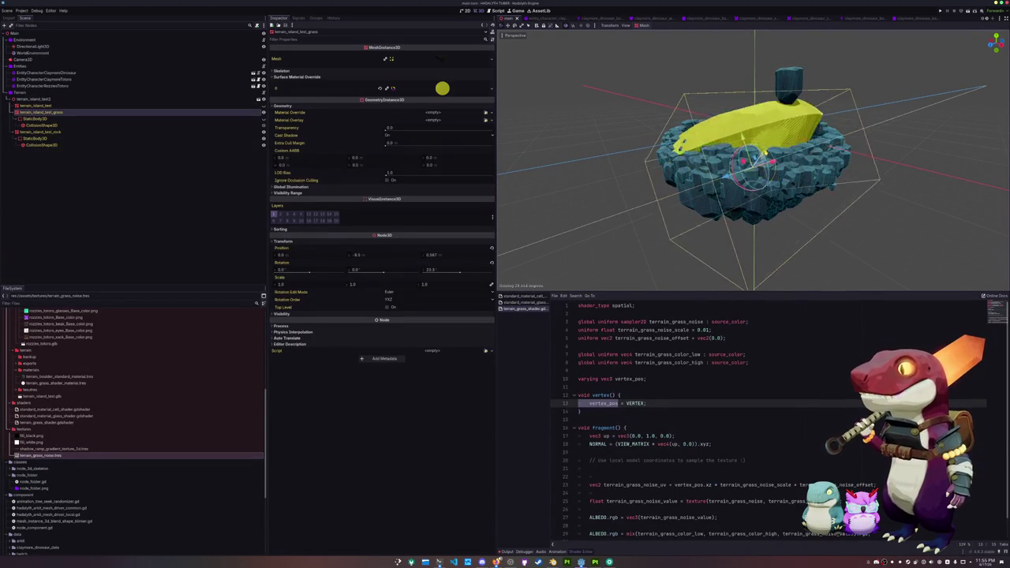
{"action": "key", "text": "Escape"}
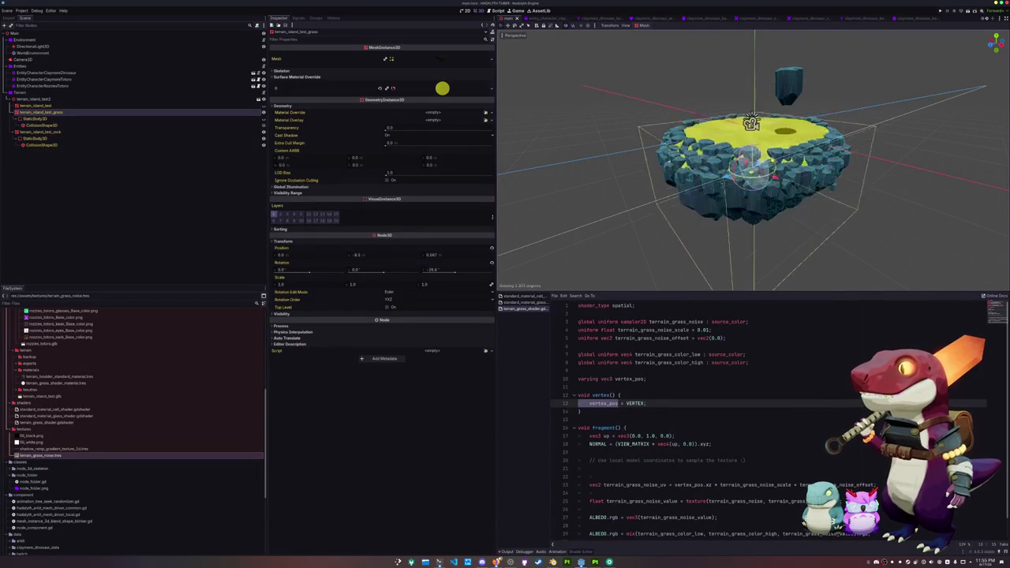
{"action": "left_click", "coordinate": [614, 221]}
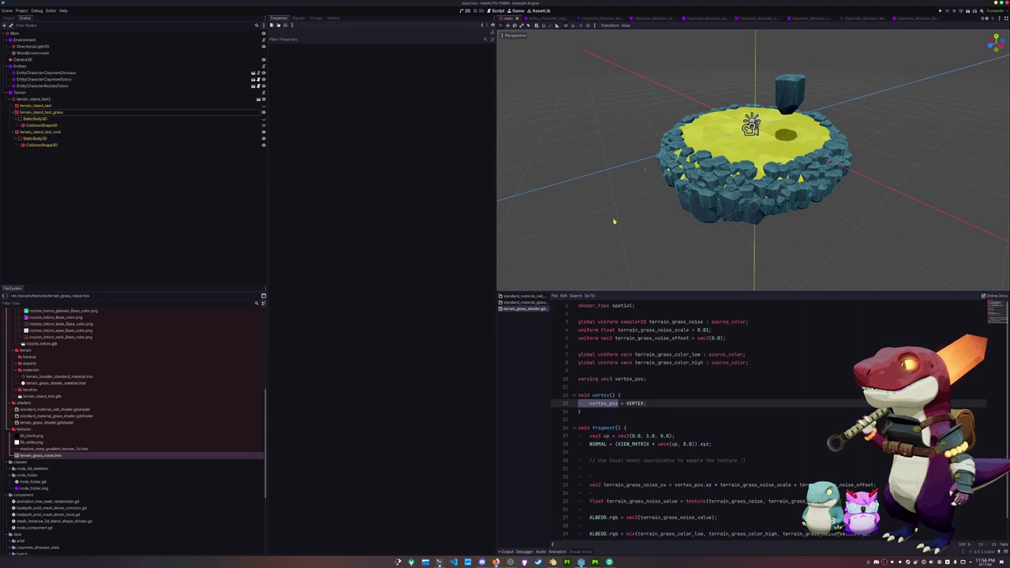
{"action": "scroll", "coordinate": [606, 450], "scroll_direction": "down", "scroll_amount": 3}
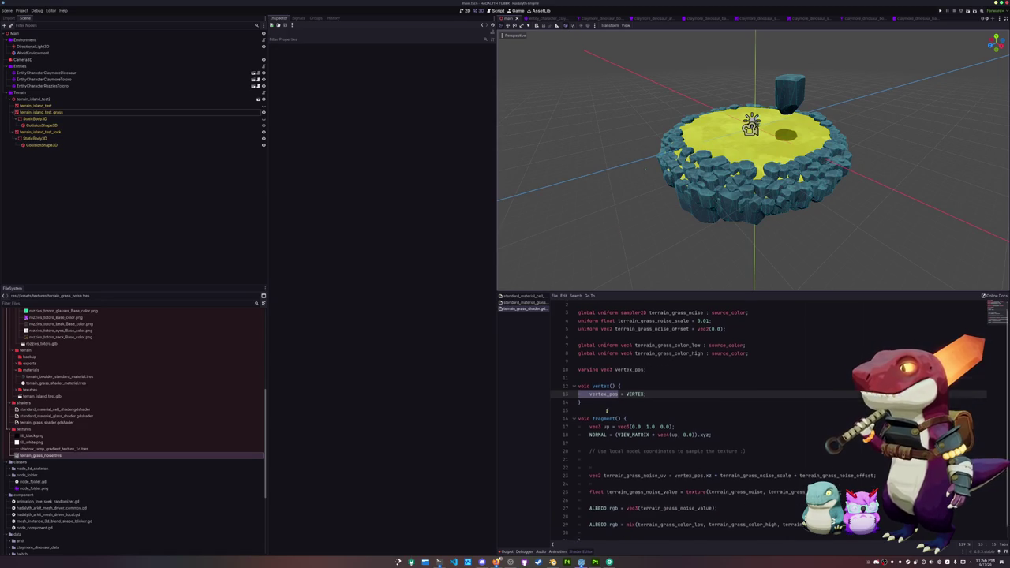
Append ALBEDO.rgb = vertex_pos to the end of the grass shader's fragment().
{"action": "left_click", "coordinate": [610, 519]}
{"action": "type", "text": "ALBEDO.rgb = "}
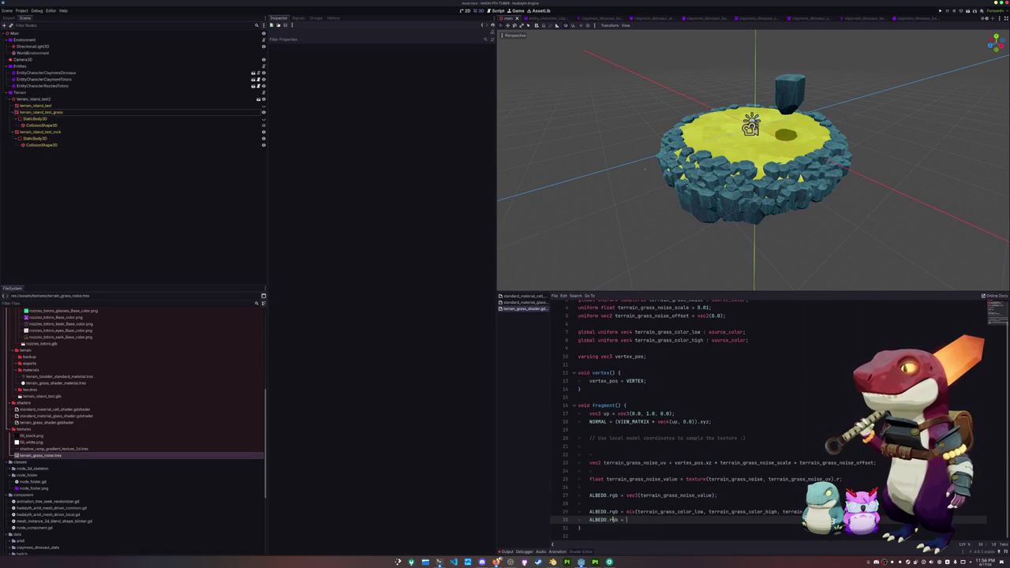
{"action": "type", "text": "vertex_pos;"}
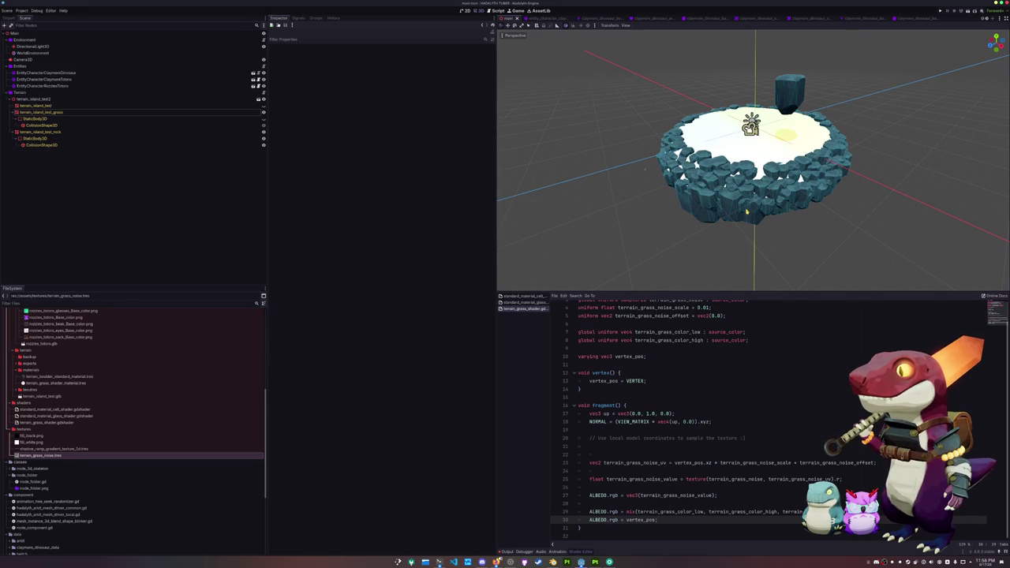
{"action": "left_click", "coordinate": [763, 203]}
Select the grass mesh and orbit around the vertex-coloured cone to inspect it.
{"action": "mouse_move", "coordinate": [750, 124]}
{"action": "left_mouse_down"}
{"action": "mouse_move", "coordinate": [687, 232]}
{"action": "mouse_move", "coordinate": [718, 183]}
{"action": "mouse_move", "coordinate": [754, 158]}
{"action": "mouse_move", "coordinate": [757, 112]}
{"action": "left_mouse_up"}
{"action": "left_click", "coordinate": [738, 190]}
{"action": "key", "text": "ctrl+z"}
{"action": "mouse_move", "coordinate": [716, 236]}
{"action": "left_mouse_down"}
{"action": "mouse_move", "coordinate": [615, 244]}
{"action": "mouse_move", "coordinate": [581, 218]}
{"action": "mouse_move", "coordinate": [523, 223]}
{"action": "left_mouse_up"}
{"action": "left_click_drag", "start_coordinate": [791, 213], "coordinate": [713, 222]}
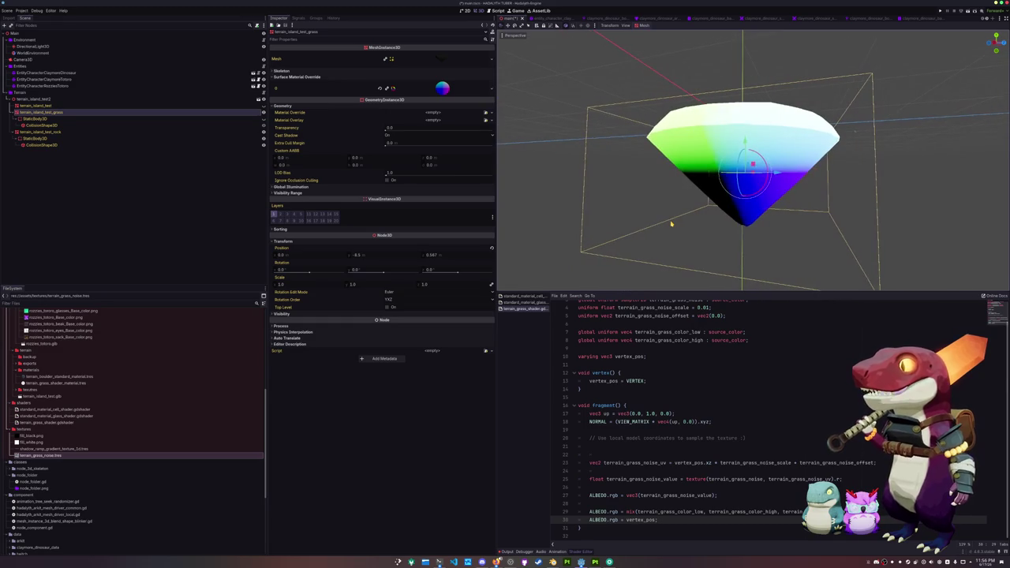
Orbit around the vertex-coloured grass cone to view it from above.
{"action": "mouse_move", "coordinate": [707, 211]}
{"action": "left_mouse_down"}
{"action": "mouse_move", "coordinate": [633, 219]}
{"action": "mouse_move", "coordinate": [639, 138]}
{"action": "mouse_move", "coordinate": [626, 224]}
{"action": "mouse_move", "coordinate": [734, 219]}
{"action": "mouse_move", "coordinate": [721, 211]}
{"action": "mouse_move", "coordinate": [757, 223]}
{"action": "mouse_move", "coordinate": [848, 221]}
{"action": "mouse_move", "coordinate": [830, 222]}
{"action": "left_mouse_up"}
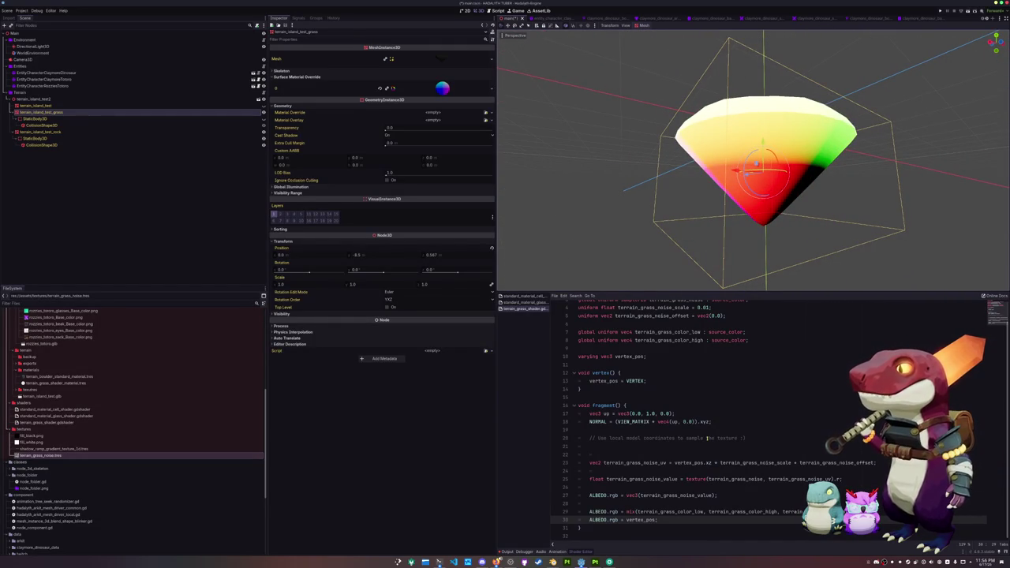
{"action": "mouse_move", "coordinate": [761, 195]}
{"action": "left_mouse_down"}
{"action": "mouse_move", "coordinate": [716, 209]}
{"action": "mouse_move", "coordinate": [514, 202]}
{"action": "mouse_move", "coordinate": [514, 112]}
{"action": "mouse_move", "coordinate": [510, 181]}
{"action": "left_mouse_up"}
{"action": "scroll", "coordinate": [715, 209], "scroll_direction": "down", "scroll_amount": 3}
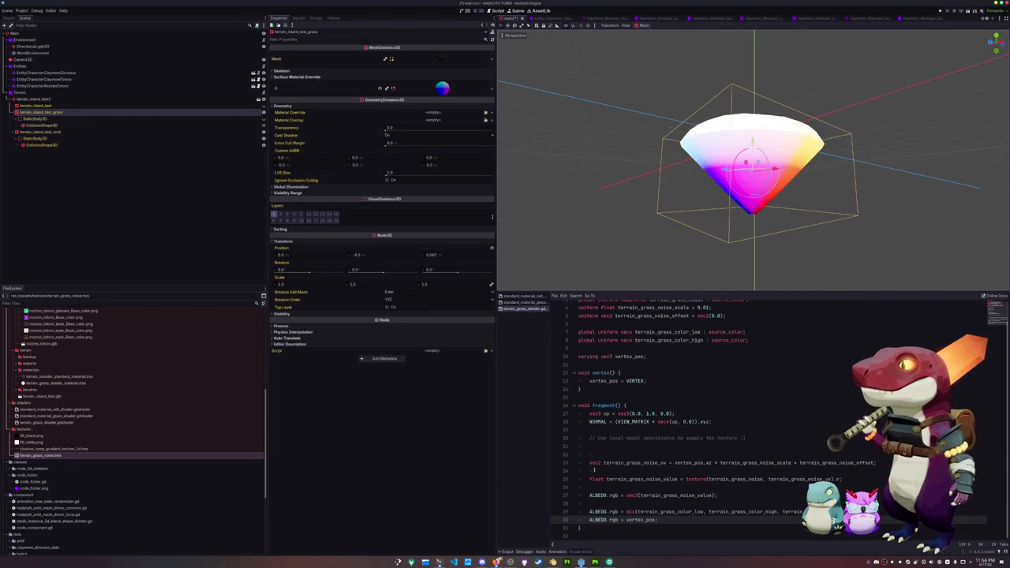
Delete the ALBEDO.rgb = vertex_pos debug line and save the scene.
{"action": "left_click_drag", "start_coordinate": [662, 520], "coordinate": [564, 520]}
{"action": "scroll", "coordinate": [803, 209], "scroll_direction": "up", "scroll_amount": 3}
{"action": "mouse_move", "coordinate": [721, 218]}
{"action": "left_mouse_down"}
{"action": "mouse_move", "coordinate": [754, 208]}
{"action": "mouse_move", "coordinate": [658, 210]}
{"action": "left_mouse_up"}
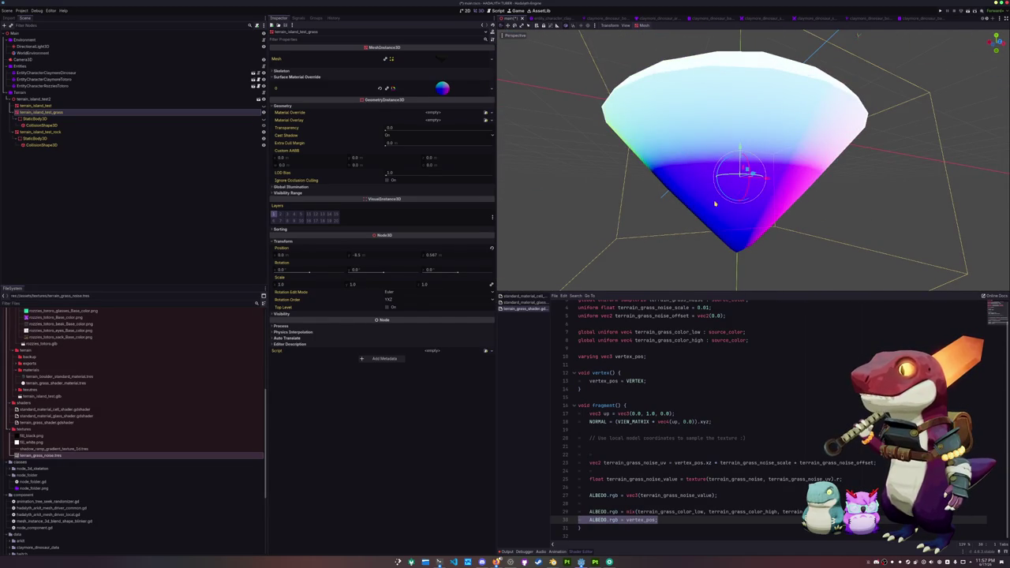
{"action": "left_click_drag", "start_coordinate": [673, 160], "coordinate": [713, 133]}
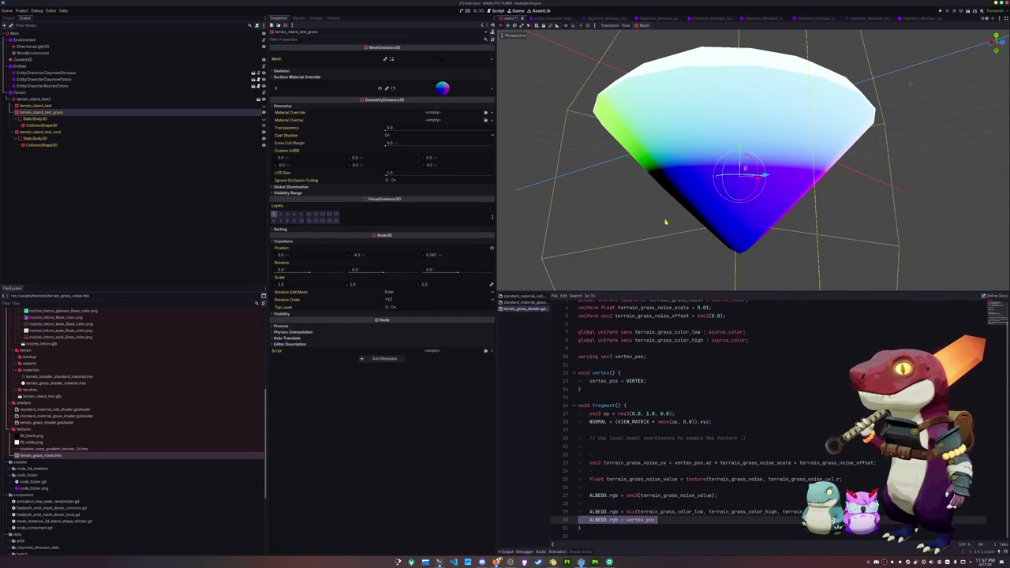
{"action": "mouse_move", "coordinate": [671, 230]}
{"action": "left_mouse_down"}
{"action": "mouse_move", "coordinate": [699, 232]}
{"action": "mouse_move", "coordinate": [602, 229]}
{"action": "mouse_move", "coordinate": [650, 228]}
{"action": "mouse_move", "coordinate": [647, 197]}
{"action": "mouse_move", "coordinate": [631, 194]}
{"action": "mouse_move", "coordinate": [616, 225]}
{"action": "mouse_move", "coordinate": [602, 228]}
{"action": "mouse_move", "coordinate": [653, 226]}
{"action": "mouse_move", "coordinate": [640, 260]}
{"action": "left_mouse_up"}
{"action": "key", "text": "Return"}
{"action": "key", "text": "ctrl+s"}
{"action": "scroll", "coordinate": [654, 229], "scroll_direction": "down", "scroll_amount": 2}
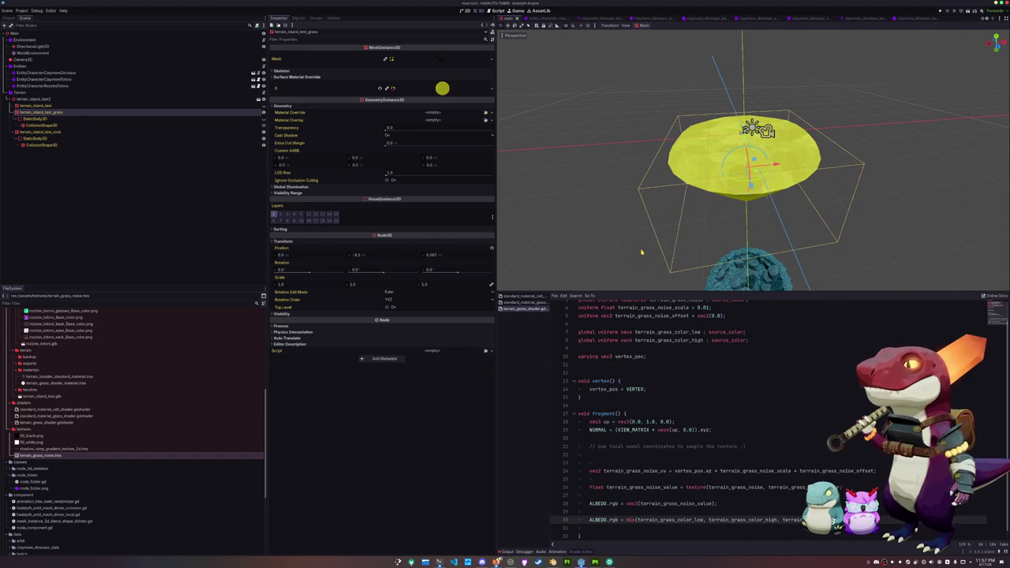
Deselect the grass mesh and orbit the view around the island.
{"action": "key", "text": "ctrl+z"}
{"action": "key", "text": "ctrl+shift+z"}
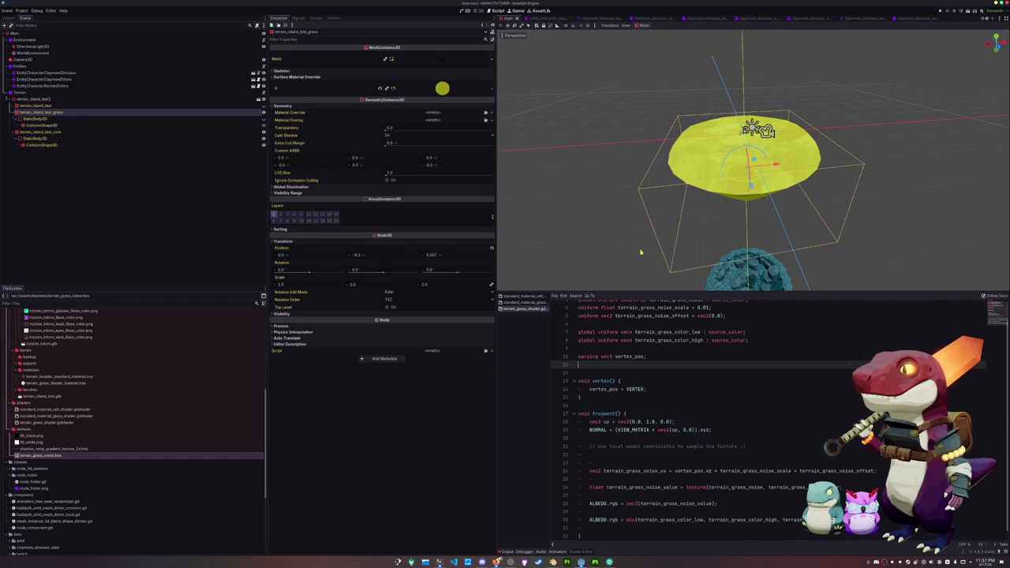
{"action": "left_click", "coordinate": [605, 219]}
{"action": "scroll", "coordinate": [615, 231], "scroll_direction": "up", "scroll_amount": 2}
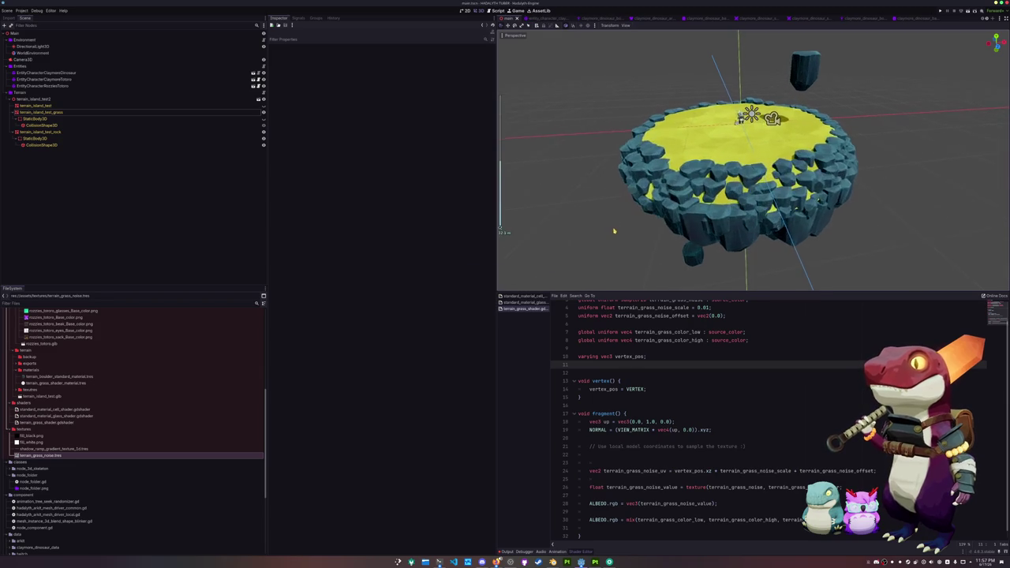
{"action": "left_click_drag", "start_coordinate": [604, 239], "coordinate": [591, 239]}
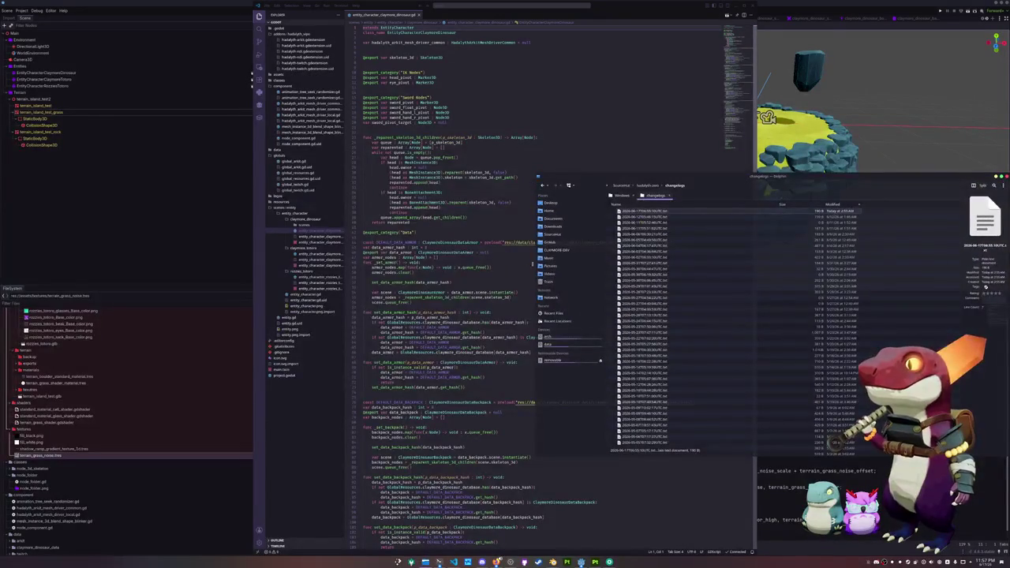
In Dolphin, open SourceHut and expand board-cut, hadalyth-zero and godot in the tree.
{"action": "left_click", "coordinate": [559, 235]}
{"action": "left_click", "coordinate": [614, 234]}
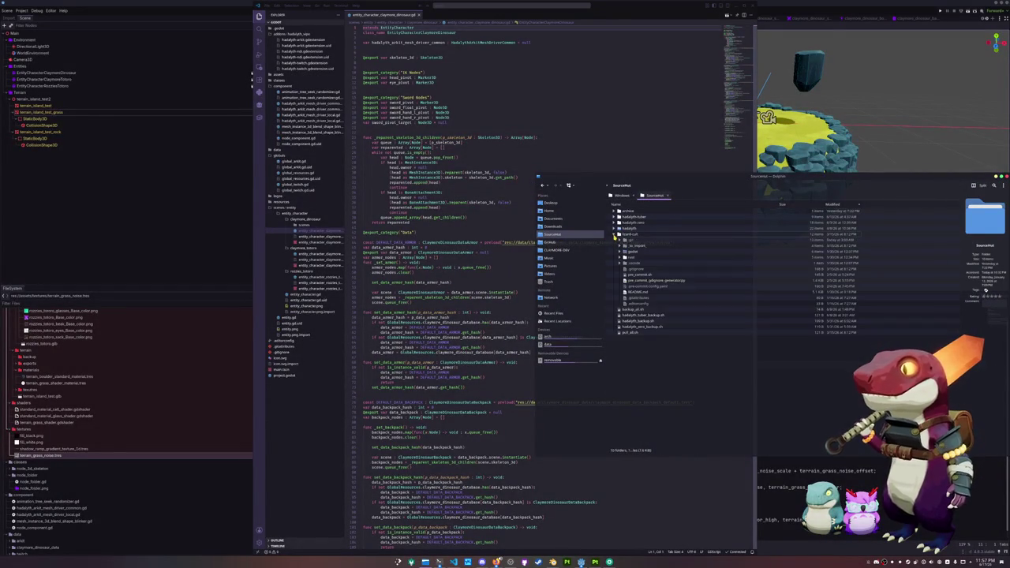
{"action": "left_click", "coordinate": [615, 223]}
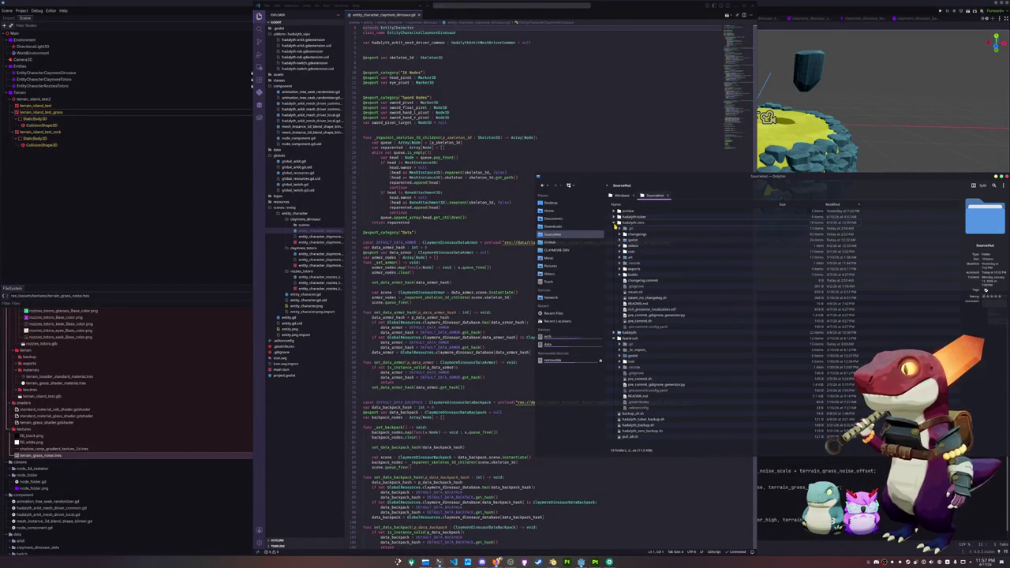
{"action": "left_click", "coordinate": [620, 241]}
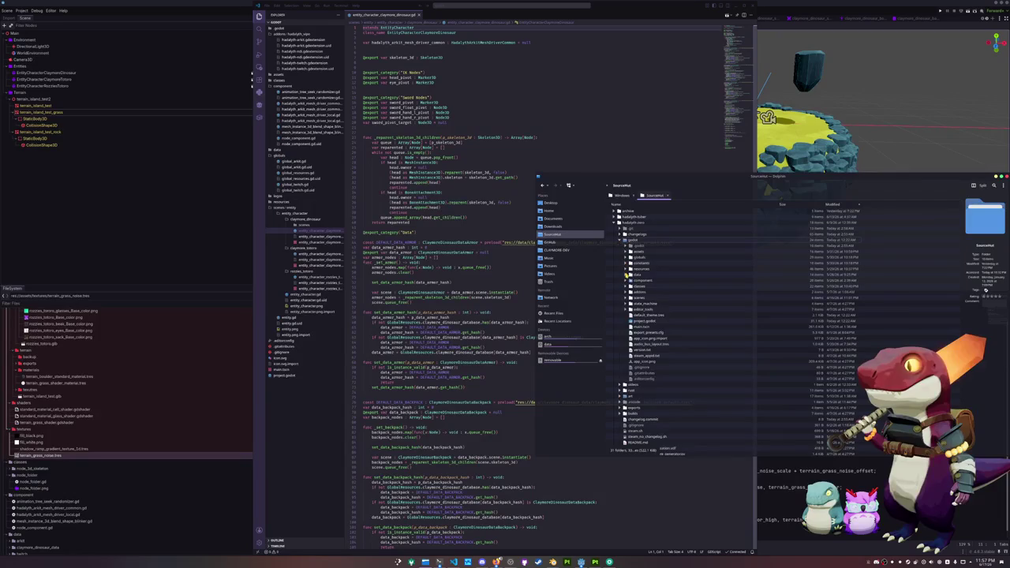
Expand the component and classes folders in the godot project tree.
{"action": "left_click", "coordinate": [626, 280]}
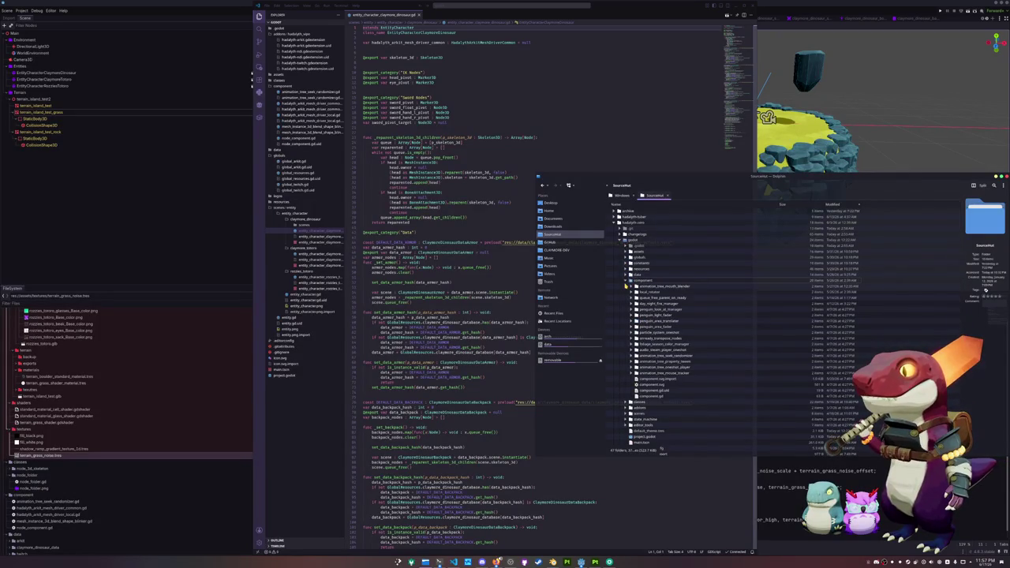
{"action": "scroll", "coordinate": [628, 300], "scroll_direction": "down", "scroll_amount": 2}
{"action": "scroll", "coordinate": [632, 319], "scroll_direction": "up", "scroll_amount": 2}
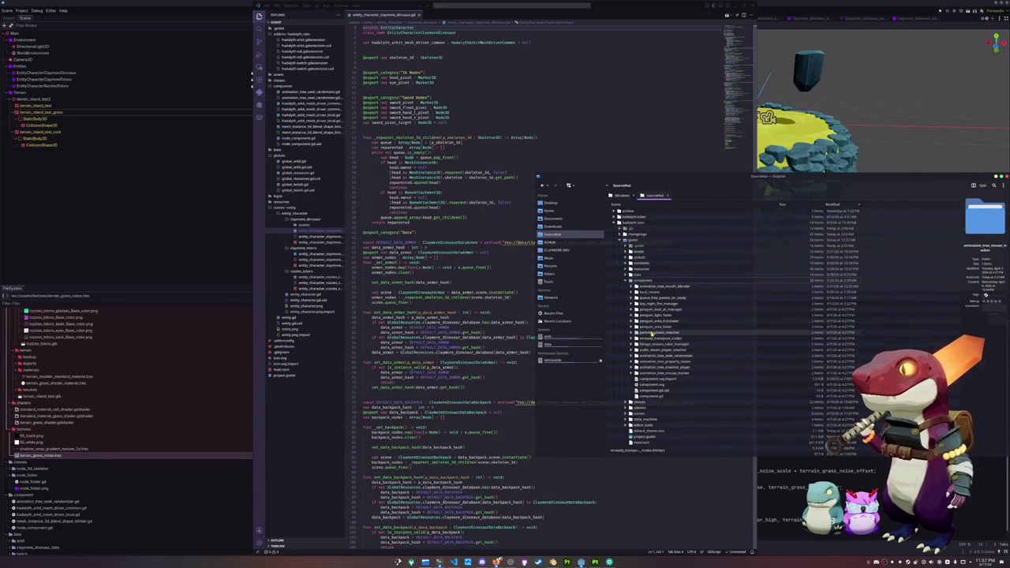
{"action": "scroll", "coordinate": [653, 365], "scroll_direction": "down", "scroll_amount": 3}
{"action": "left_click", "coordinate": [629, 347]}
Expand the tools folder, then go up one level to Documents.
{"action": "scroll", "coordinate": [626, 359], "scroll_direction": "down", "scroll_amount": 2}
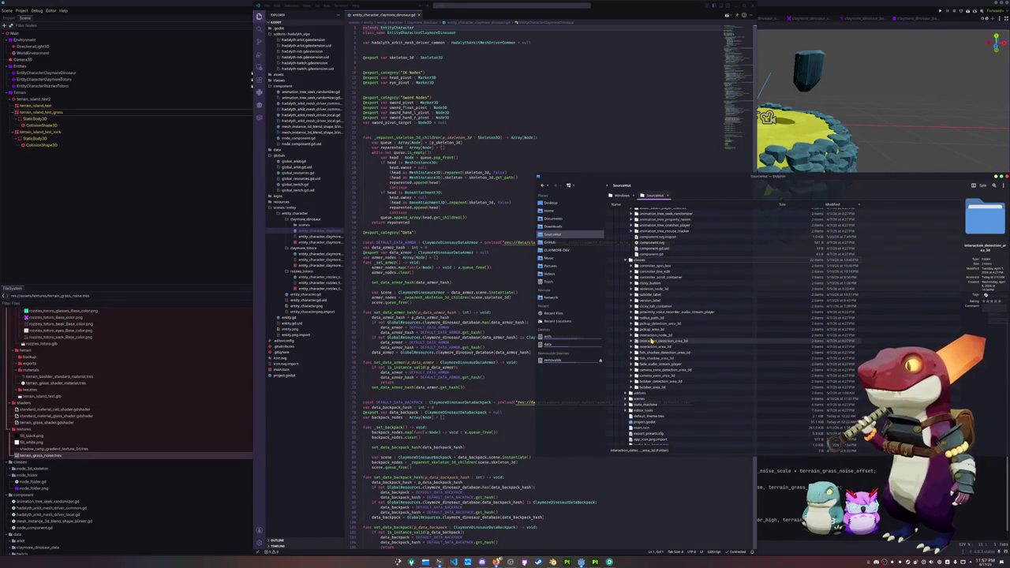
{"action": "scroll", "coordinate": [651, 341], "scroll_direction": "up", "scroll_amount": 2}
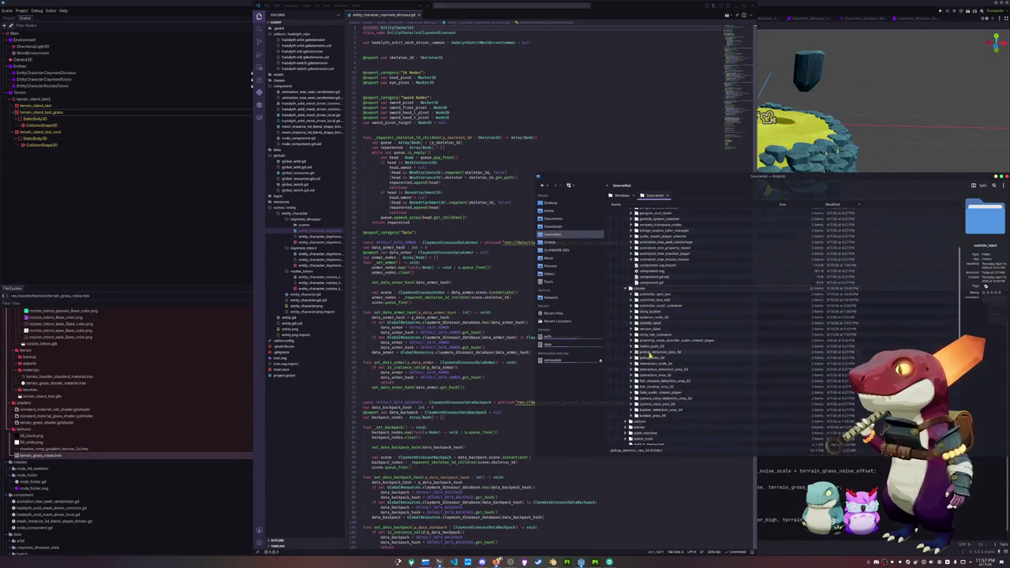
{"action": "scroll", "coordinate": [649, 356], "scroll_direction": "down", "scroll_amount": 3}
{"action": "left_click", "coordinate": [626, 357]}
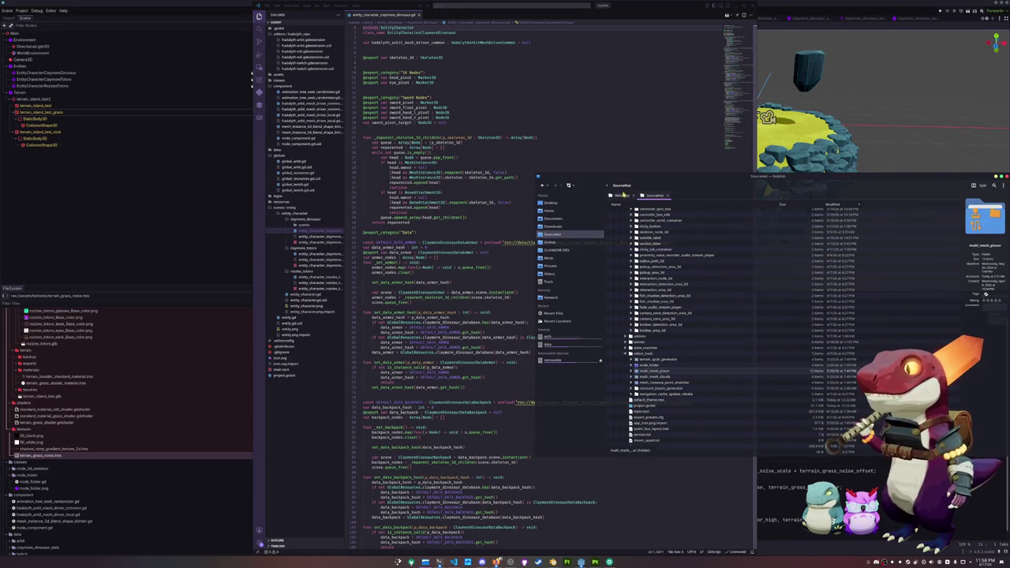
{"action": "key", "text": "alt+Up"}
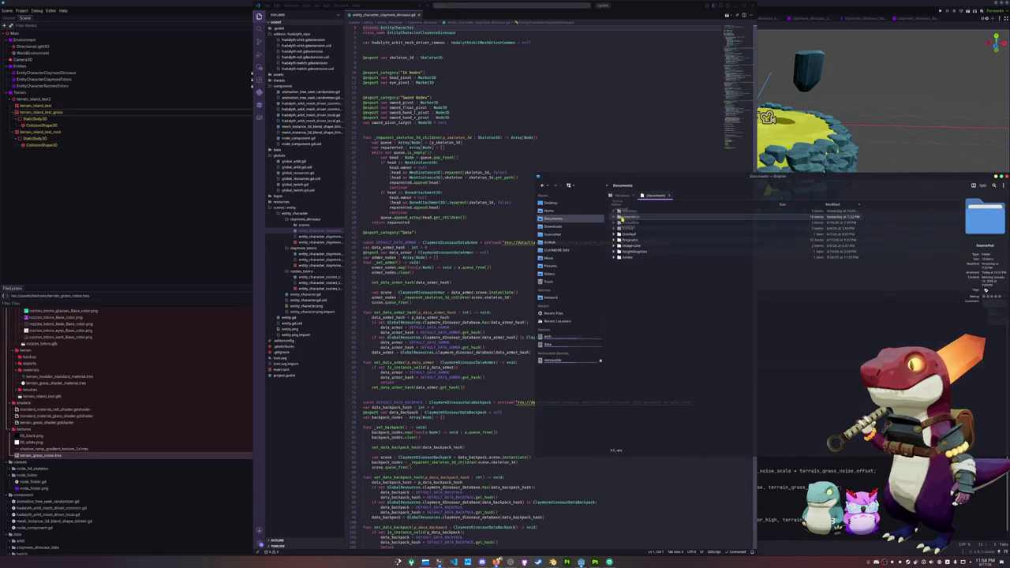
Navigate Dolphin to SourceHut > hadalyth-tuber > godot.
{"action": "double_click", "coordinate": [633, 217]}
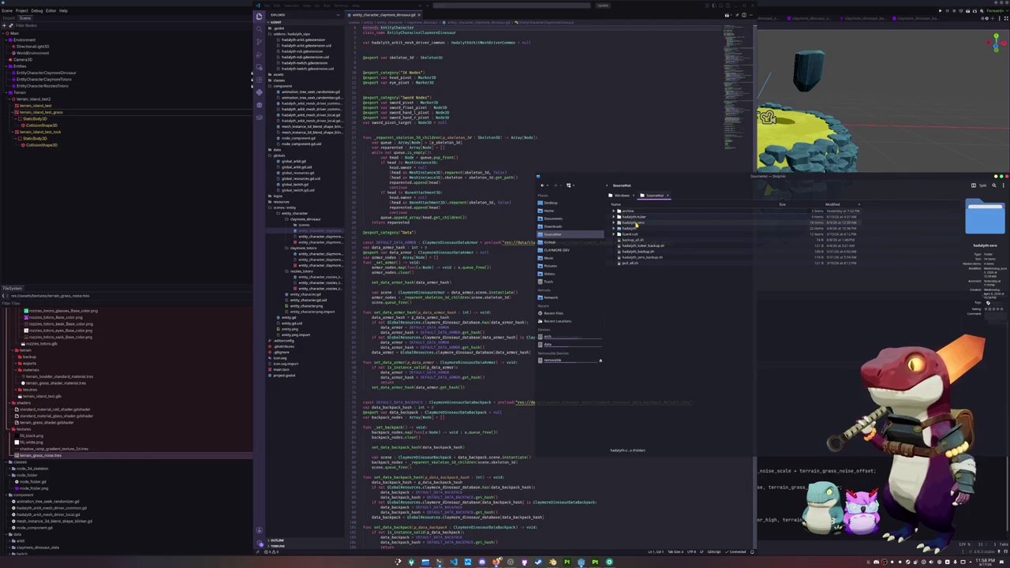
{"action": "double_click", "coordinate": [634, 218]}
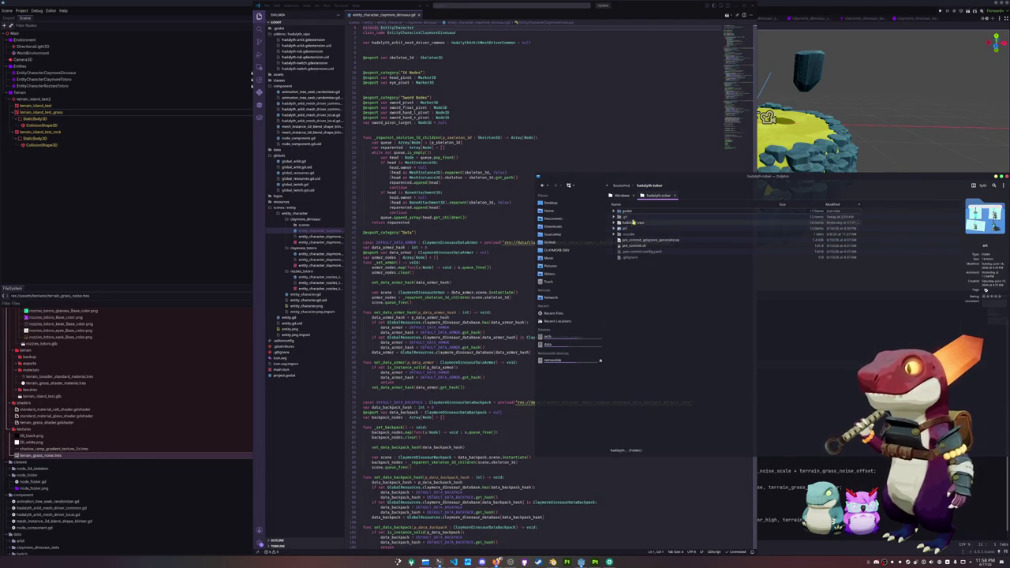
{"action": "double_click", "coordinate": [631, 212]}
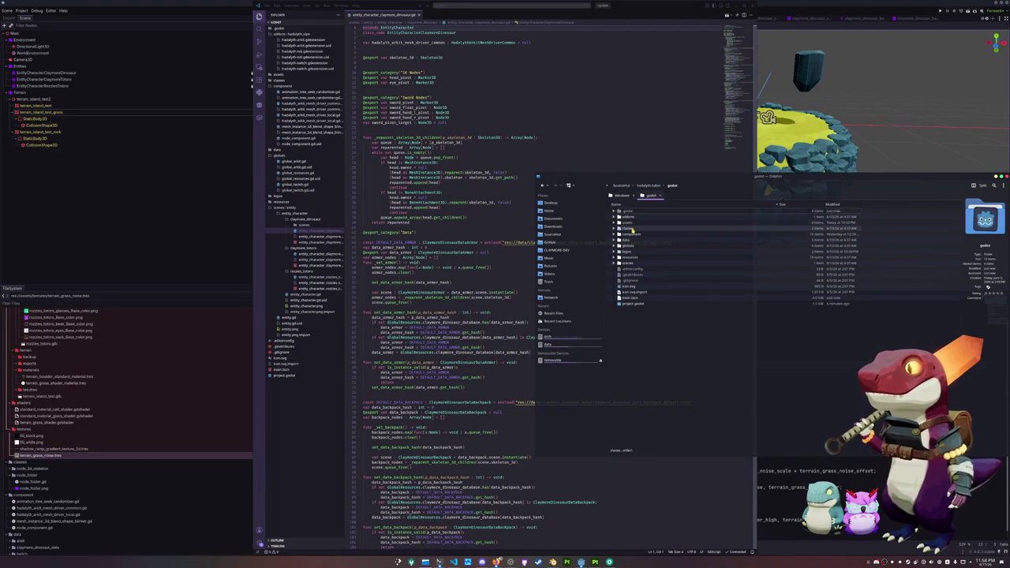
{"action": "right_click", "coordinate": [638, 331]}
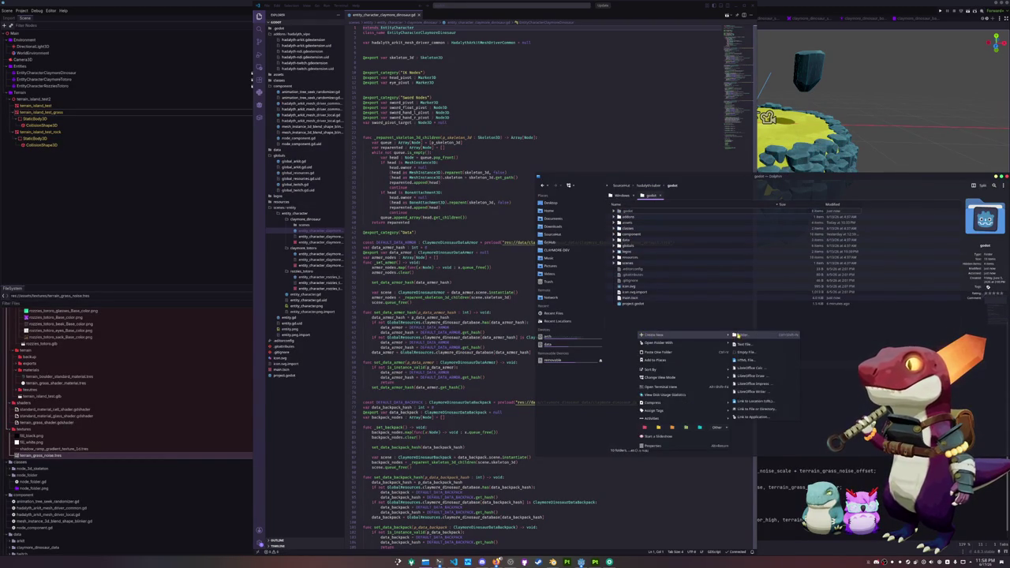
{"action": "left_click", "coordinate": [738, 334]}
{"action": "type", "text": "editor_tools"}
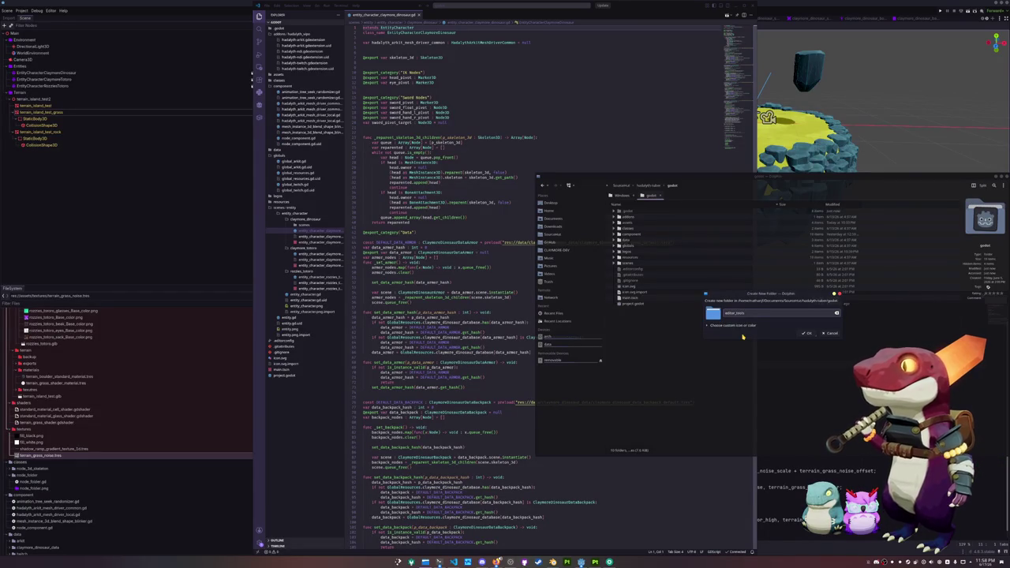
{"action": "key", "text": "Return"}
Paste the multi_mesh_placer folder into godot/classes and return to the Godot editor.
{"action": "key", "text": "Up"}
{"action": "key", "text": "Up"}
{"action": "key", "text": "Up"}
{"action": "key", "text": "Return"}
{"action": "key", "text": "ctrl+v"}
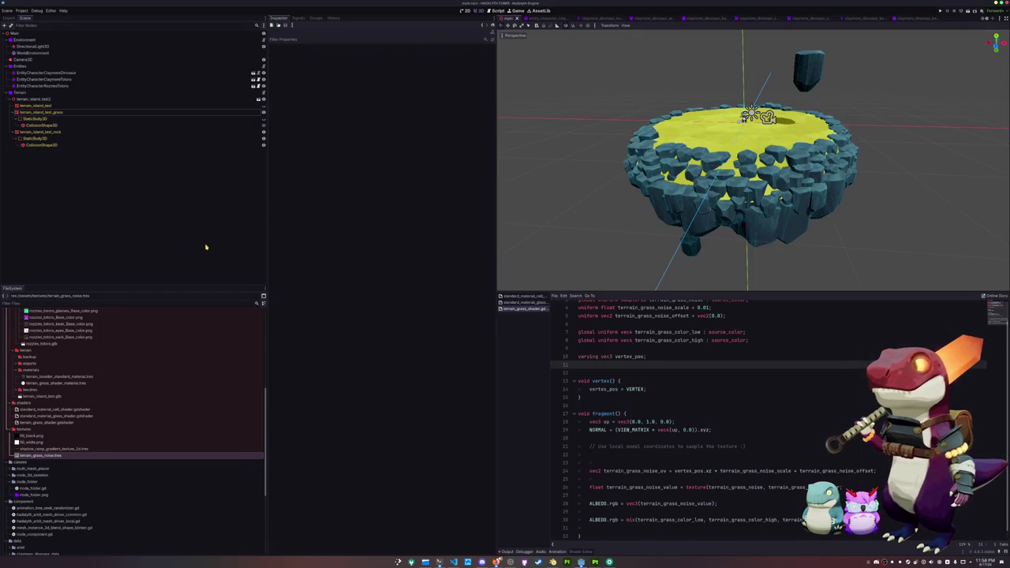
{"action": "left_click", "coordinate": [206, 248]}
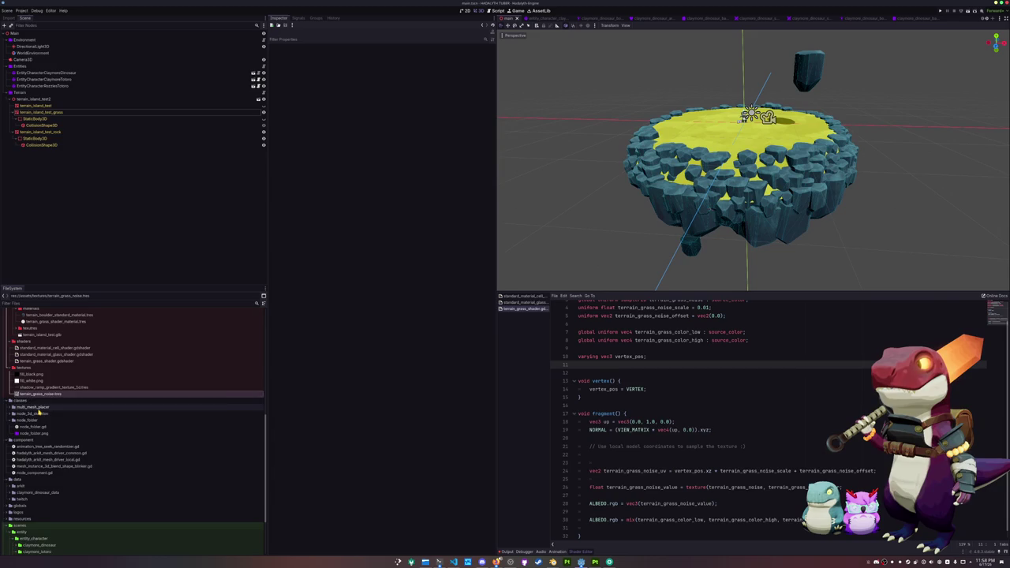
Expand multi_mesh_placer in the FileSystem dock and review multi_mesh_placer_curve.gd.
{"action": "double_click", "coordinate": [35, 406]}
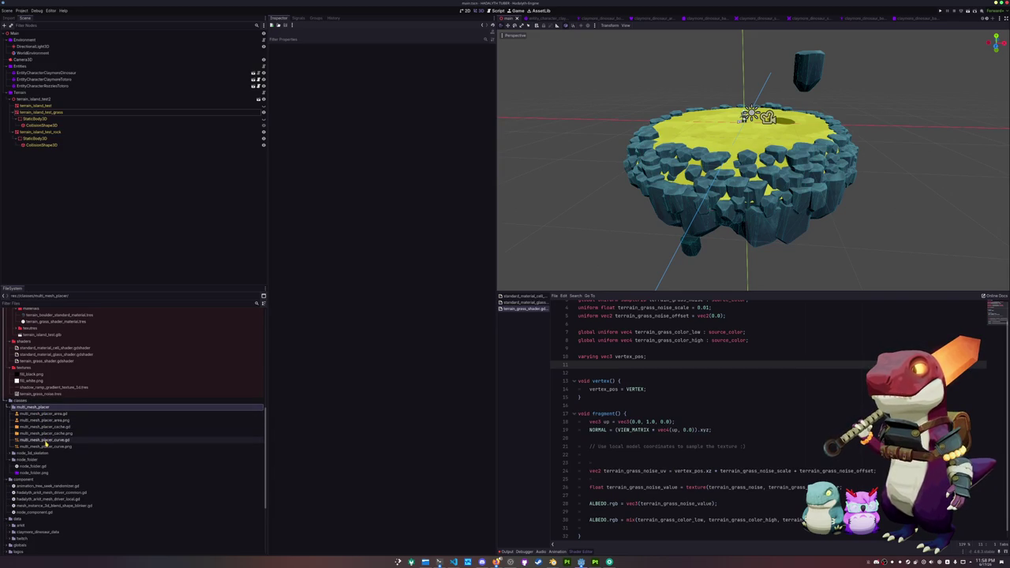
{"action": "left_click", "coordinate": [47, 439]}
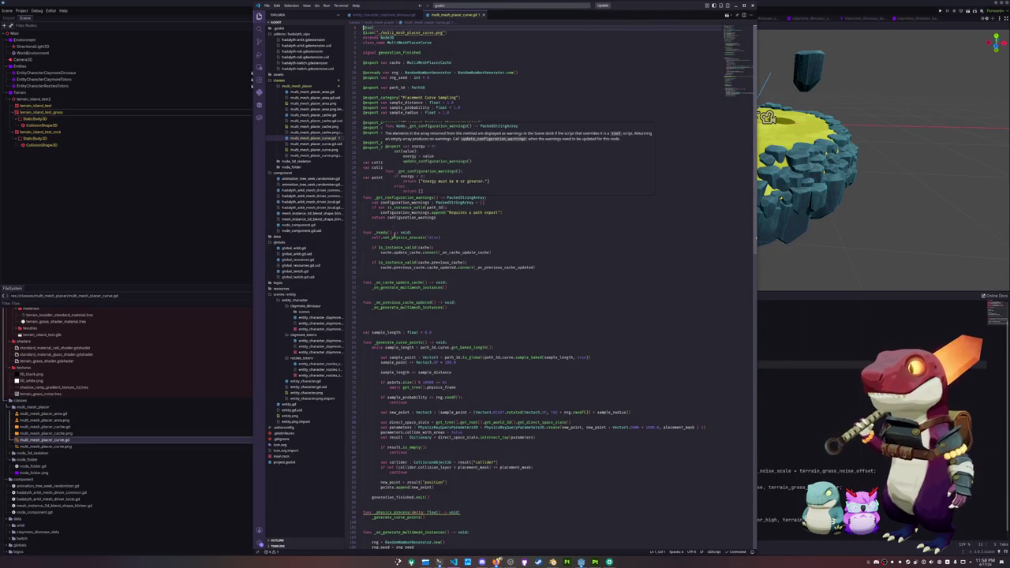
{"action": "left_click", "coordinate": [387, 236]}
{"action": "scroll", "coordinate": [387, 237], "scroll_direction": "down", "scroll_amount": 10}
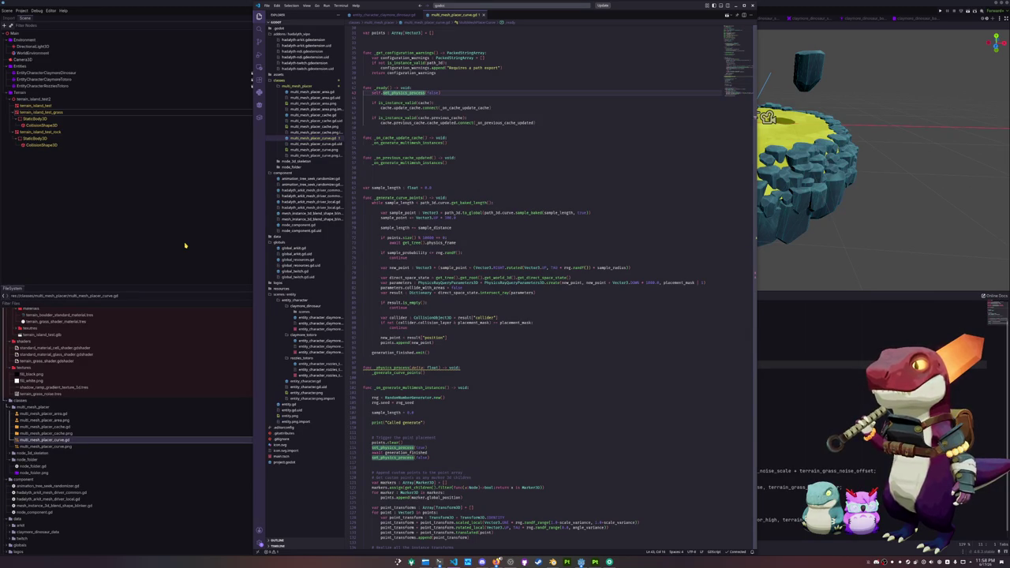
{"action": "left_click", "coordinate": [186, 246]}
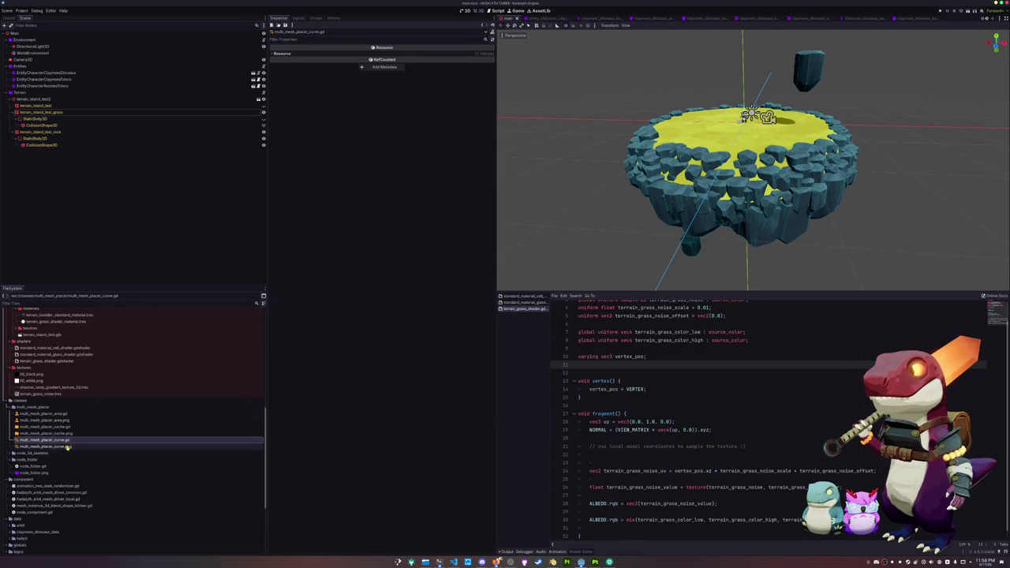
Delete multi_mesh_placer_curve.gd and its curve.png icon, then open multi_mesh_placer_cache.gd.
{"action": "left_click", "coordinate": [68, 446], "text": "shift"}
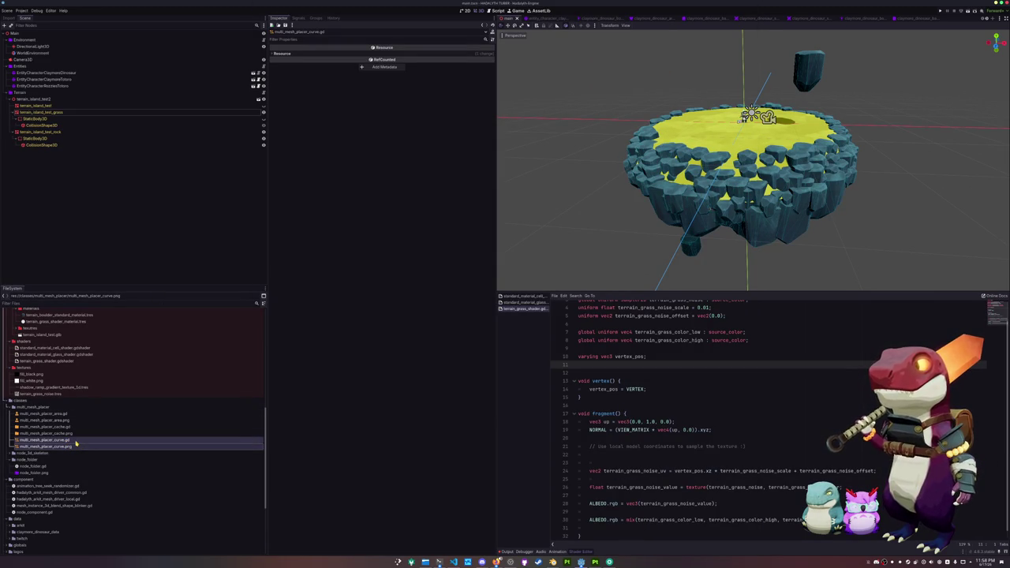
{"action": "key", "text": "Delete"}
{"action": "key", "text": "Return"}
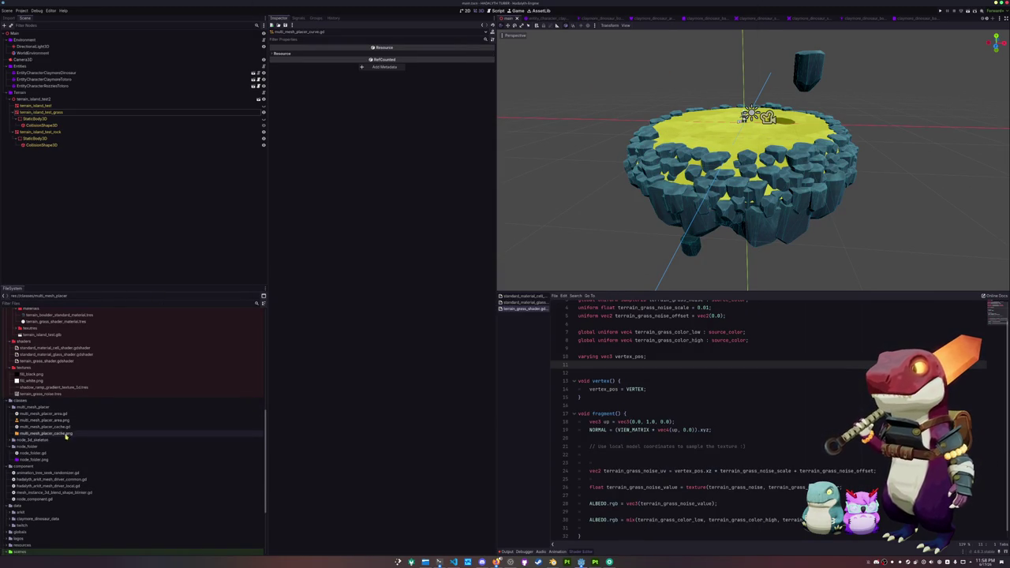
{"action": "left_click", "coordinate": [58, 427]}
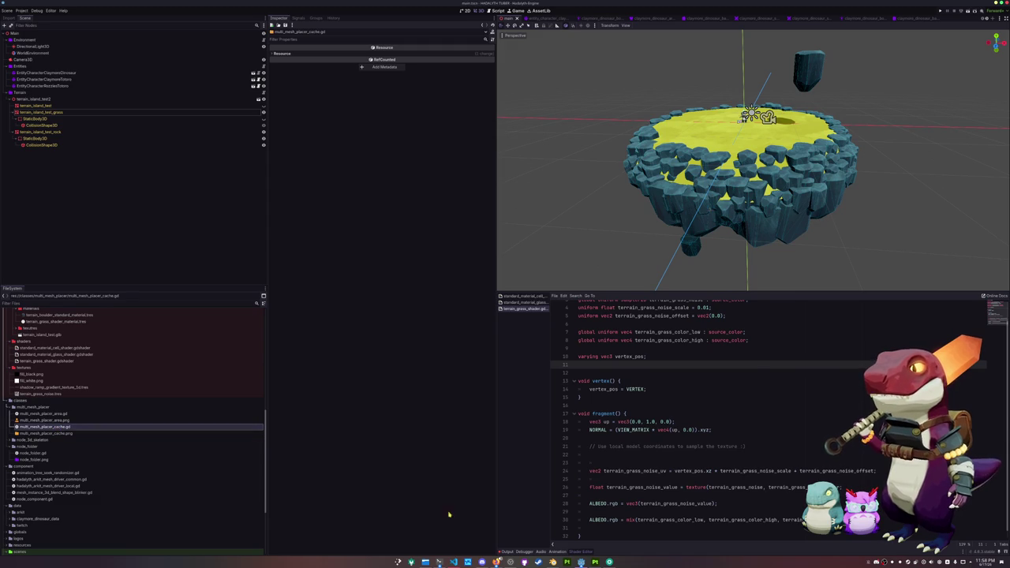
{"action": "left_click", "coordinate": [452, 561]}
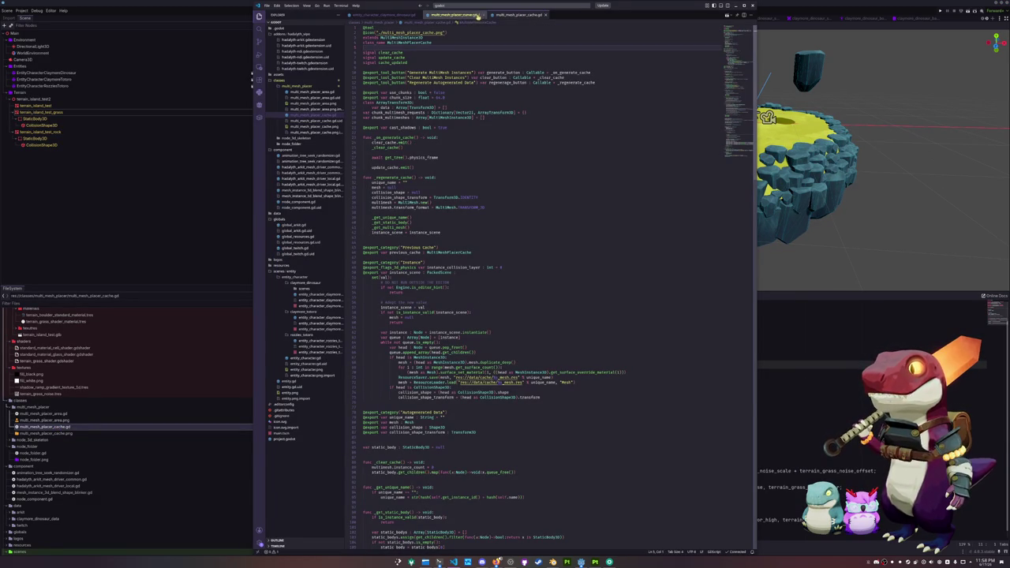
Close the duplicate cache tab and open multi_mesh_placer_area.gd in VS Code.
{"action": "middle_click", "coordinate": [463, 17]}
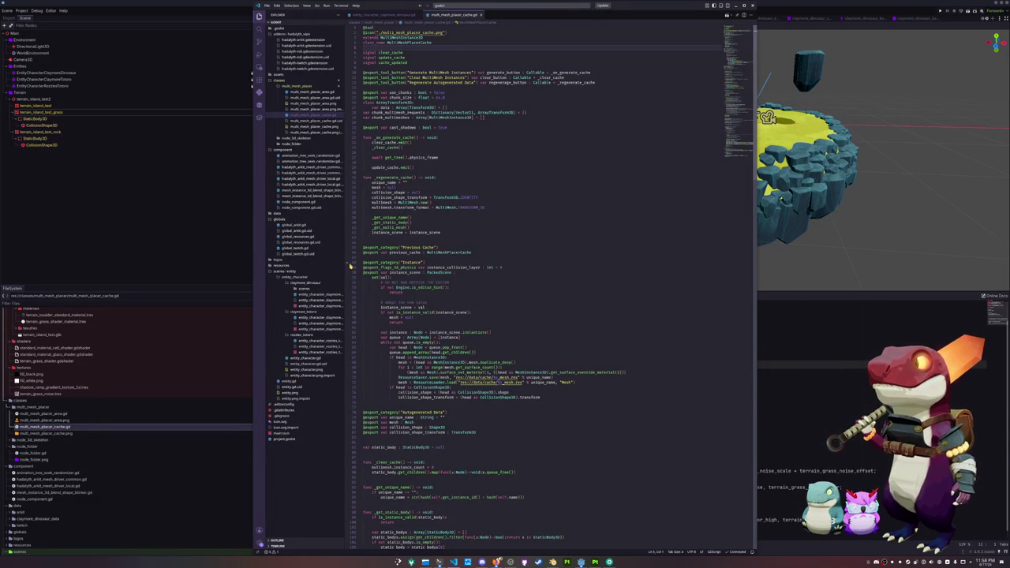
{"action": "left_click", "coordinate": [53, 414]}
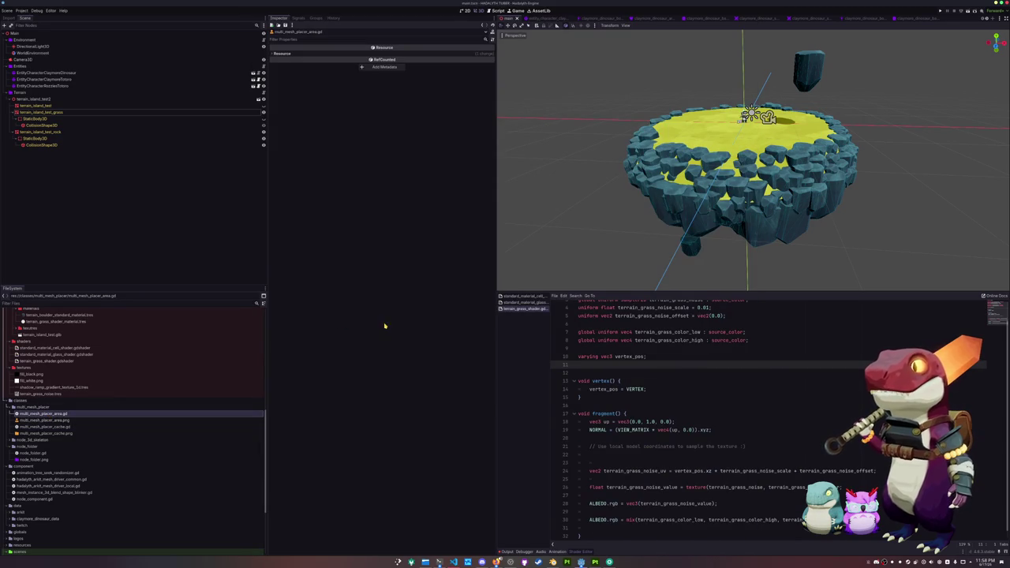
{"action": "left_click", "coordinate": [452, 561]}
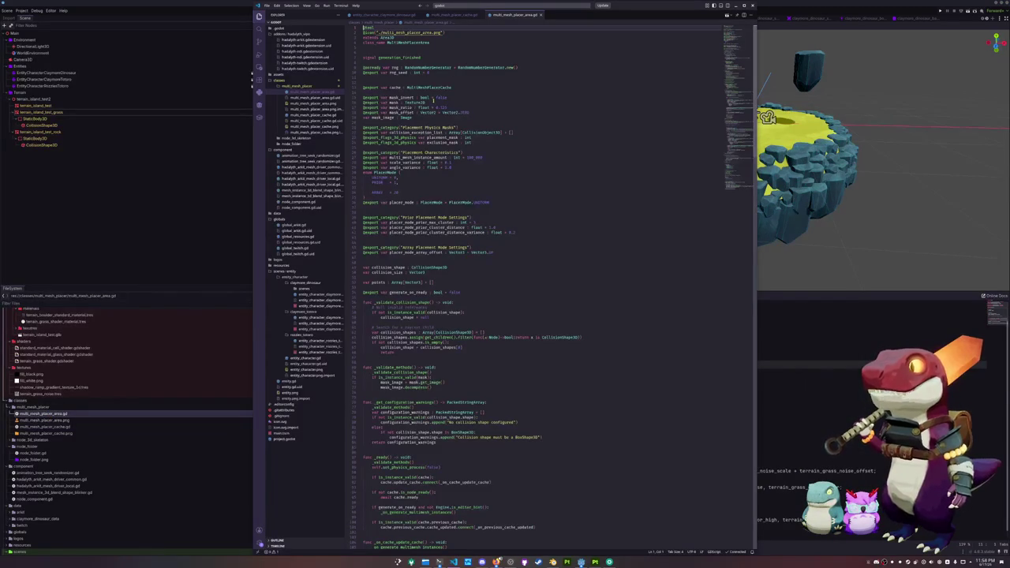
{"action": "scroll", "coordinate": [464, 165], "scroll_direction": "down", "scroll_amount": 4}
{"action": "scroll", "coordinate": [742, 116], "scroll_direction": "down", "scroll_amount": 20}
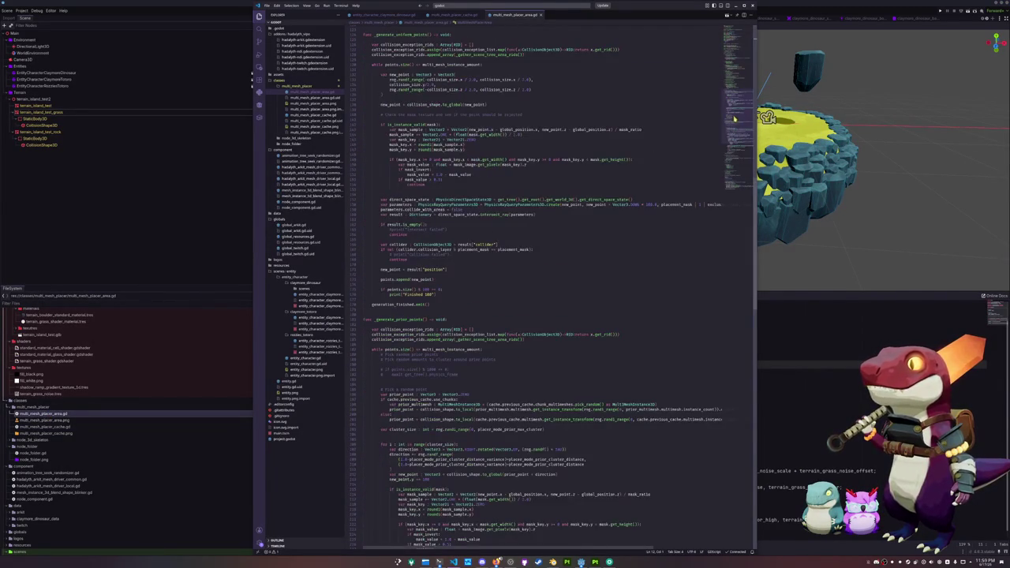
Review multi_mesh_placer_cache.gd with enlarged text, then switch to multi_mesh_placer_area.gd.
{"action": "left_click", "coordinate": [454, 14]}
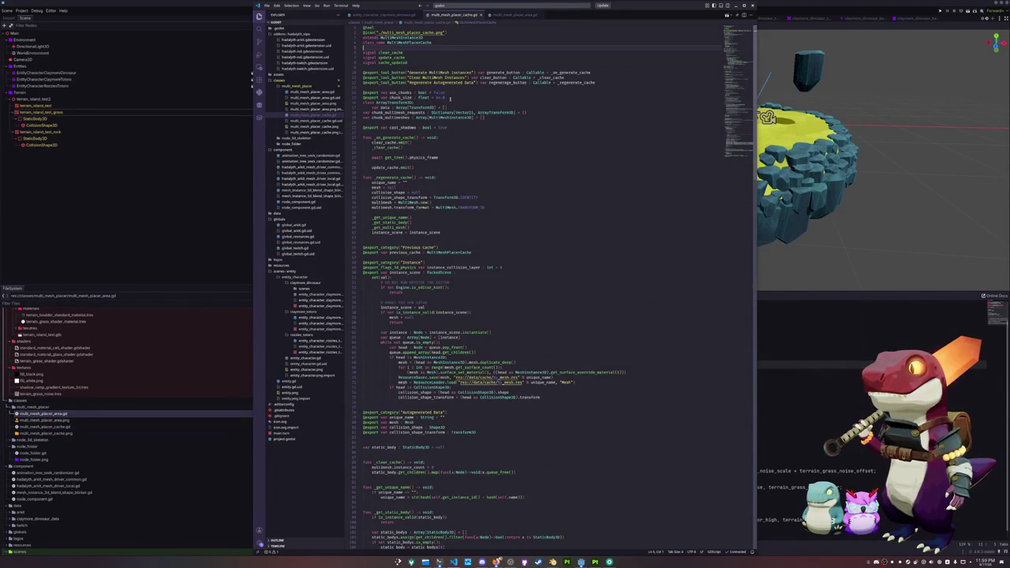
{"action": "left_click", "coordinate": [404, 87]}
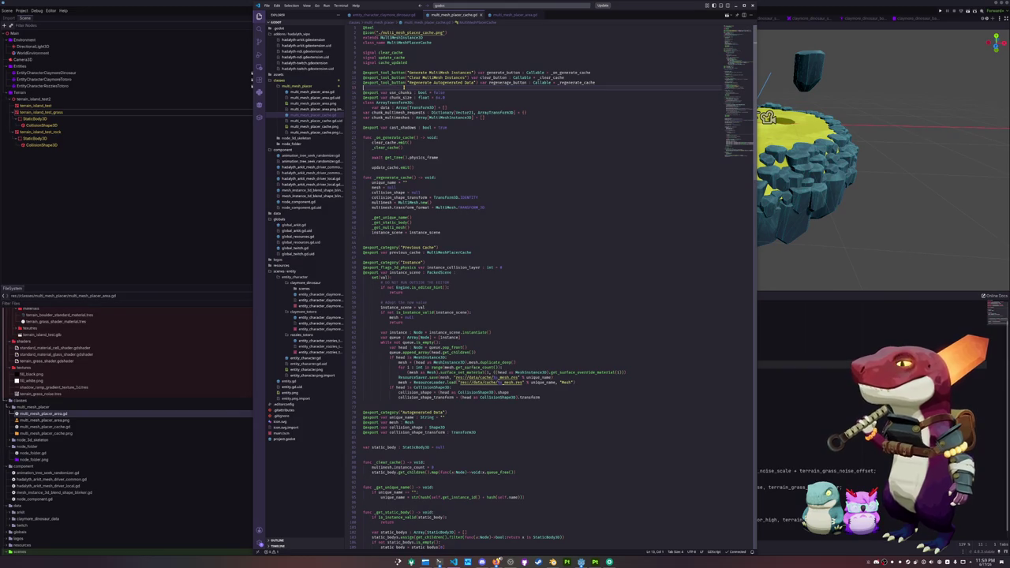
{"action": "mouse_move", "coordinate": [429, 62]}
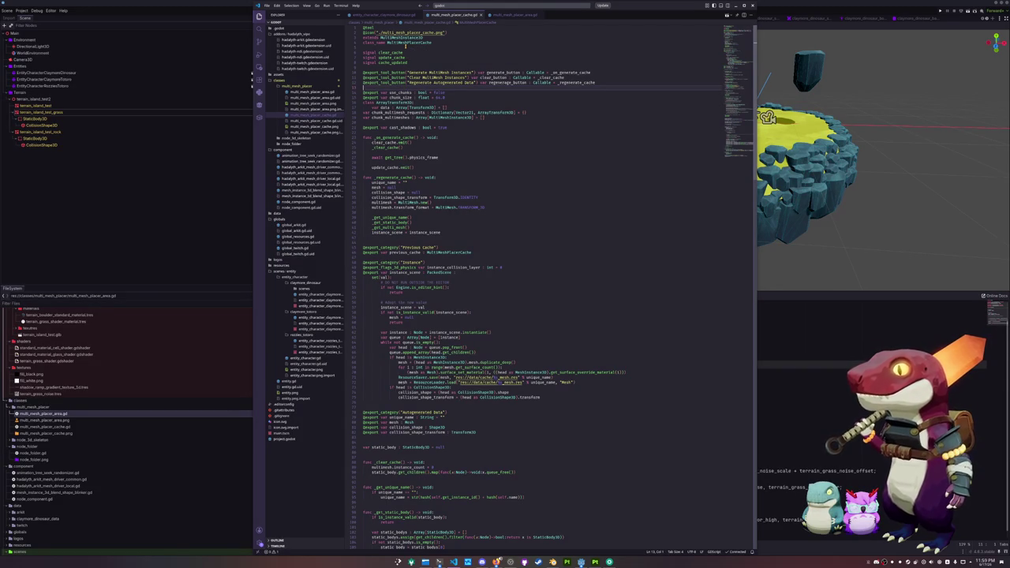
{"action": "left_click", "coordinate": [409, 123]}
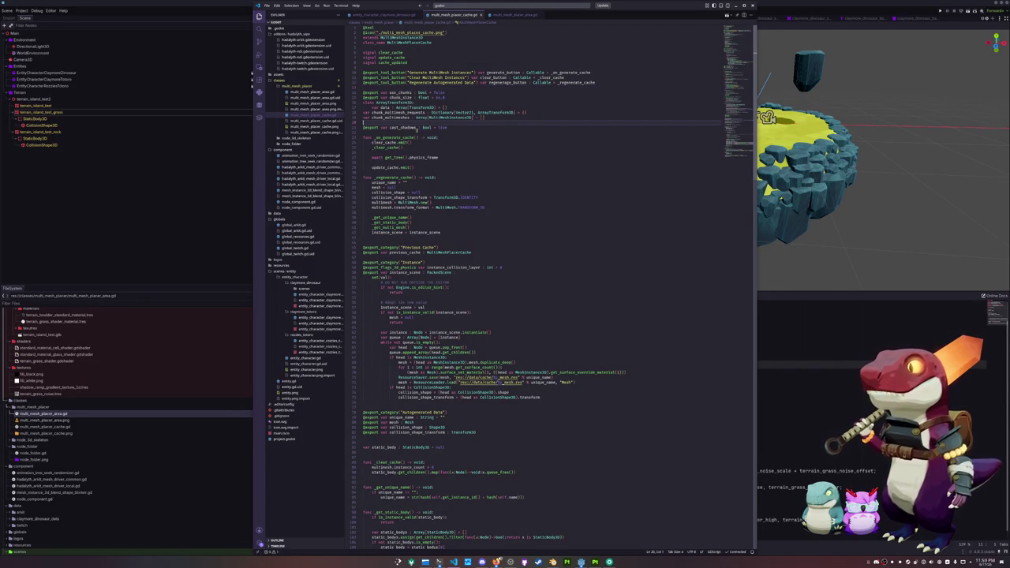
{"action": "key", "text": "ctrl+equal"}
{"action": "key", "text": "Up"}
{"action": "key", "text": "Up"}
{"action": "key", "text": "Up"}
{"action": "key", "text": "Up"}
{"action": "key", "text": "Up"}
{"action": "key", "text": "Up"}
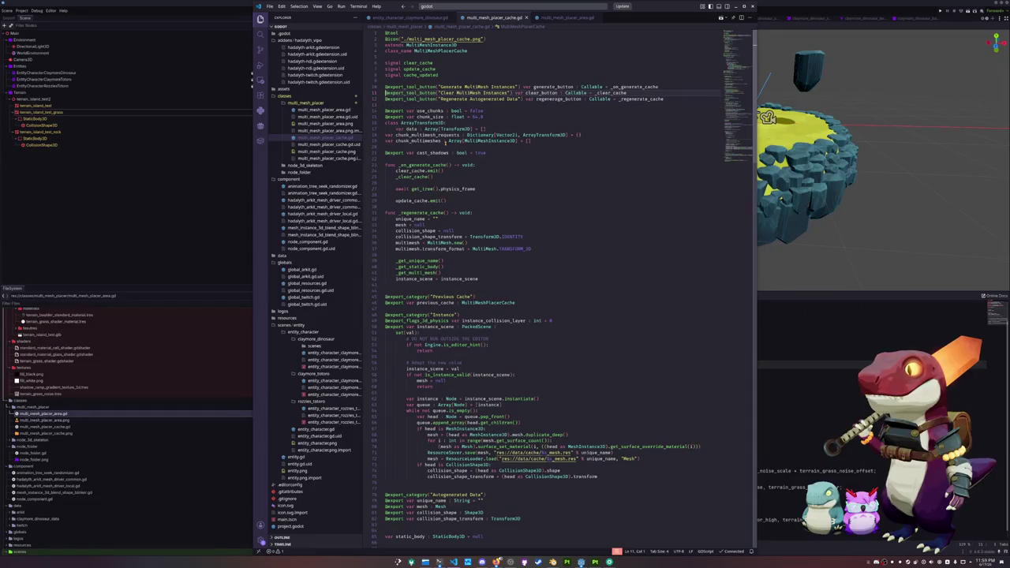
{"action": "key", "text": "Down"}
{"action": "key", "text": "Down"}
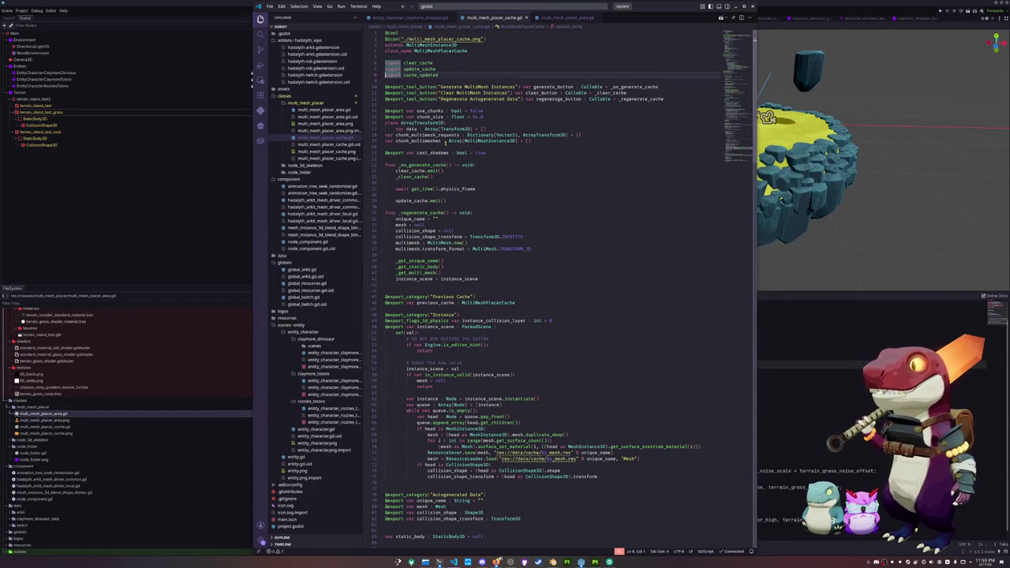
{"action": "key", "text": "Down"}
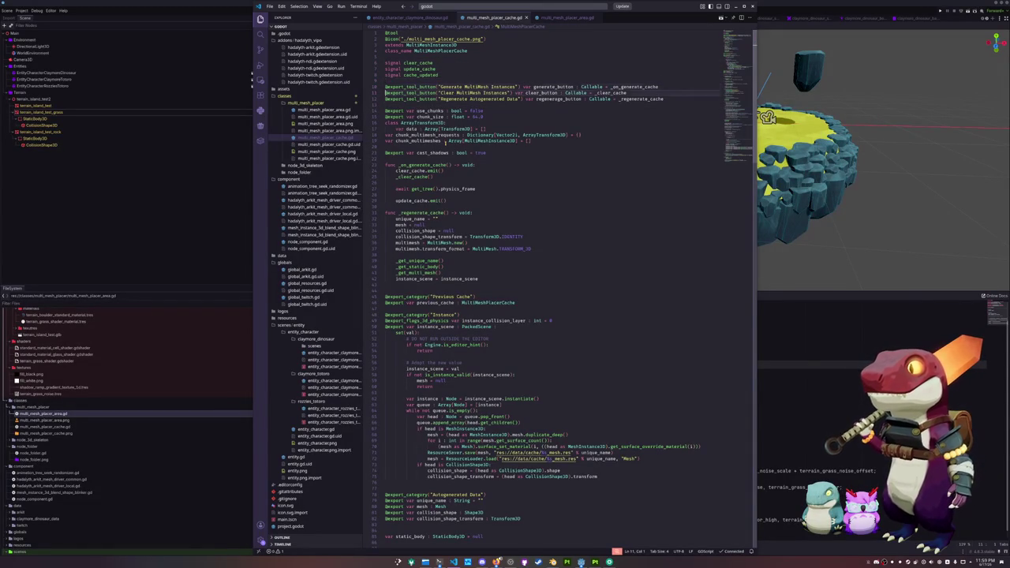
{"action": "key", "text": "Down"}
{"action": "key", "text": "Down"}
{"action": "key", "text": "Down"}
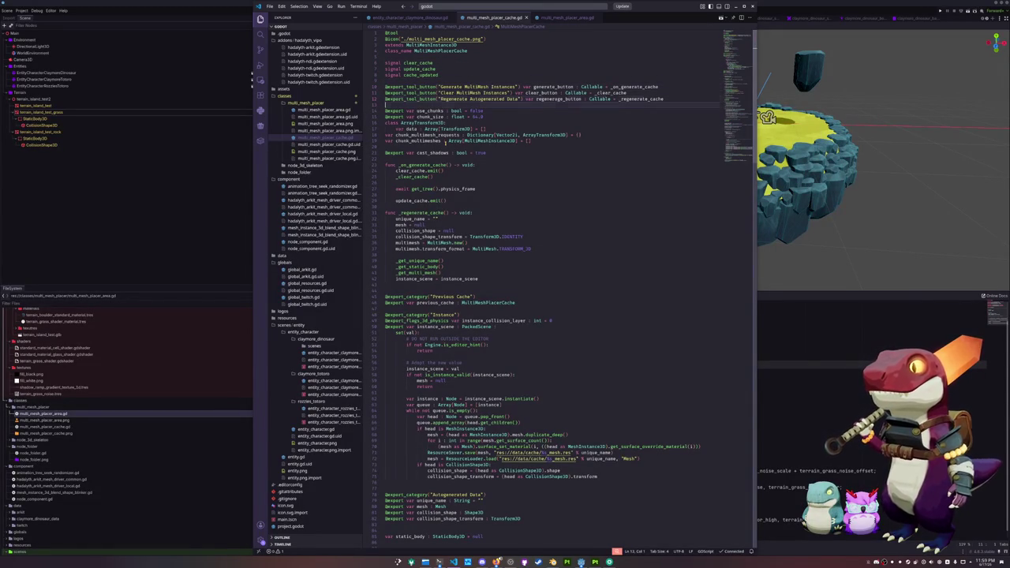
{"action": "key", "text": "ctrl+Page_Down"}
{"action": "scroll", "coordinate": [496, 130], "scroll_direction": "up", "scroll_amount": 5}
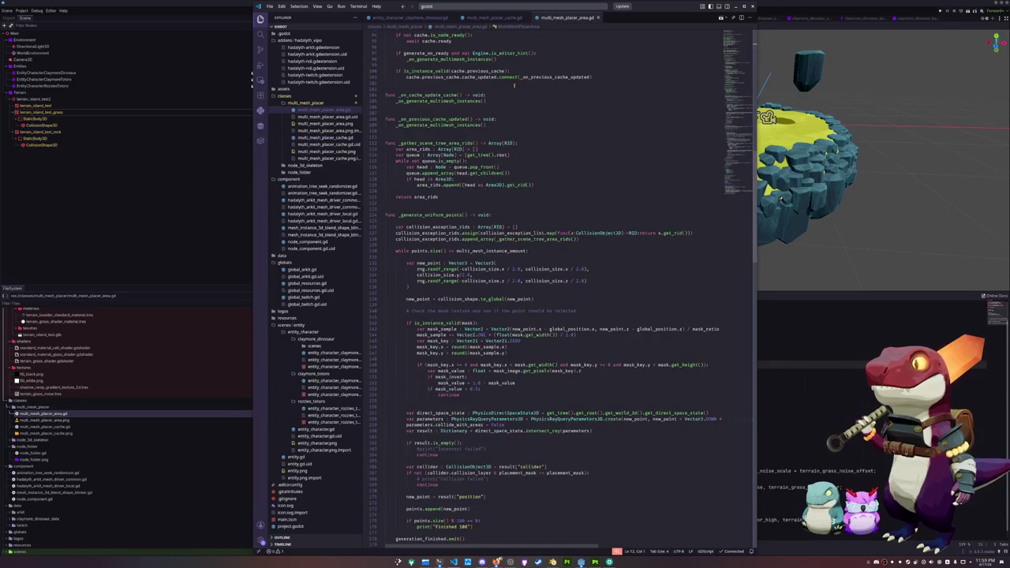
Add the missing closing brace to the PlacerMode enum.
{"action": "scroll", "coordinate": [496, 130], "scroll_direction": "up", "scroll_amount": 10}
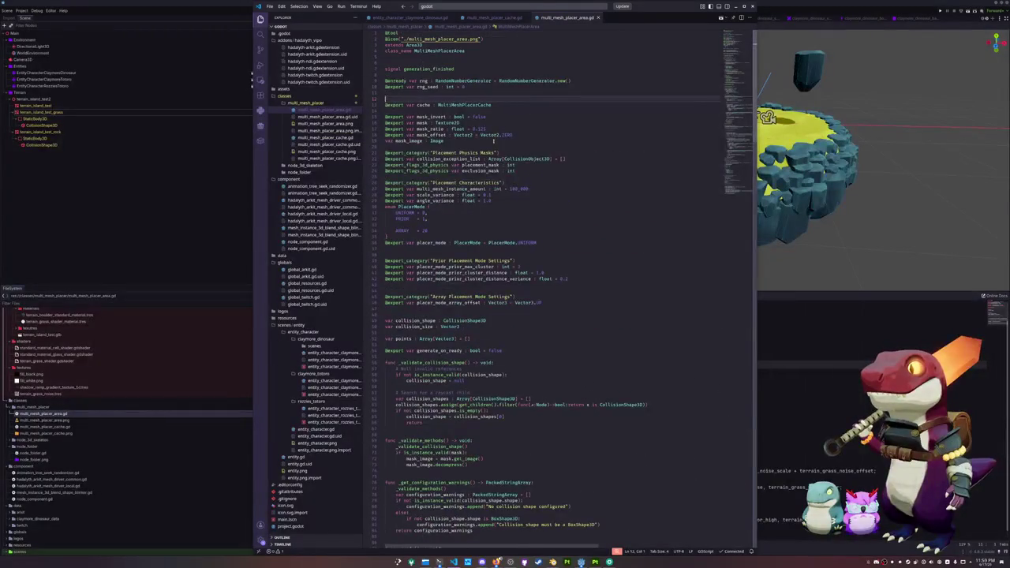
{"action": "left_click", "coordinate": [443, 235]}
{"action": "type", "text": "}"}
Move the rng and rng_seed declarations into multi_mesh_placer_cache.gd.
{"action": "left_click", "coordinate": [466, 176]}
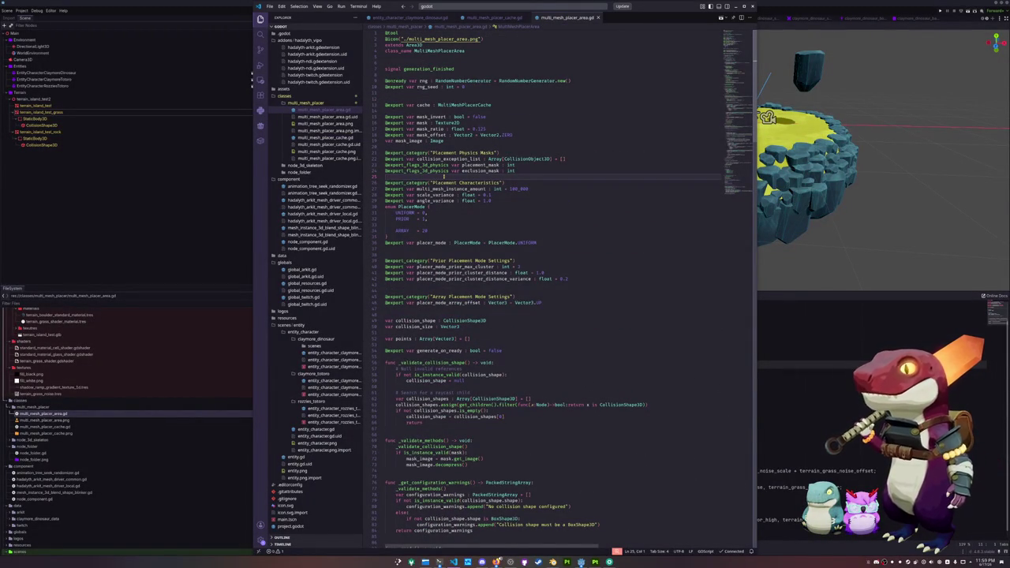
{"action": "left_click", "coordinate": [391, 92]}
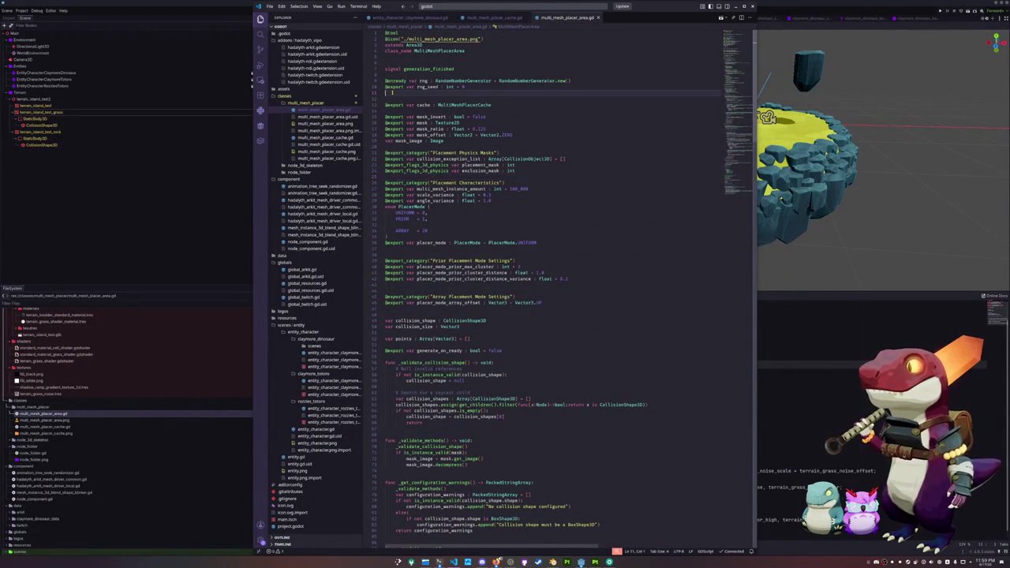
{"action": "left_click_drag", "start_coordinate": [391, 92], "coordinate": [385, 76]}
{"action": "key", "text": "ctrl+c"}
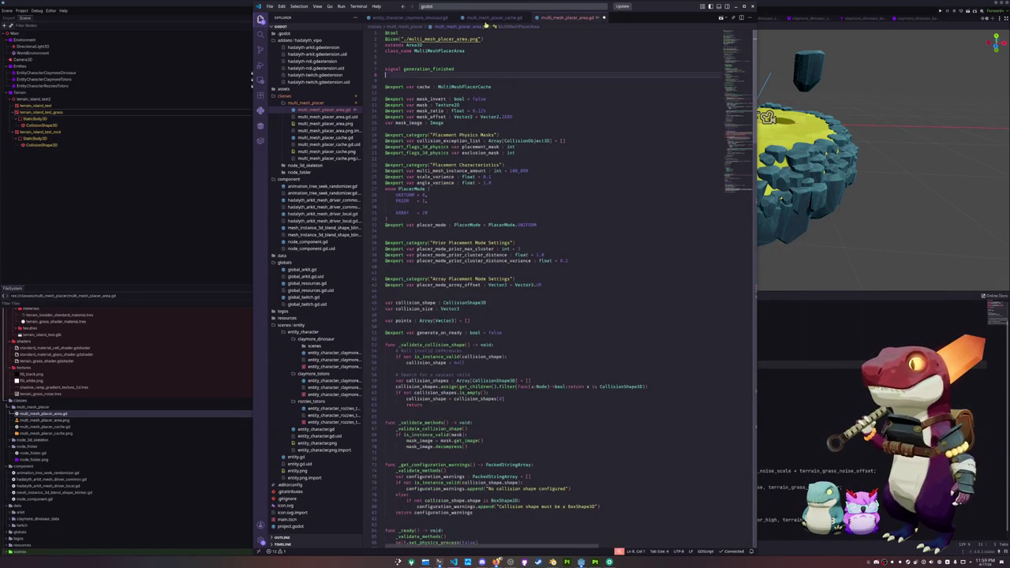
{"action": "left_click", "coordinate": [496, 17]}
{"action": "key", "text": "ctrl+v"}
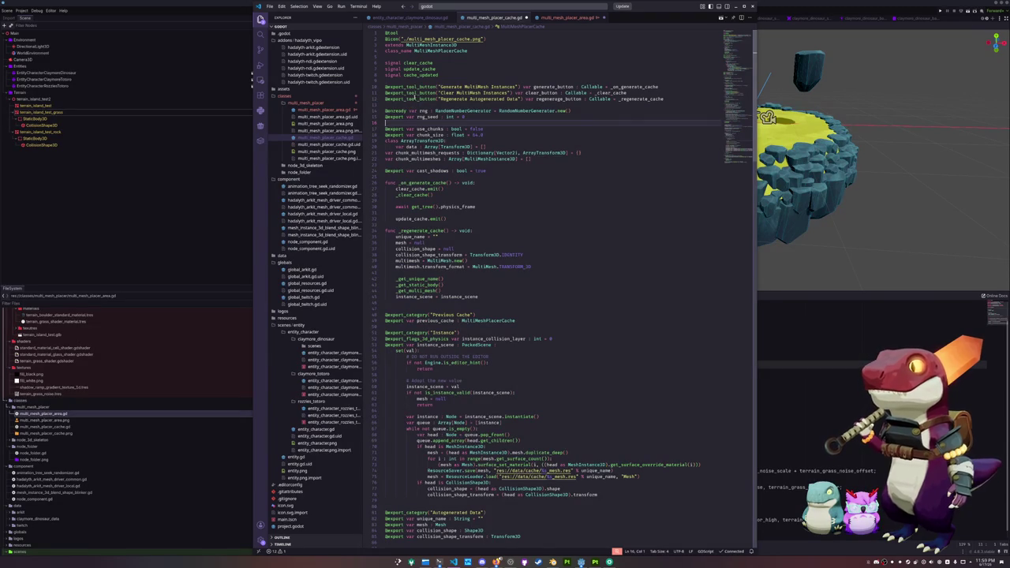
{"action": "left_click", "coordinate": [566, 18]}
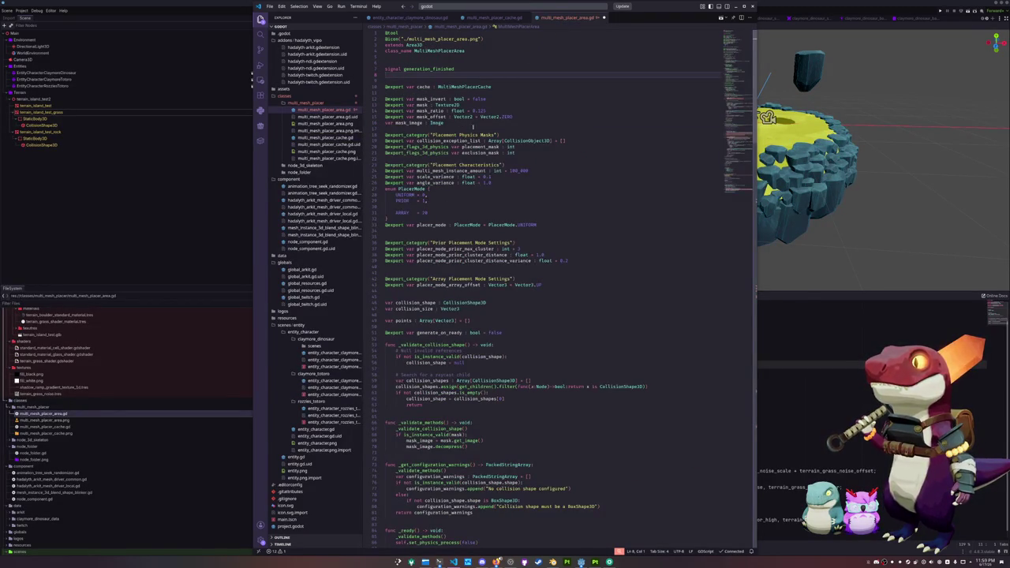
Select the rng references in _generate_uniform_points using Find and multi-select.
{"action": "scroll", "coordinate": [720, 111], "scroll_direction": "down", "scroll_amount": 15}
{"action": "double_click", "coordinate": [423, 303]}
{"action": "key", "text": "ctrl+f"}
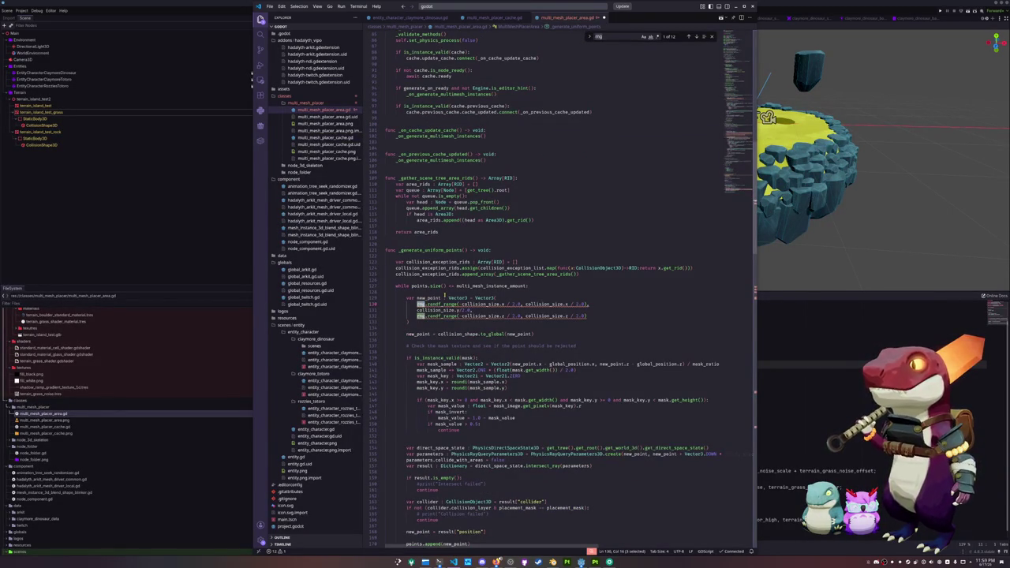
{"action": "key", "text": "ctrl+d"}
{"action": "key", "text": "ctrl+d"}
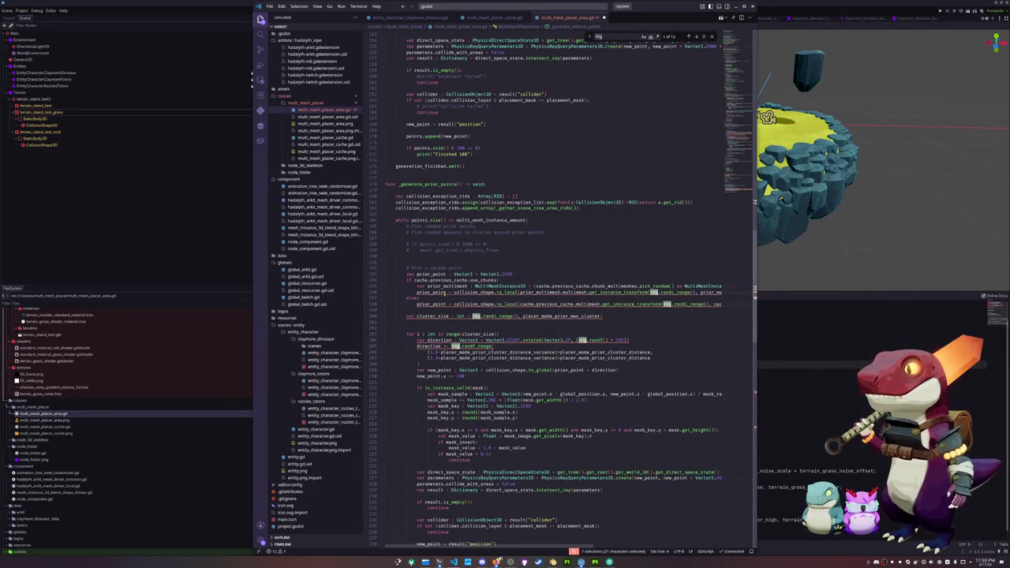
{"action": "key", "text": "ctrl+d"}
{"action": "key", "text": "ctrl+d"}
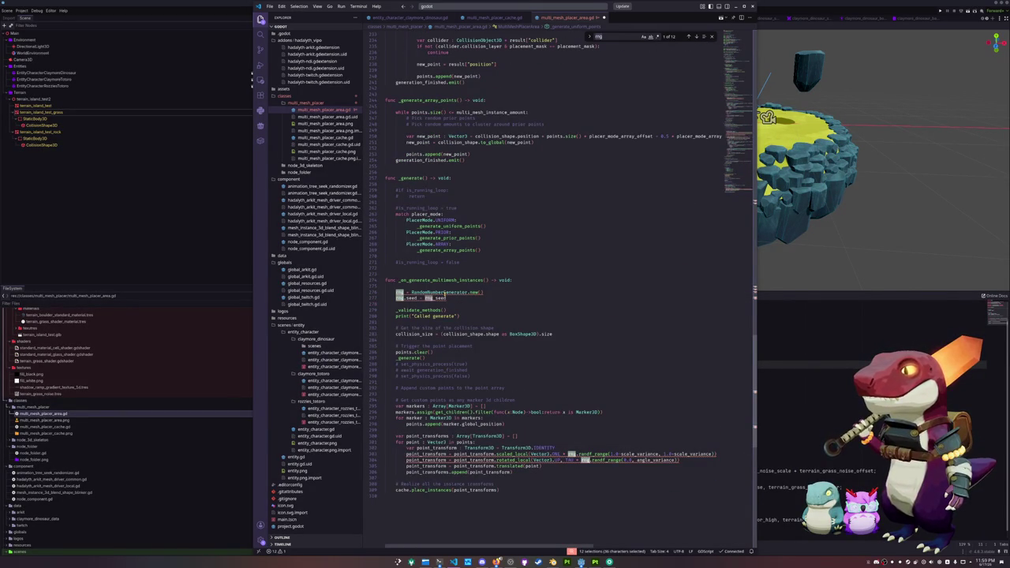
{"action": "type", "text": "multimesh"}
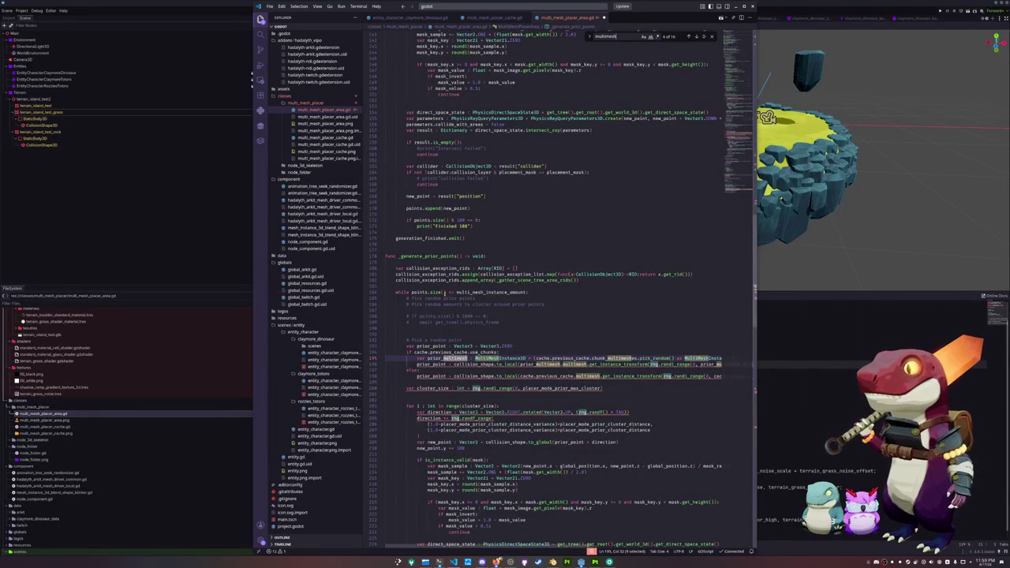
{"action": "scroll", "coordinate": [655, 126], "scroll_direction": "up", "scroll_amount": 20}
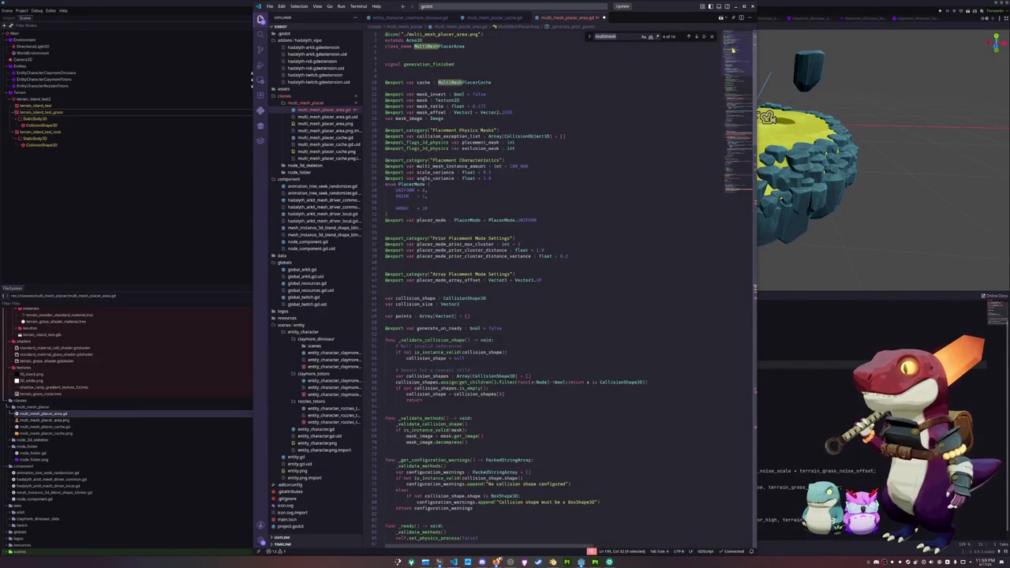
{"action": "scroll", "coordinate": [473, 197], "scroll_direction": "down", "scroll_amount": 4}
Replace every rng occurrence in multi_mesh_placer_area.gd with cache.rng.
{"action": "left_click", "coordinate": [487, 239]}
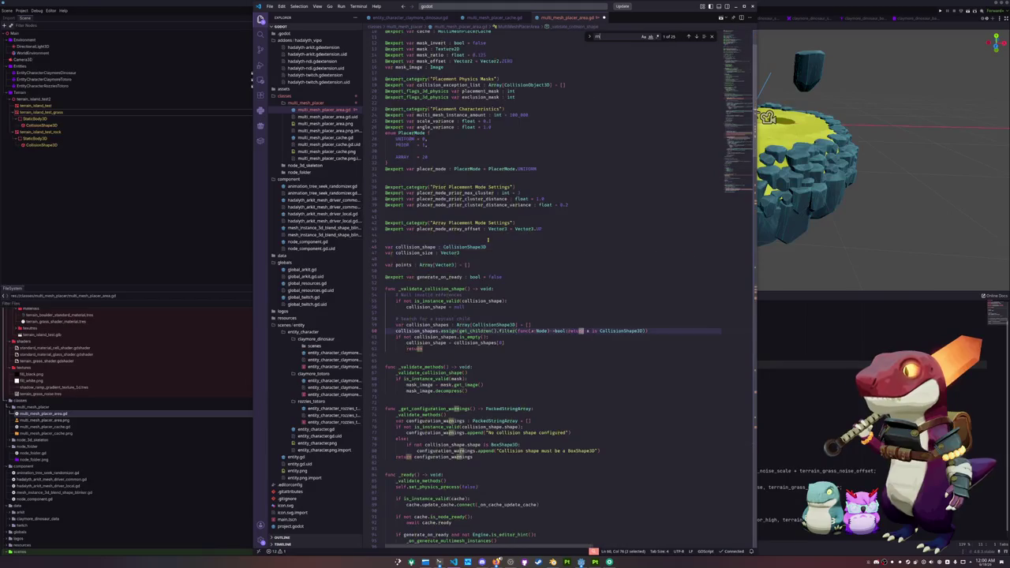
{"action": "key", "text": "ctrl+f"}
{"action": "type", "text": "rng"}
{"action": "key", "text": "ctrl+shift+l"}
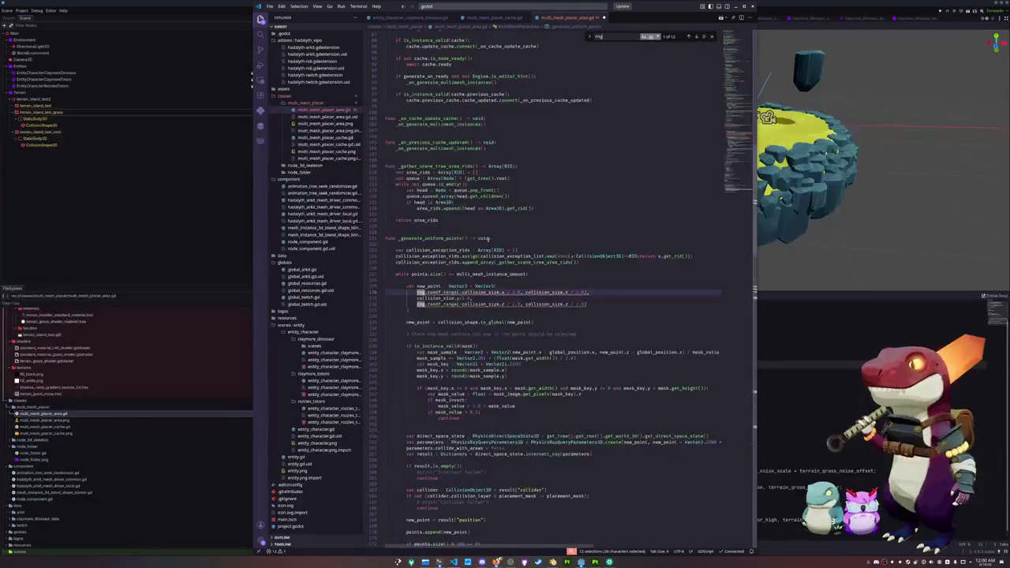
{"action": "type", "text": "cache"}
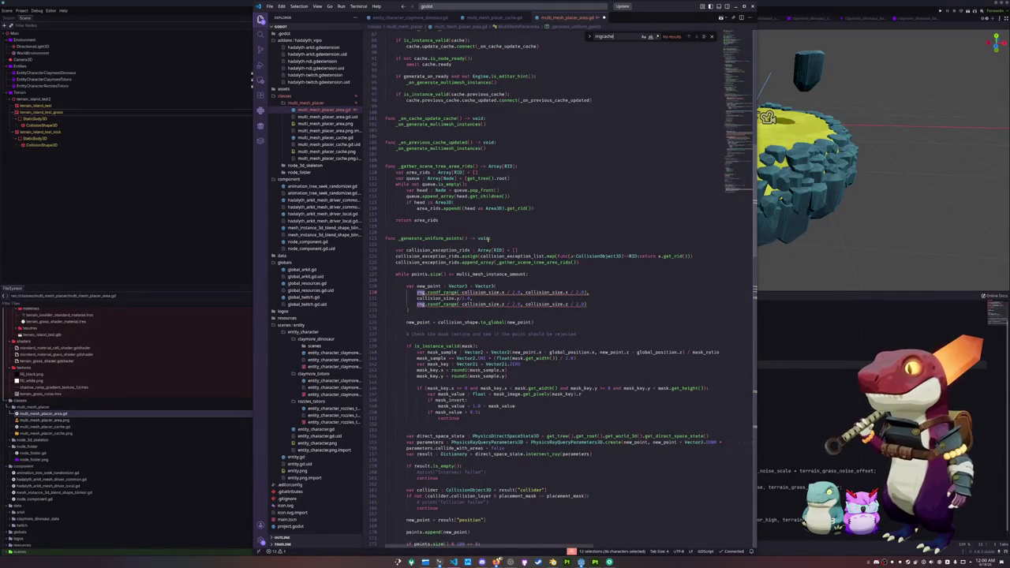
{"action": "key", "text": "BackSpace"}
{"action": "key", "text": "BackSpace"}
{"action": "key", "text": "BackSpace"}
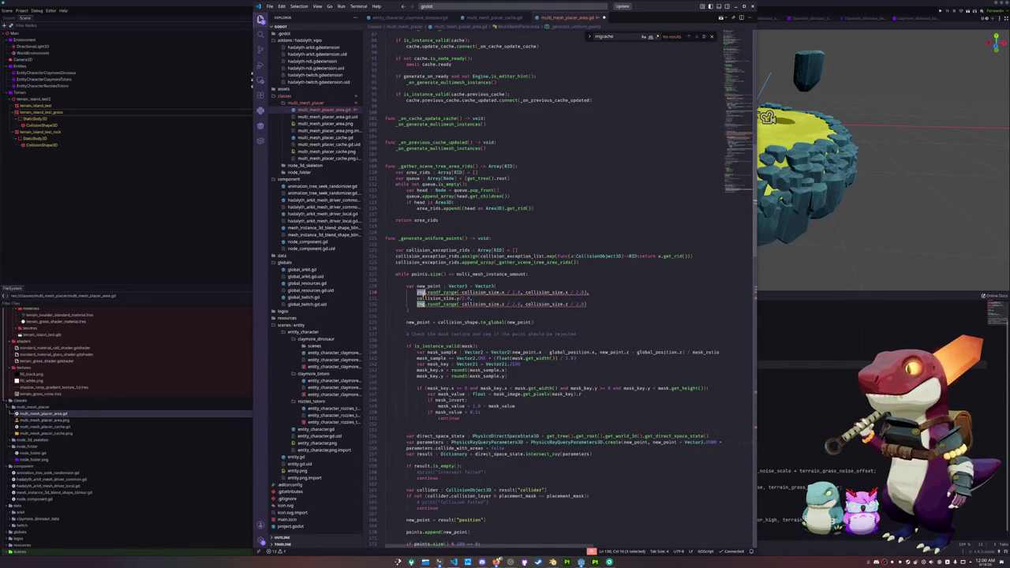
{"action": "key", "text": "ctrl+shift+l"}
{"action": "type", "text": "cache.rng"}
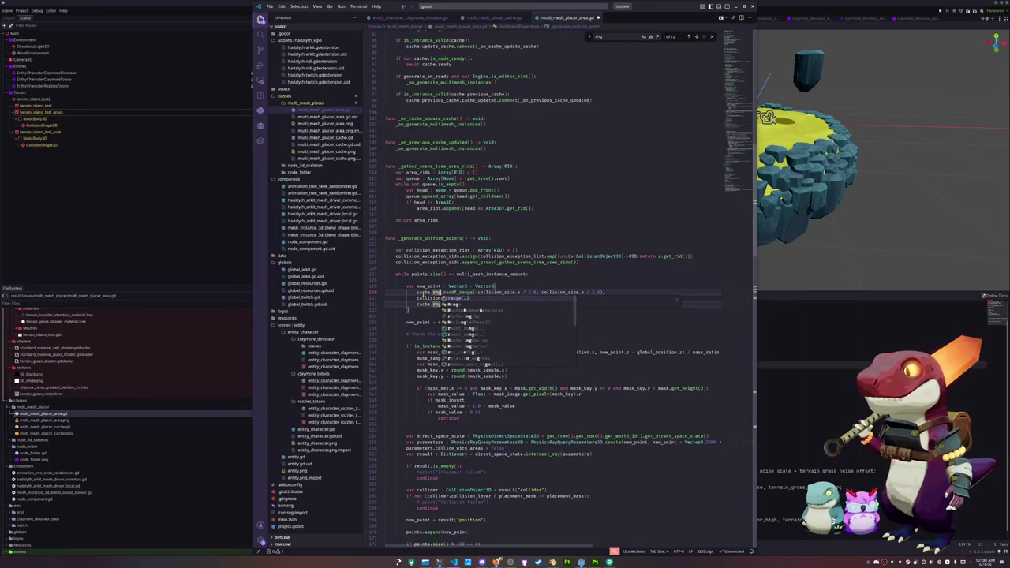
{"action": "key", "text": "Escape"}
{"action": "key", "text": "Escape"}
Delete _generate_prior_points, _generate_array_points and their PRIOR and ARRAY match branches.
{"action": "left_click", "coordinate": [423, 280]}
{"action": "scroll", "coordinate": [423, 280], "scroll_direction": "down", "scroll_amount": 15}
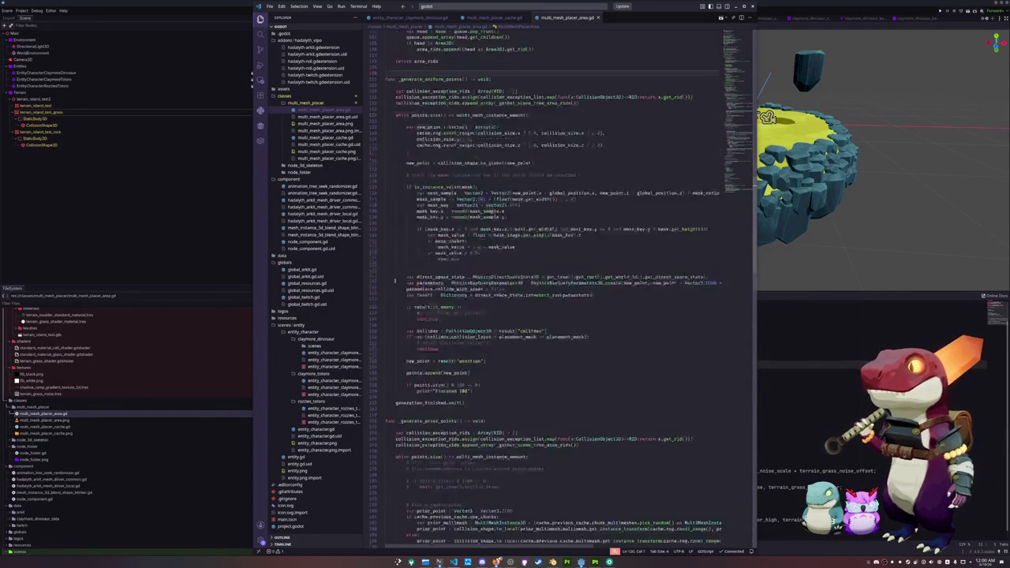
{"action": "mouse_move", "coordinate": [385, 222]}
{"action": "left_mouse_down"}
{"action": "mouse_move", "coordinate": [385, 276]}
{"action": "mouse_move", "coordinate": [489, 351]}
{"action": "mouse_move", "coordinate": [498, 376]}
{"action": "left_mouse_up"}
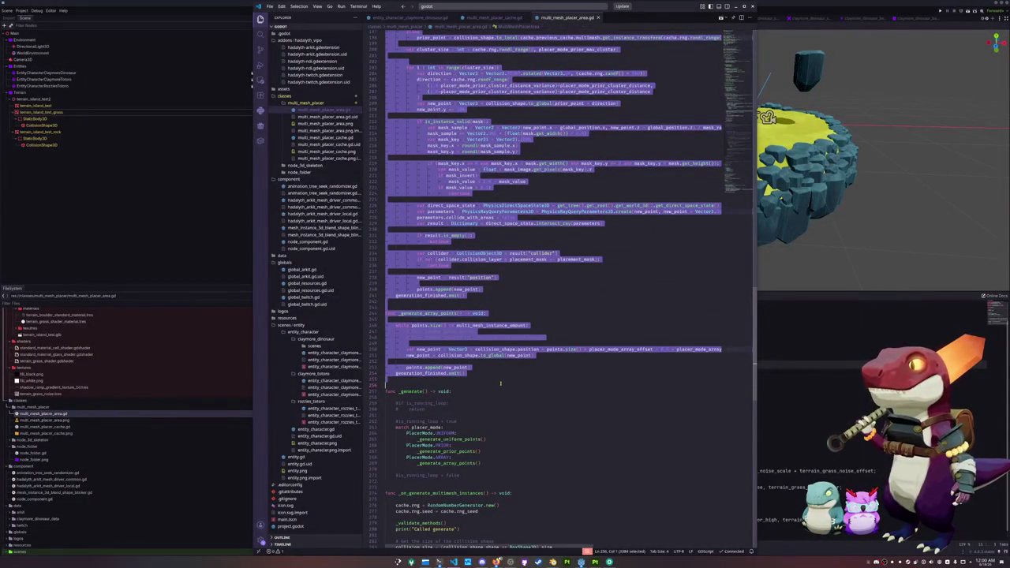
{"action": "key", "text": "BackSpace"}
{"action": "left_click_drag", "start_coordinate": [489, 180], "coordinate": [479, 163]}
{"action": "key", "text": "BackSpace"}
Remove the commented is_running_loop, set_physics_process and await lines.
{"action": "left_click", "coordinate": [474, 169]}
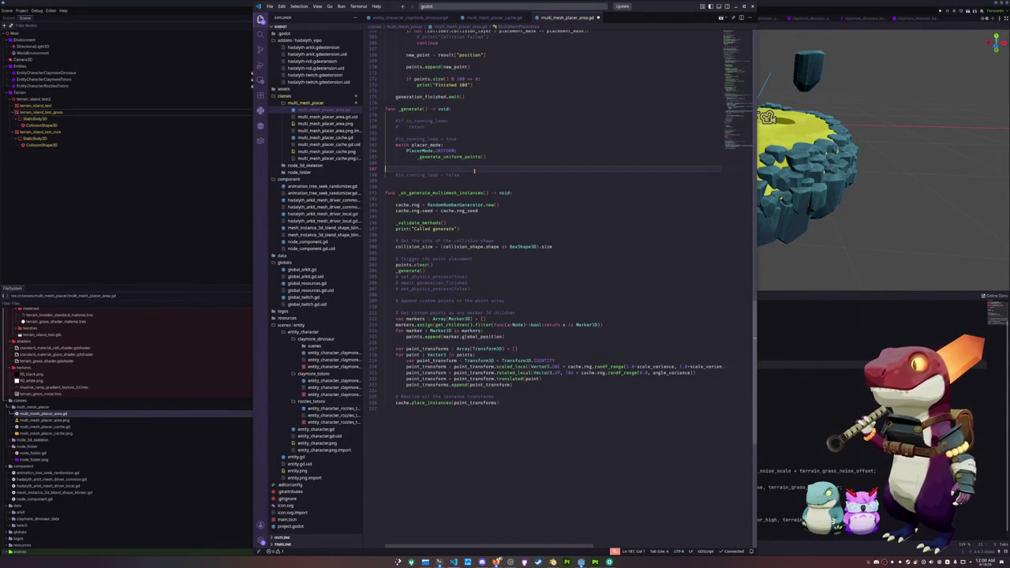
{"action": "left_click_drag", "start_coordinate": [474, 169], "coordinate": [461, 174]}
{"action": "key", "text": "BackSpace"}
{"action": "double_click", "coordinate": [454, 138]}
{"action": "left_click_drag", "start_coordinate": [461, 139], "coordinate": [386, 117]}
{"action": "key", "text": "BackSpace"}
{"action": "scroll", "coordinate": [440, 174], "scroll_direction": "down", "scroll_amount": 1}
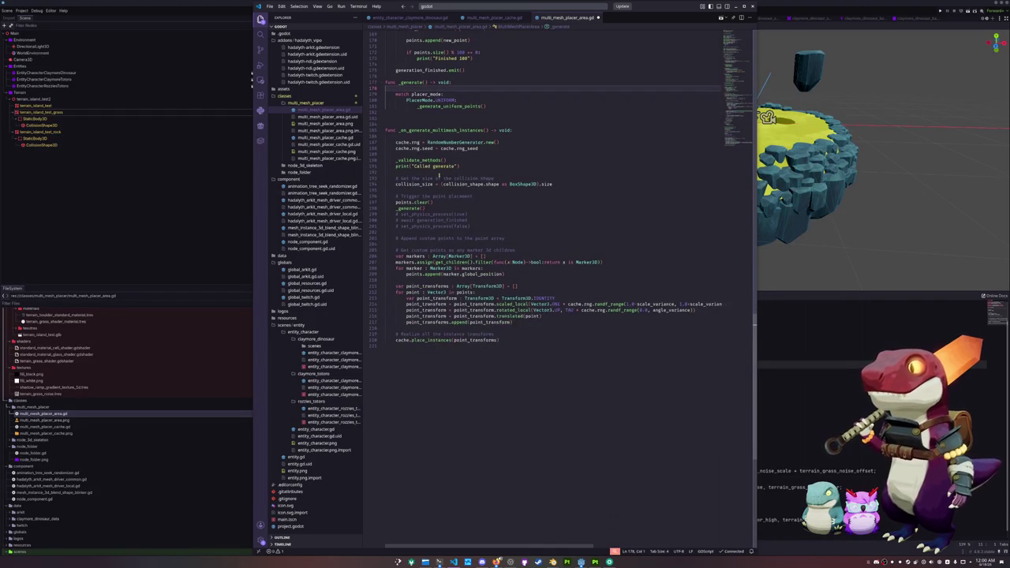
{"action": "triple_click", "coordinate": [449, 196]}
{"action": "left_click_drag", "start_coordinate": [482, 227], "coordinate": [386, 211]}
{"action": "key", "text": "BackSpace"}
{"action": "left_click", "coordinate": [442, 225]}
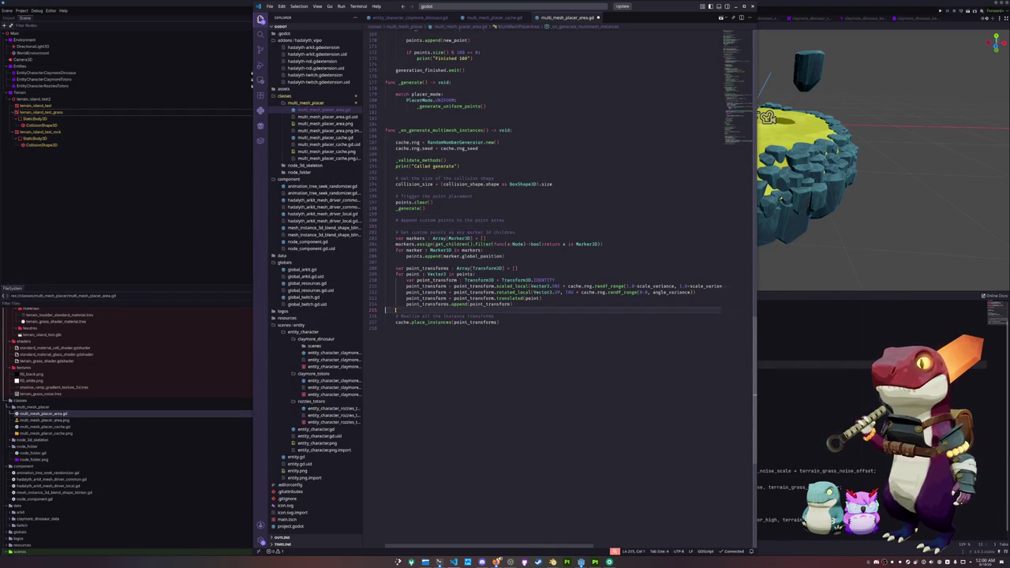
{"action": "scroll", "coordinate": [395, 310], "scroll_direction": "up", "scroll_amount": 13}
{"action": "scroll", "coordinate": [395, 310], "scroll_direction": "up", "scroll_amount": 6}
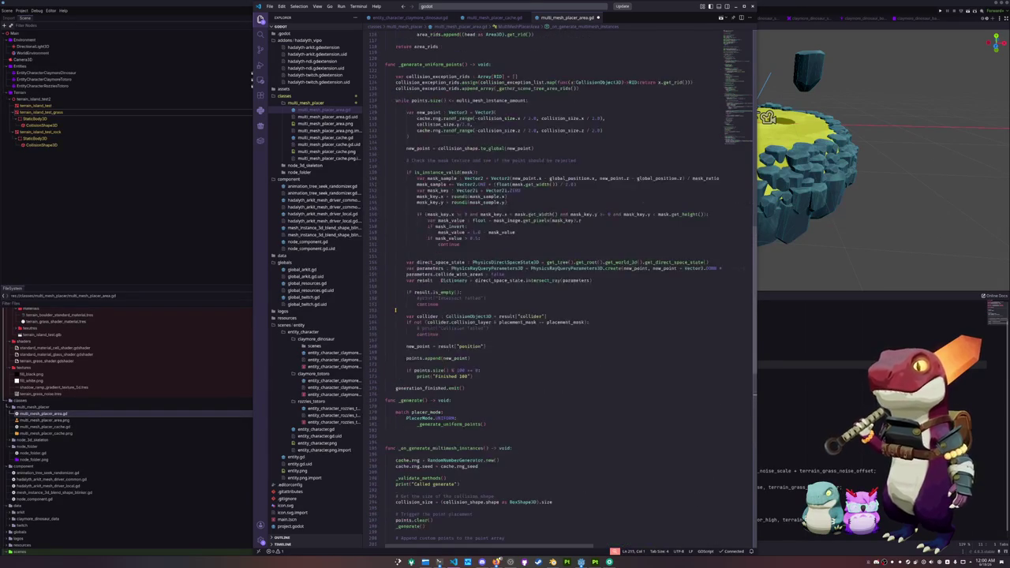
{"action": "scroll", "coordinate": [395, 310], "scroll_direction": "up", "scroll_amount": 3}
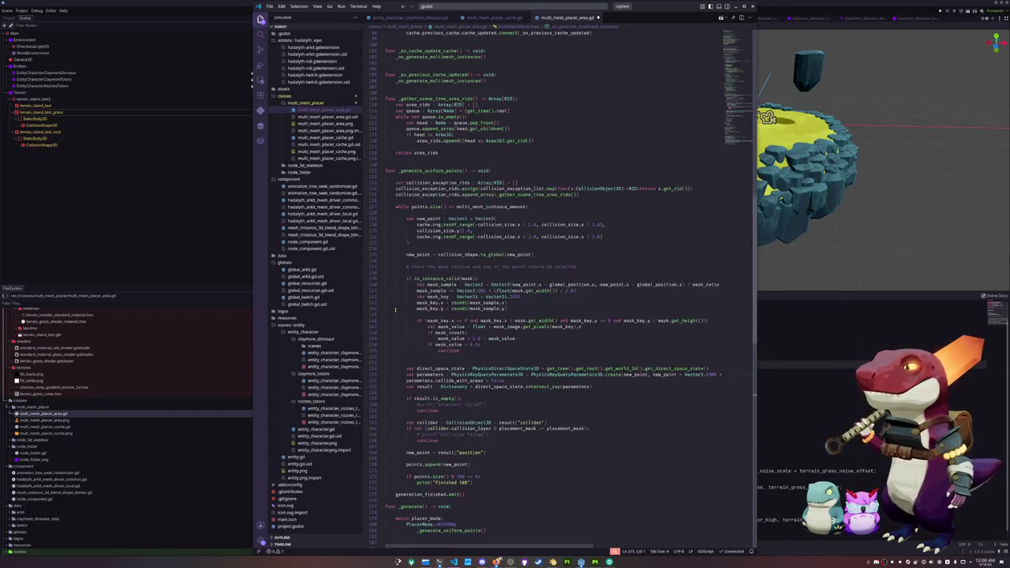
{"action": "scroll", "coordinate": [395, 310], "scroll_direction": "up", "scroll_amount": 1}
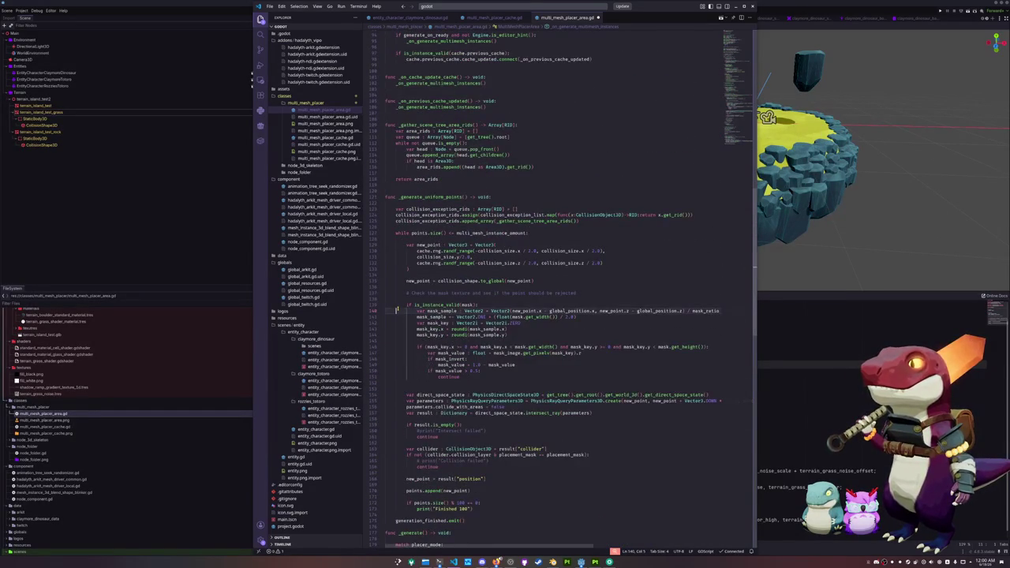
{"action": "left_click", "coordinate": [397, 308]}
{"action": "scroll", "coordinate": [397, 308], "scroll_direction": "up", "scroll_amount": 10}
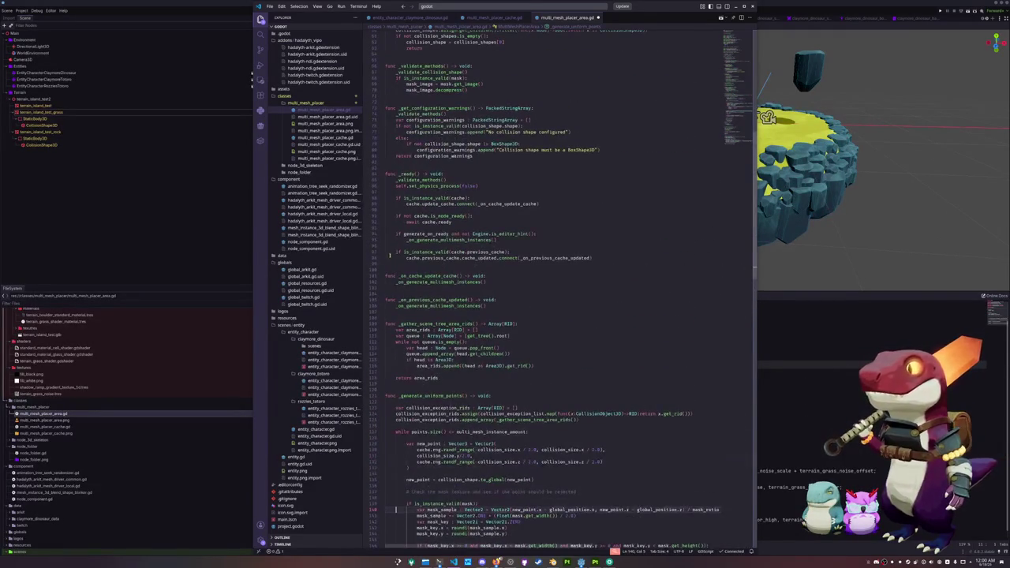
{"action": "left_click", "coordinate": [404, 268]}
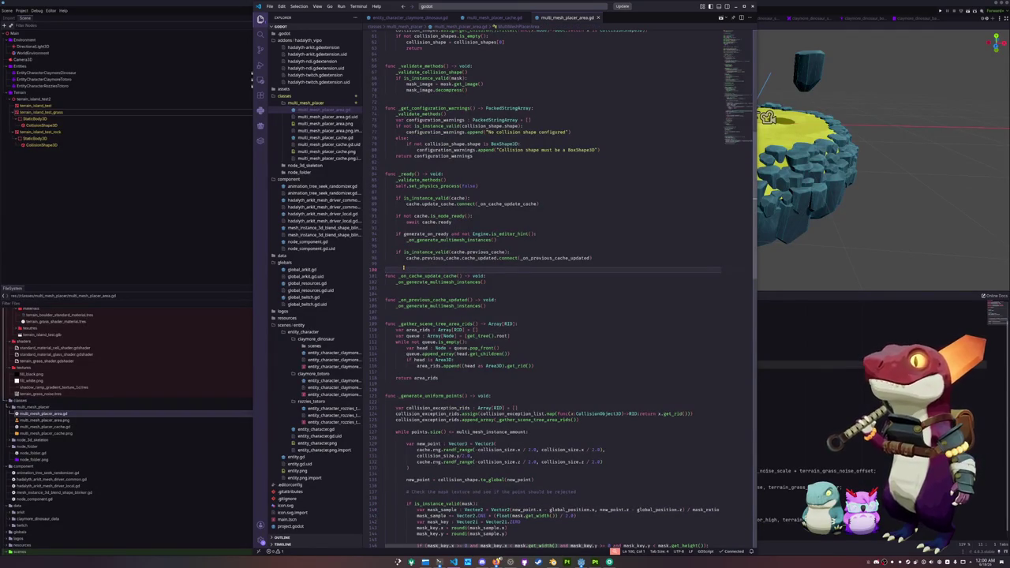
{"action": "scroll", "coordinate": [390, 241], "scroll_direction": "up", "scroll_amount": 7}
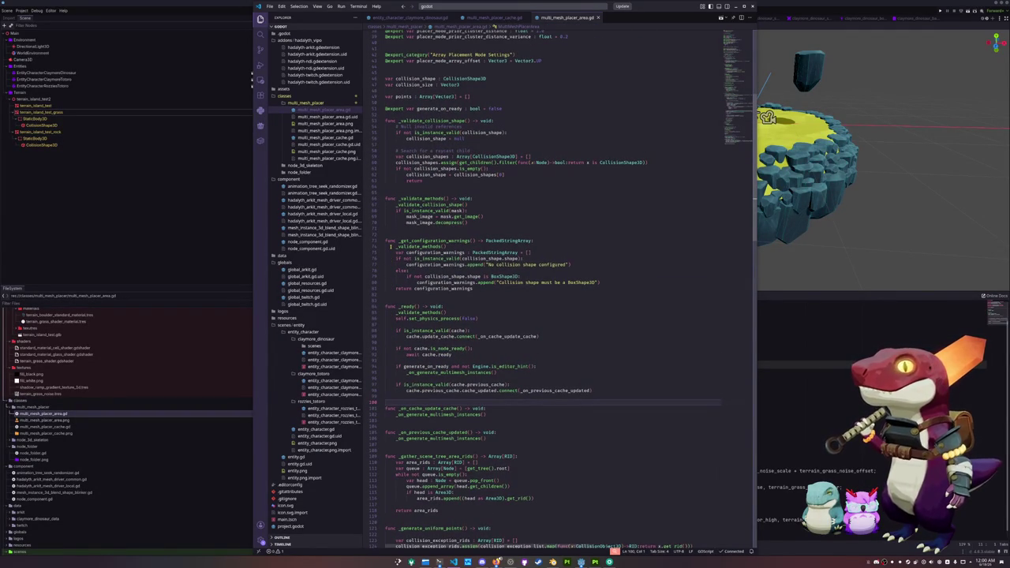
{"action": "scroll", "coordinate": [390, 246], "scroll_direction": "up", "scroll_amount": 7}
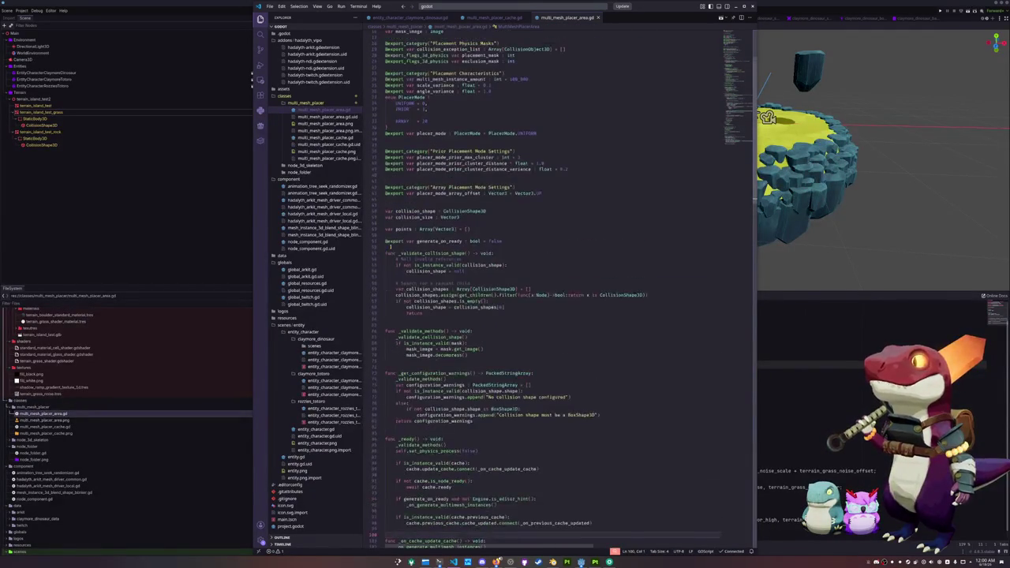
{"action": "scroll", "coordinate": [390, 247], "scroll_direction": "up", "scroll_amount": 2}
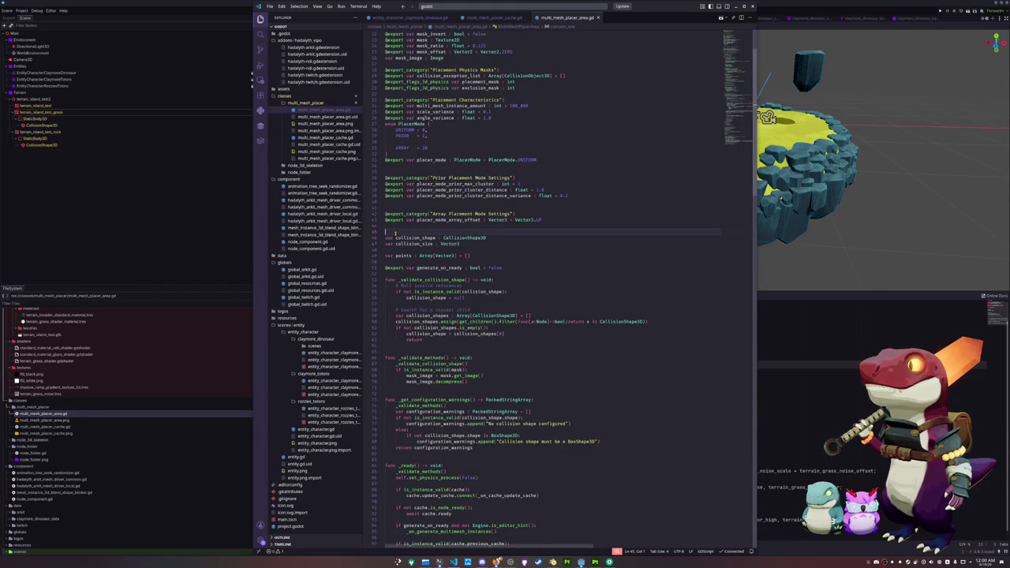
{"action": "scroll", "coordinate": [395, 233], "scroll_direction": "up", "scroll_amount": 2}
{"action": "left_click", "coordinate": [394, 233]}
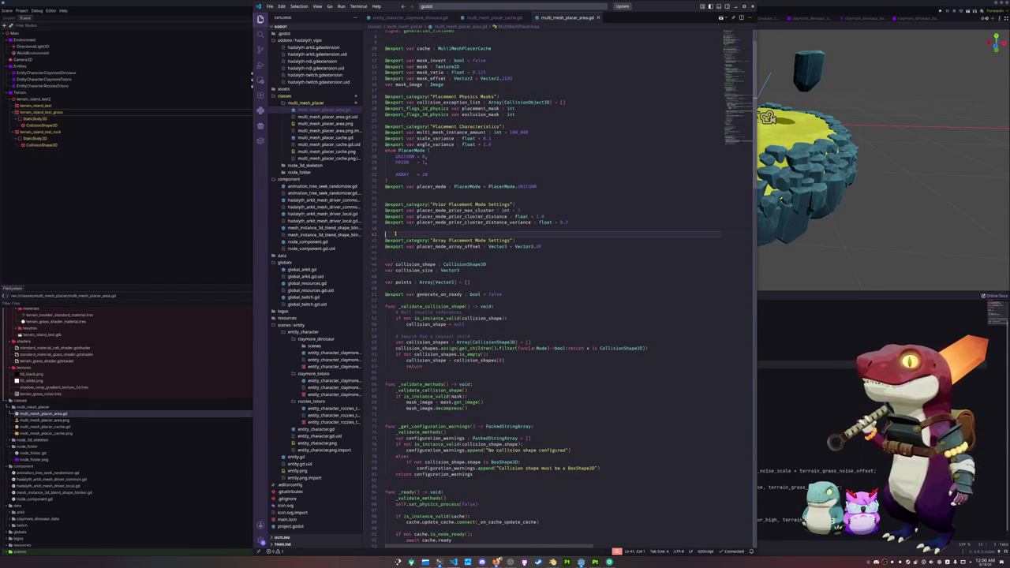
{"action": "scroll", "coordinate": [394, 234], "scroll_direction": "up", "scroll_amount": 3}
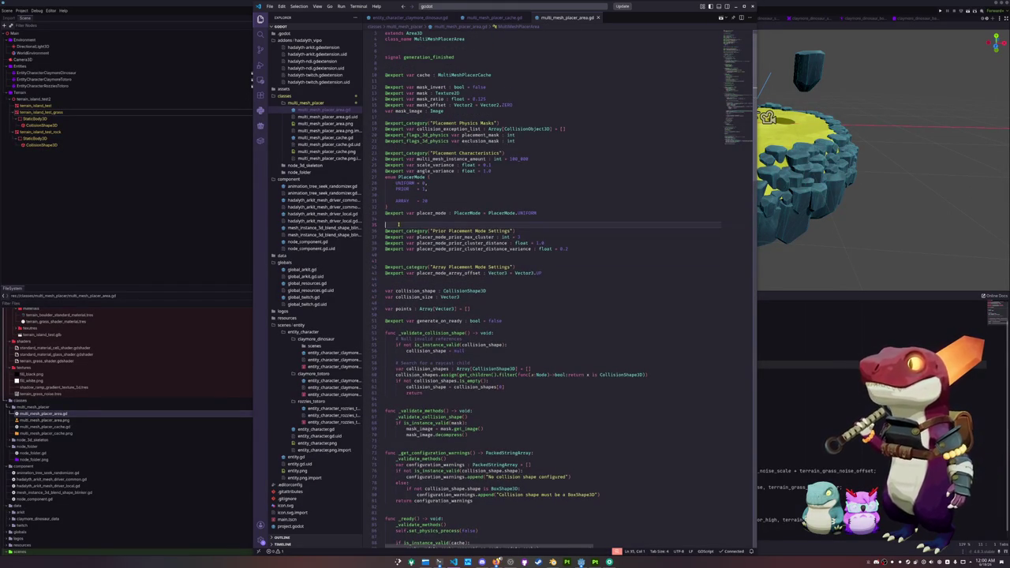
{"action": "left_click", "coordinate": [402, 225]}
Delete the PlacerMode enum, including its PRIOR and ARRAY entries, and save the script.
{"action": "left_click_drag", "start_coordinate": [426, 212], "coordinate": [387, 202]}
{"action": "key", "text": "BackSpace"}
{"action": "key", "text": "Left"}
{"action": "key", "text": "shift+Up"}
{"action": "key", "text": "shift+Up"}
{"action": "key", "text": "shift+Up"}
{"action": "key", "text": "BackSpace"}
{"action": "key", "text": "ctrl+s"}
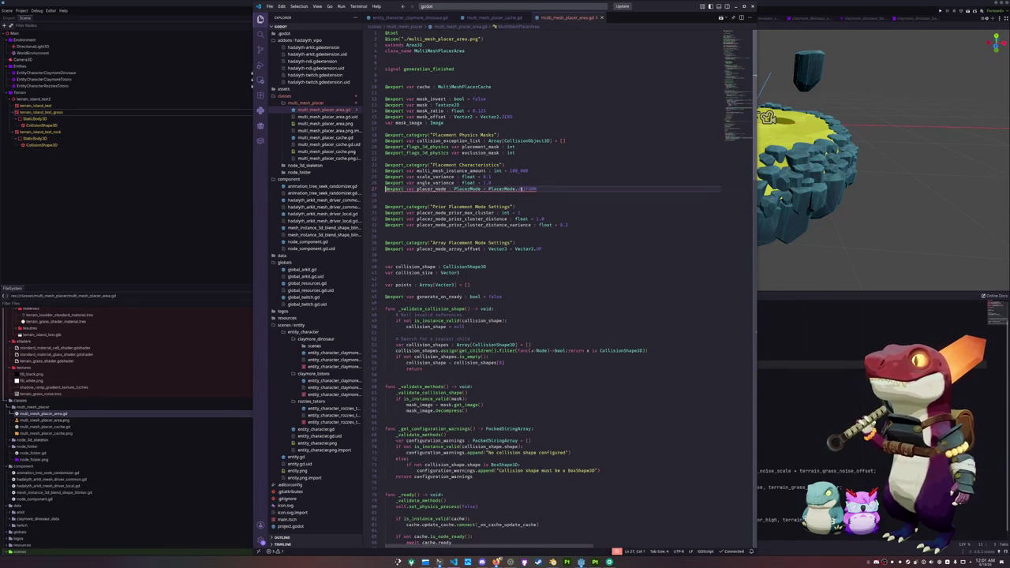
Remove the placer_mode export and the Prior/Array placement settings exports.
{"action": "key", "text": "shift+End"}
{"action": "key", "text": "BackSpace"}
{"action": "key", "text": "BackSpace"}
{"action": "mouse_move", "coordinate": [451, 193]}
{"action": "left_mouse_down"}
{"action": "mouse_move", "coordinate": [577, 228]}
{"action": "mouse_move", "coordinate": [585, 249]}
{"action": "left_mouse_up"}
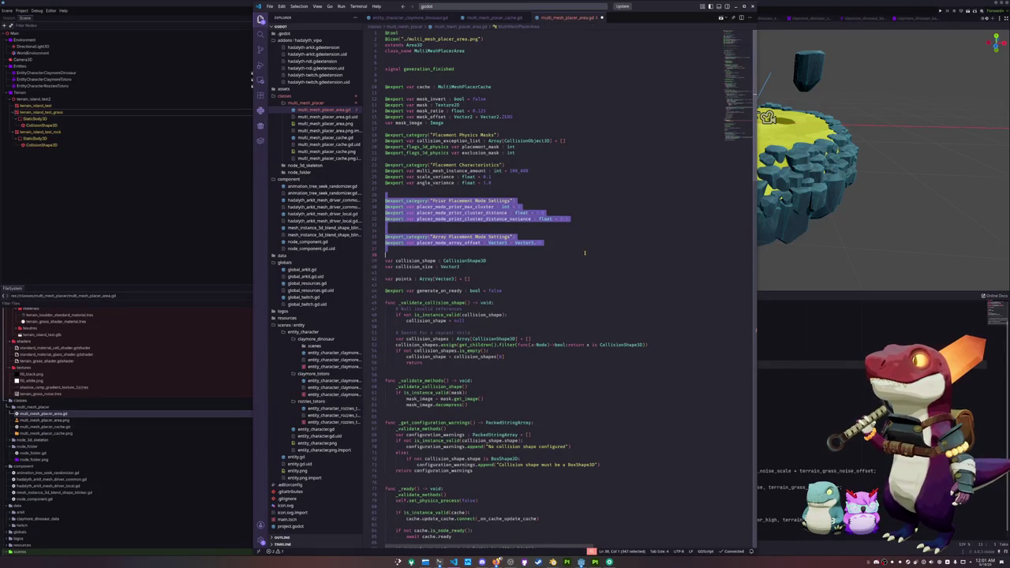
{"action": "key", "text": "BackSpace"}
{"action": "key", "text": "Delete"}
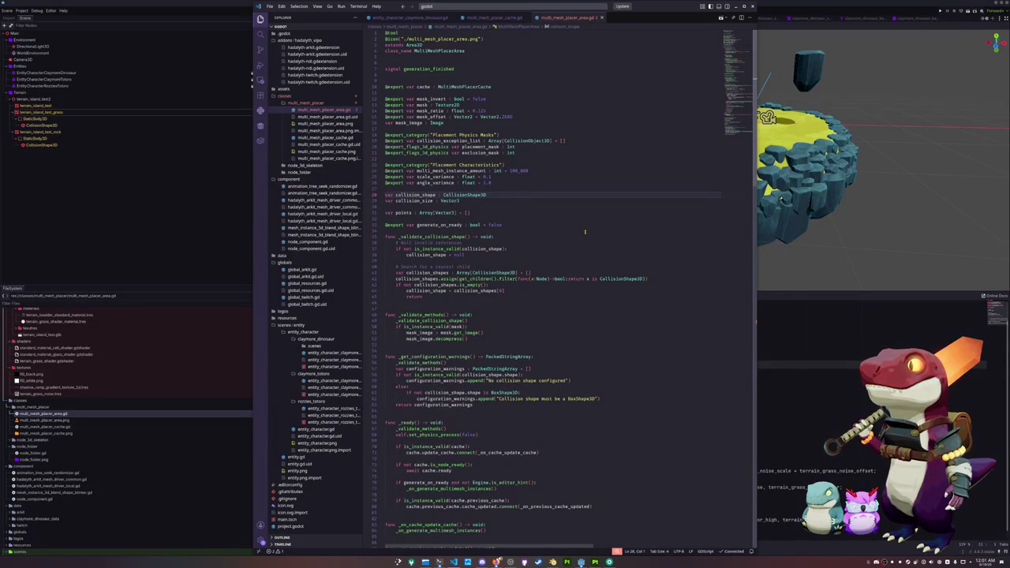
Cut the mask_invert through mask_image export variables below the cache export.
{"action": "left_click", "coordinate": [444, 124]}
{"action": "left_click", "coordinate": [412, 92]}
{"action": "double_click", "coordinate": [429, 99]}
{"action": "mouse_move", "coordinate": [447, 124]}
{"action": "left_mouse_down"}
{"action": "mouse_move", "coordinate": [426, 123]}
{"action": "mouse_move", "coordinate": [385, 93]}
{"action": "left_mouse_up"}
{"action": "key", "text": "ctrl+x"}
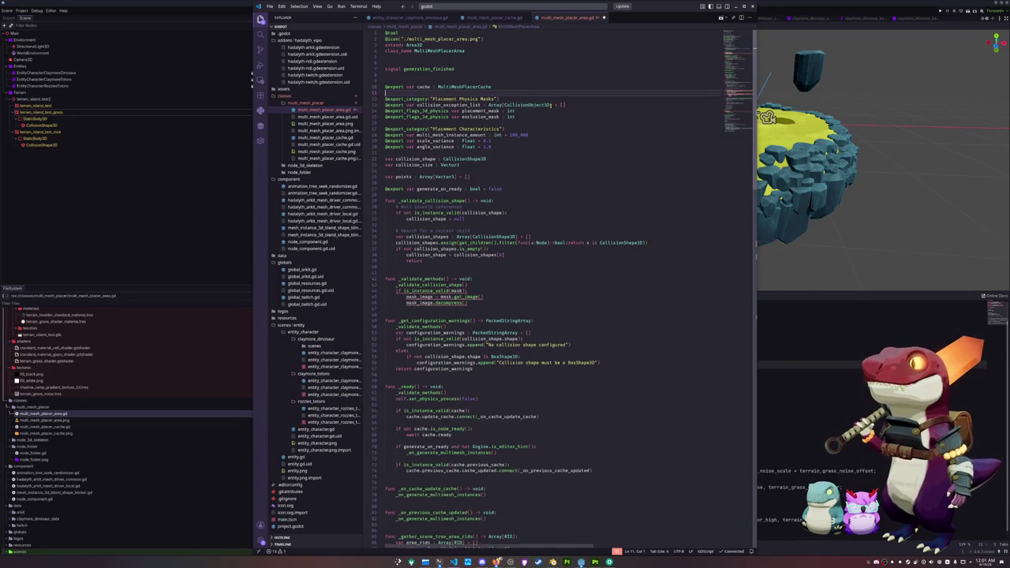
{"action": "scroll", "coordinate": [490, 236], "scroll_direction": "down", "scroll_amount": 3}
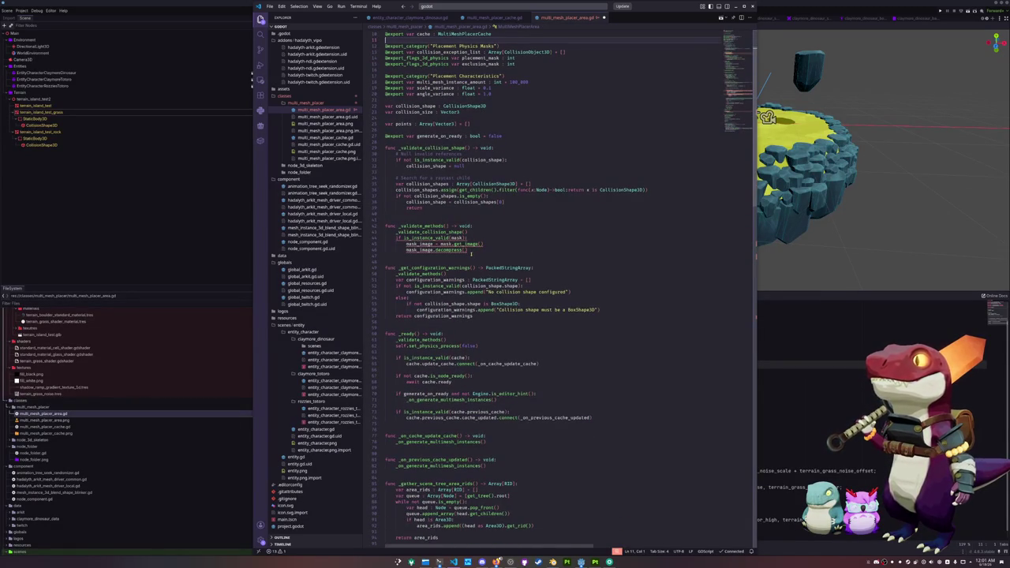
Remove the mask check from _validate_methods, leaving only the collision shape check.
{"action": "left_click_drag", "start_coordinate": [467, 251], "coordinate": [385, 237]}
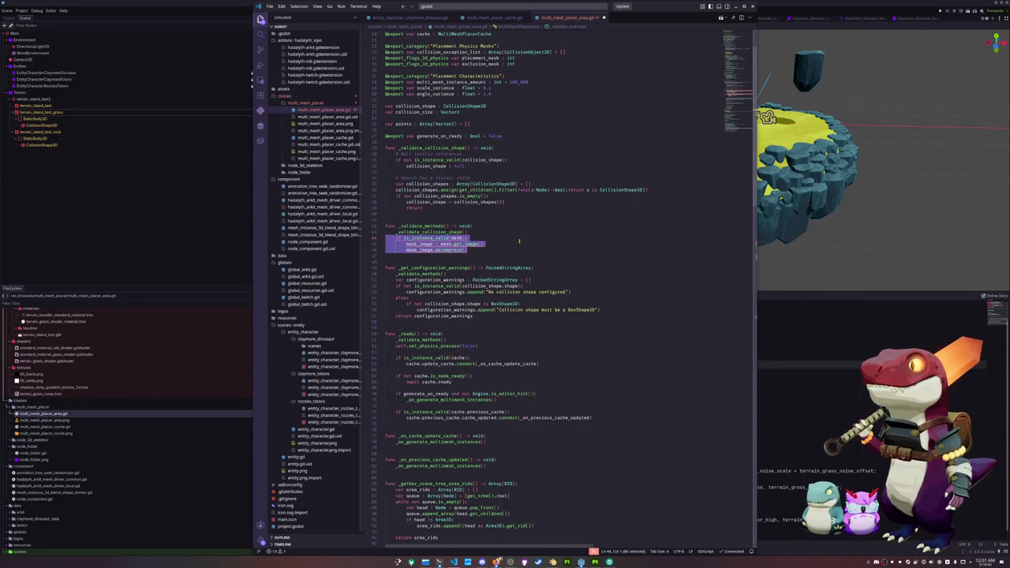
{"action": "key", "text": "ctrl+x"}
{"action": "scroll", "coordinate": [457, 264], "scroll_direction": "down", "scroll_amount": 2}
{"action": "scroll", "coordinate": [457, 264], "scroll_direction": "down", "scroll_amount": 15}
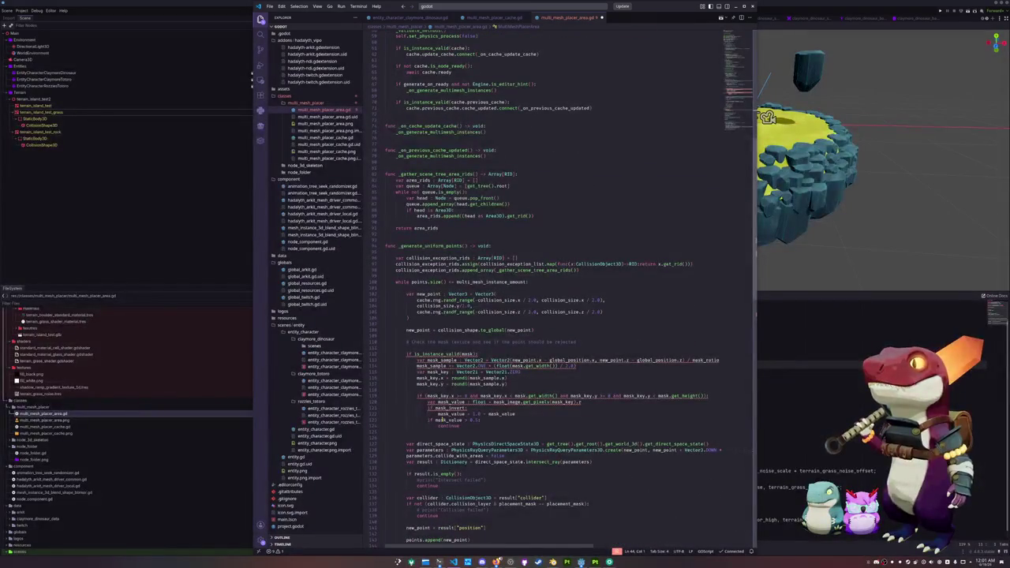
Delete the mask filtering block and its comment from _generate_uniform_points.
{"action": "mouse_move", "coordinate": [443, 432]}
{"action": "left_mouse_down"}
{"action": "mouse_move", "coordinate": [386, 415]}
{"action": "mouse_move", "coordinate": [385, 347]}
{"action": "left_mouse_up"}
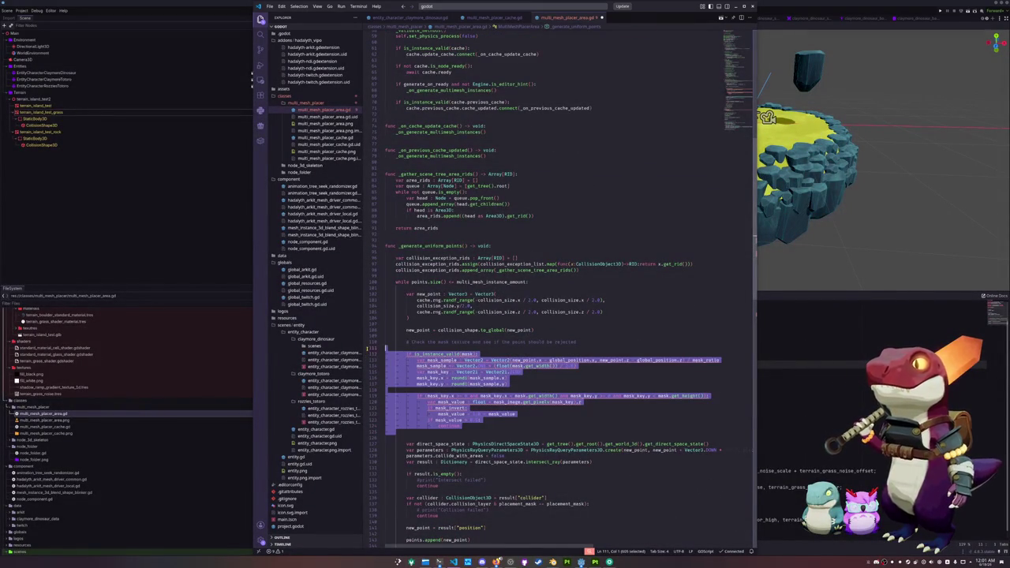
{"action": "key", "text": "ctrl+x"}
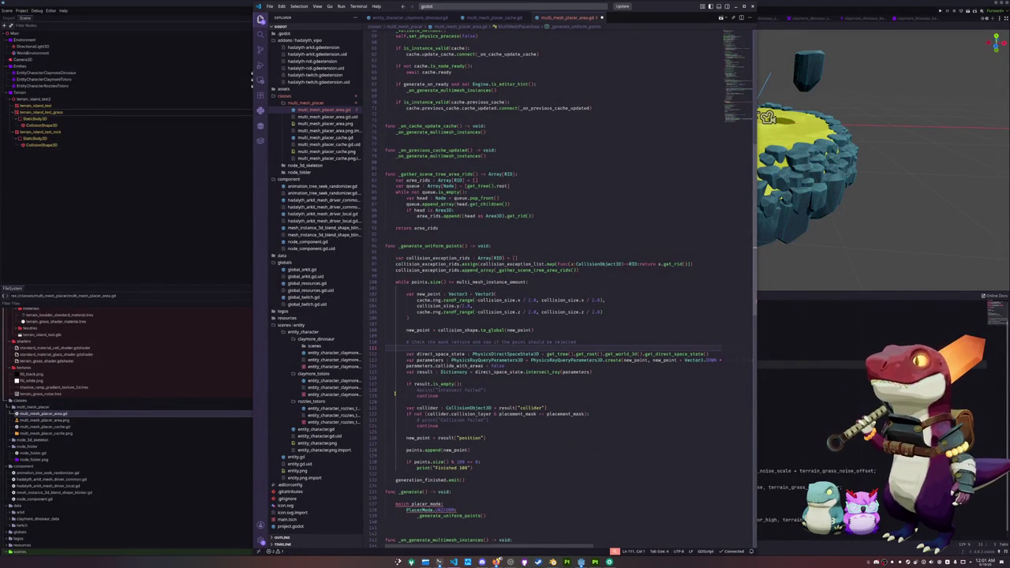
{"action": "left_click_drag", "start_coordinate": [419, 344], "coordinate": [386, 336]}
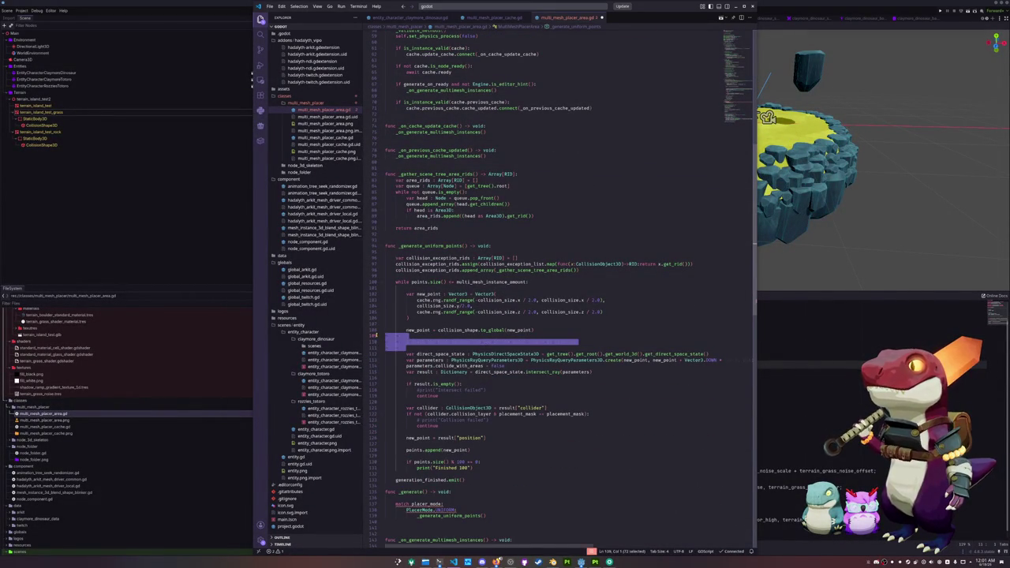
{"action": "key", "text": "BackSpace"}
{"action": "scroll", "coordinate": [397, 371], "scroll_direction": "down", "scroll_amount": 2}
{"action": "scroll", "coordinate": [427, 355], "scroll_direction": "down", "scroll_amount": 4}
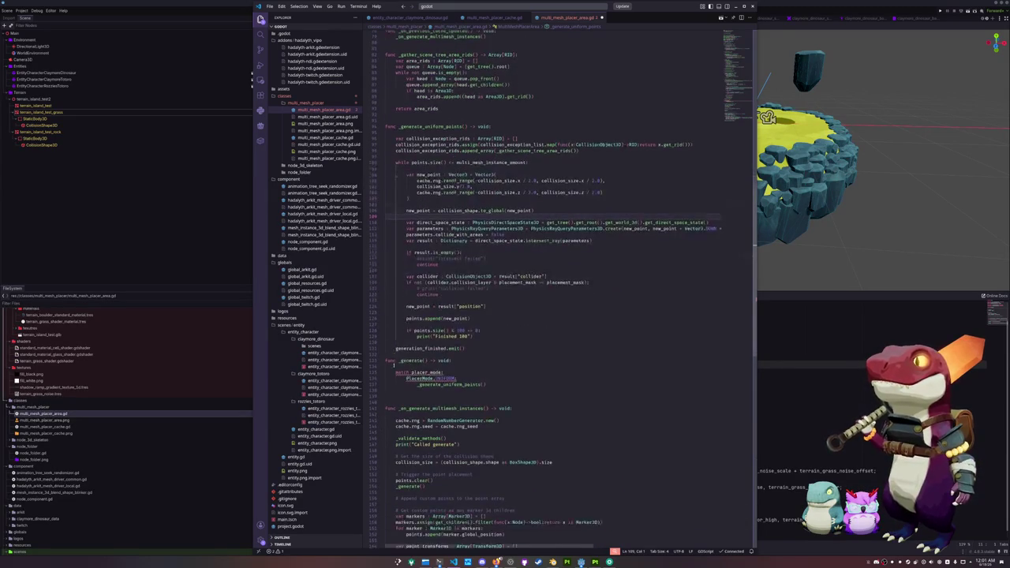
Replace the match placer_mode lines in _generate with a dedented _generate_uniform_points() call.
{"action": "left_click_drag", "start_coordinate": [456, 366], "coordinate": [380, 348]}
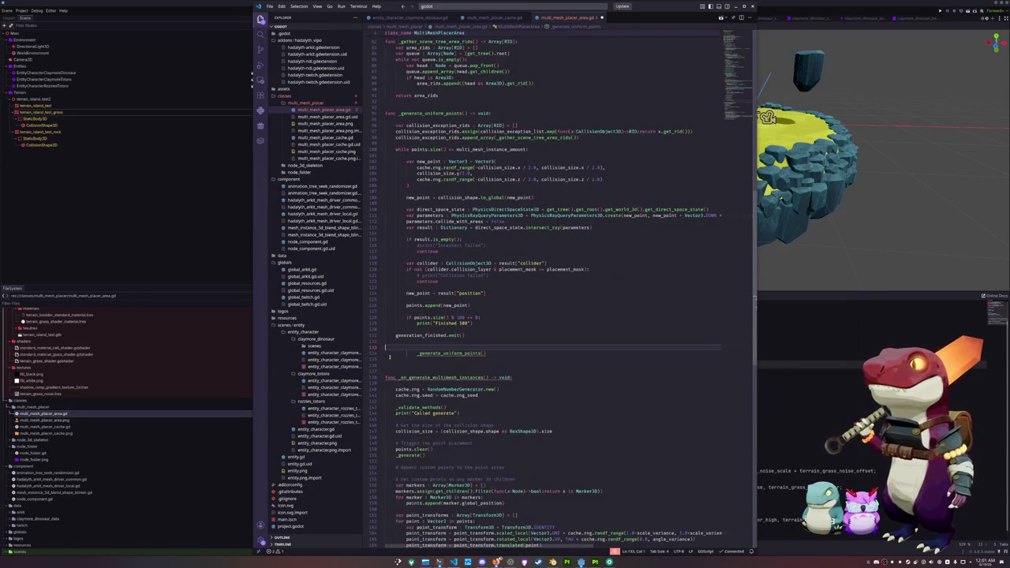
{"action": "left_click_drag", "start_coordinate": [456, 366], "coordinate": [379, 354]}
{"action": "key", "text": "BackSpace"}
{"action": "key", "text": "shift+Tab"}
{"action": "key", "text": "shift+Tab"}
Tidy the blank lines around func _generate, then select terrain_island_test2 in Godot.
{"action": "scroll", "coordinate": [432, 358], "scroll_direction": "down", "scroll_amount": 2}
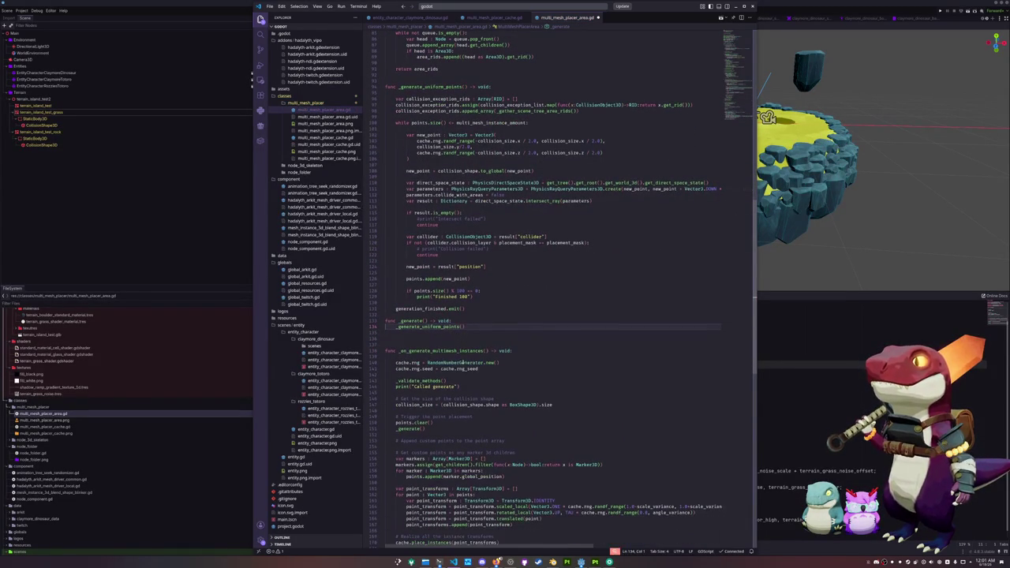
{"action": "left_click", "coordinate": [411, 334]}
{"action": "key", "text": "Delete"}
{"action": "left_click", "coordinate": [415, 315]}
{"action": "key", "text": "Return"}
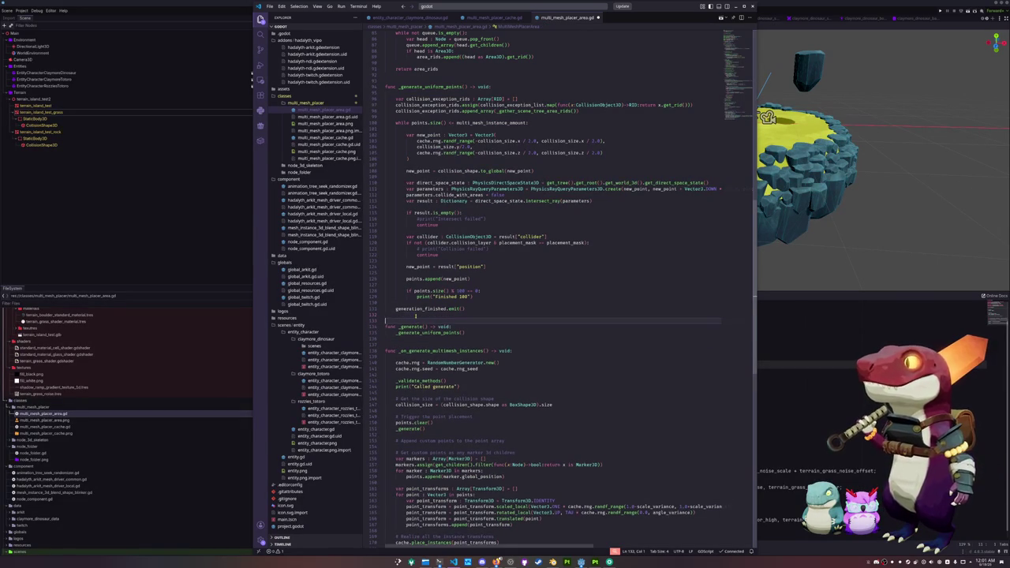
{"action": "scroll", "coordinate": [398, 473], "scroll_direction": "down", "scroll_amount": 4}
{"action": "left_click", "coordinate": [398, 478]}
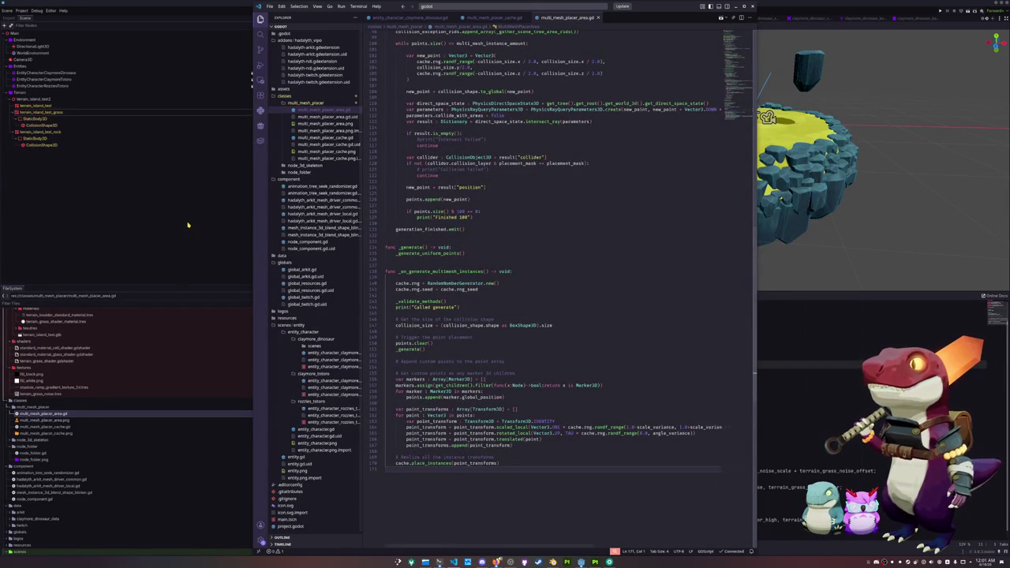
{"action": "left_click", "coordinate": [189, 228]}
{"action": "left_click", "coordinate": [56, 99]}
Add a MultiMeshPlacerCache child under terrain_island_test2 by searching 'multimesh', then return to VS Code.
{"action": "right_click", "coordinate": [55, 99]}
{"action": "left_click", "coordinate": [77, 104]}
{"action": "type", "text": "multimesh"}
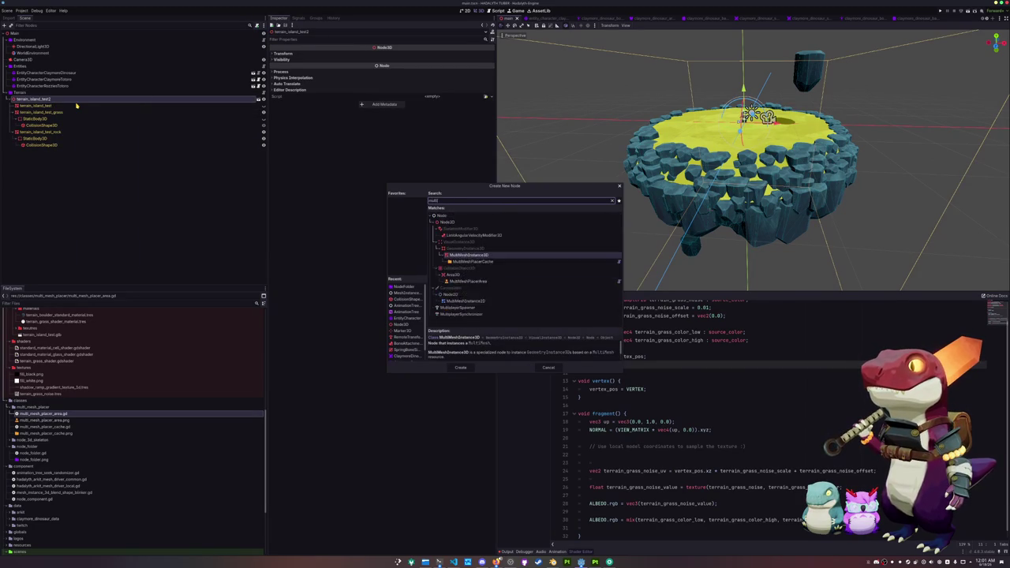
{"action": "key", "text": "Down"}
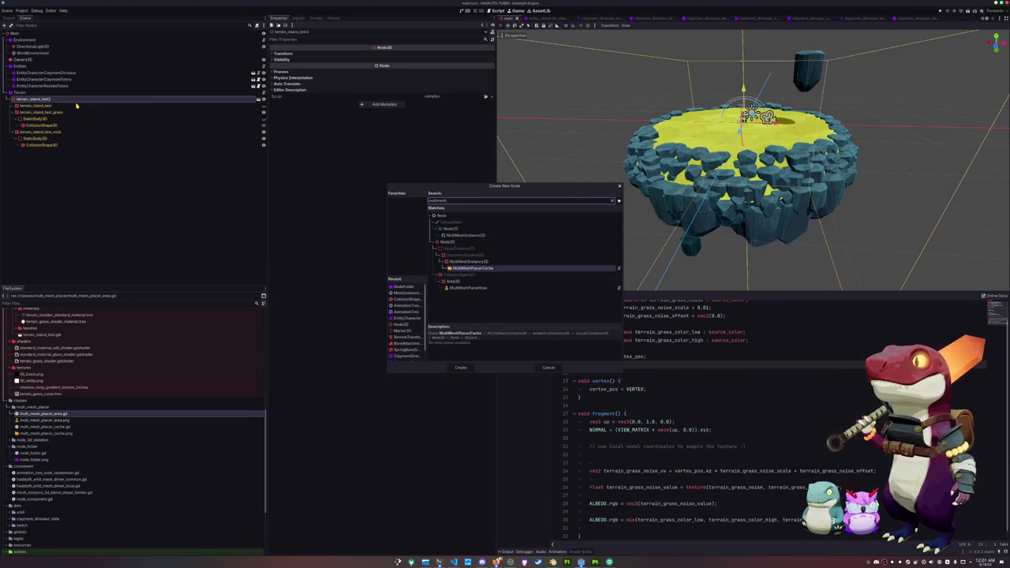
{"action": "key", "text": "Return"}
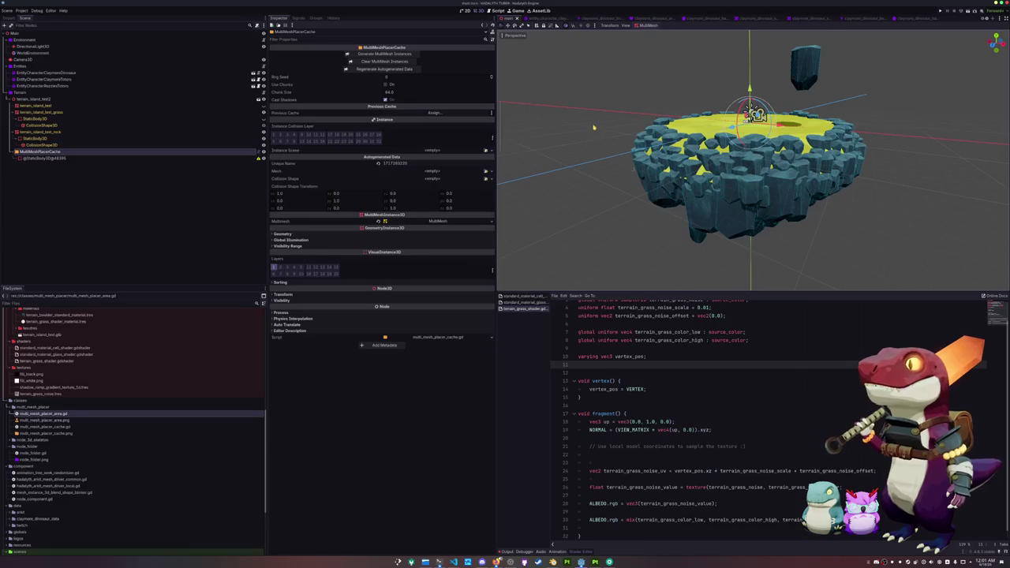
{"action": "scroll", "coordinate": [592, 135], "scroll_direction": "up", "scroll_amount": 3}
{"action": "scroll", "coordinate": [586, 143], "scroll_direction": "down", "scroll_amount": 3}
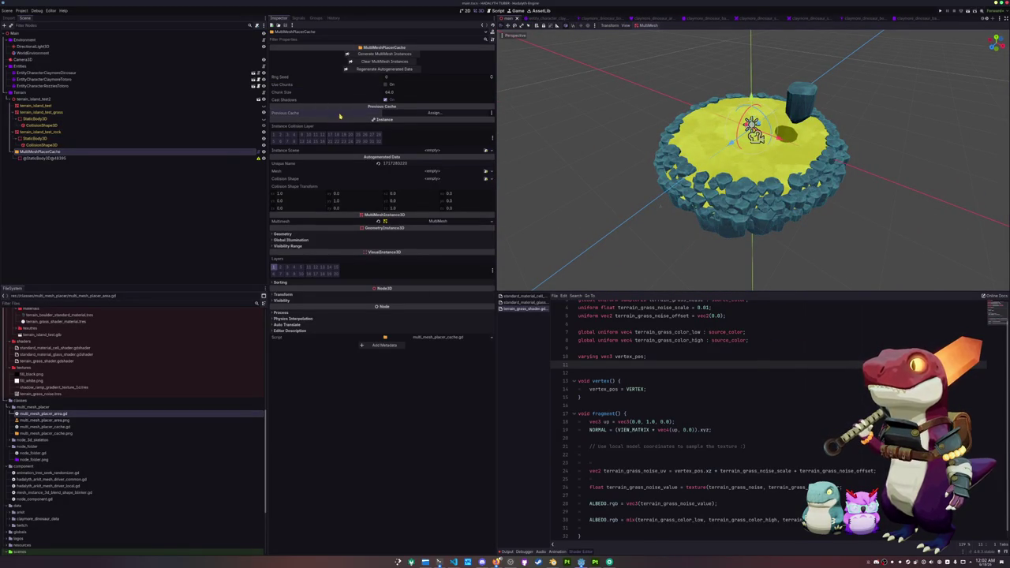
{"action": "key", "text": "alt+Tab"}
{"action": "scroll", "coordinate": [731, 44], "scroll_direction": "up", "scroll_amount": 5}
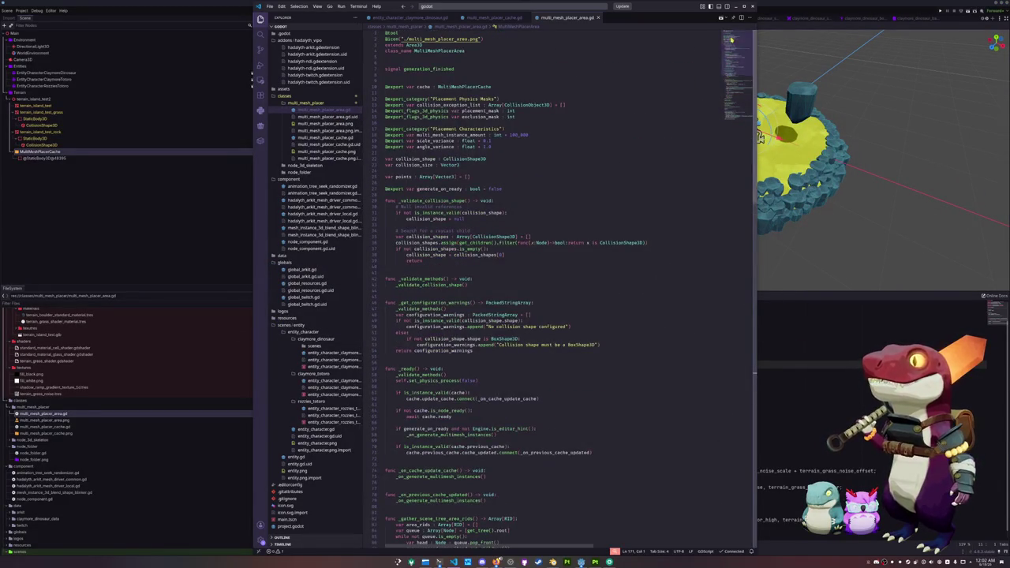
Look over the cache export line in multi_mesh_placer_area.gd.
{"action": "left_click", "coordinate": [444, 123]}
{"action": "left_click_drag", "start_coordinate": [493, 87], "coordinate": [490, 80]}
{"action": "left_click", "coordinate": [489, 81]}
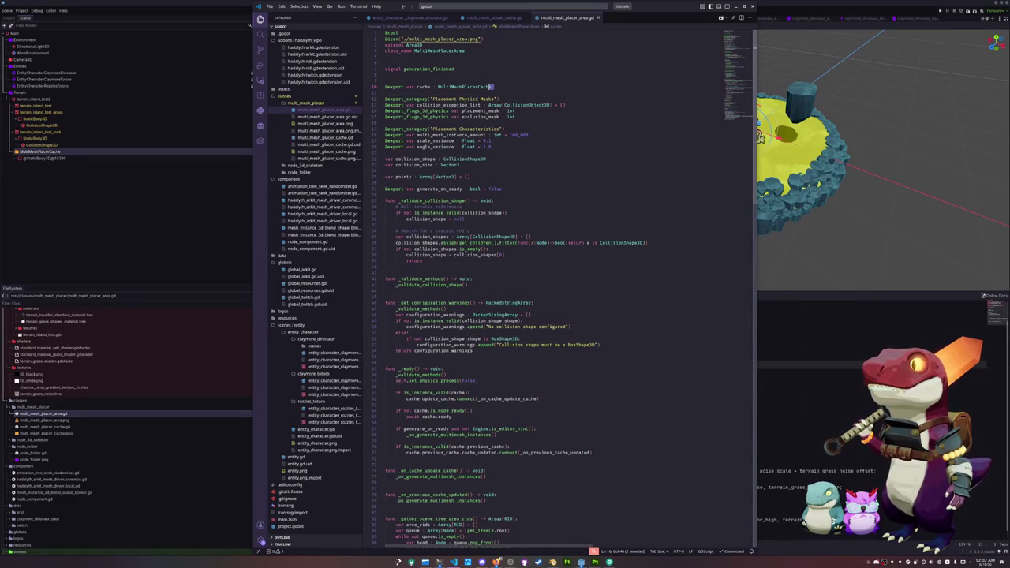
Read through multi_mesh_placer_cache.gd, then bring the Godot editor forward.
{"action": "left_click", "coordinate": [312, 139]}
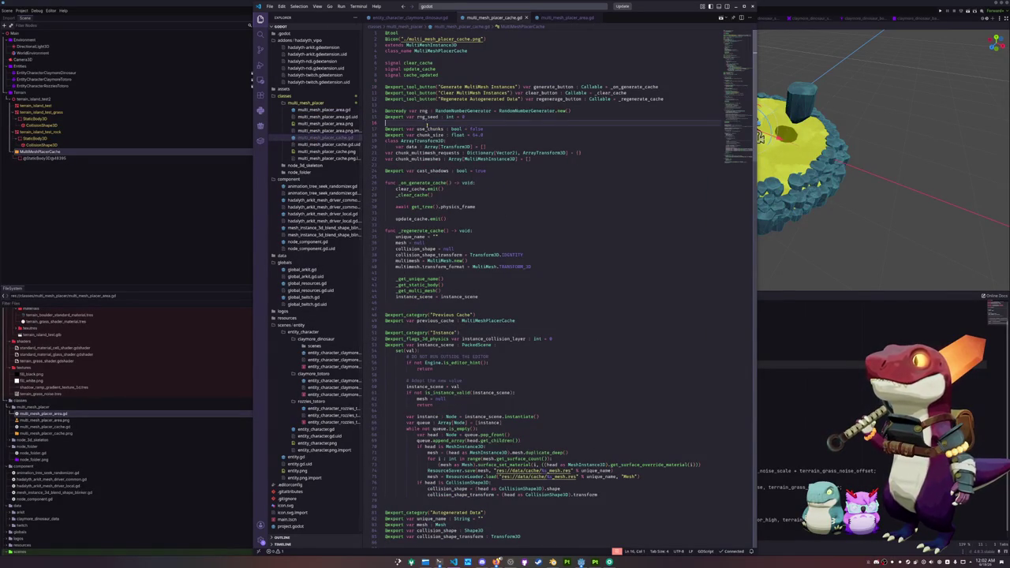
{"action": "left_click", "coordinate": [423, 103]}
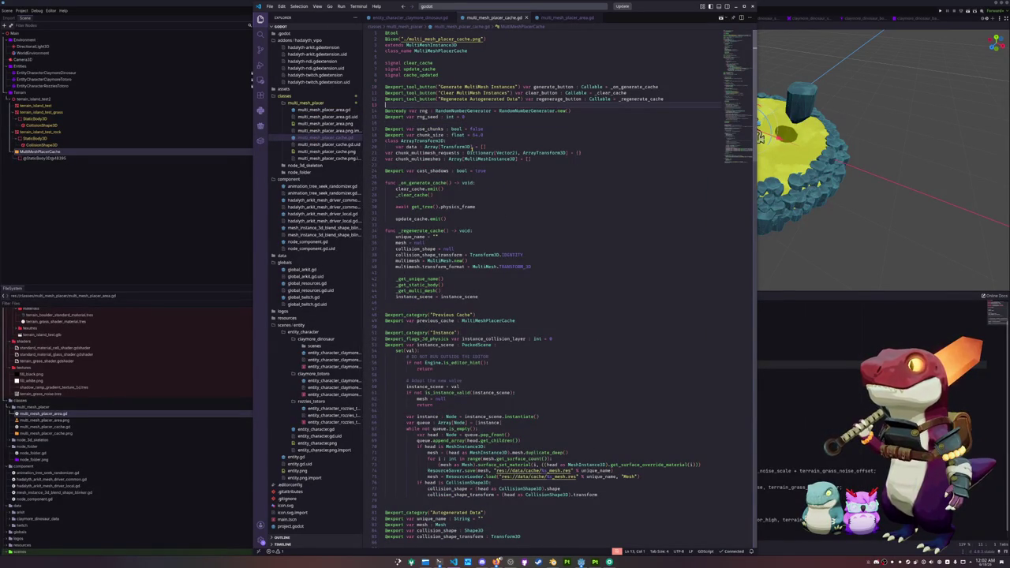
{"action": "scroll", "coordinate": [463, 191], "scroll_direction": "down", "scroll_amount": 2}
{"action": "left_click", "coordinate": [429, 185]}
{"action": "scroll", "coordinate": [424, 188], "scroll_direction": "down", "scroll_amount": 1}
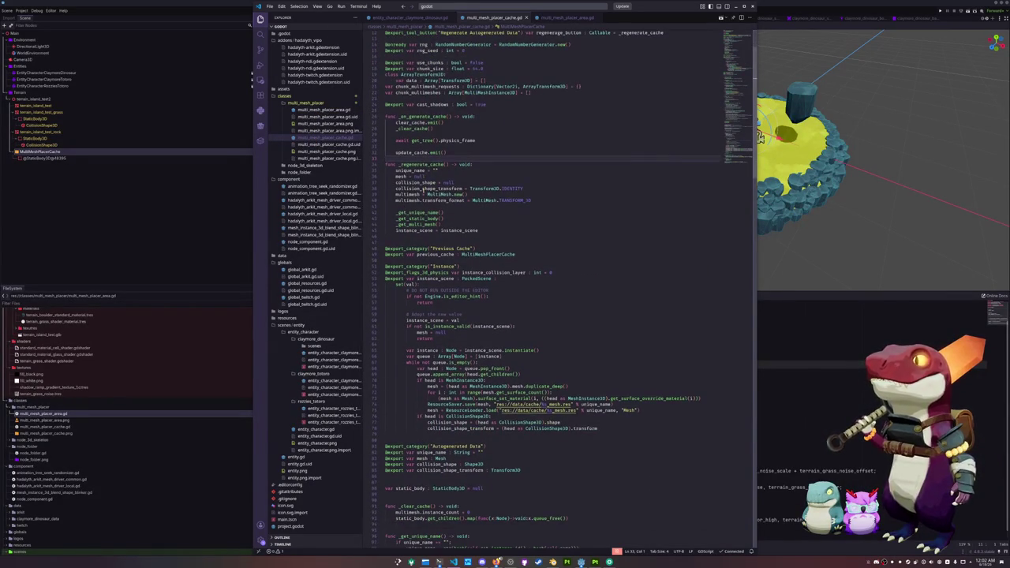
{"action": "scroll", "coordinate": [408, 205], "scroll_direction": "down", "scroll_amount": 5}
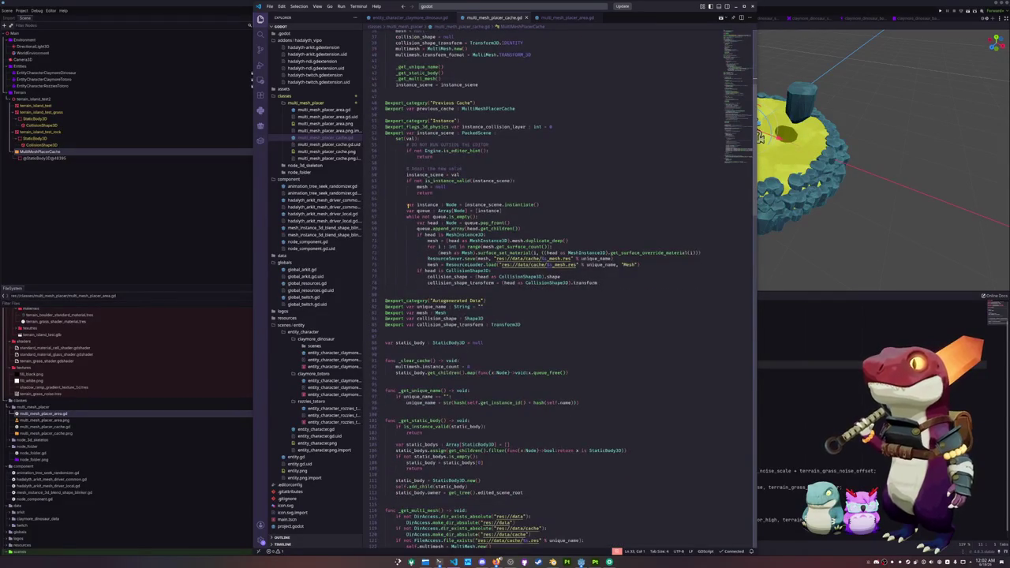
{"action": "scroll", "coordinate": [408, 205], "scroll_direction": "down", "scroll_amount": 4}
{"action": "left_click", "coordinate": [206, 272]}
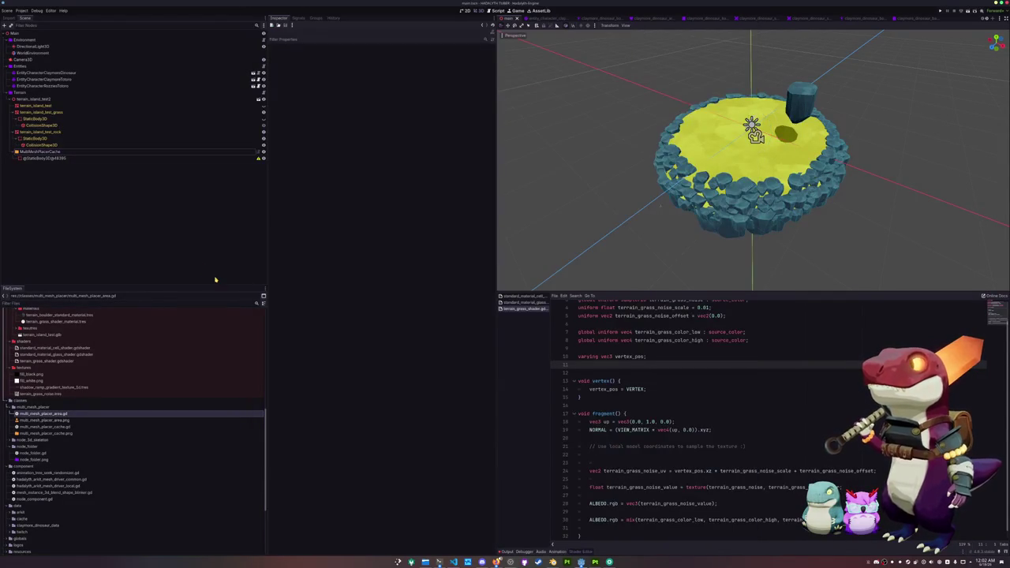
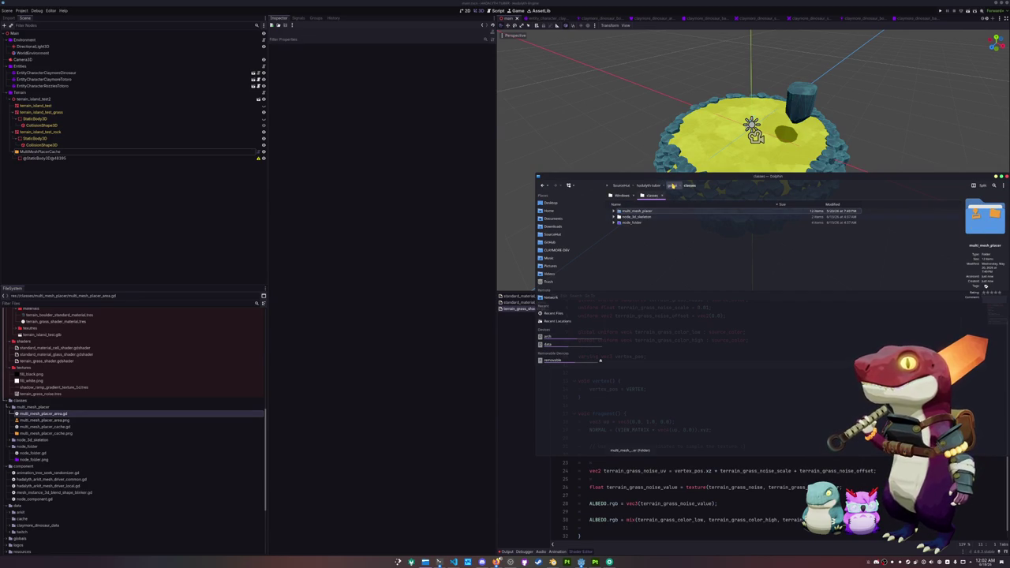
Detach the godot project folder into its own Dolphin window and close the other window.
{"action": "left_click", "coordinate": [672, 185]}
{"action": "right_click", "coordinate": [649, 198]}
{"action": "left_click", "coordinate": [662, 210]}
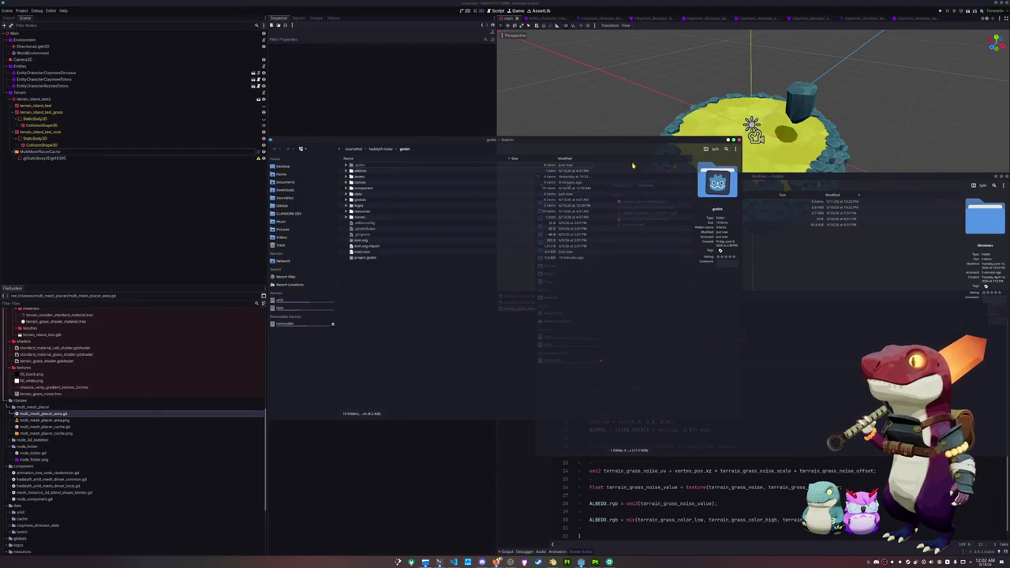
{"action": "left_click", "coordinate": [1000, 178]}
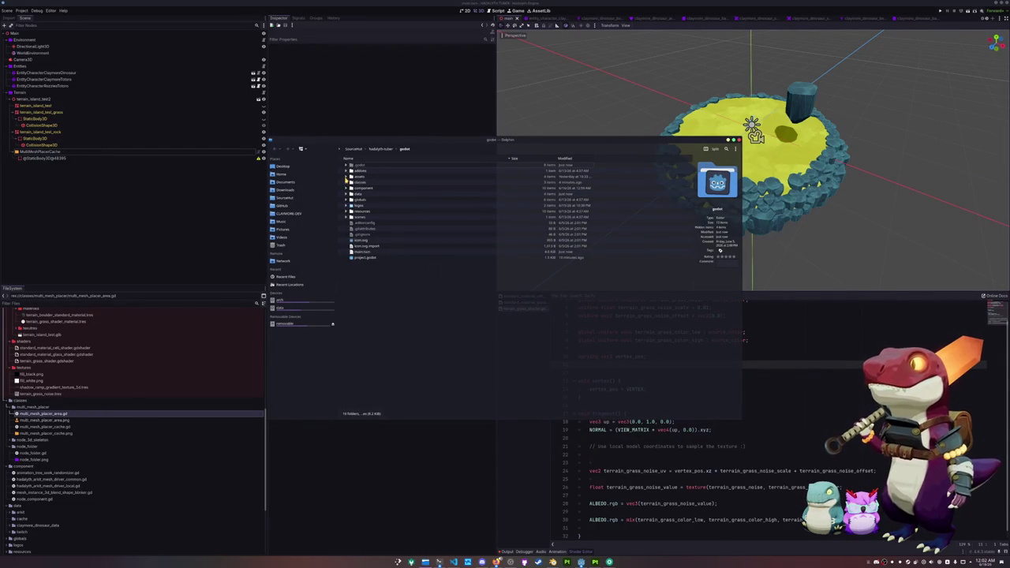
Browse into hadalyth-zero's godot/assets folder and look through its subfolders.
{"action": "left_click", "coordinate": [346, 176]}
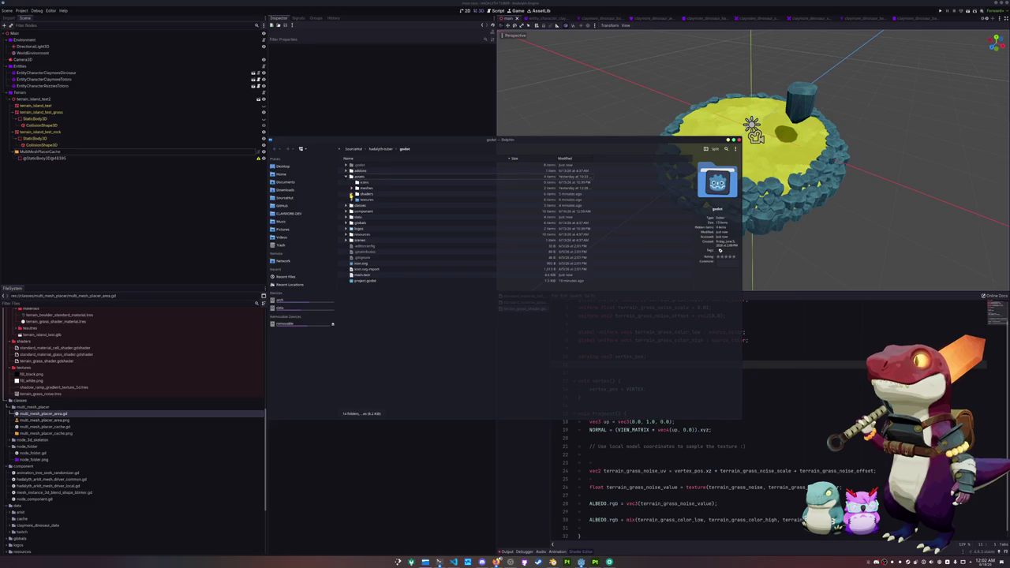
{"action": "left_click", "coordinate": [354, 148]}
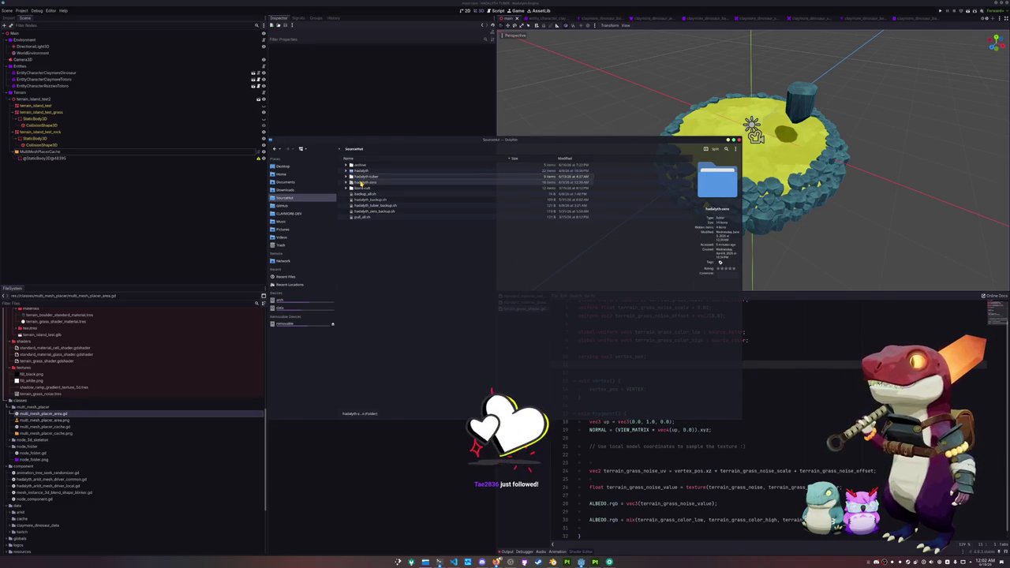
{"action": "double_click", "coordinate": [362, 182]}
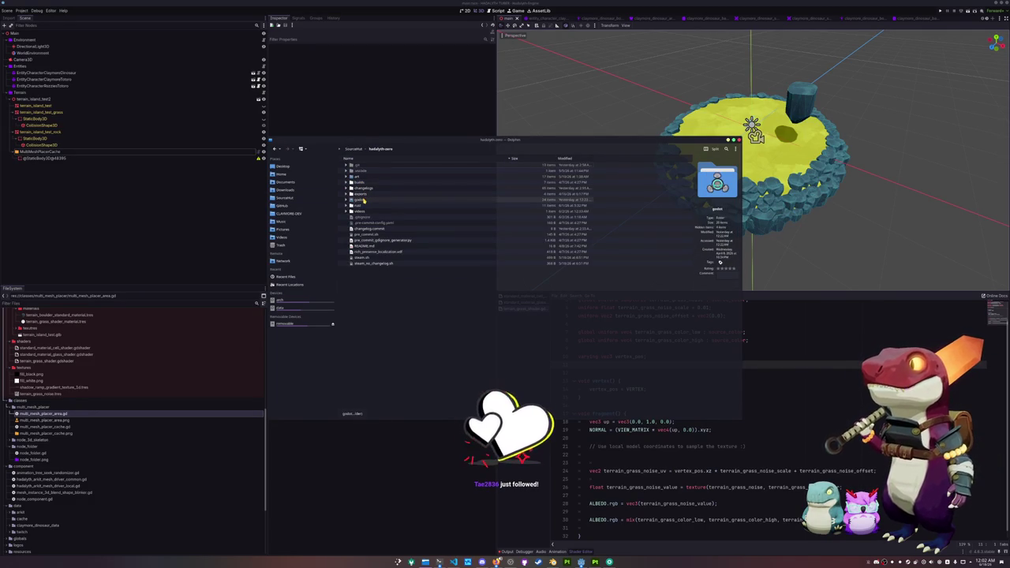
{"action": "double_click", "coordinate": [363, 200]}
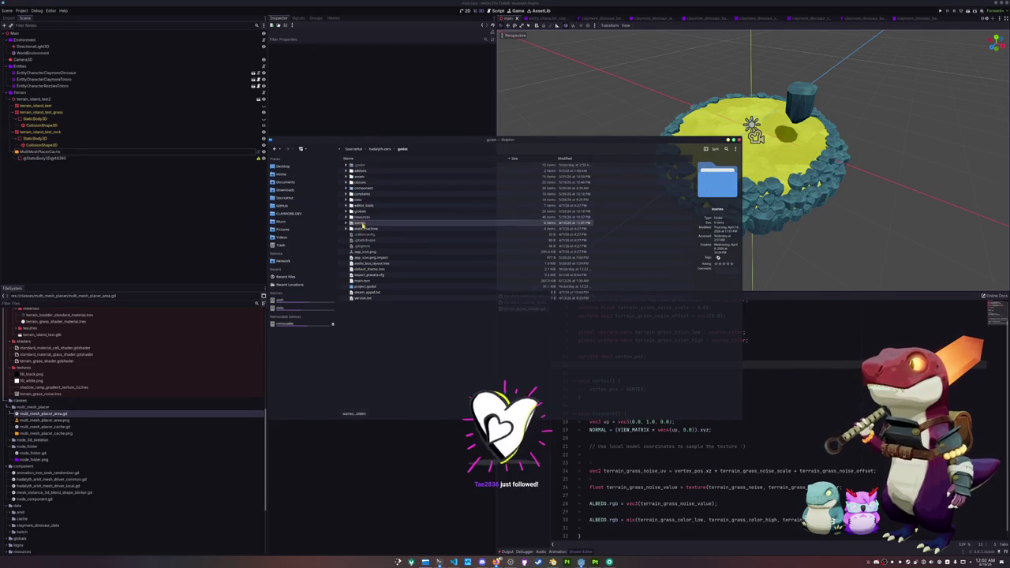
{"action": "double_click", "coordinate": [363, 222]}
{"action": "key", "text": "BackSpace"}
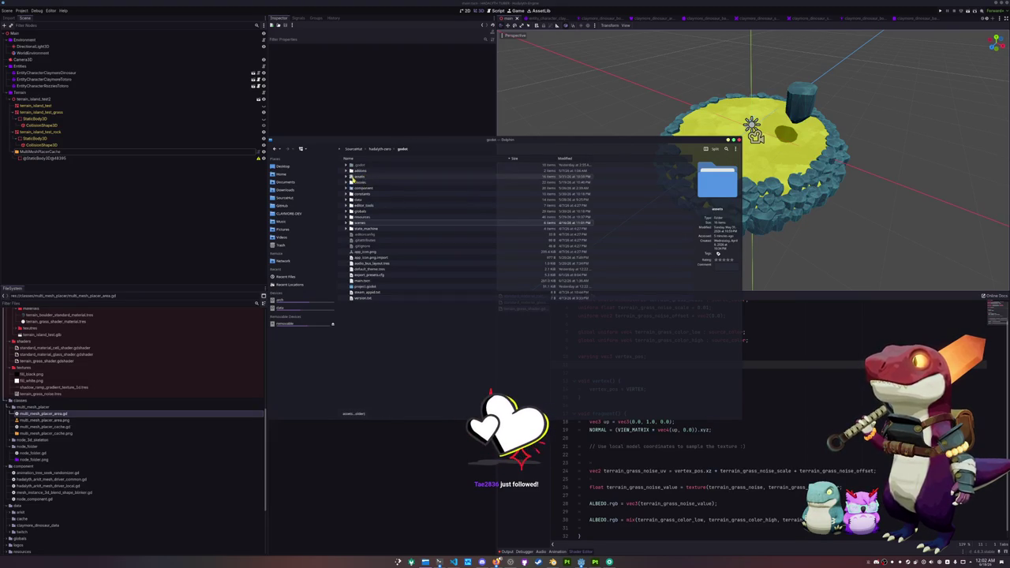
{"action": "left_click", "coordinate": [346, 176]}
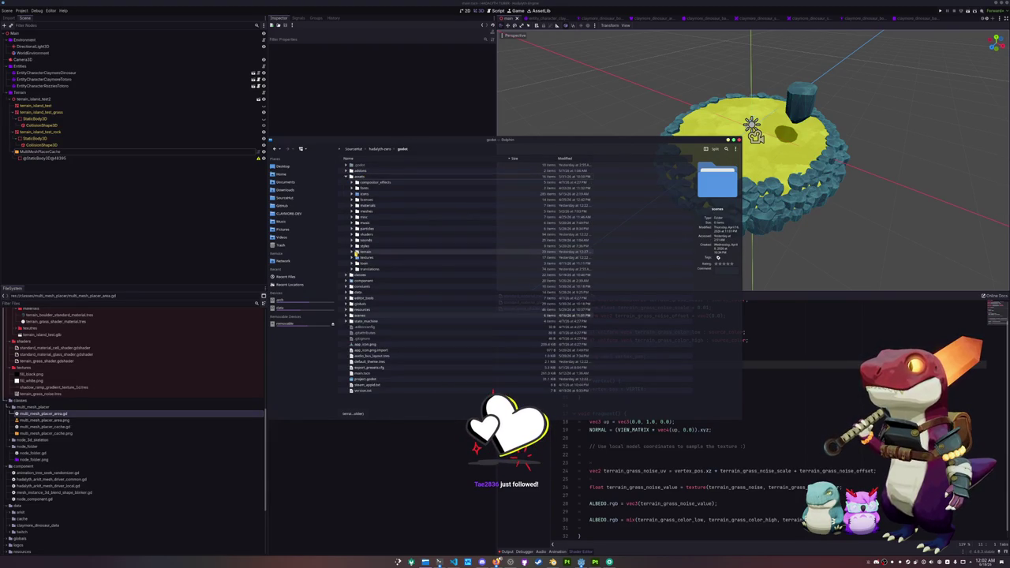
{"action": "left_click", "coordinate": [352, 252]}
{"action": "scroll", "coordinate": [352, 252], "scroll_direction": "down", "scroll_amount": 3}
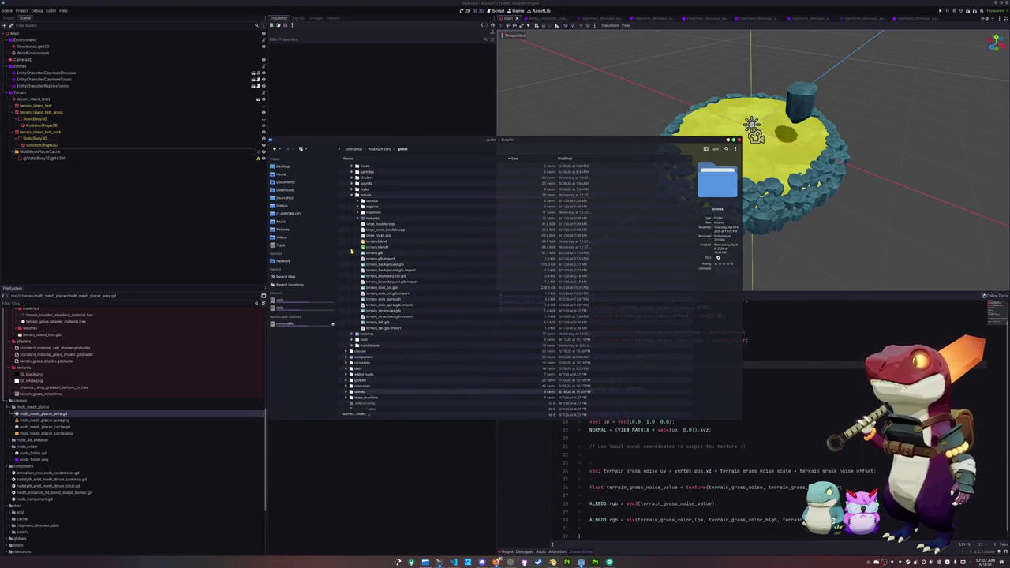
{"action": "scroll", "coordinate": [350, 253], "scroll_direction": "up", "scroll_amount": 2}
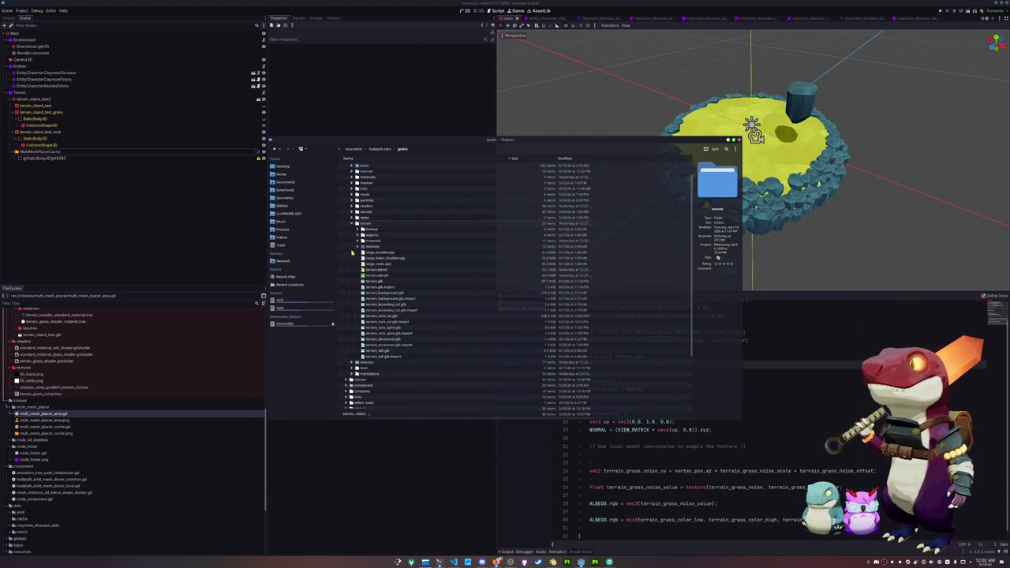
{"action": "left_click", "coordinate": [354, 222]}
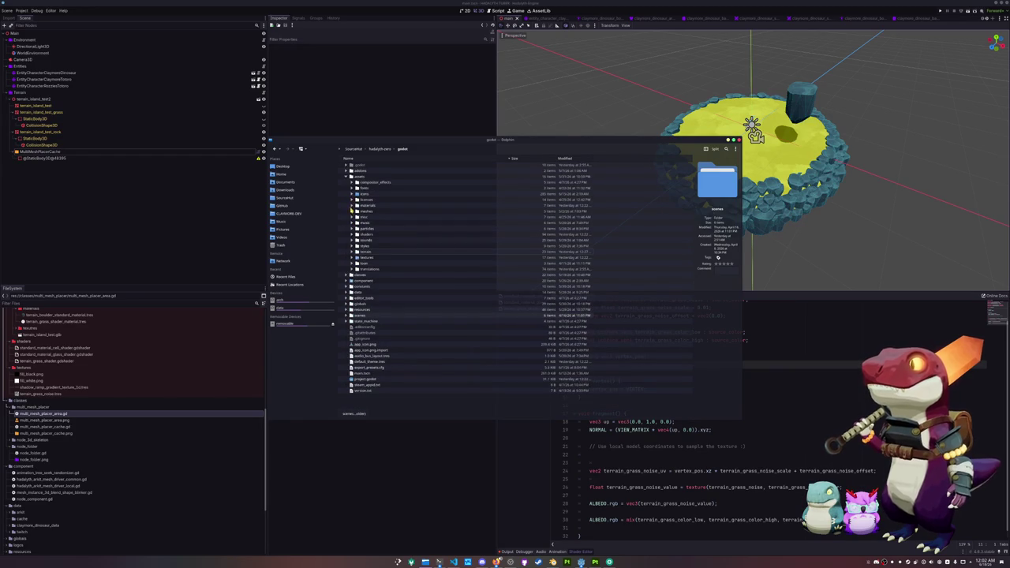
Select the terrain_foliage bush, fern, grass, mangrove and mushroom folders in meshes/props.
{"action": "left_click", "coordinate": [351, 211]}
{"action": "left_click", "coordinate": [358, 234]}
{"action": "scroll", "coordinate": [360, 271], "scroll_direction": "down", "scroll_amount": 2}
{"action": "left_click", "coordinate": [388, 270]}
{"action": "left_click", "coordinate": [390, 265]}
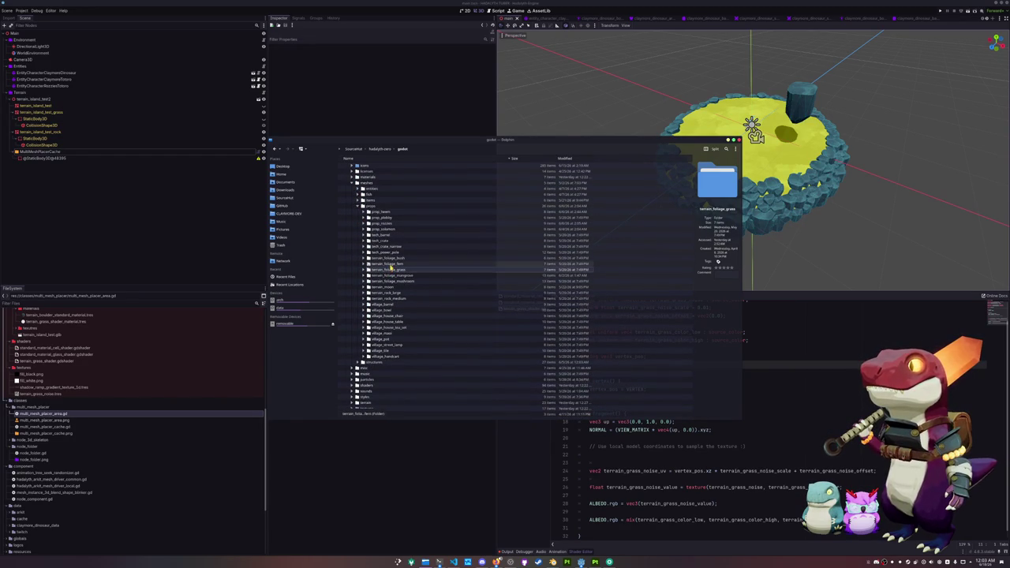
{"action": "left_click", "coordinate": [393, 281]}
{"action": "left_click", "coordinate": [395, 283], "text": "shift"}
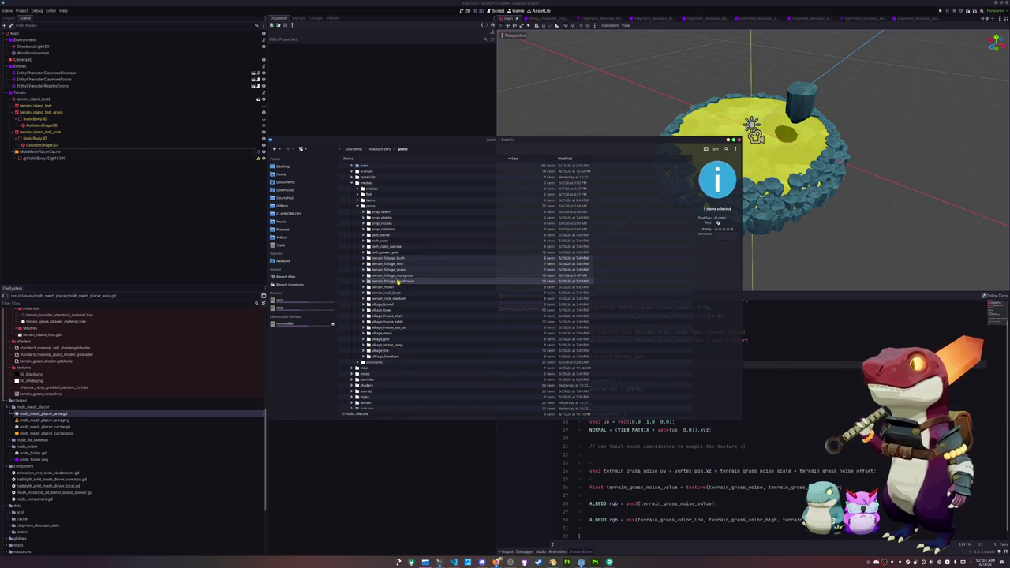
{"action": "left_click", "coordinate": [405, 276]}
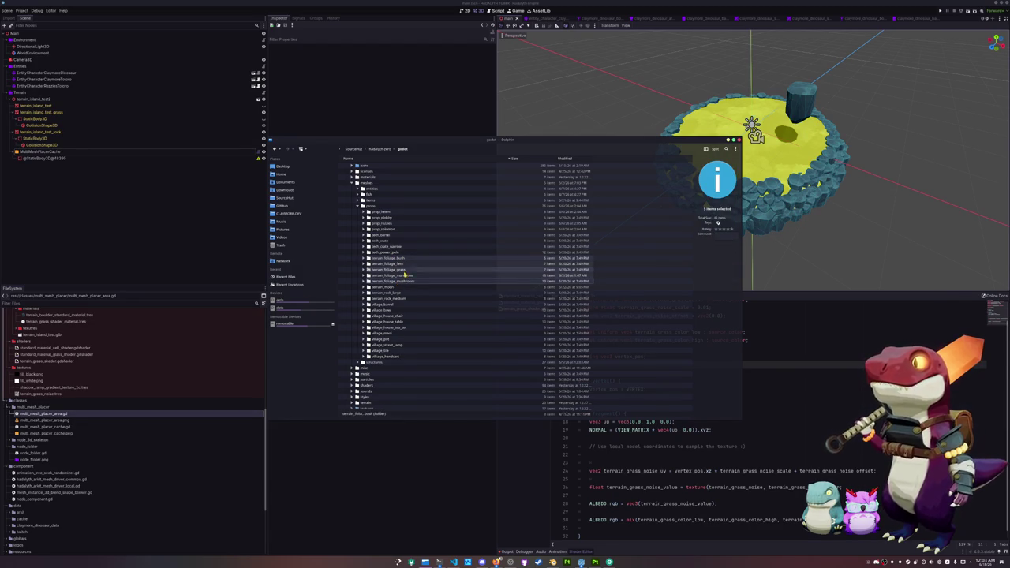
Go to hadalyth-tuiber/godot/assets/meshes.
{"action": "left_click", "coordinate": [353, 148]}
{"action": "left_click", "coordinate": [365, 177]}
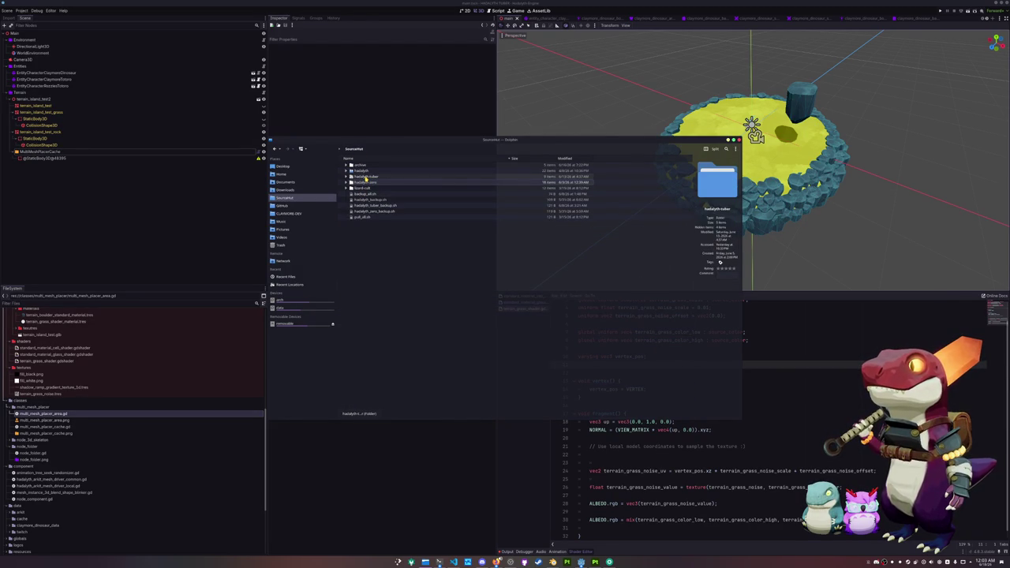
{"action": "double_click", "coordinate": [365, 177]}
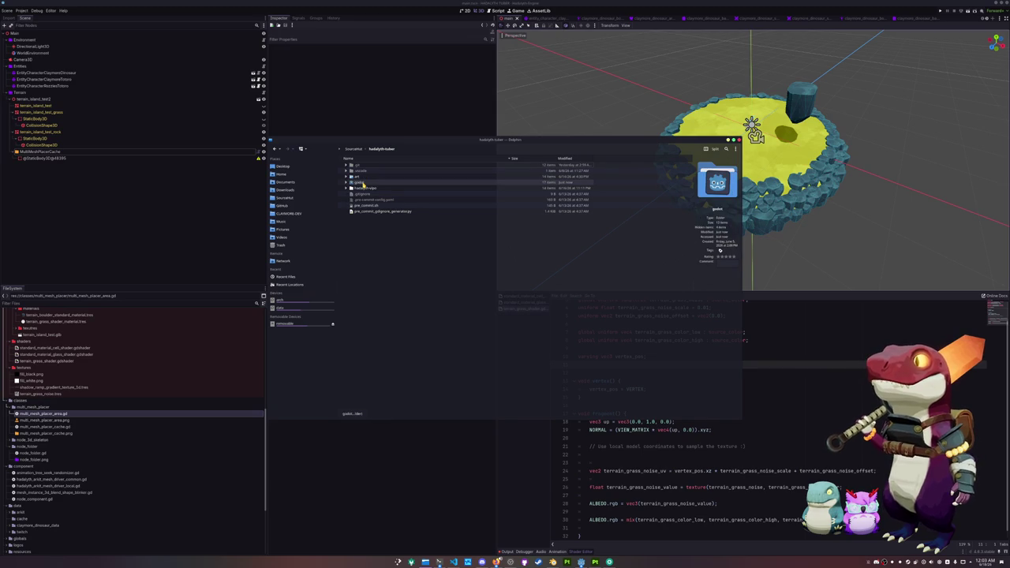
{"action": "double_click", "coordinate": [363, 183]}
{"action": "double_click", "coordinate": [363, 176]}
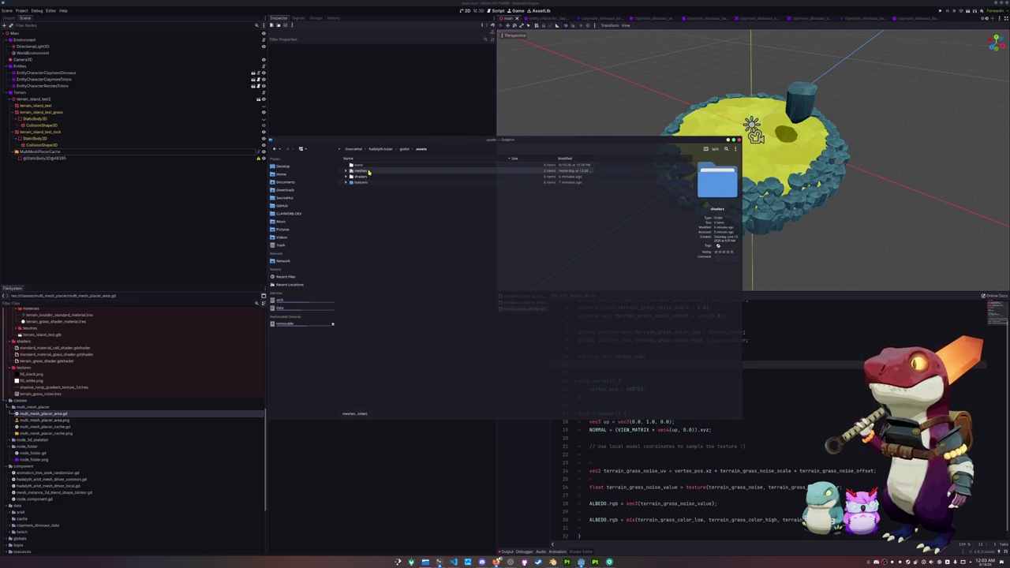
{"action": "double_click", "coordinate": [366, 172]}
Create a props folder in meshes and paste the copied foliage folders into it.
{"action": "right_click", "coordinate": [381, 205]}
{"action": "mouse_move", "coordinate": [442, 206]}
{"action": "left_click", "coordinate": [490, 210]}
{"action": "type", "text": "ps"}
{"action": "key", "text": "Return"}
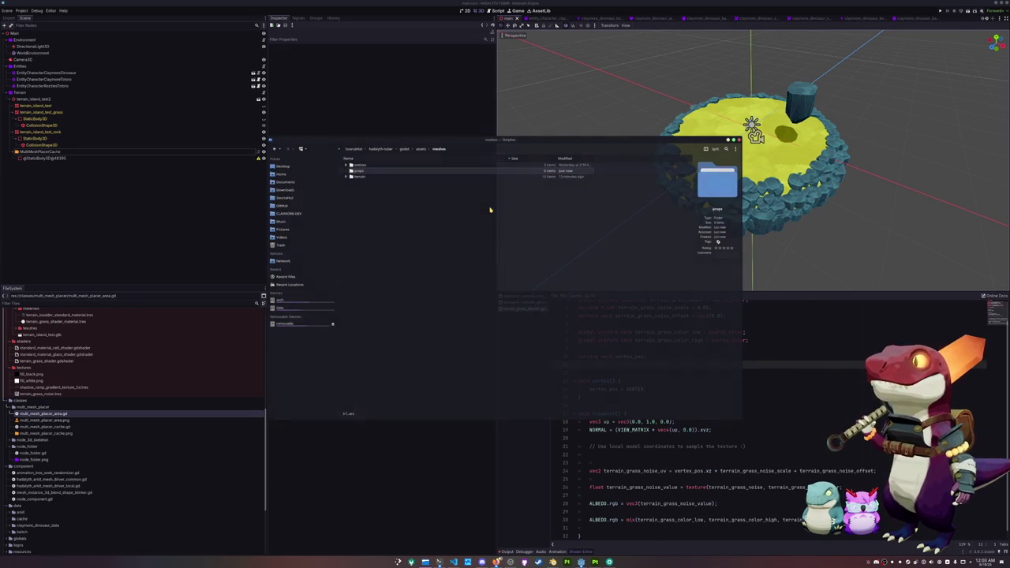
{"action": "double_click", "coordinate": [388, 171]}
{"action": "key", "text": "ctrl+v"}
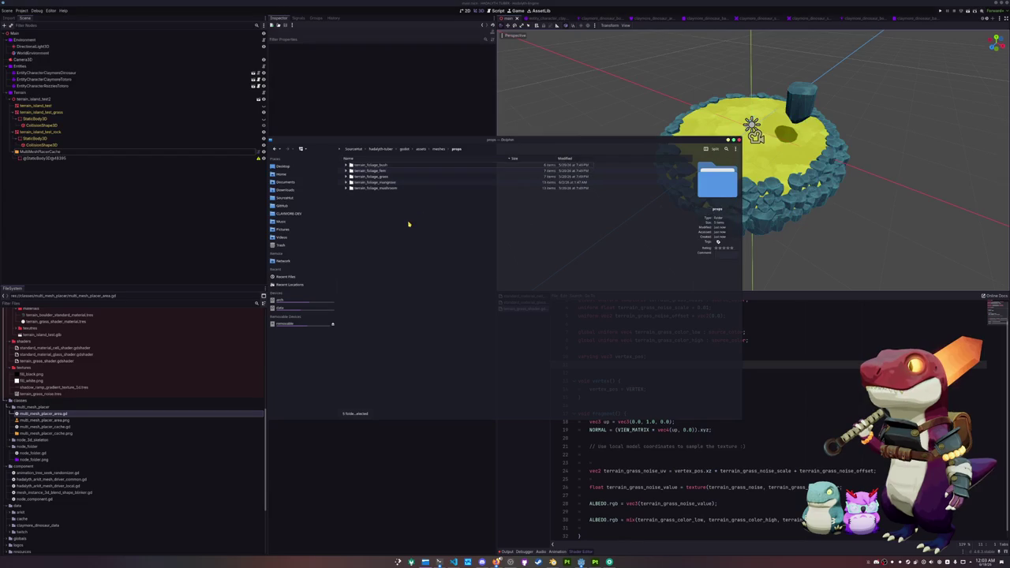
{"action": "left_click", "coordinate": [210, 228]}
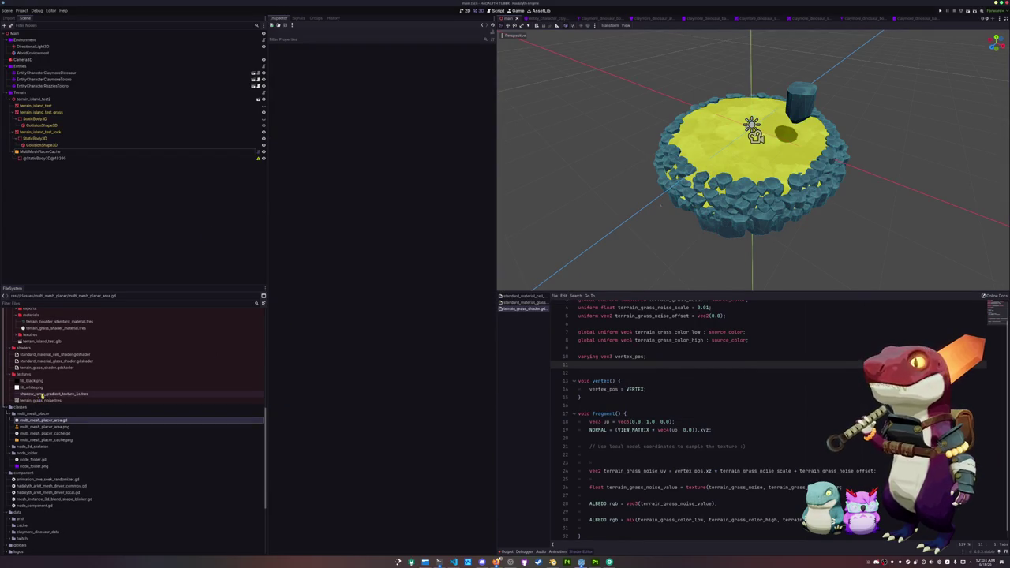
Create the folders scenes/prop/terrain_foliage_grass in the FileSystem dock.
{"action": "scroll", "coordinate": [53, 395], "scroll_direction": "down", "scroll_amount": 5}
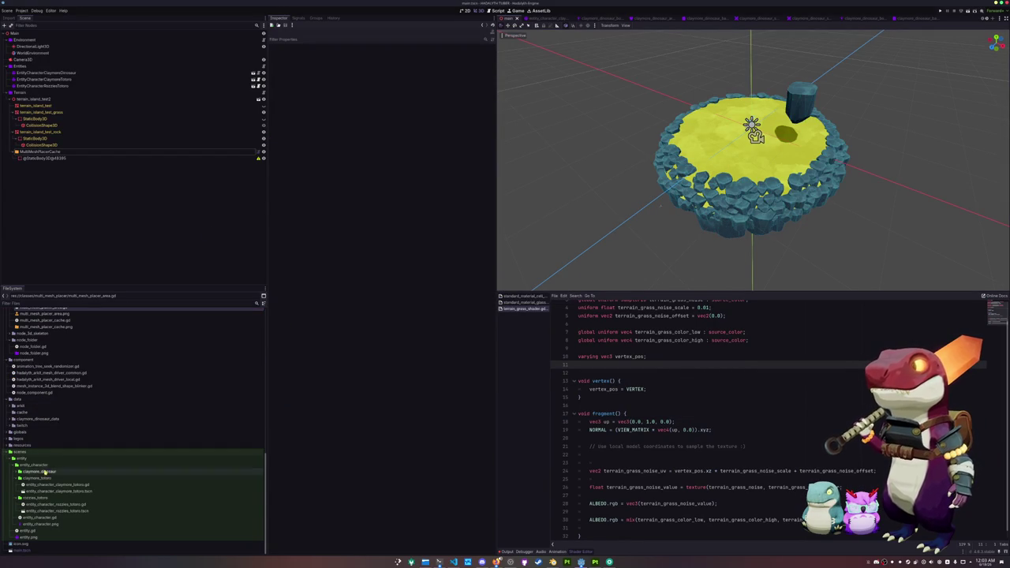
{"action": "right_click", "coordinate": [32, 453]}
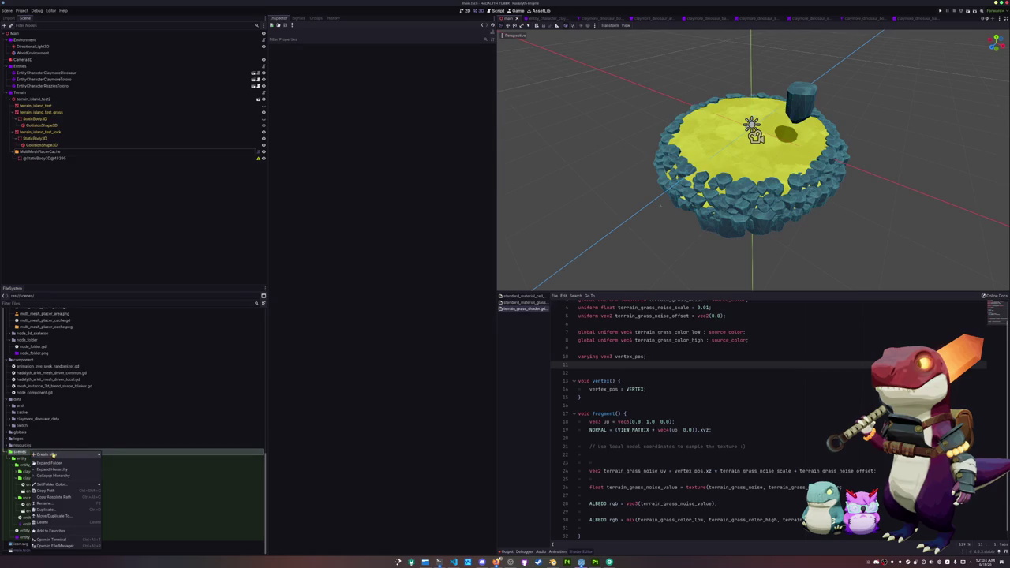
{"action": "left_click", "coordinate": [113, 457]}
{"action": "type", "text": "d"}
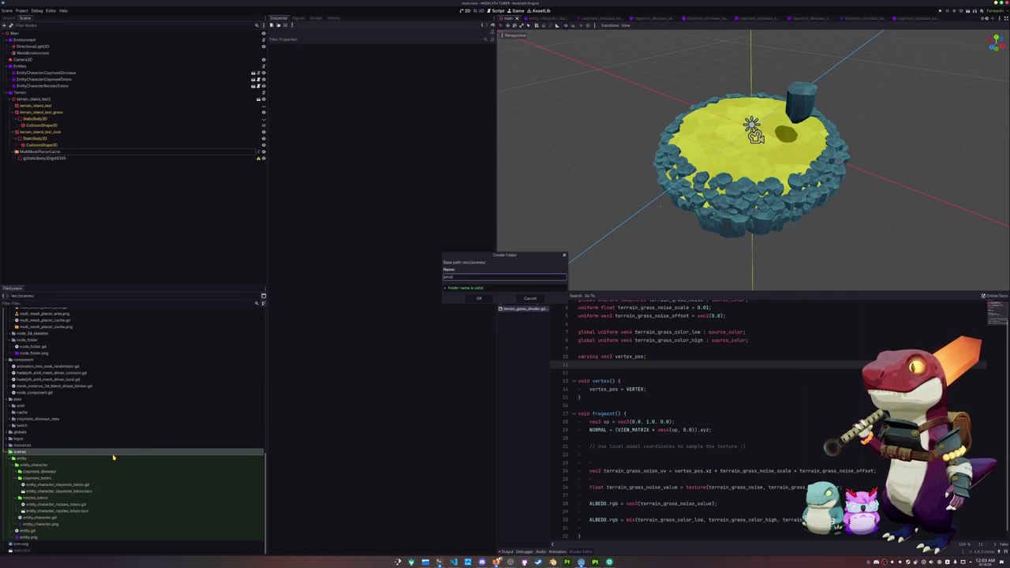
{"action": "key", "text": "Return"}
{"action": "left_click", "coordinate": [19, 544]}
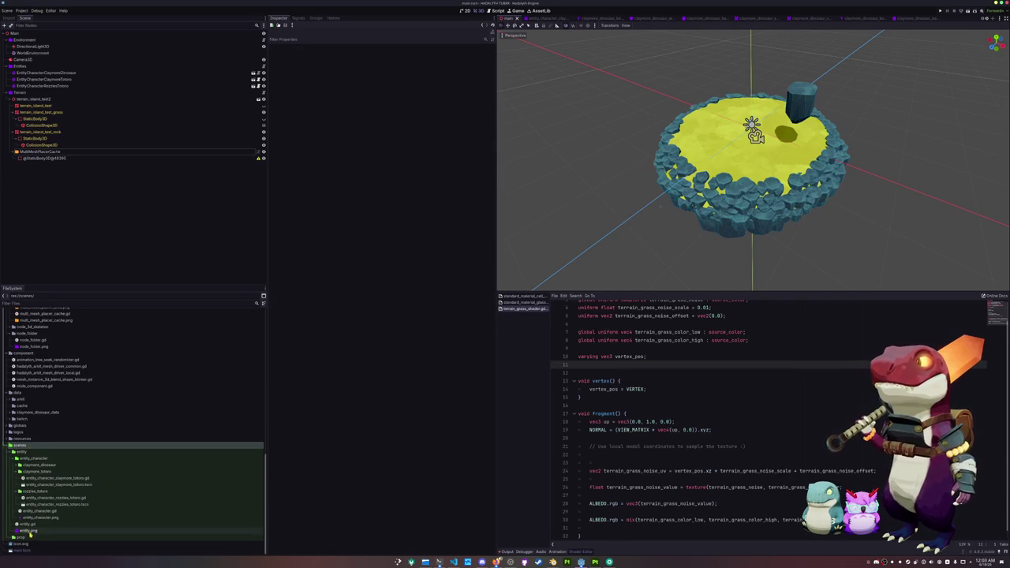
{"action": "right_click", "coordinate": [25, 536]}
{"action": "mouse_move", "coordinate": [58, 459]}
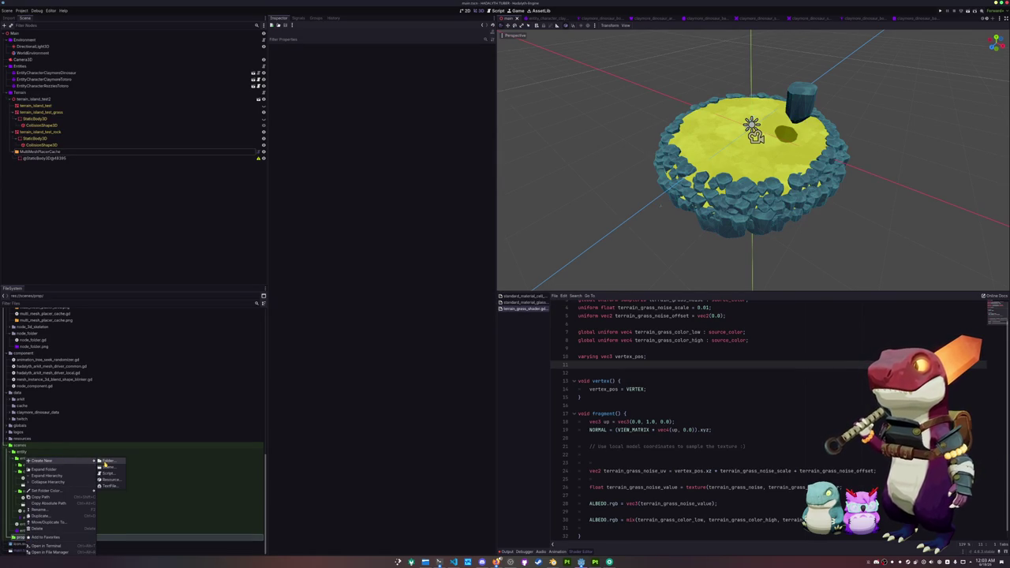
{"action": "left_click", "coordinate": [105, 461]}
{"action": "type", "text": "terrain_foliage_grass"}
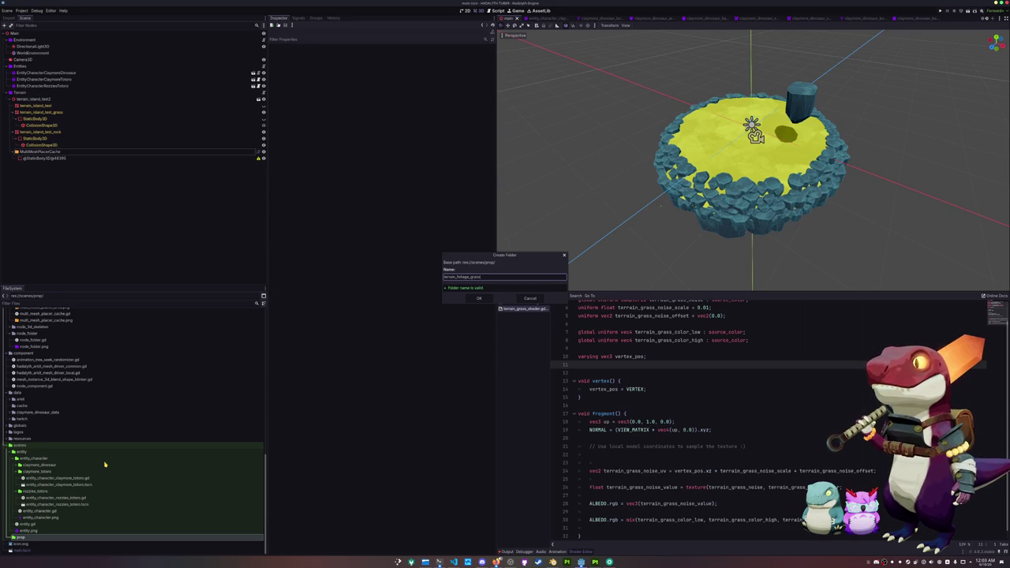
{"action": "key", "text": "Return"}
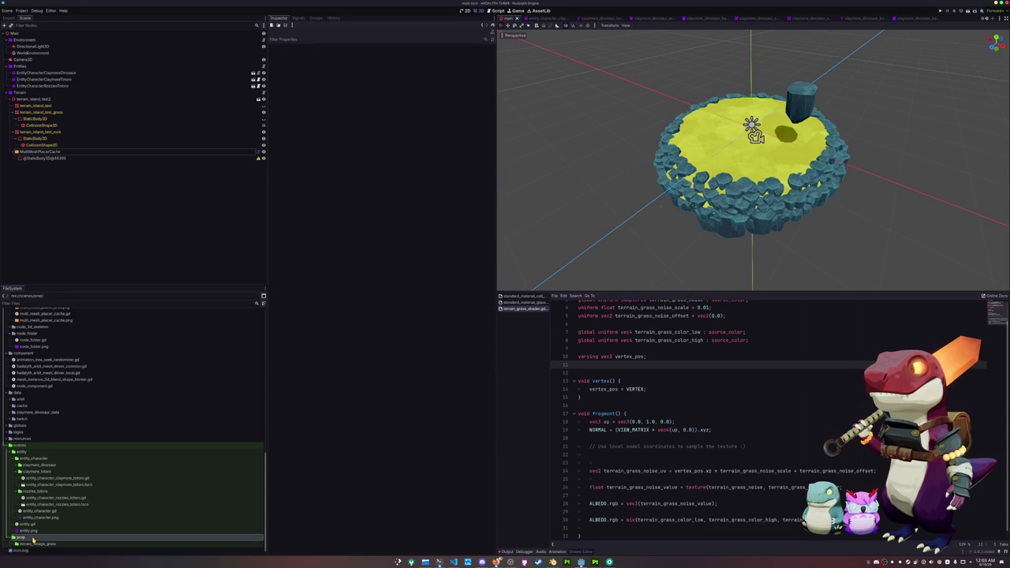
Create a 3D-root scene named terrain_foliage_grass inside that folder.
{"action": "left_click", "coordinate": [33, 540]}
{"action": "right_click", "coordinate": [35, 537]}
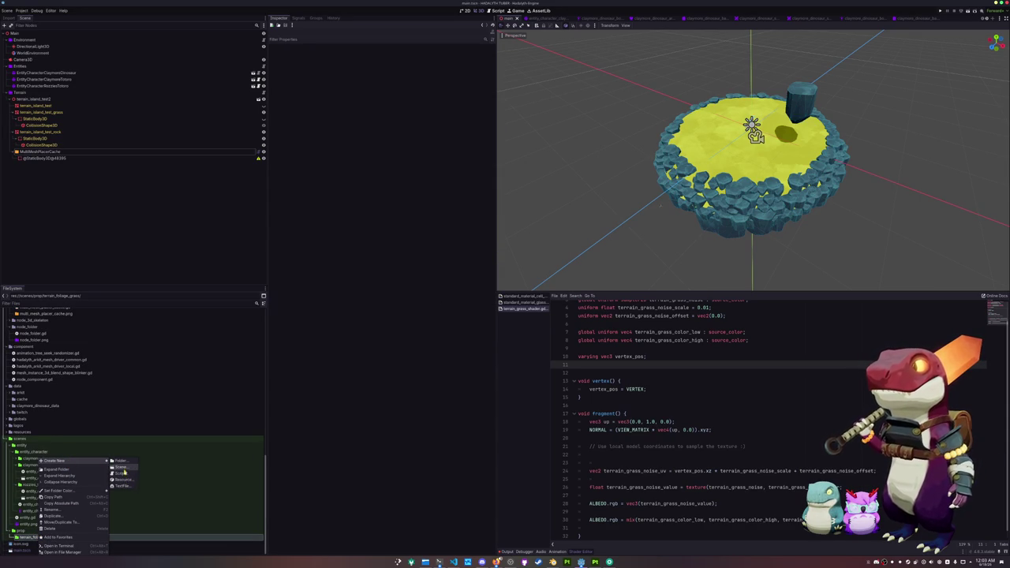
{"action": "left_click", "coordinate": [158, 467]}
{"action": "left_click", "coordinate": [483, 252]}
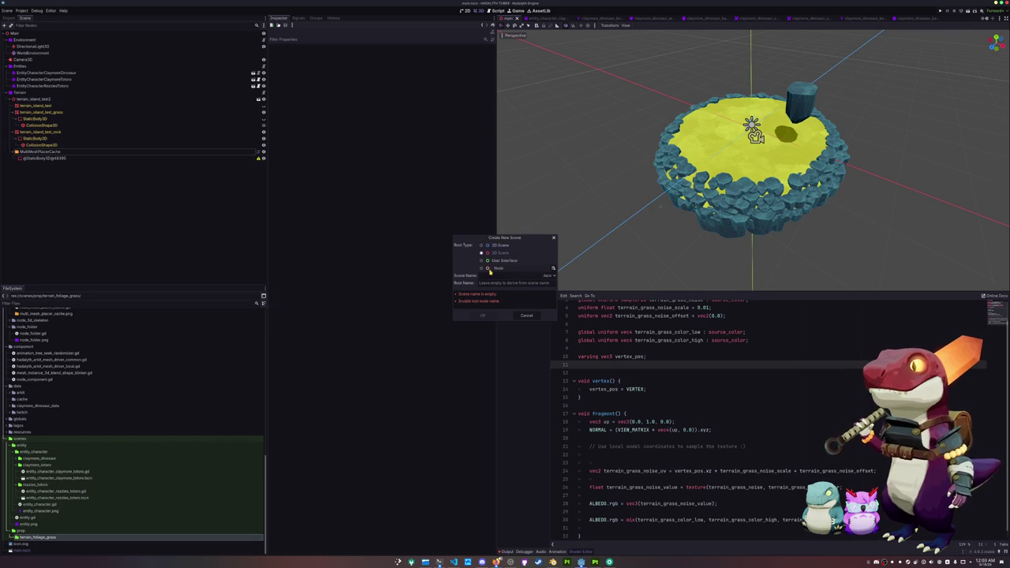
{"action": "type", "text": "terrain_foliage_g"}
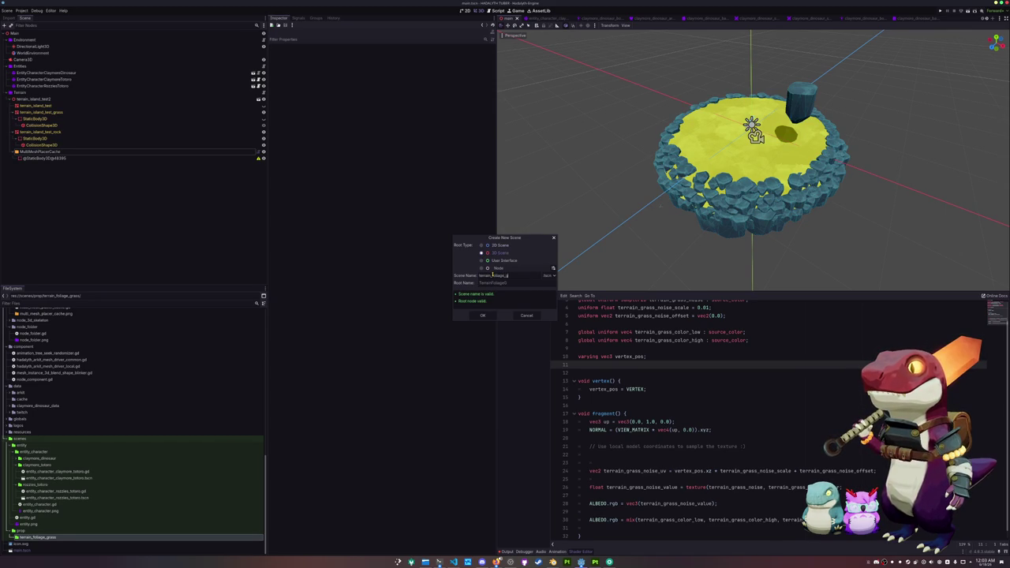
{"action": "type", "text": "prop_"}
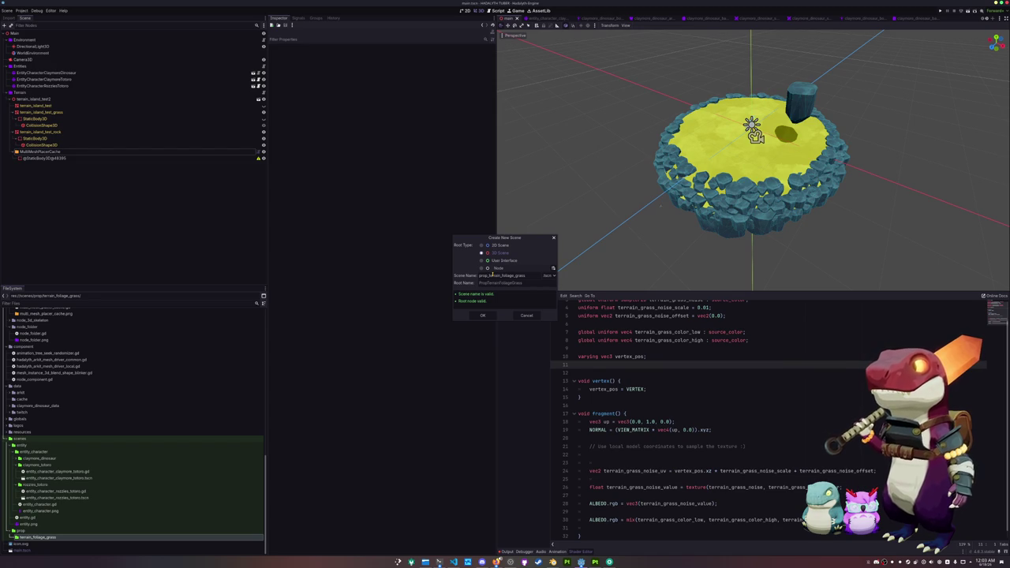
{"action": "key", "text": "BackSpace"}
{"action": "key", "text": "BackSpace"}
{"action": "key", "text": "BackSpace"}
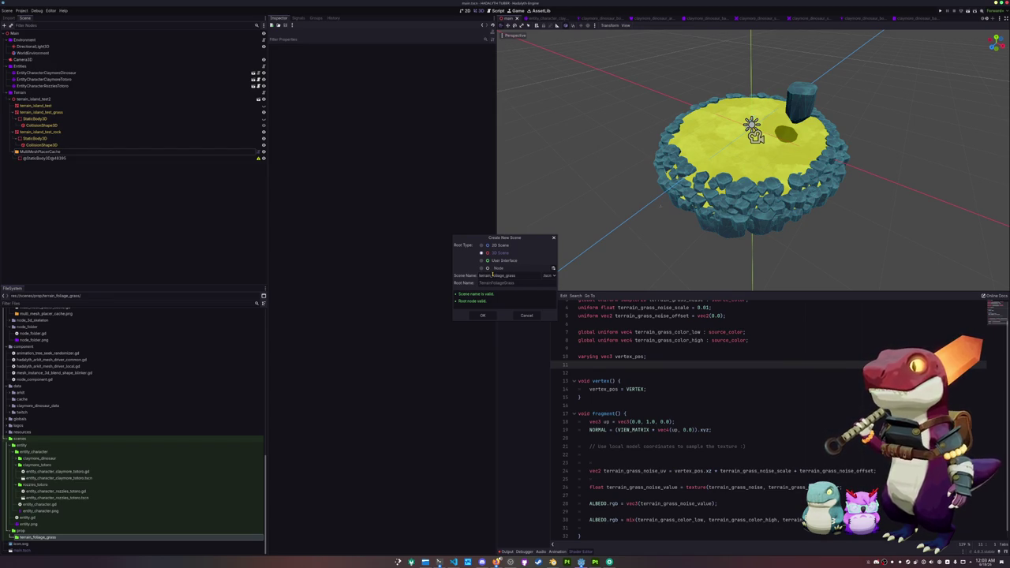
{"action": "key", "text": "Return"}
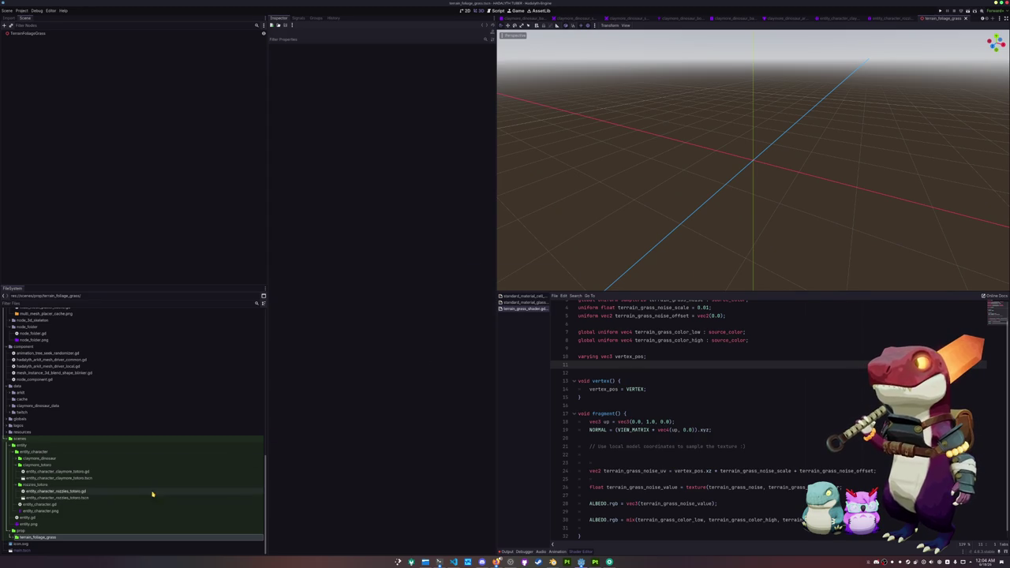
Browse the FileSystem dock through the mesh and terrain materials folders.
{"action": "left_click", "coordinate": [46, 537]}
{"action": "scroll", "coordinate": [79, 418], "scroll_direction": "up", "scroll_amount": 15}
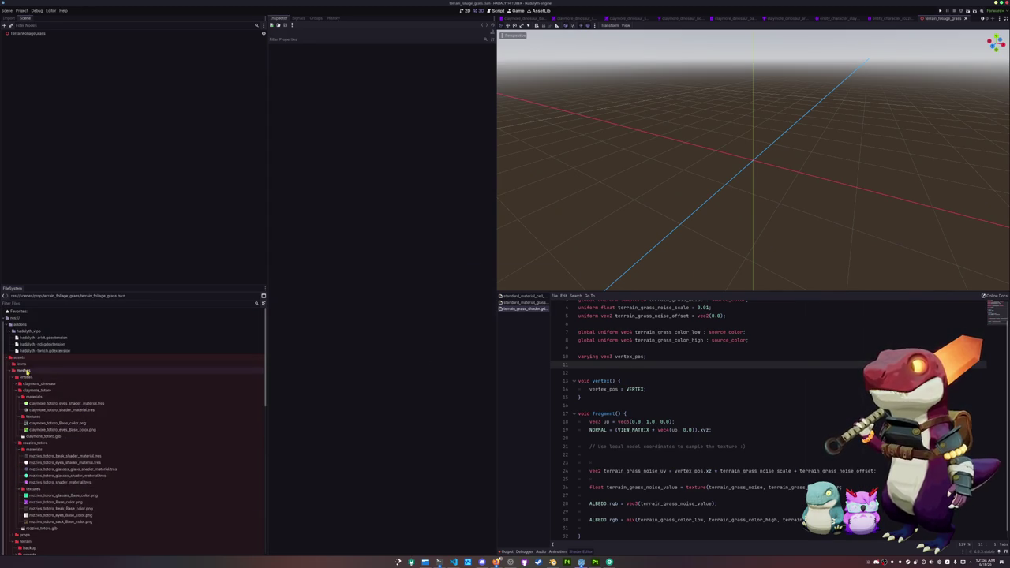
{"action": "left_click", "coordinate": [26, 378]}
{"action": "left_click", "coordinate": [12, 377]}
{"action": "left_click", "coordinate": [13, 389]}
{"action": "double_click", "coordinate": [30, 410]}
{"action": "double_click", "coordinate": [28, 411]}
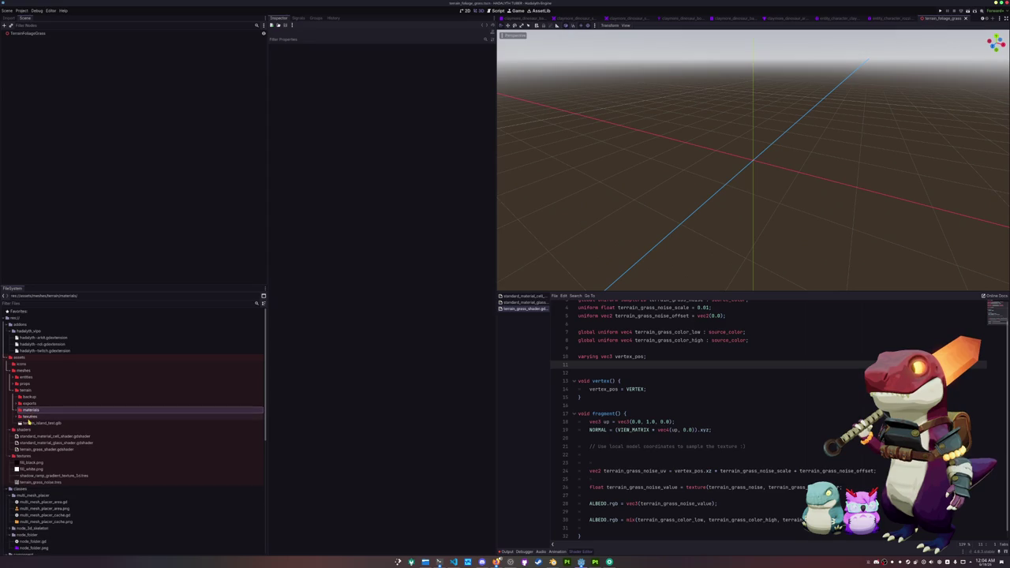
Open the terrain_foliage_grass shader material, dismiss the missing-dependencies error, and bring up Dolphin.
{"action": "left_click", "coordinate": [25, 385]}
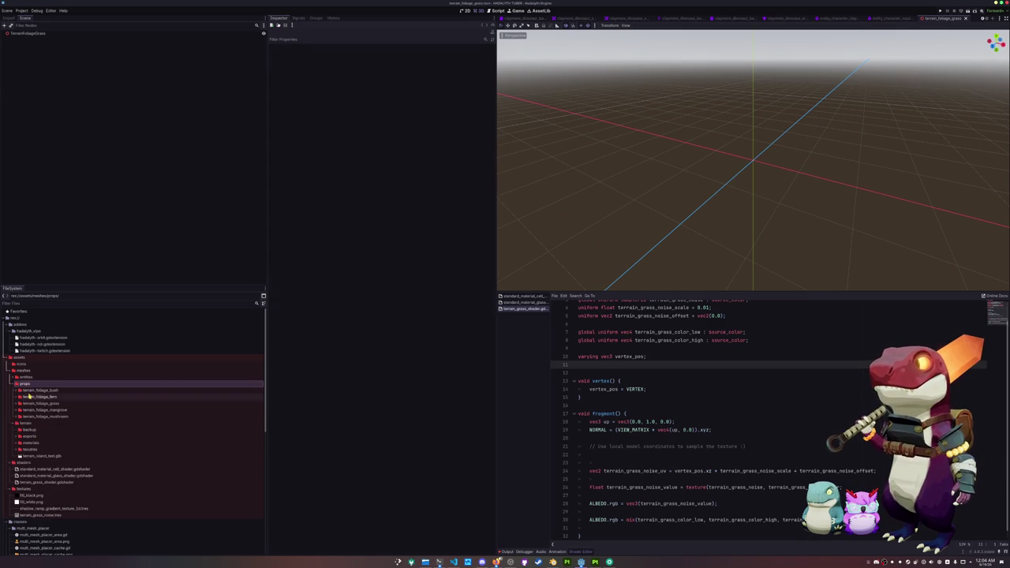
{"action": "double_click", "coordinate": [41, 403]}
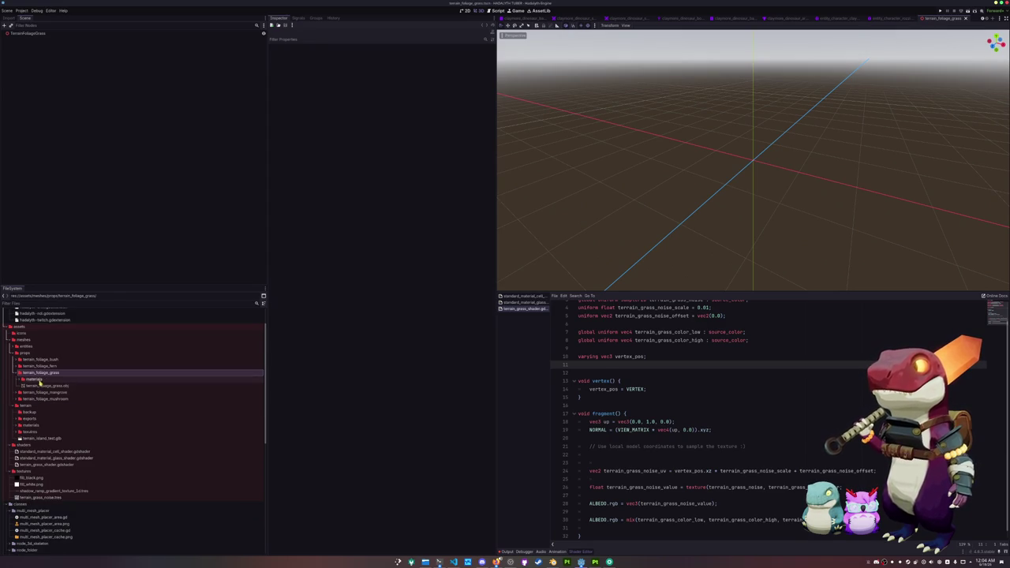
{"action": "double_click", "coordinate": [36, 381]}
{"action": "double_click", "coordinate": [55, 386]}
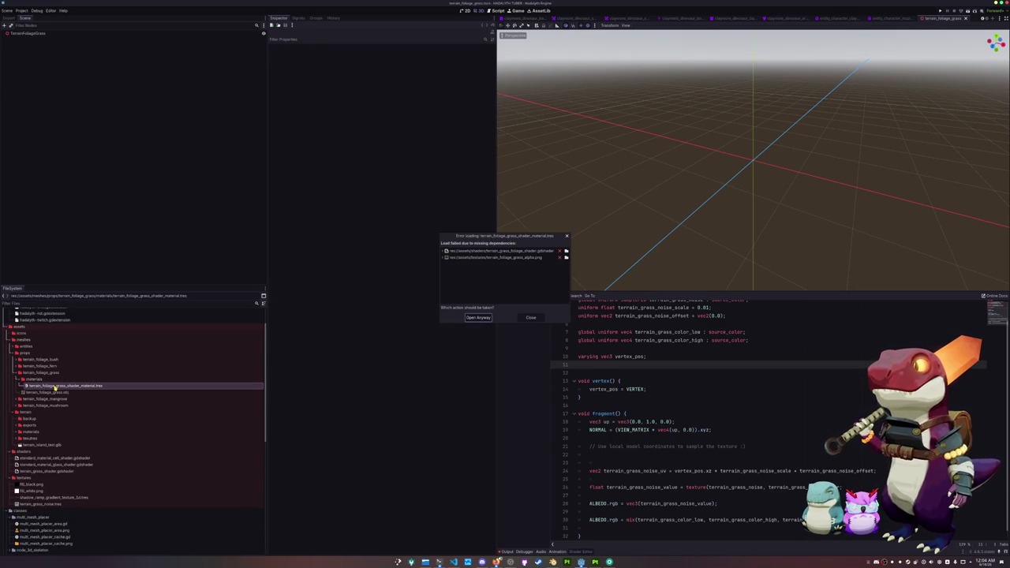
{"action": "left_click", "coordinate": [530, 317]}
{"action": "left_click", "coordinate": [425, 562]}
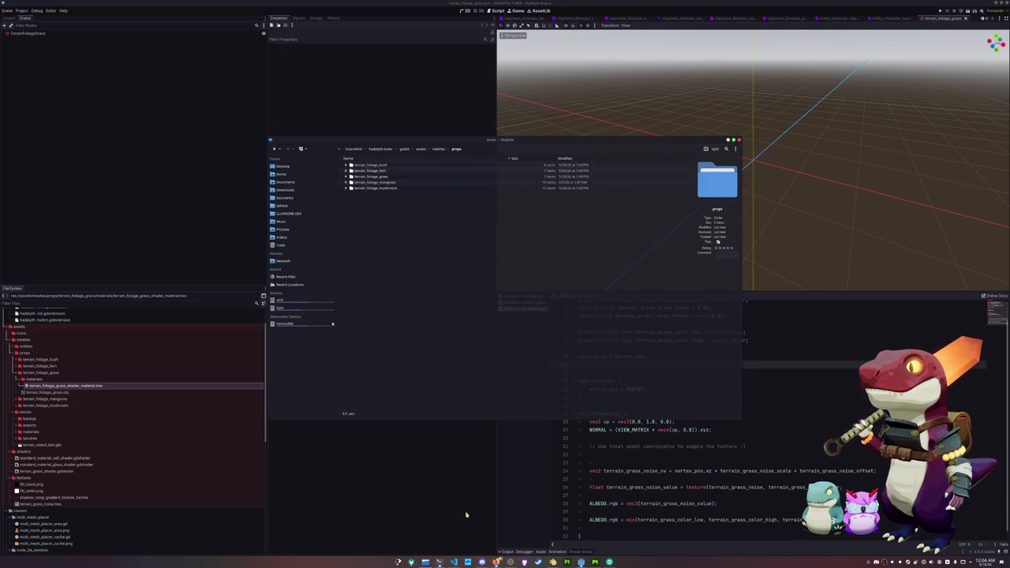
Copy the foliage alpha PNGs, e.g. terrain_foliage_grass_alpha.png, into hadalyth-tuber's assets/textures.
{"action": "left_click_drag", "start_coordinate": [410, 140], "coordinate": [580, 191]}
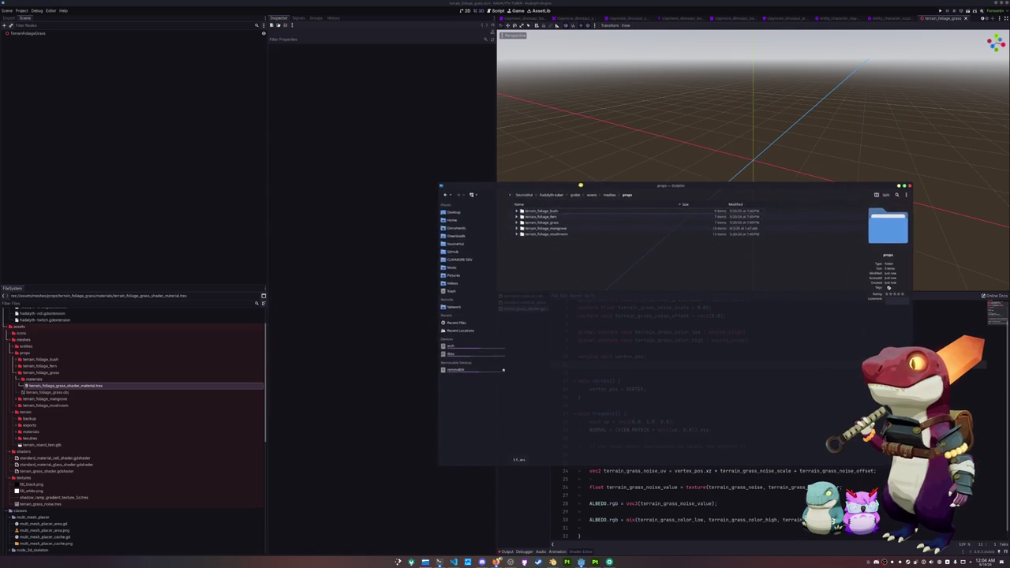
{"action": "left_click", "coordinate": [525, 198]}
{"action": "double_click", "coordinate": [537, 231]}
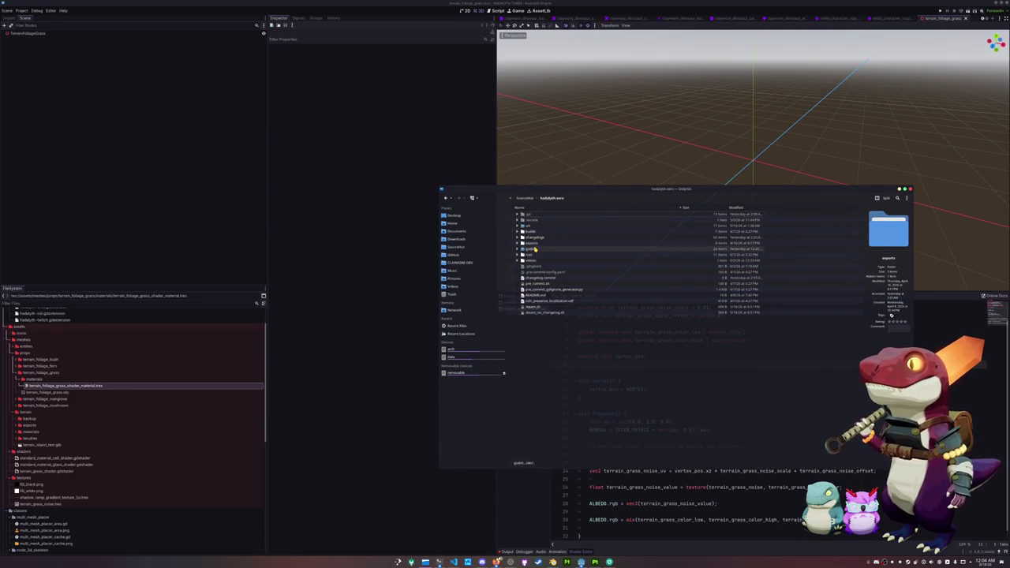
{"action": "double_click", "coordinate": [533, 248]}
{"action": "double_click", "coordinate": [532, 226]}
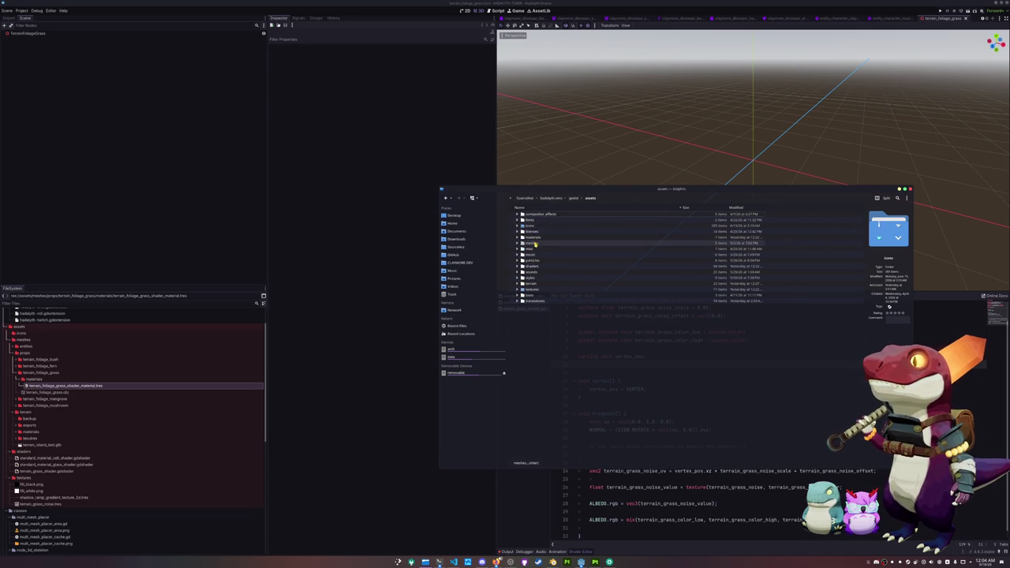
{"action": "left_click", "coordinate": [517, 289]}
{"action": "left_click", "coordinate": [553, 355]}
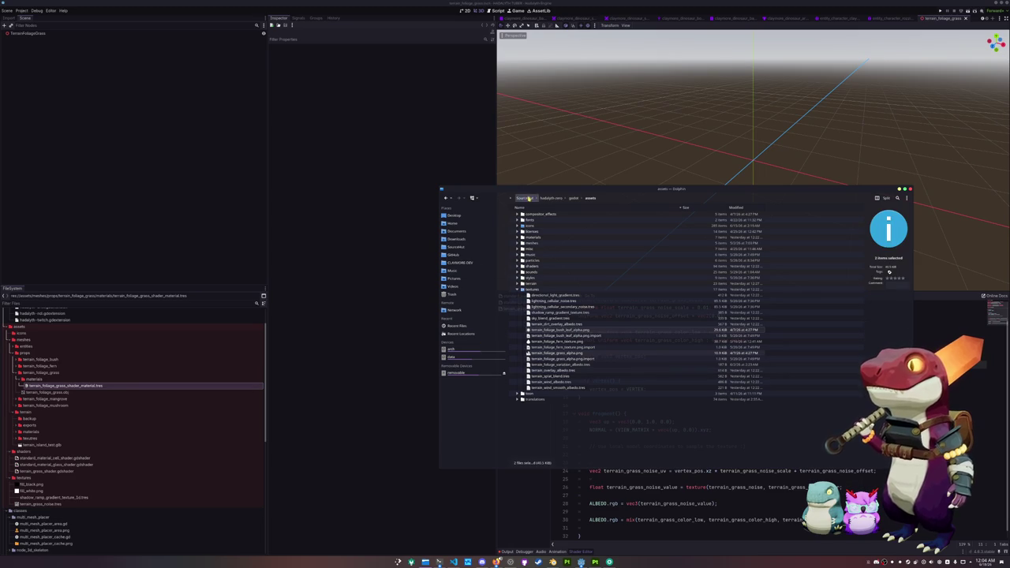
{"action": "left_click", "coordinate": [551, 198]}
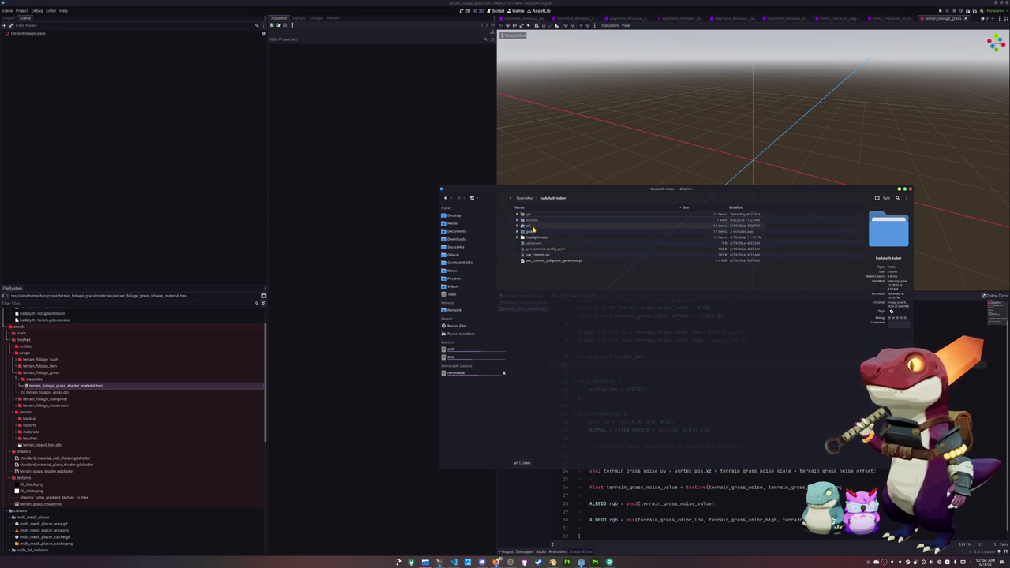
{"action": "double_click", "coordinate": [532, 231]}
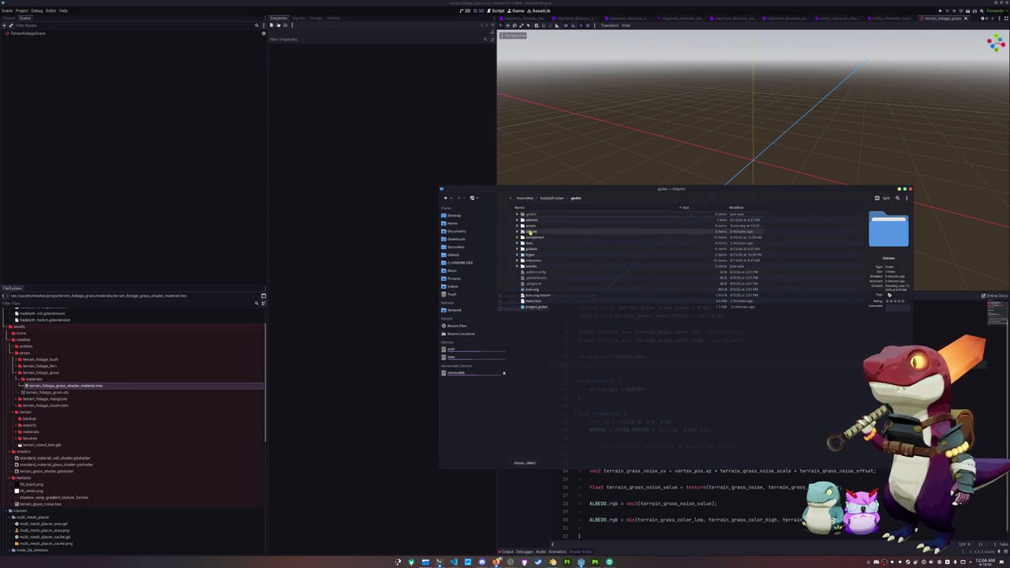
{"action": "double_click", "coordinate": [529, 232]}
{"action": "double_click", "coordinate": [532, 231]}
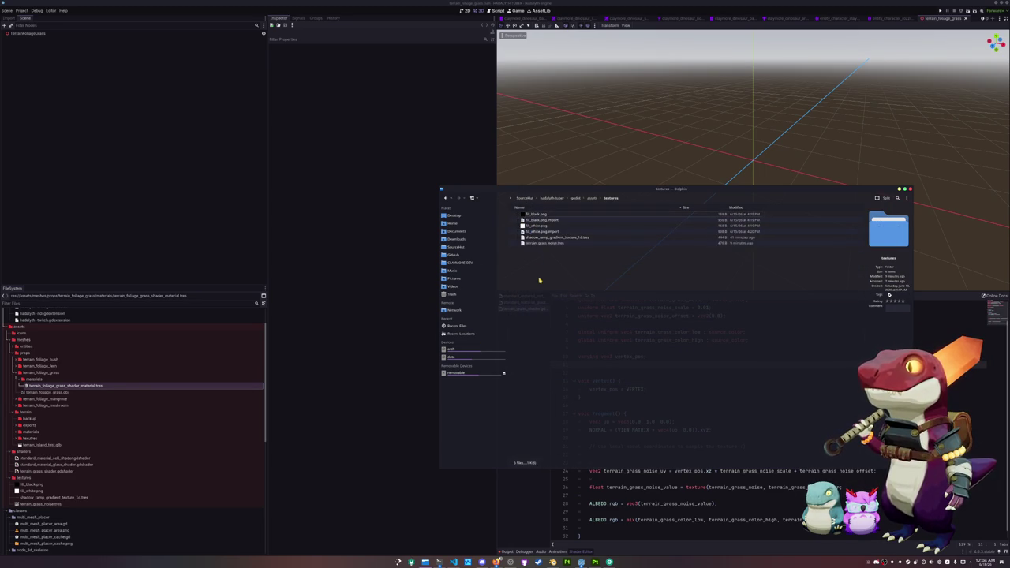
Select the plant, flat bush, grass and base terrain foliage .gdshader files in hadalyth-zero's shaders.
{"action": "left_click", "coordinate": [590, 200]}
{"action": "left_click", "coordinate": [524, 198]}
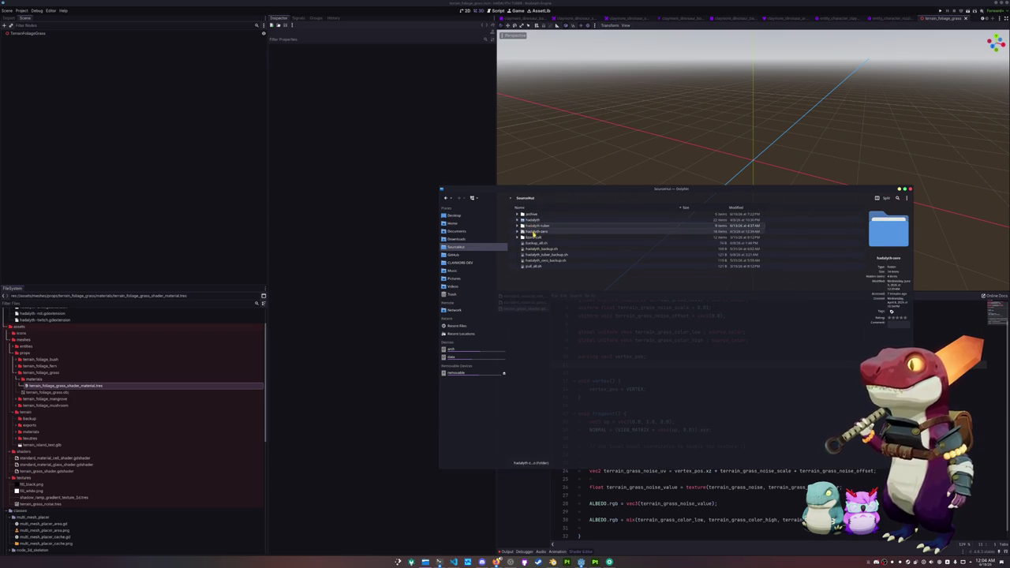
{"action": "double_click", "coordinate": [534, 232]}
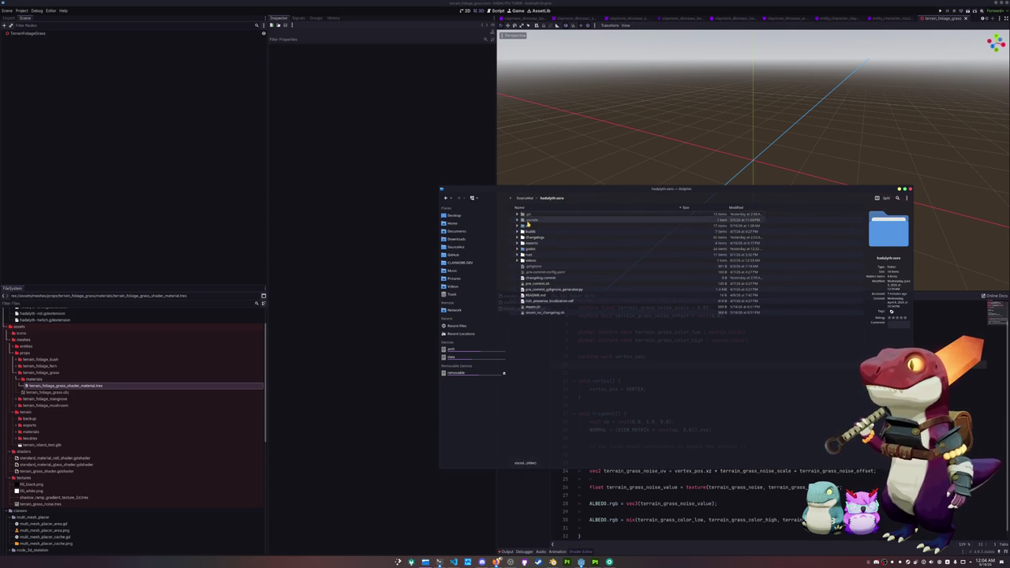
{"action": "double_click", "coordinate": [530, 249]}
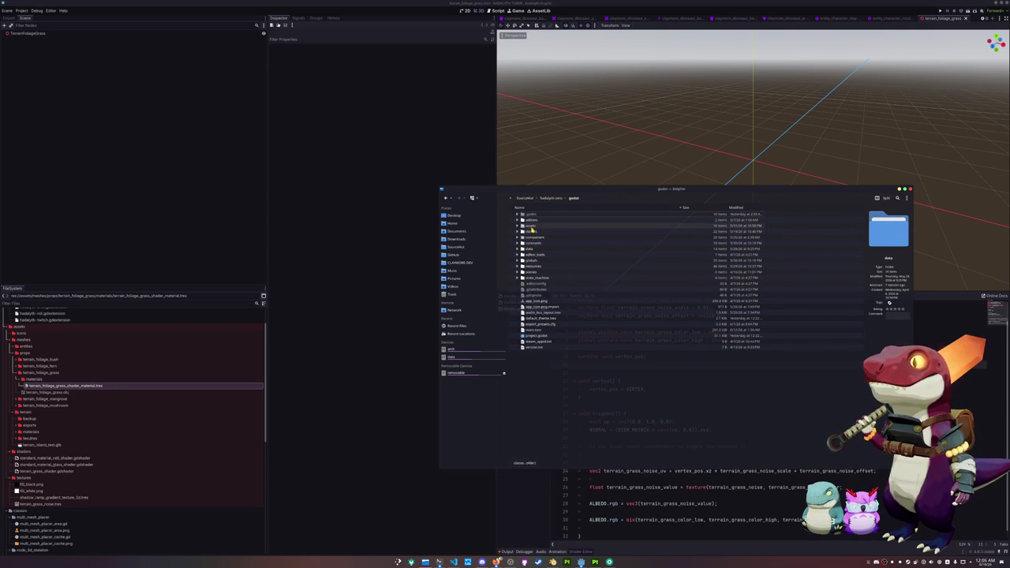
{"action": "double_click", "coordinate": [531, 227]}
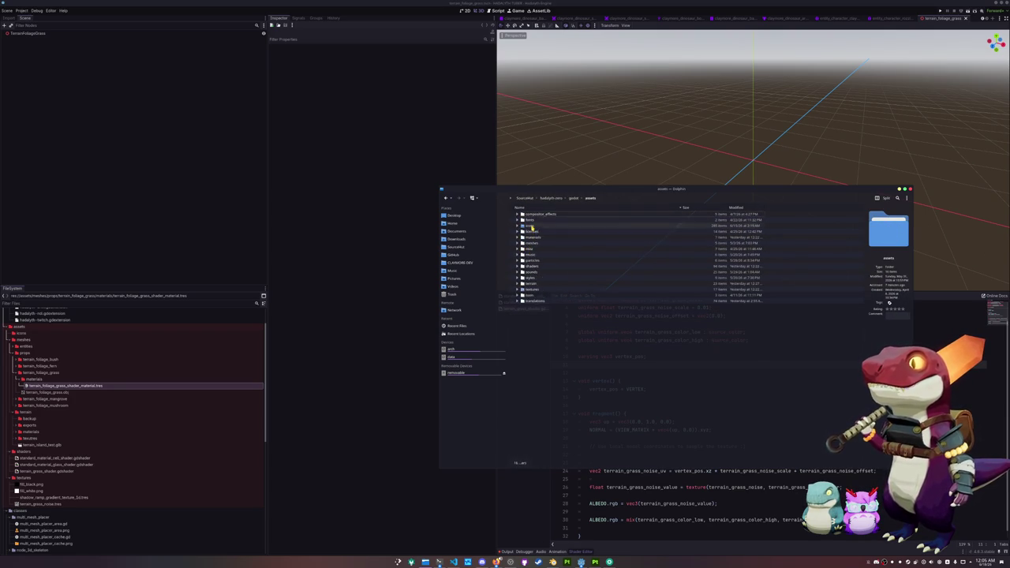
{"action": "double_click", "coordinate": [530, 267]}
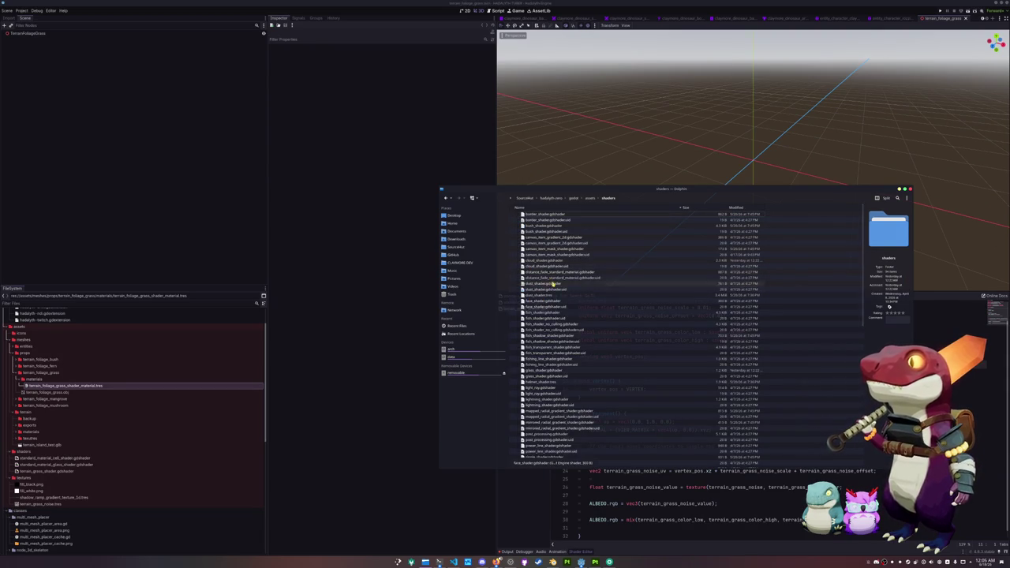
{"action": "scroll", "coordinate": [534, 347], "scroll_direction": "down", "scroll_amount": 2}
{"action": "scroll", "coordinate": [541, 355], "scroll_direction": "down", "scroll_amount": 14}
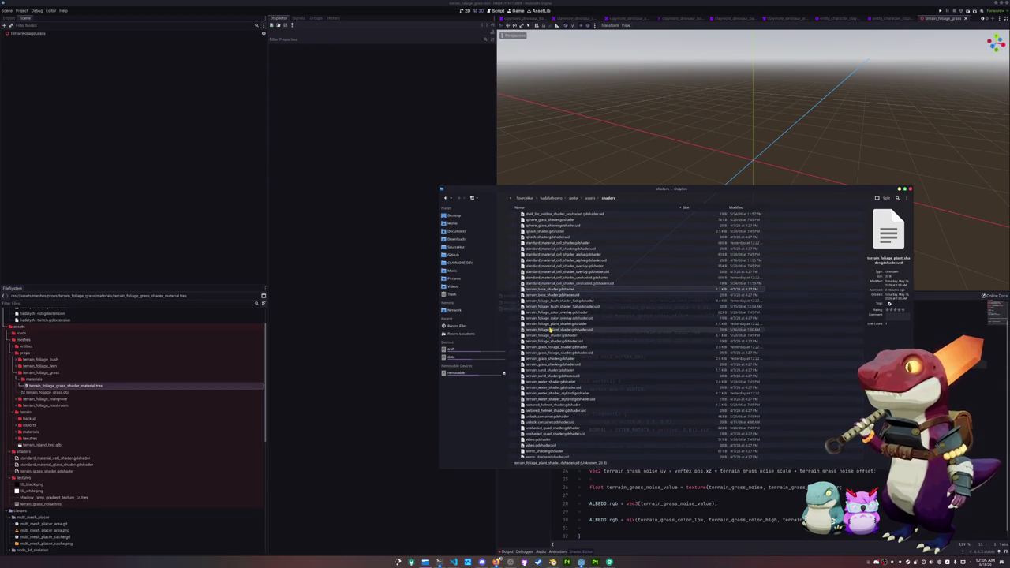
{"action": "left_click", "coordinate": [551, 323]}
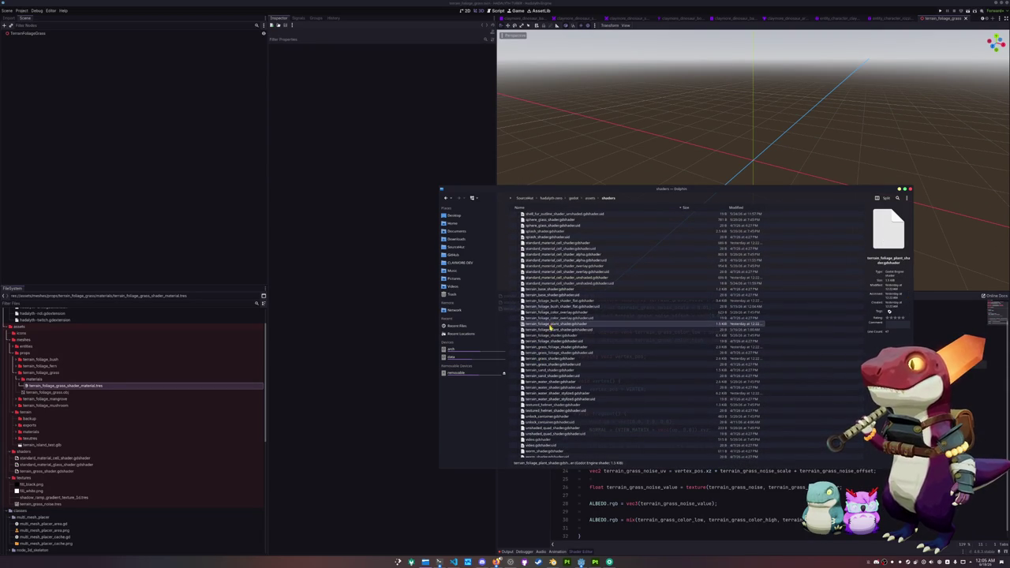
{"action": "left_click", "coordinate": [553, 304]}
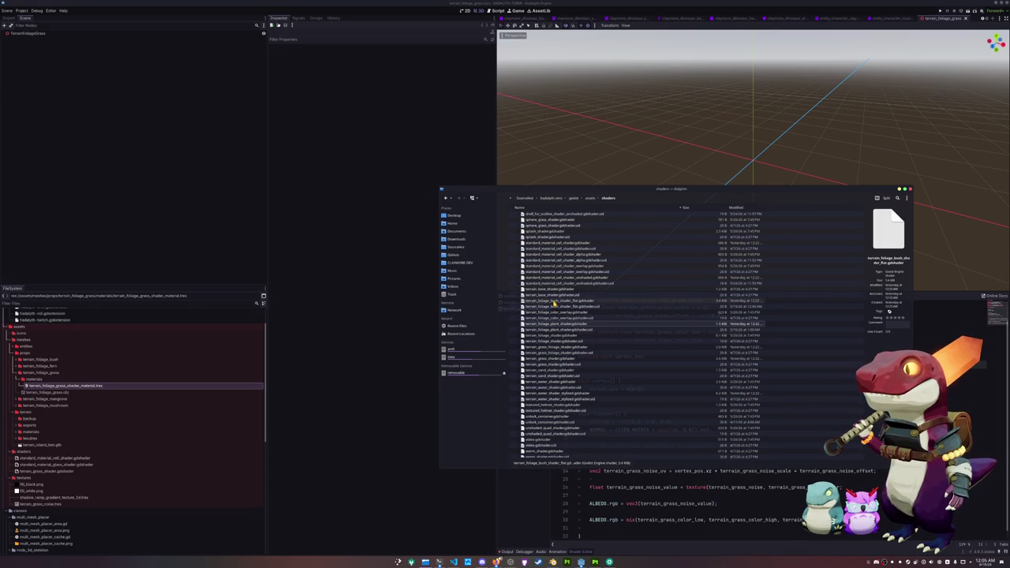
{"action": "left_click", "coordinate": [558, 347], "text": "ctrl"}
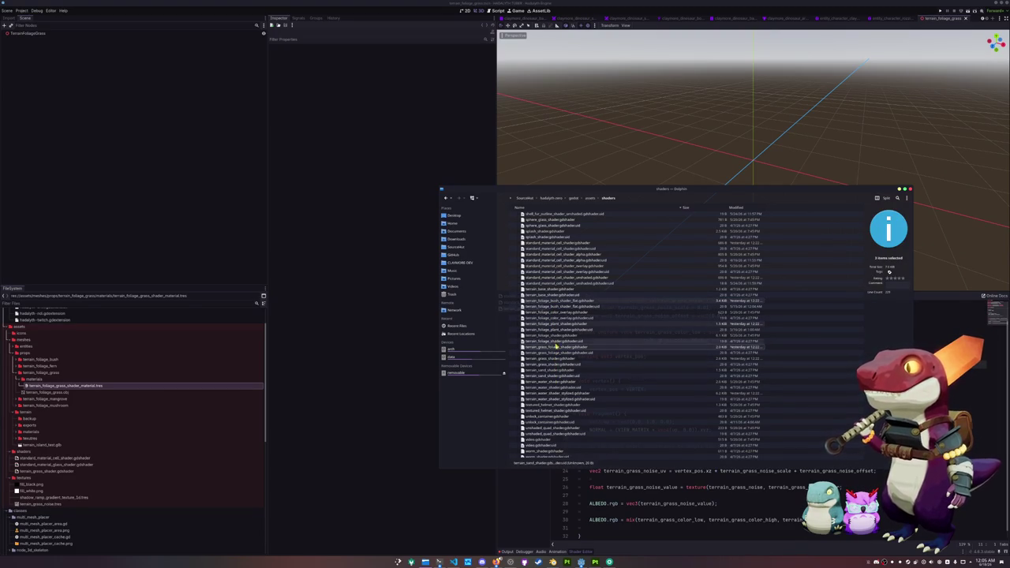
{"action": "left_click", "coordinate": [557, 336], "text": "ctrl"}
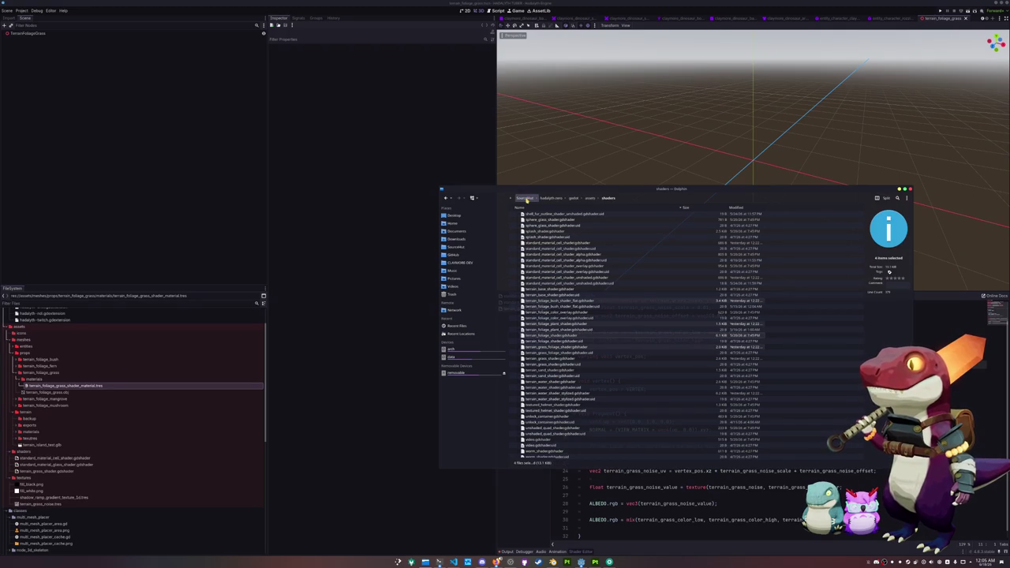
Paste the four foliage shaders into hadalyth-tuber's assets/shaders folder.
{"action": "left_click", "coordinate": [525, 198]}
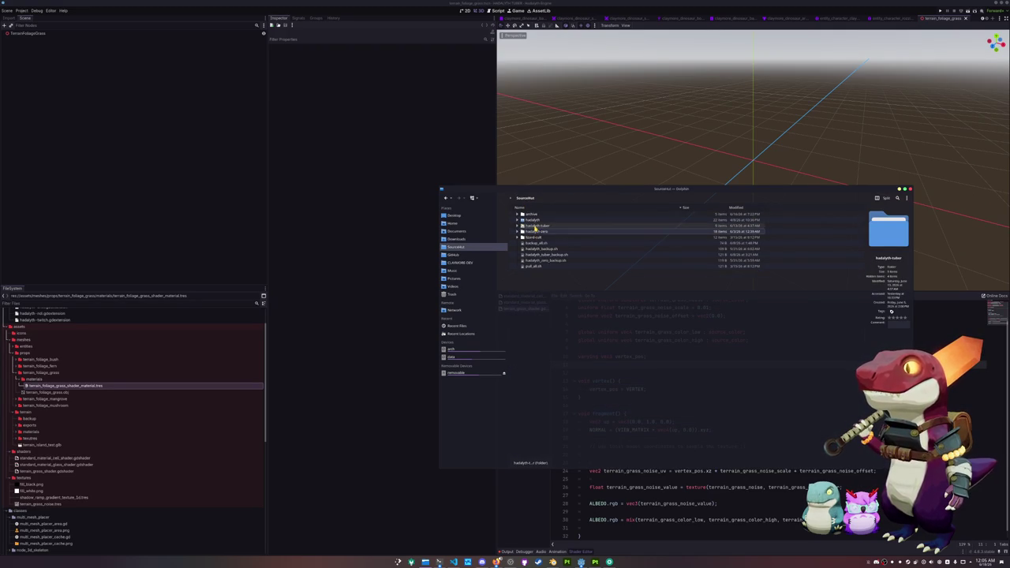
{"action": "double_click", "coordinate": [534, 228]}
{"action": "double_click", "coordinate": [534, 228]}
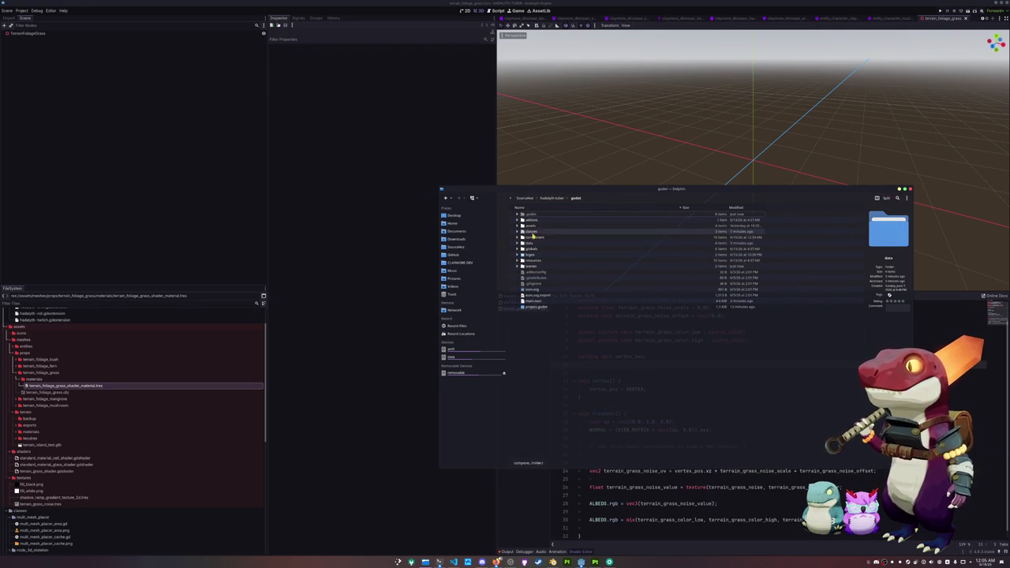
{"action": "double_click", "coordinate": [531, 226]}
{"action": "double_click", "coordinate": [532, 227]}
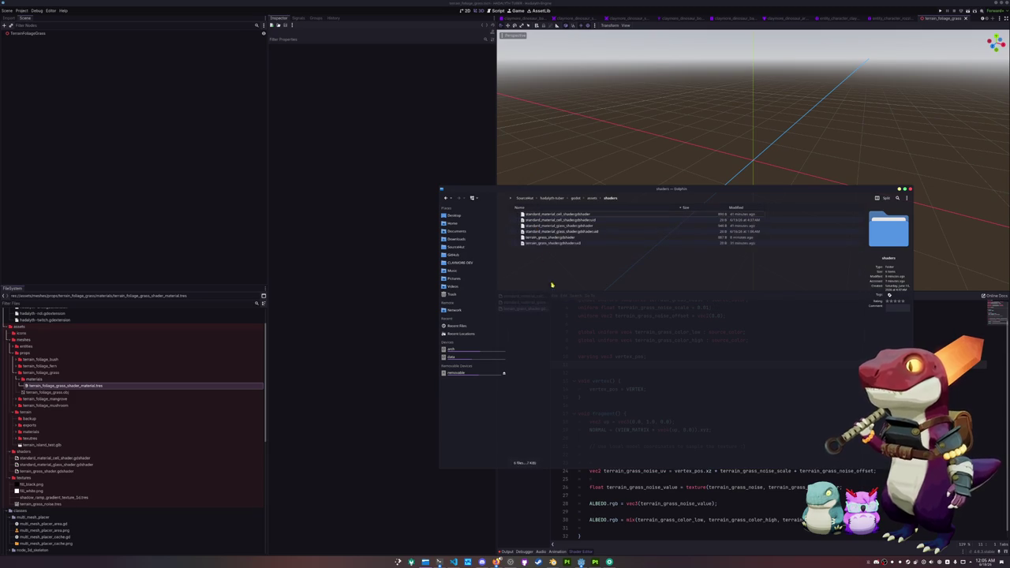
{"action": "key", "text": "ctrl+v"}
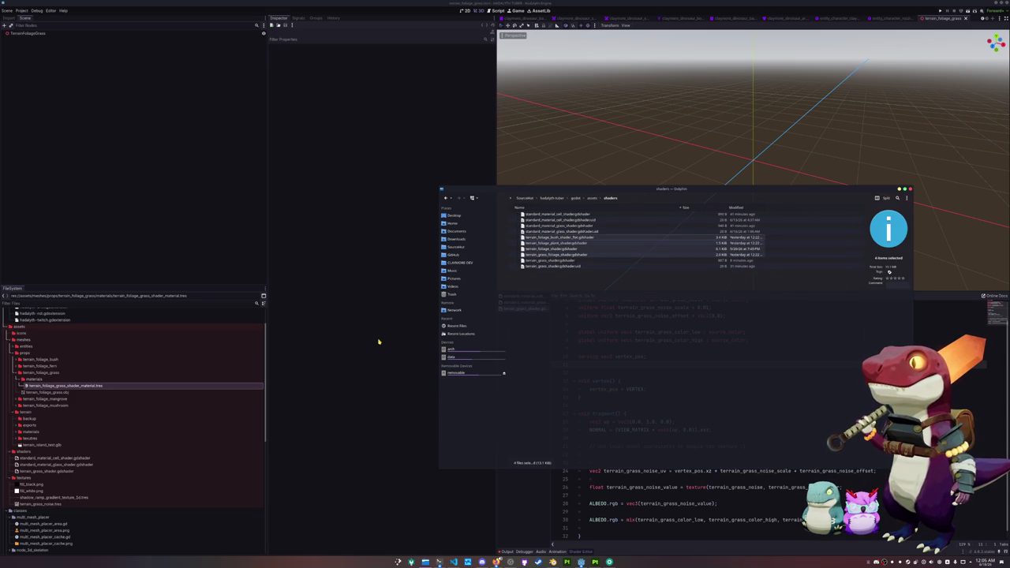
{"action": "left_click", "coordinate": [379, 342]}
Open the flat bush foliage shader and review its foliage_season_color uniform.
{"action": "scroll", "coordinate": [55, 442], "scroll_direction": "down", "scroll_amount": 2}
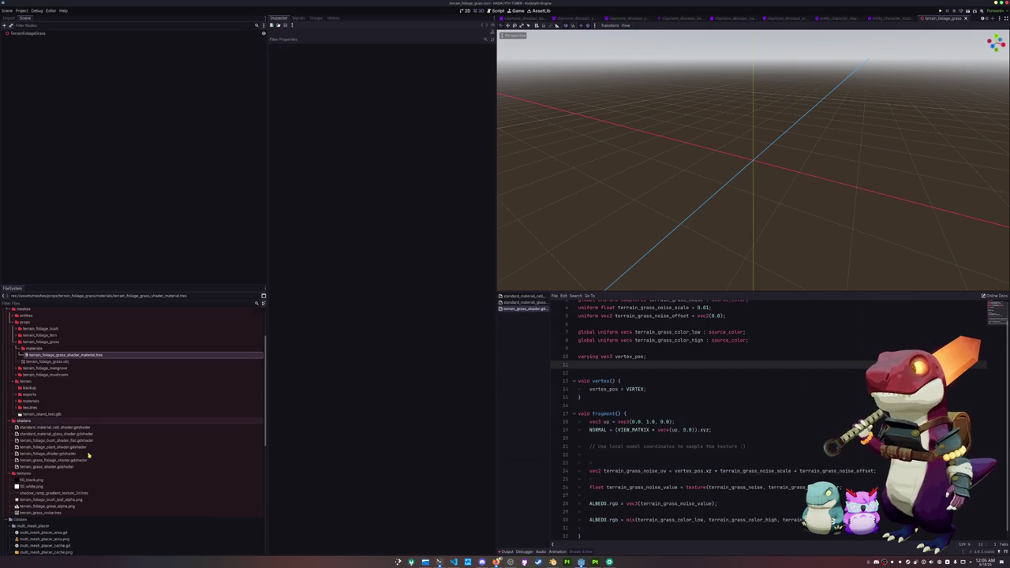
{"action": "left_click", "coordinate": [56, 442]}
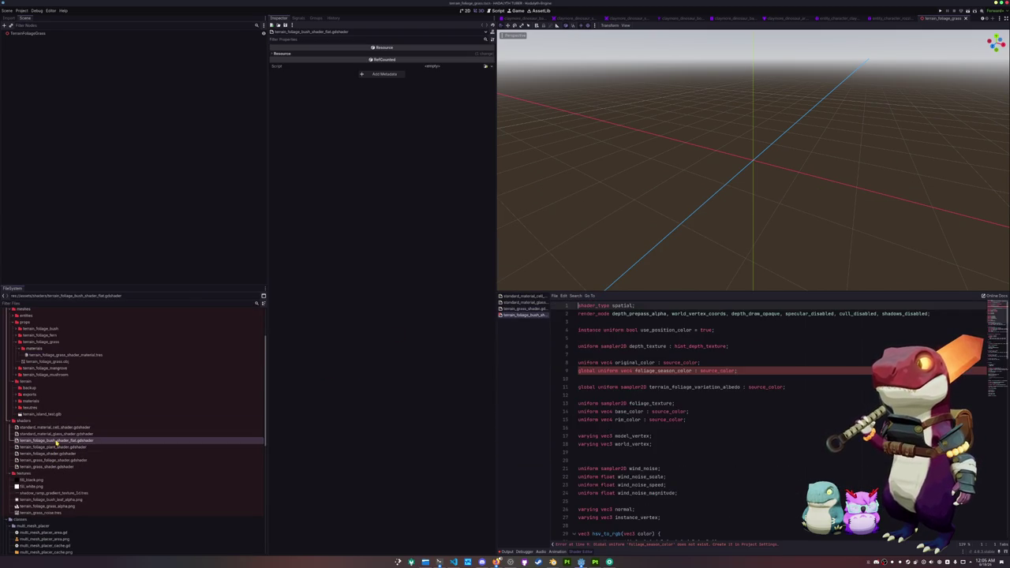
{"action": "left_click", "coordinate": [593, 377]}
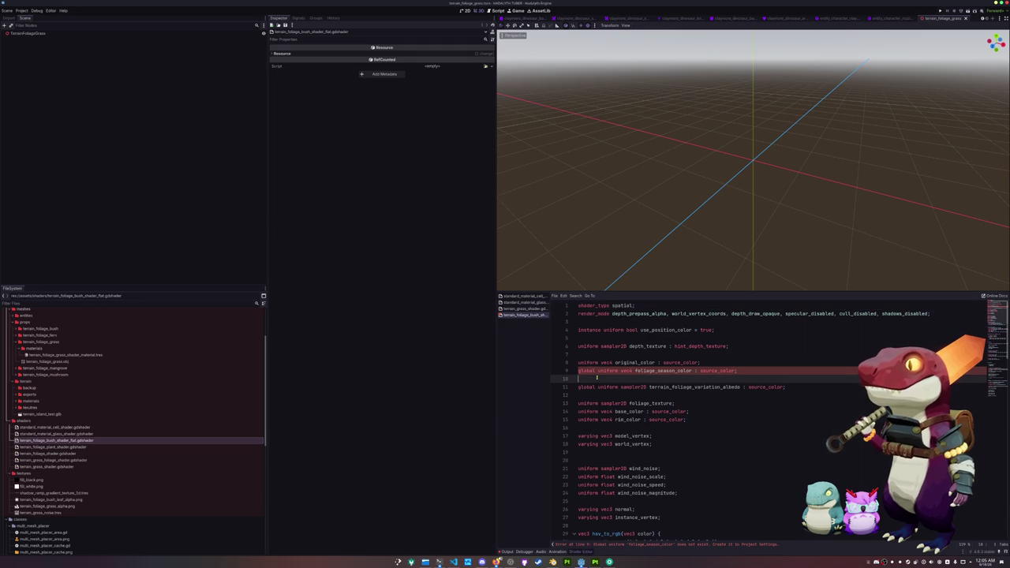
{"action": "double_click", "coordinate": [670, 371]}
{"action": "left_click", "coordinate": [656, 379]}
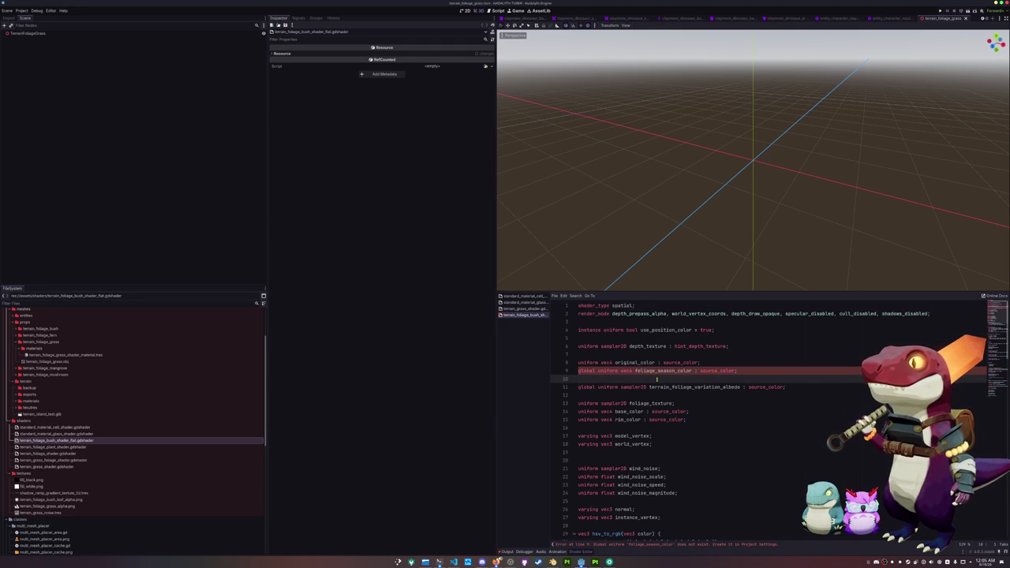
{"action": "scroll", "coordinate": [656, 379], "scroll_direction": "down", "scroll_amount": 20}
{"action": "scroll", "coordinate": [656, 379], "scroll_direction": "down", "scroll_amount": 4}
{"action": "scroll", "coordinate": [657, 380], "scroll_direction": "up", "scroll_amount": 20}
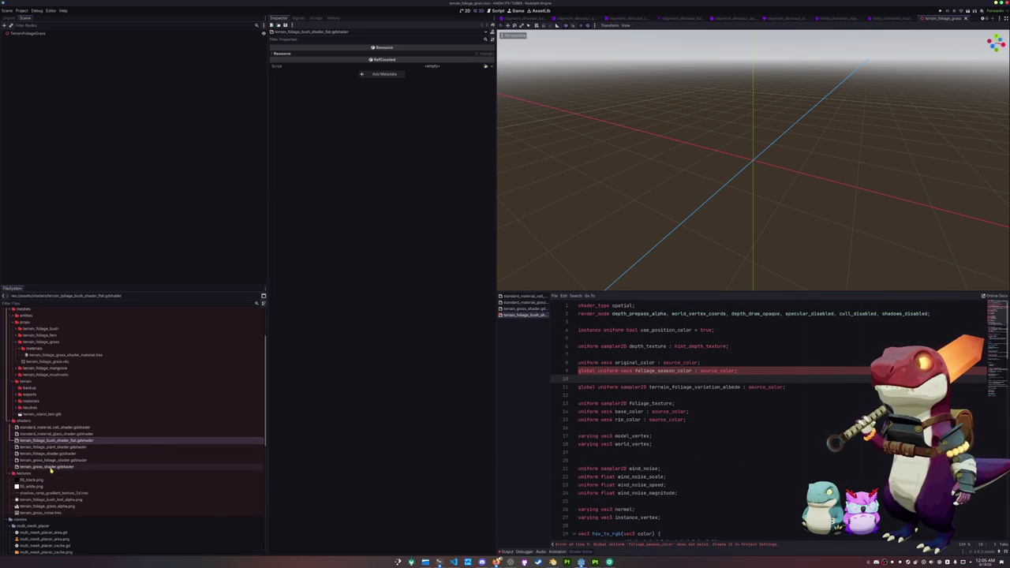
Inspect the terrain grass foliage shader's undefined-global error, then switch to terrain_grass_shader.gdshader.
{"action": "left_click", "coordinate": [50, 466]}
{"action": "left_click", "coordinate": [54, 460]}
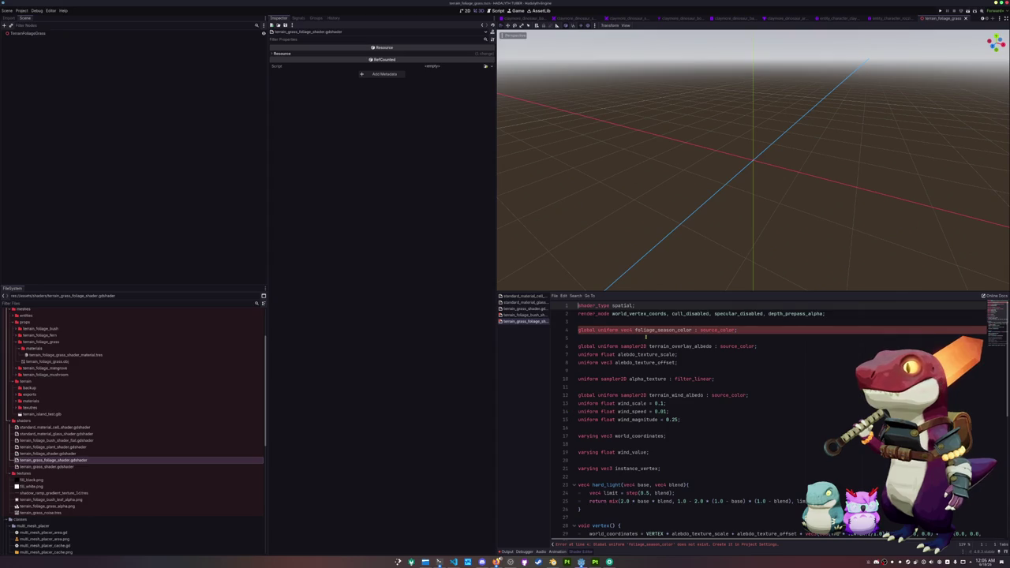
{"action": "scroll", "coordinate": [645, 338], "scroll_direction": "down", "scroll_amount": 10}
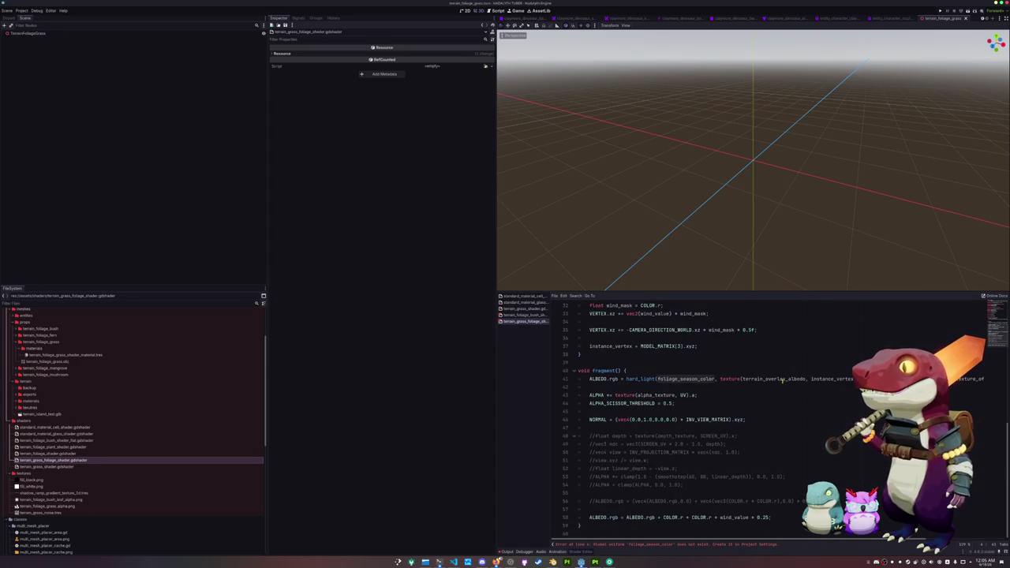
{"action": "scroll", "coordinate": [782, 379], "scroll_direction": "up", "scroll_amount": 9}
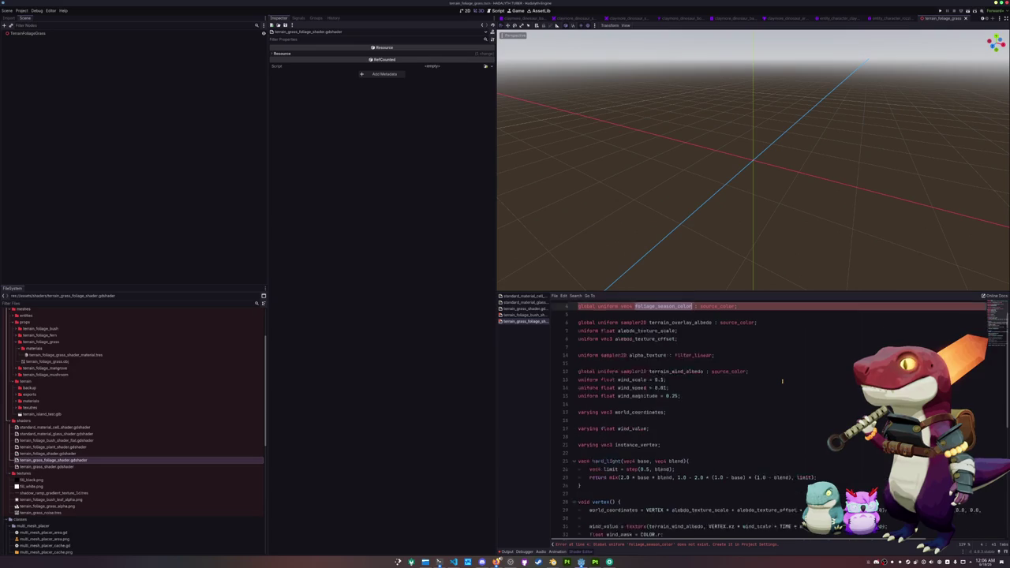
{"action": "scroll", "coordinate": [782, 381], "scroll_direction": "up", "scroll_amount": 2}
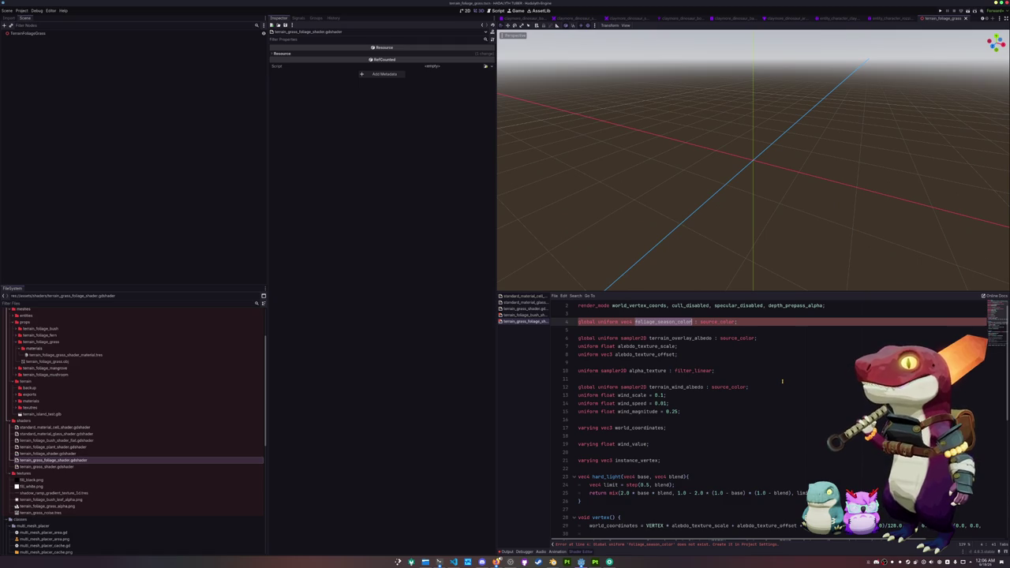
{"action": "left_click", "coordinate": [641, 330]}
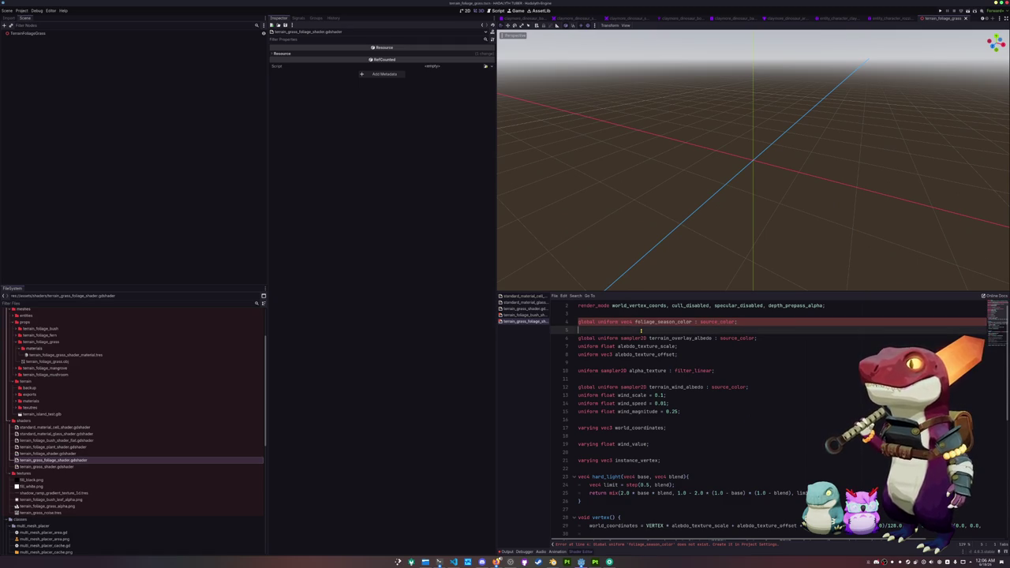
{"action": "key", "text": "alt+Left"}
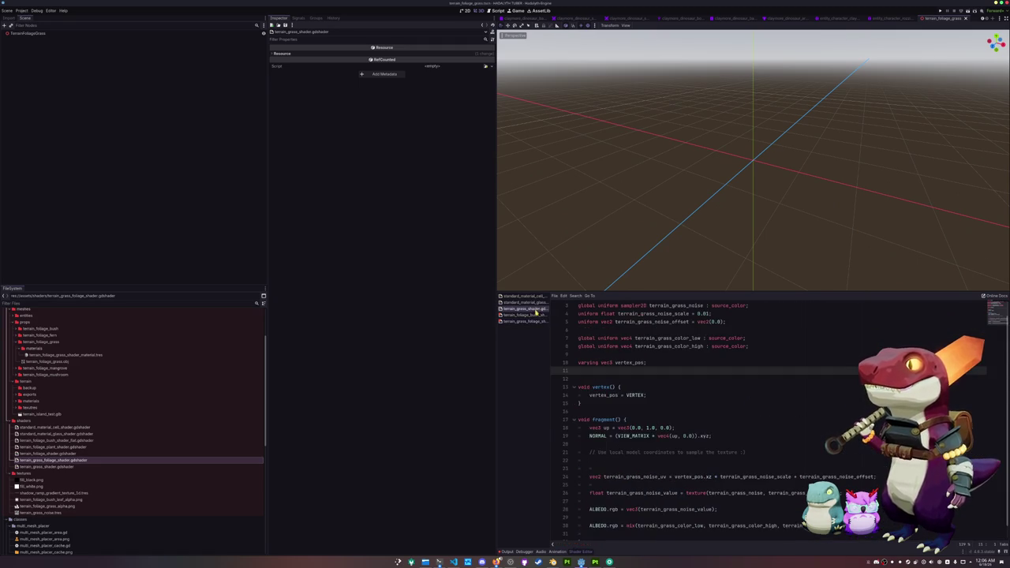
Copy the grass noise and colour global uniforms and compare the bush shader's colour uniforms.
{"action": "mouse_move", "coordinate": [623, 370]}
{"action": "left_mouse_down"}
{"action": "mouse_move", "coordinate": [566, 347]}
{"action": "mouse_move", "coordinate": [567, 319]}
{"action": "left_mouse_up"}
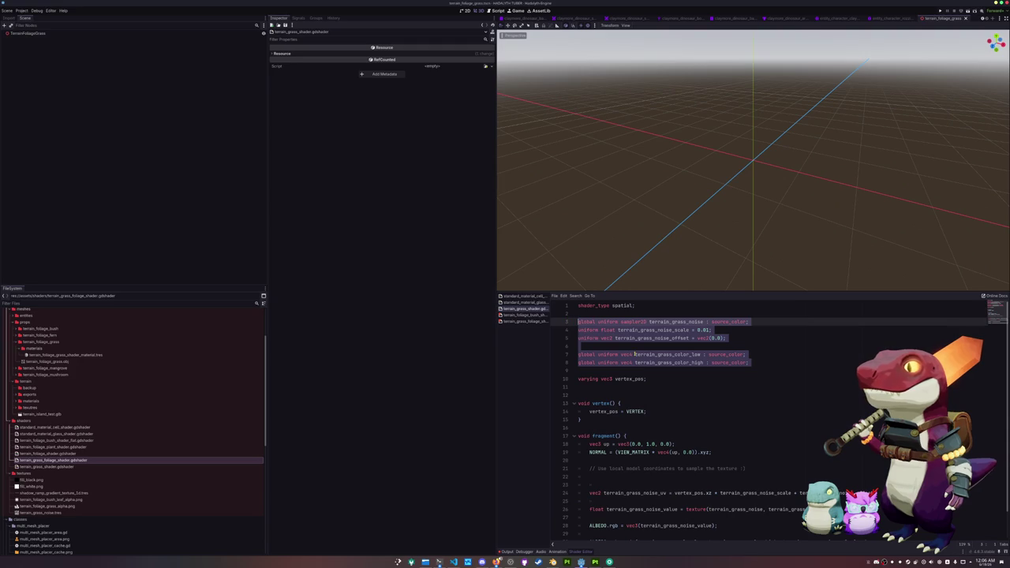
{"action": "left_click", "coordinate": [540, 316]}
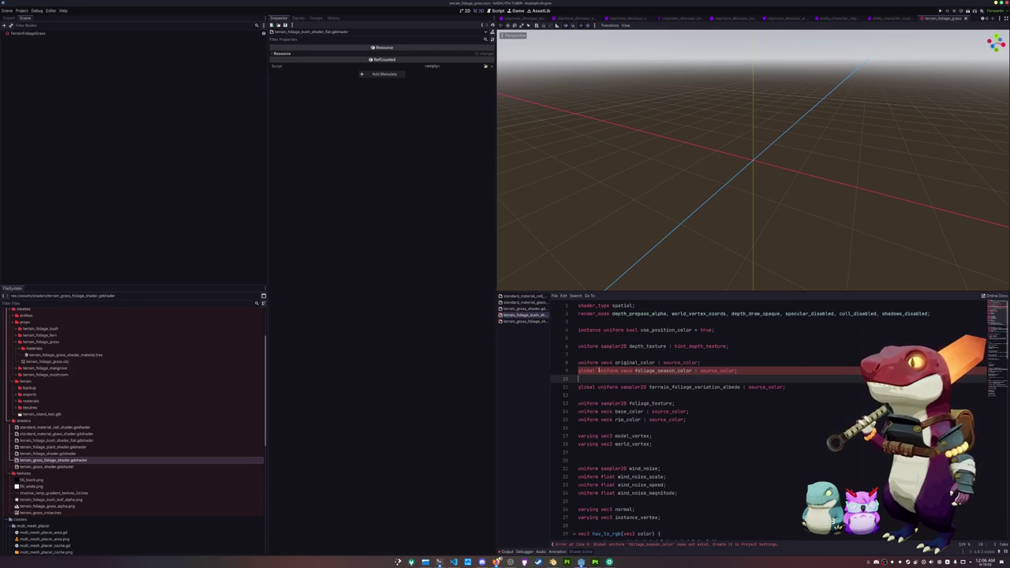
{"action": "left_click_drag", "start_coordinate": [592, 379], "coordinate": [574, 362]}
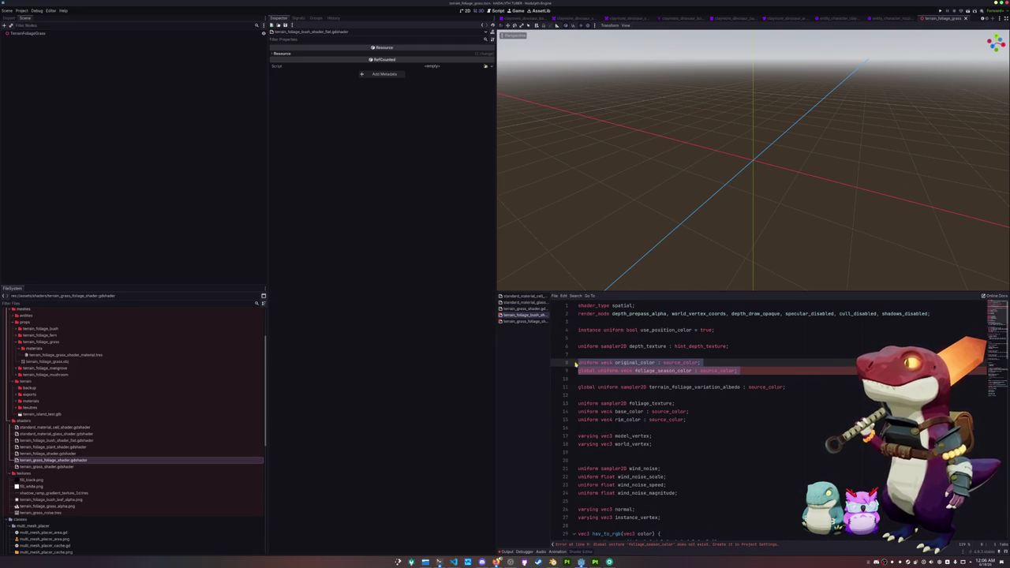
{"action": "left_click", "coordinate": [580, 354]}
{"action": "scroll", "coordinate": [580, 355], "scroll_direction": "down", "scroll_amount": 1}
{"action": "left_click", "coordinate": [580, 355]}
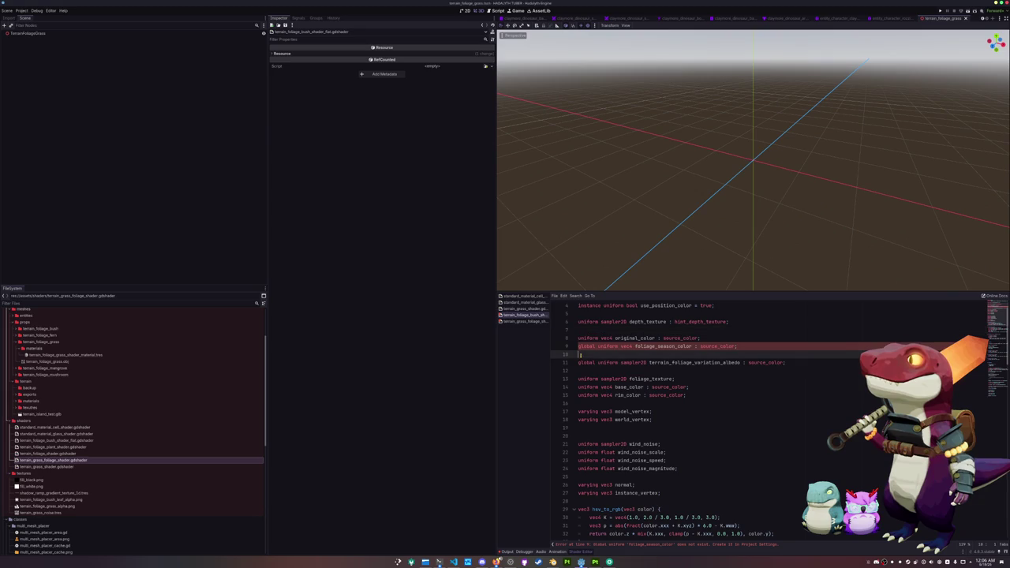
{"action": "left_click", "coordinate": [581, 371]}
{"action": "scroll", "coordinate": [581, 371], "scroll_direction": "down", "scroll_amount": 1}
{"action": "left_click", "coordinate": [581, 380]}
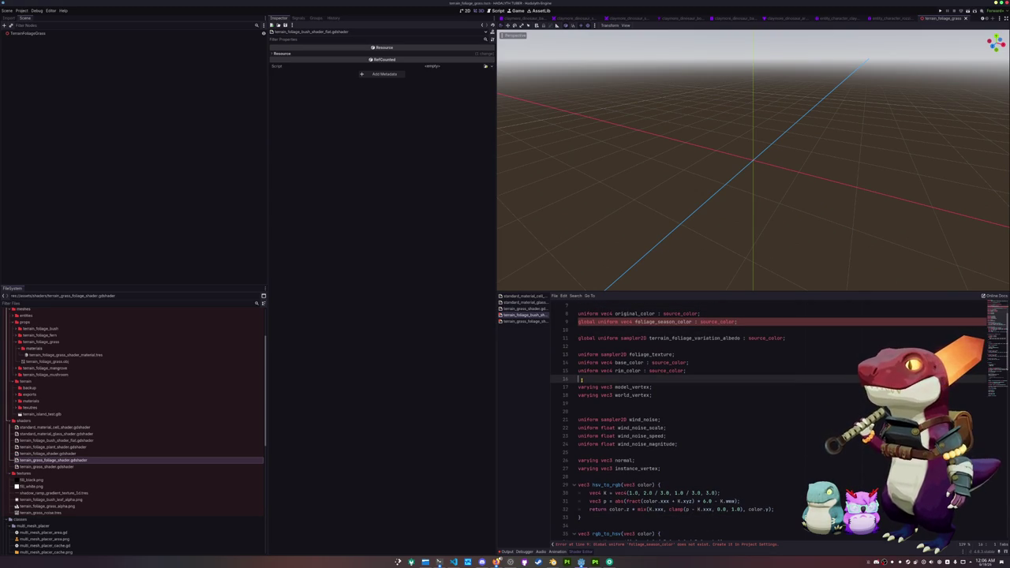
Paste the grass noise and colour globals into the terrain grass foliage shader.
{"action": "scroll", "coordinate": [582, 388], "scroll_direction": "down", "scroll_amount": 2}
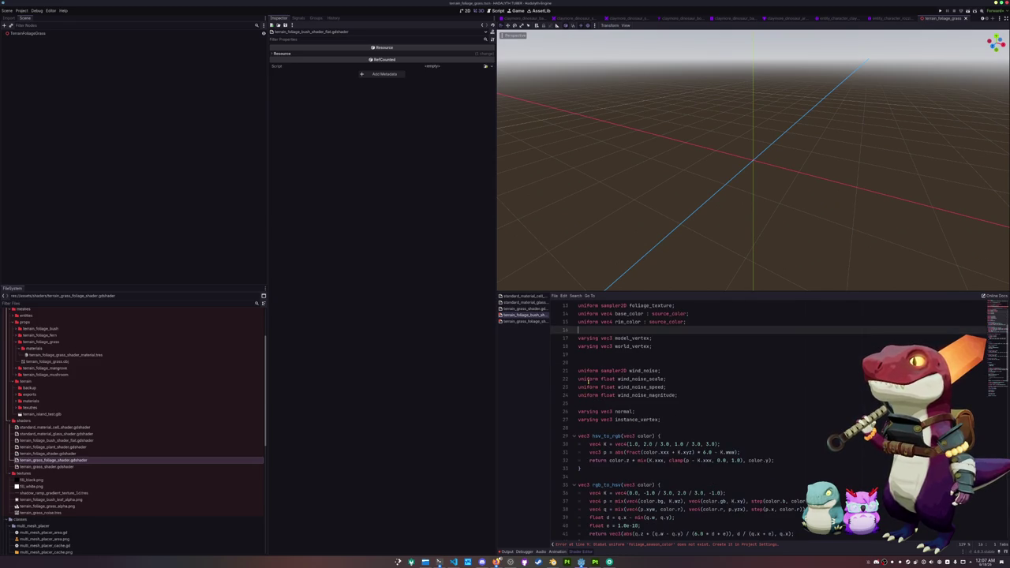
{"action": "scroll", "coordinate": [588, 401], "scroll_direction": "down", "scroll_amount": 1}
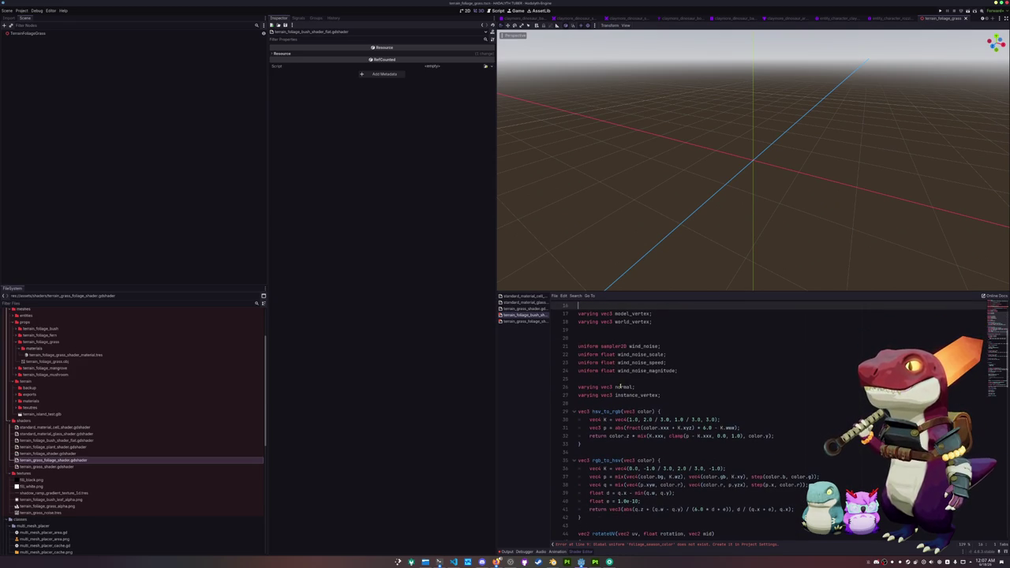
{"action": "scroll", "coordinate": [611, 398], "scroll_direction": "down", "scroll_amount": 3}
{"action": "scroll", "coordinate": [610, 403], "scroll_direction": "down", "scroll_amount": 9}
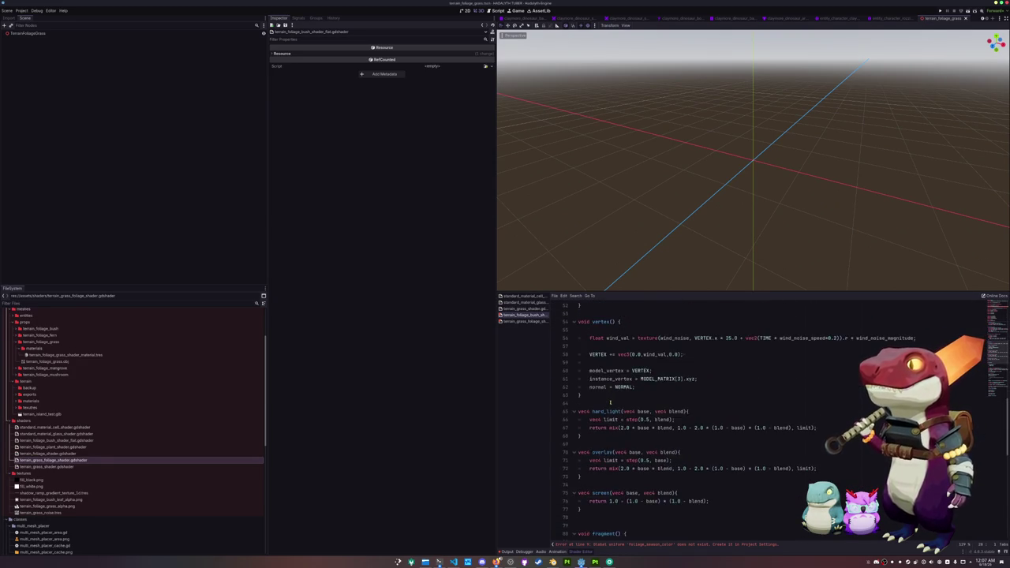
{"action": "left_click", "coordinate": [523, 321]}
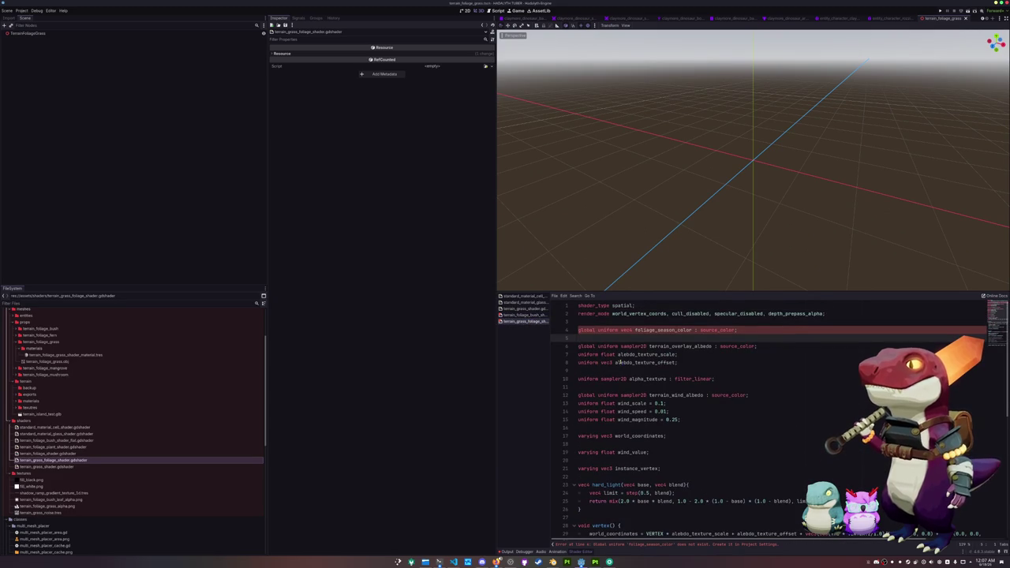
{"action": "key", "text": "ctrl+z"}
{"action": "key", "text": "ctrl+z"}
{"action": "key", "text": "ctrl+z"}
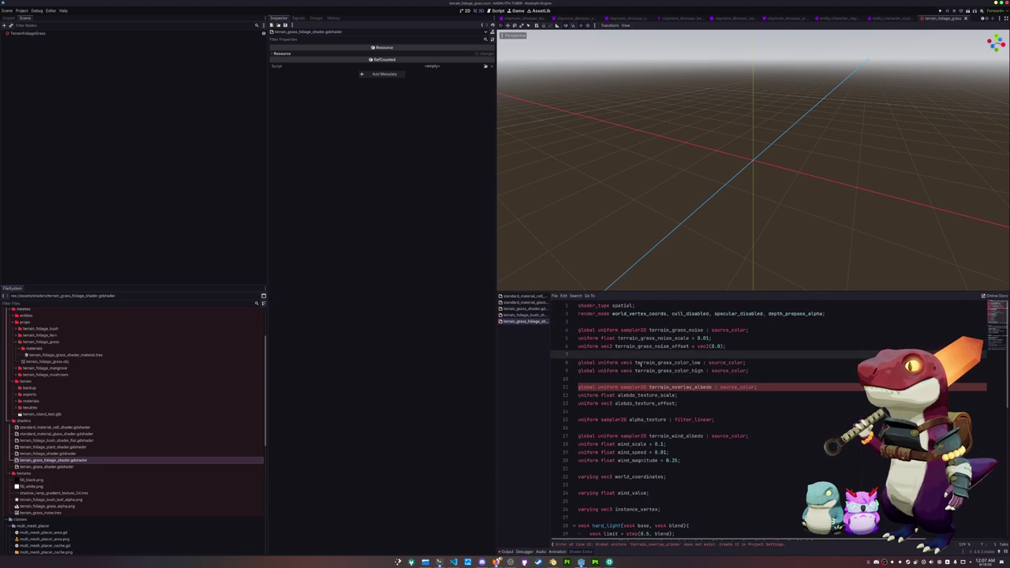
Delete the terrain_overlay_albedo uniform and its albedo scale and offset lines.
{"action": "triple_click", "coordinate": [756, 386]}
{"action": "key", "text": "BackSpace"}
{"action": "left_click_drag", "start_coordinate": [677, 395], "coordinate": [683, 385]}
{"action": "key", "text": "BackSpace"}
{"action": "scroll", "coordinate": [683, 385], "scroll_direction": "down", "scroll_amount": 1}
{"action": "key", "text": "Delete"}
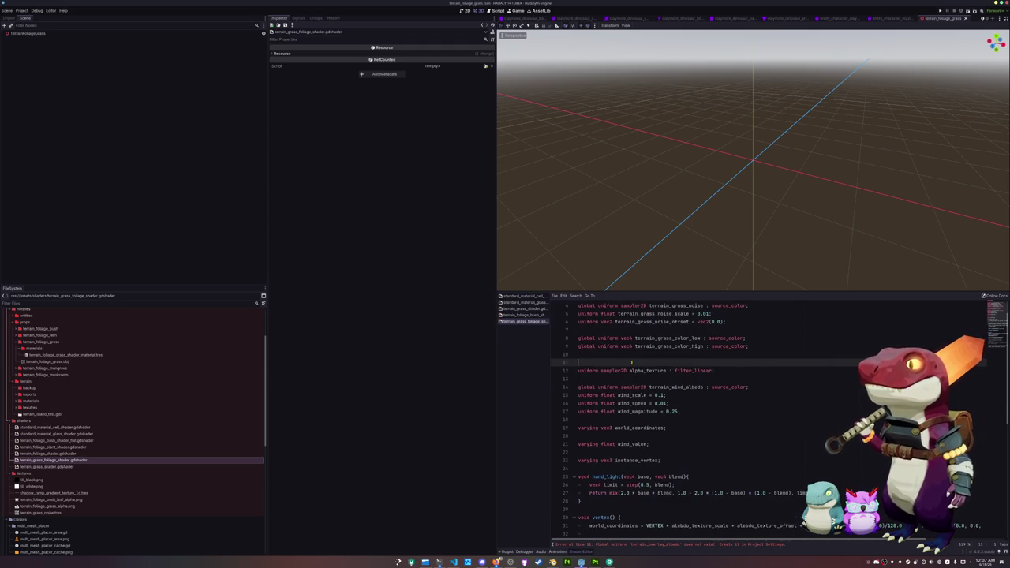
Rename the terrain_wind_albedo uniform to terrain_wind_noise.
{"action": "left_click", "coordinate": [653, 372]}
{"action": "double_click", "coordinate": [684, 379]}
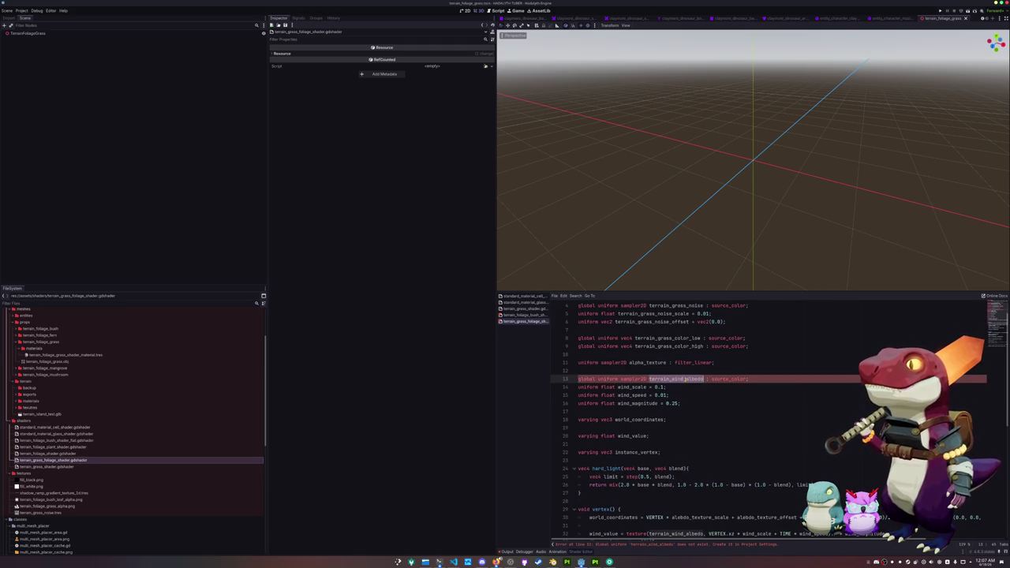
{"action": "scroll", "coordinate": [684, 379], "scroll_direction": "up", "scroll_amount": 1}
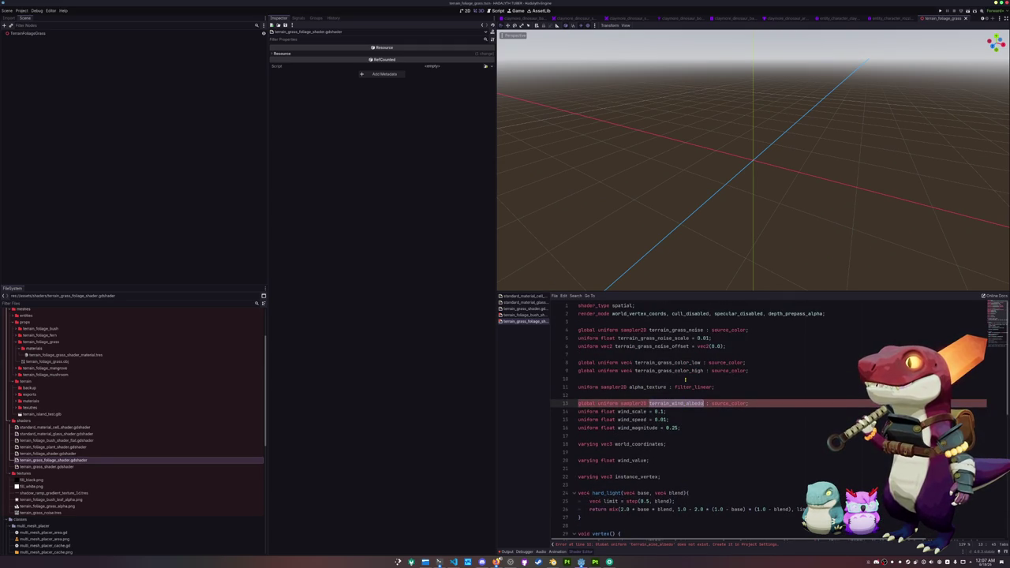
{"action": "left_click_drag", "start_coordinate": [685, 403], "coordinate": [703, 403]}
{"action": "type", "text": "nois"}
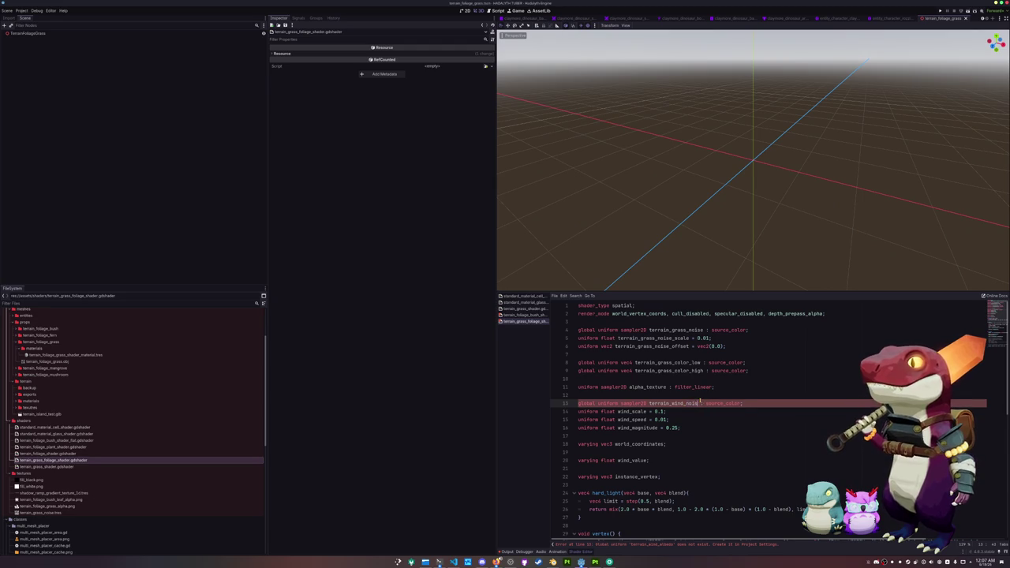
{"action": "type", "text": "e"}
{"action": "left_click", "coordinate": [21, 10]}
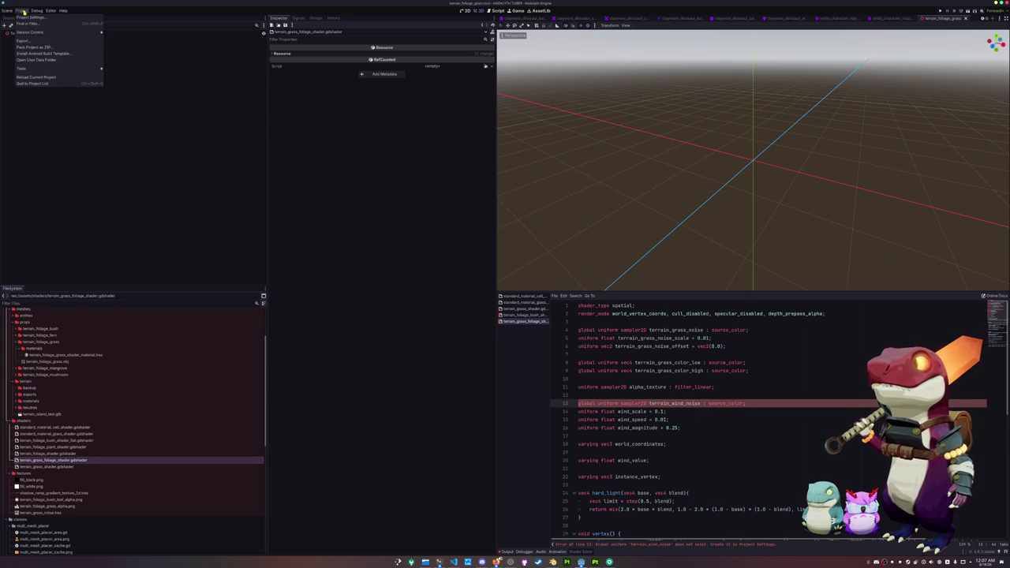
Add a sampler2D shader global named terrain_wind_noise in Project Settings.
{"action": "left_click", "coordinate": [39, 28]}
{"action": "left_click", "coordinate": [498, 150]}
{"action": "type", "text": "terrain_wind_noise"}
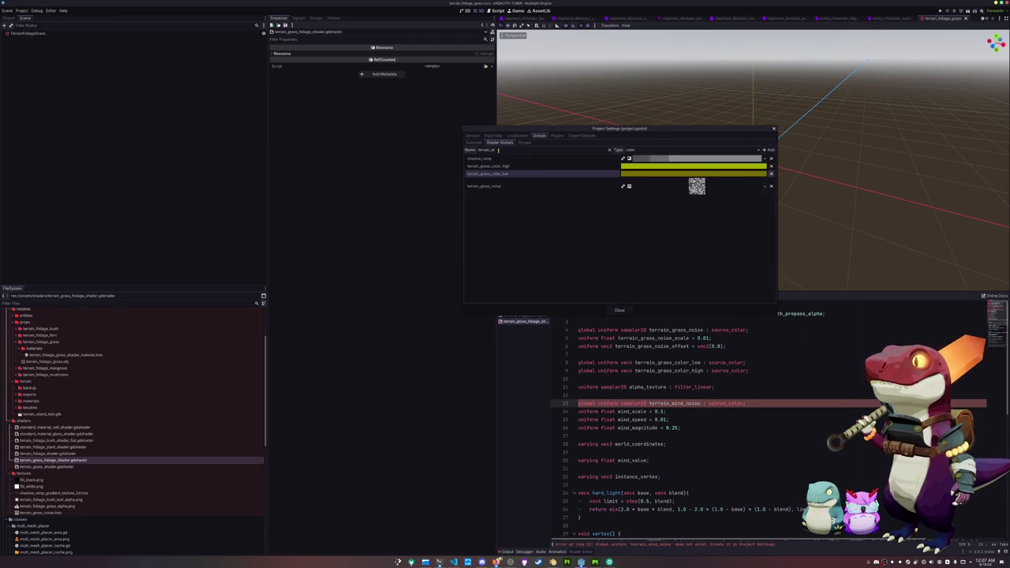
{"action": "left_click", "coordinate": [616, 154]}
{"action": "left_click", "coordinate": [671, 310]}
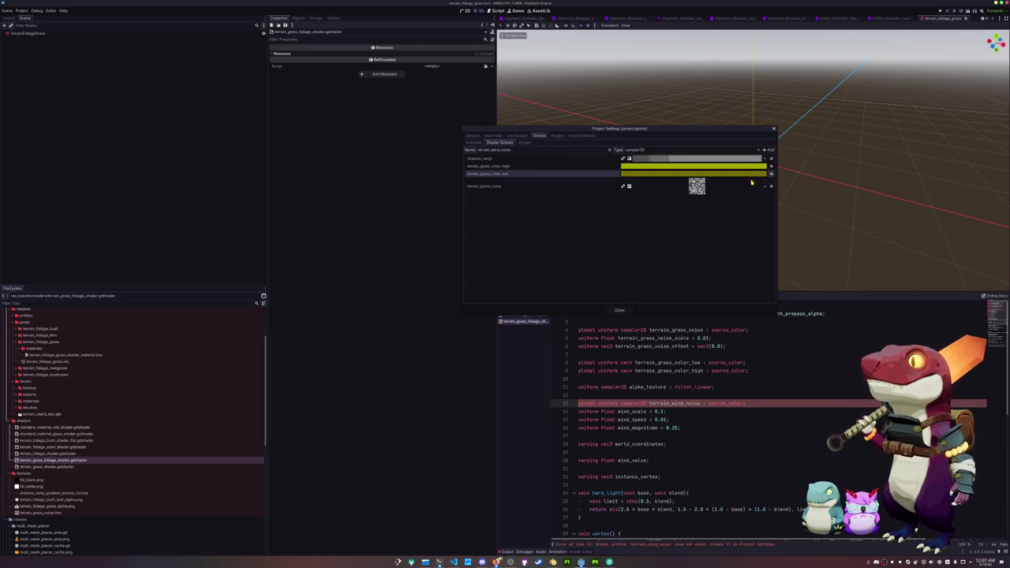
{"action": "left_click", "coordinate": [767, 149]}
Give the global a new NoiseTexture2D and save it as terrain_wind_noise.tres.
{"action": "left_click", "coordinate": [764, 199]}
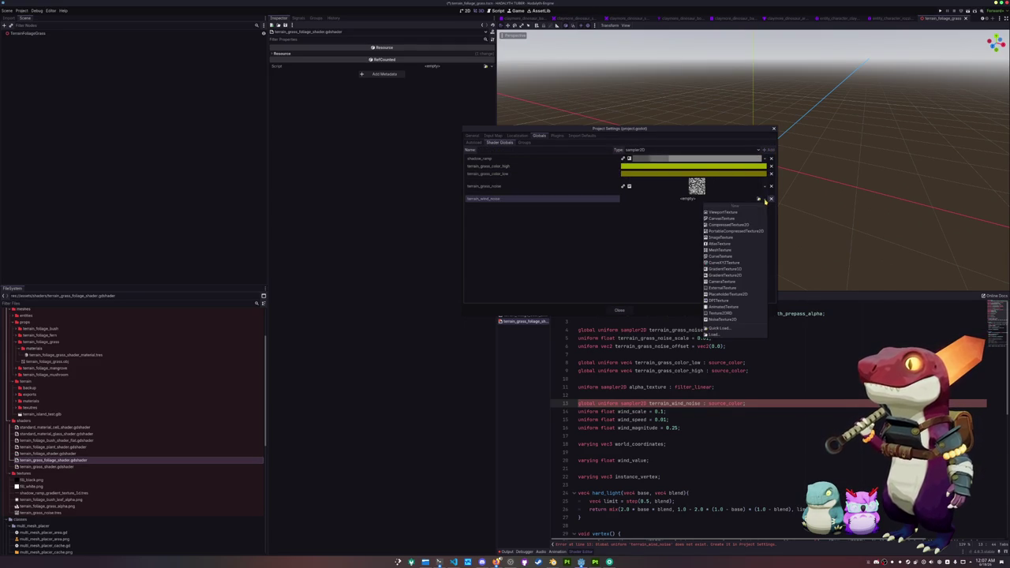
{"action": "left_click", "coordinate": [729, 321]}
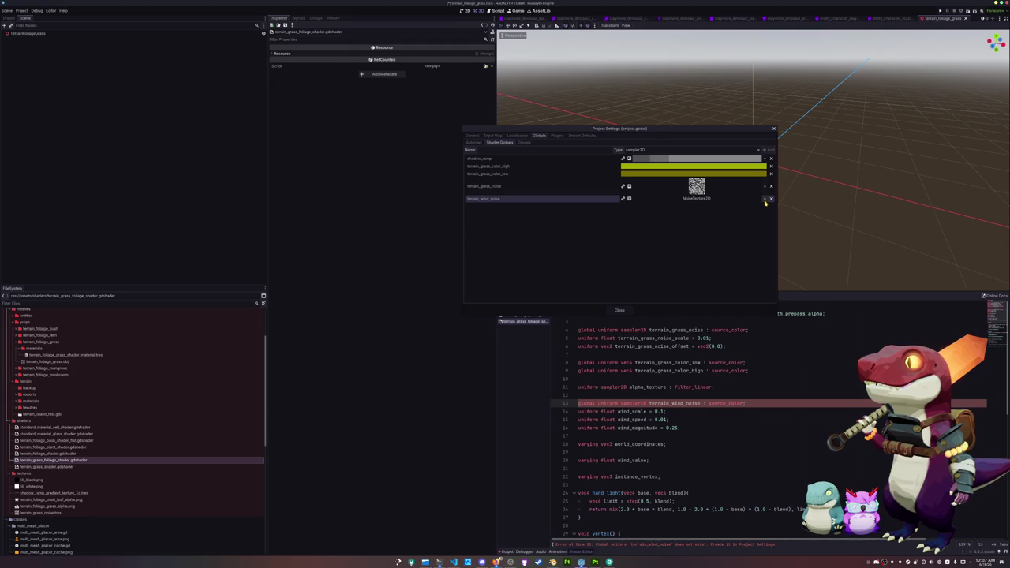
{"action": "left_click", "coordinate": [764, 199]}
{"action": "left_click", "coordinate": [725, 360]}
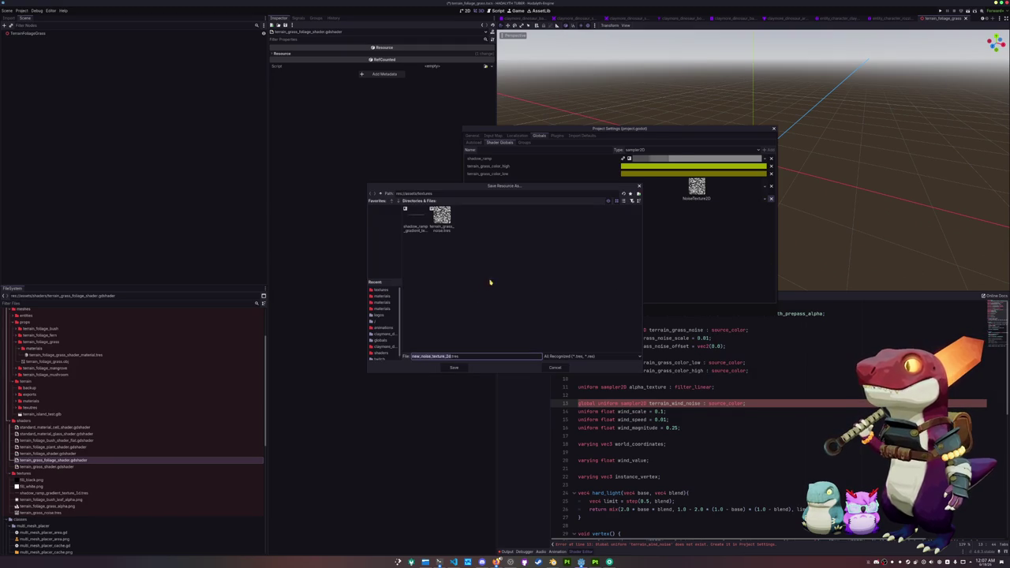
{"action": "type", "text": "terrain_wind_noise"}
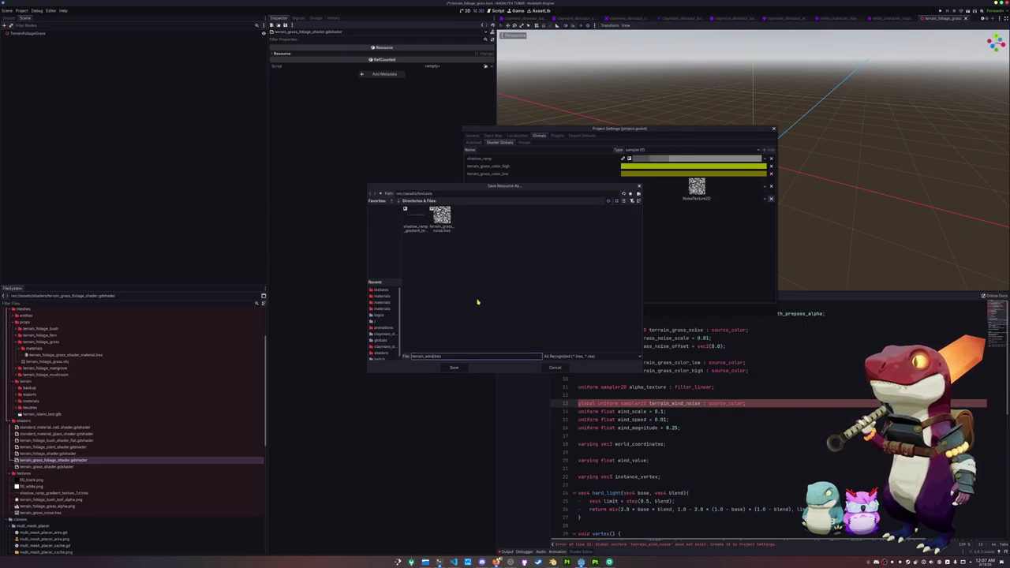
{"action": "key", "text": "Return"}
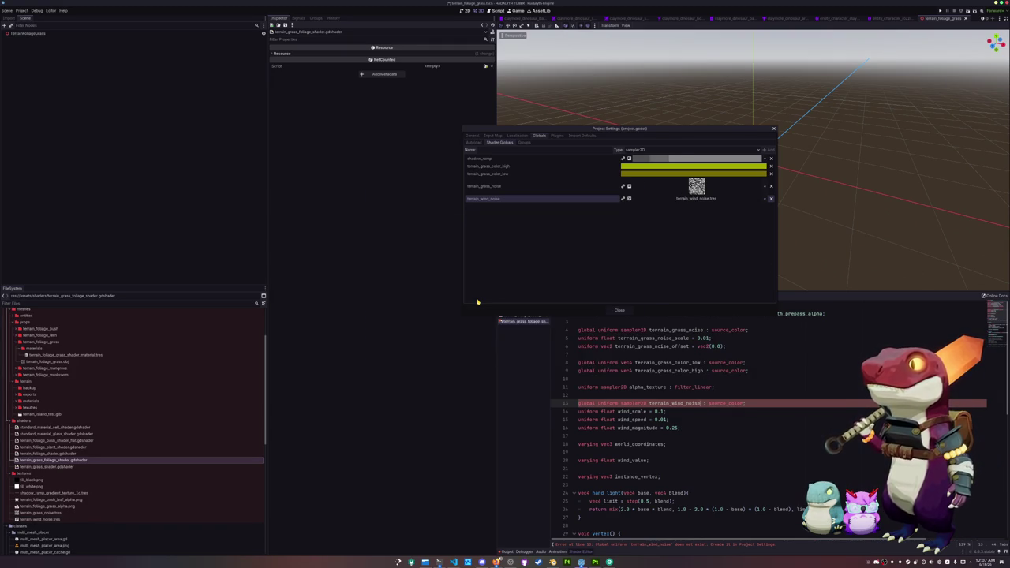
Set the noise texture's Noise to a new FastNoiseLite and close Project Settings.
{"action": "left_click", "coordinate": [695, 198]}
{"action": "left_click", "coordinate": [761, 230]}
{"action": "left_click", "coordinate": [755, 243]}
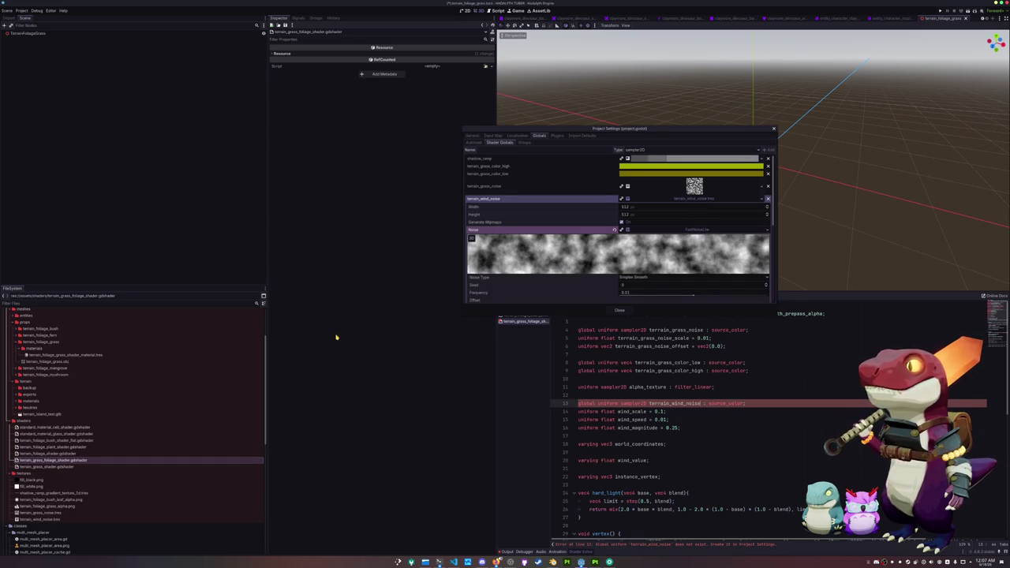
{"action": "left_click", "coordinate": [620, 310]}
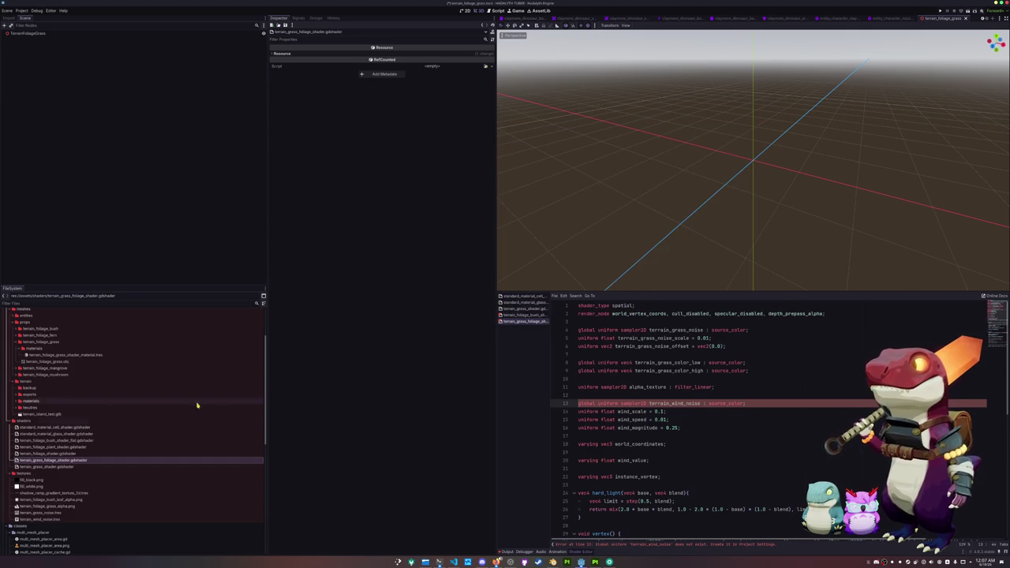
{"action": "left_click", "coordinate": [47, 520]}
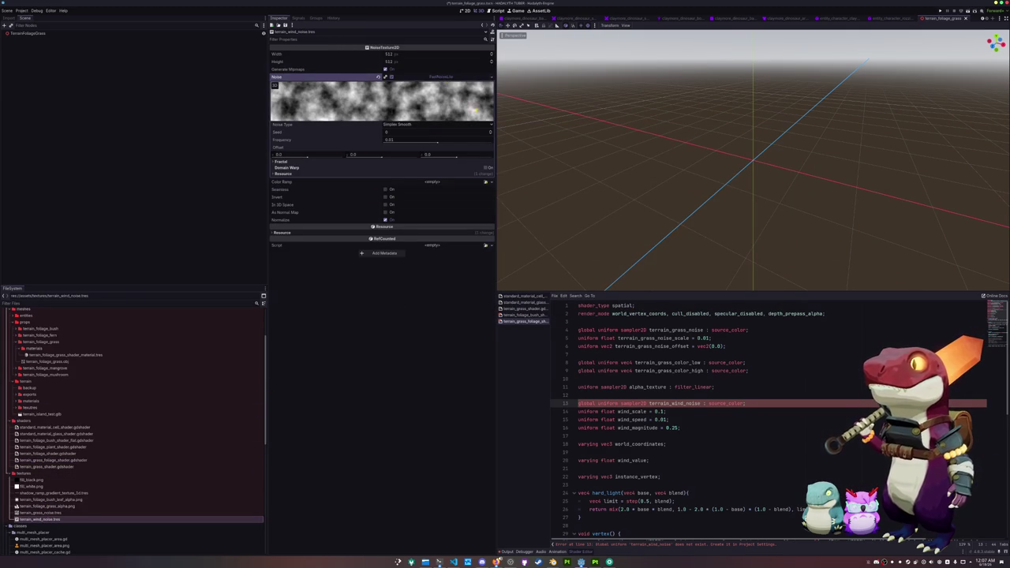
Set the wind noise's fractal type to Ridged.
{"action": "left_click", "coordinate": [481, 125]}
{"action": "left_click", "coordinate": [480, 126]}
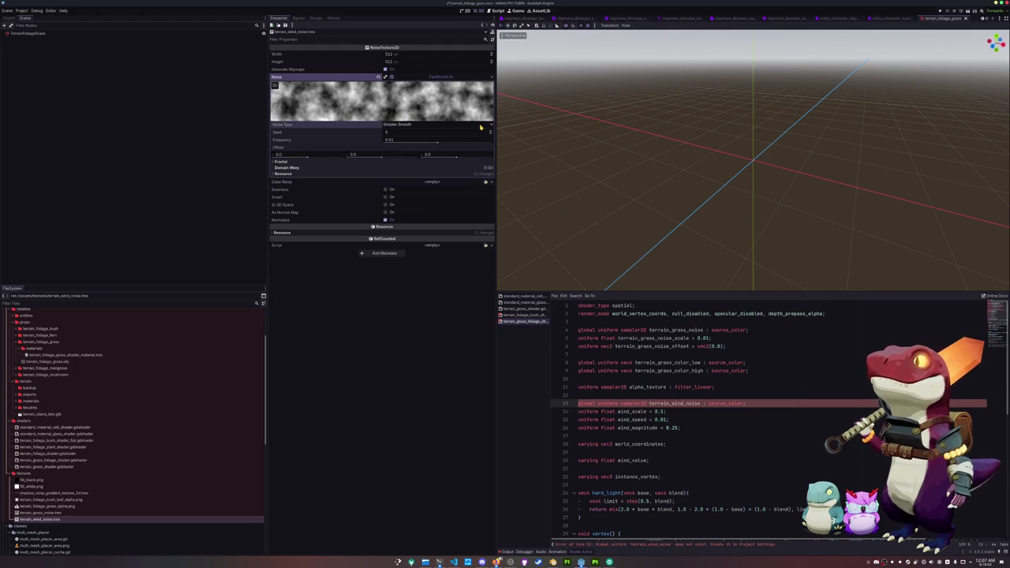
{"action": "left_click", "coordinate": [486, 182]}
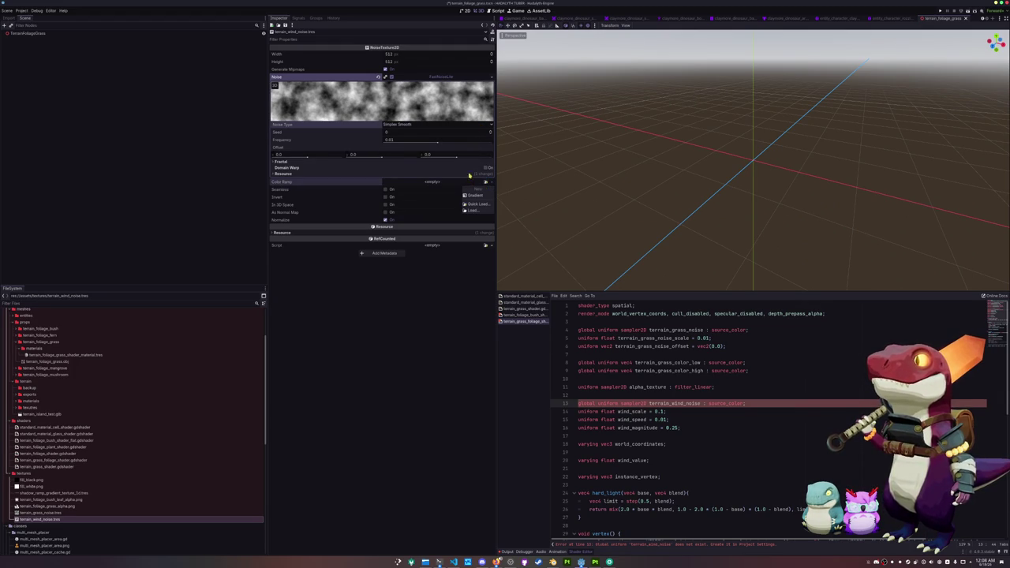
{"action": "left_click", "coordinate": [464, 161]}
{"action": "left_click", "coordinate": [450, 168]}
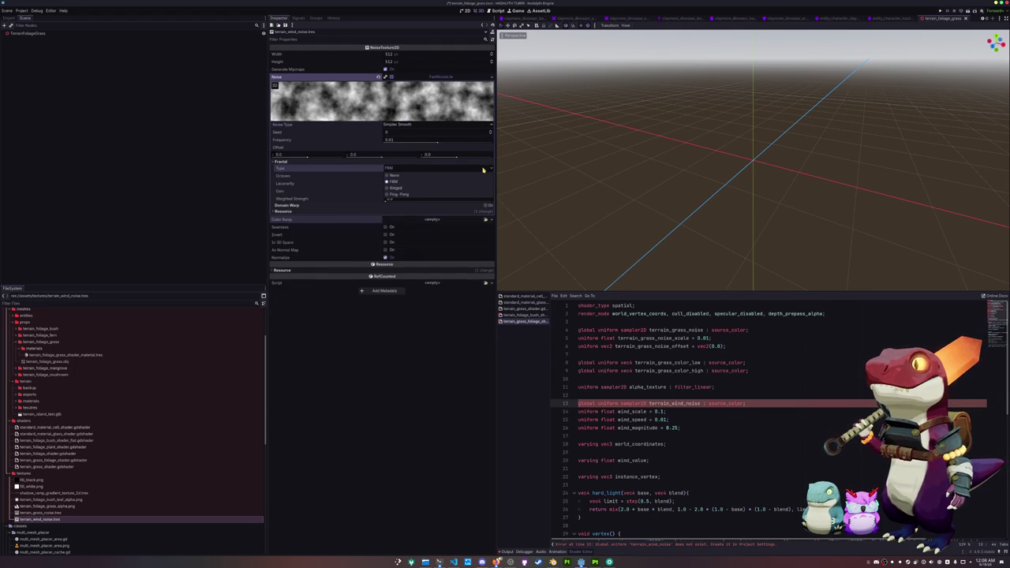
{"action": "left_click", "coordinate": [415, 189]}
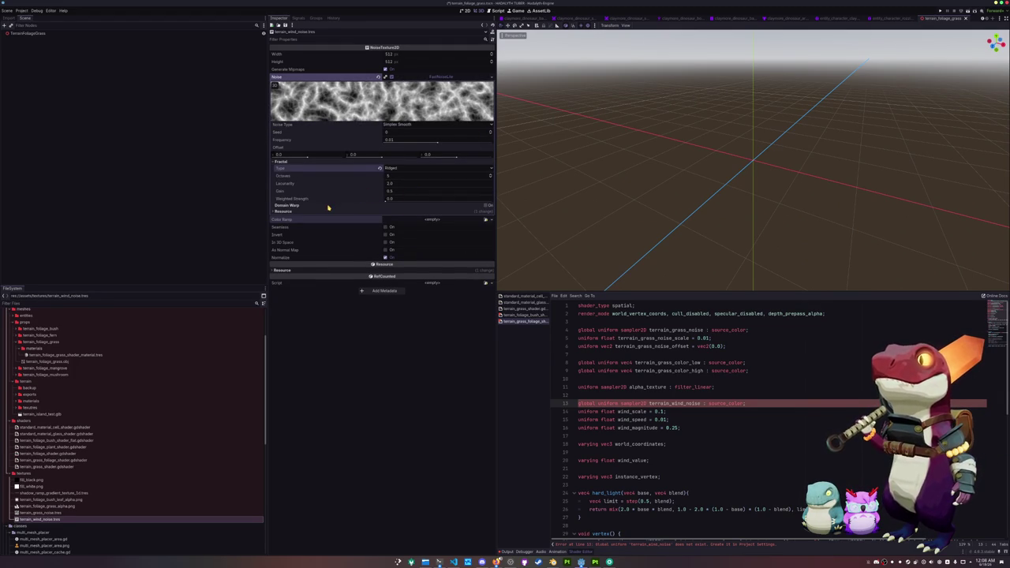
Resize the wind noise texture to 1024×1024.
{"action": "left_click", "coordinate": [390, 54]}
{"action": "type", "text": "128"}
{"action": "key", "text": "Return"}
{"action": "left_click", "coordinate": [389, 62]}
{"action": "type", "text": "128"}
{"action": "key", "text": "Return"}
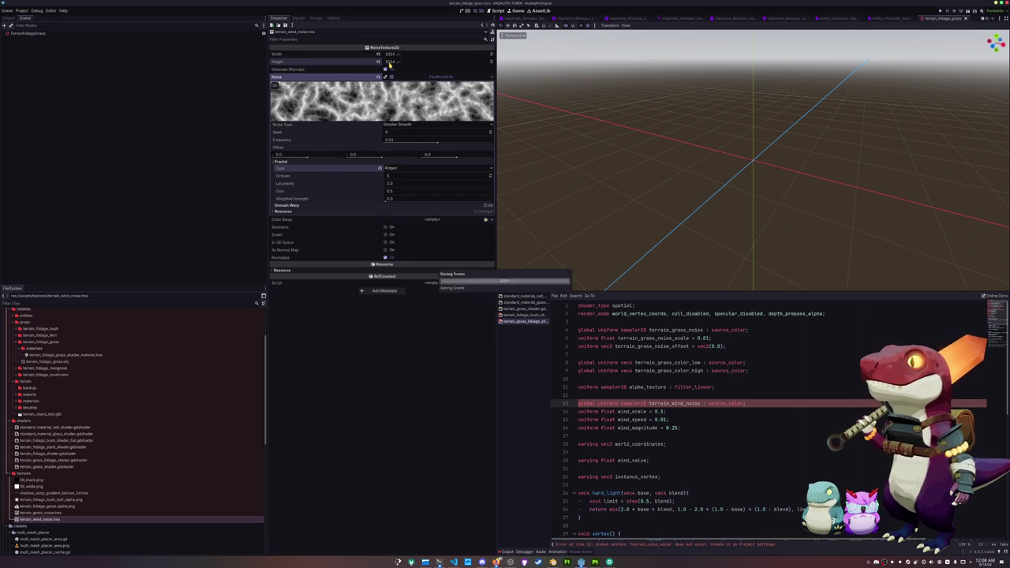
Check the terrain_wind_noise uniform in the shader, then reopen and close Project Settings.
{"action": "left_click", "coordinate": [675, 420]}
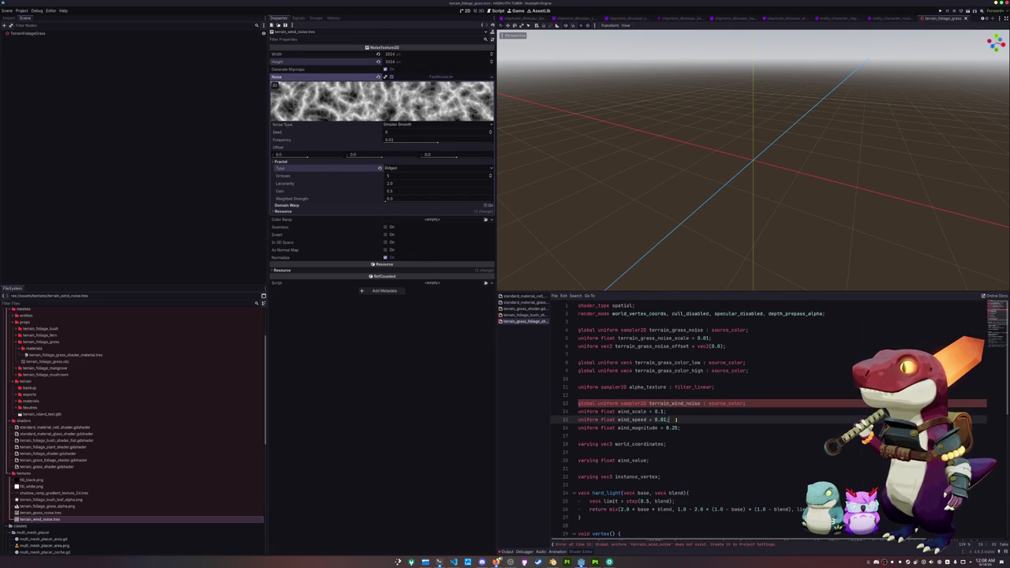
{"action": "scroll", "coordinate": [654, 403], "scroll_direction": "down", "scroll_amount": 1}
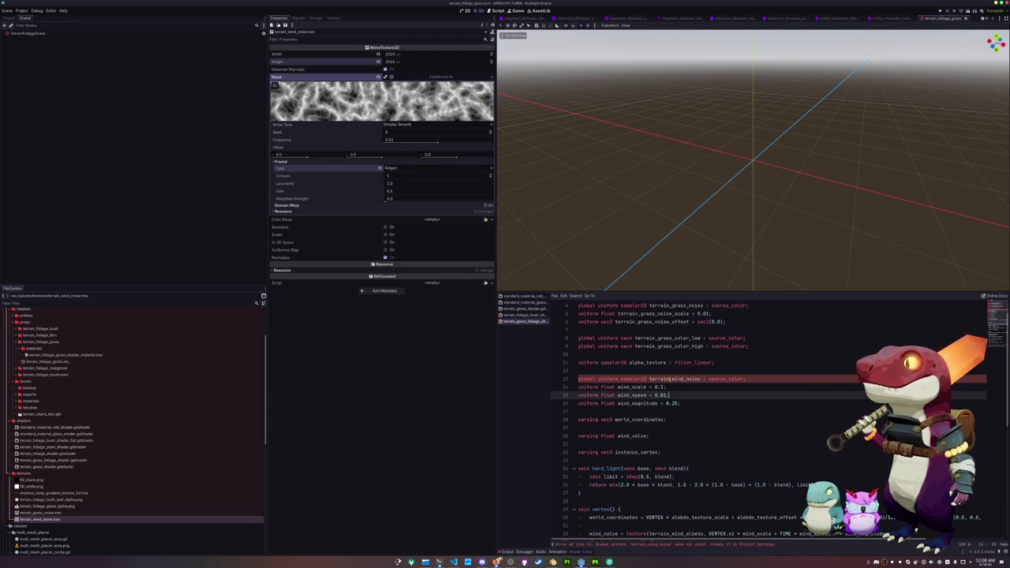
{"action": "double_click", "coordinate": [670, 378]}
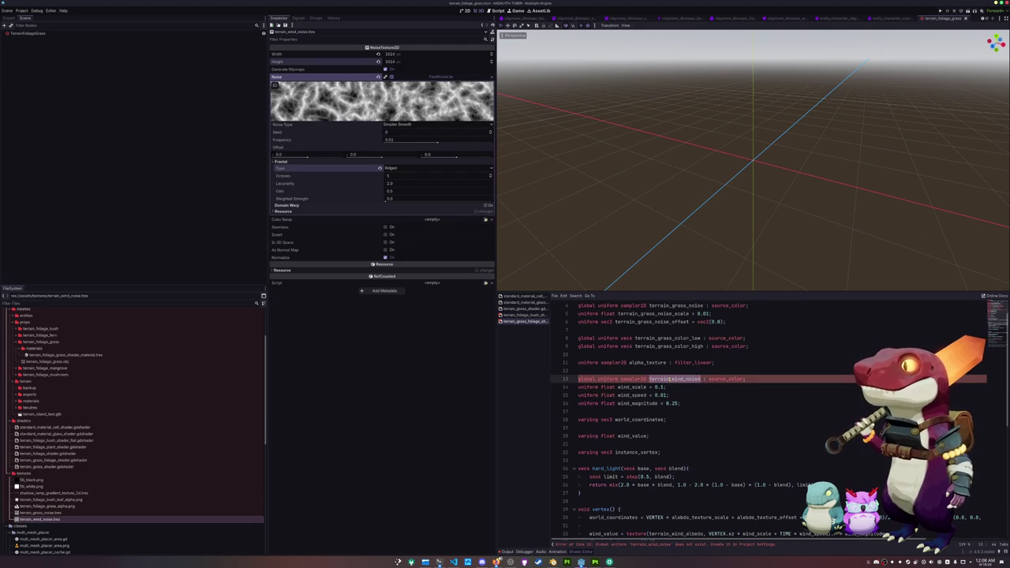
{"action": "left_click", "coordinate": [22, 11]}
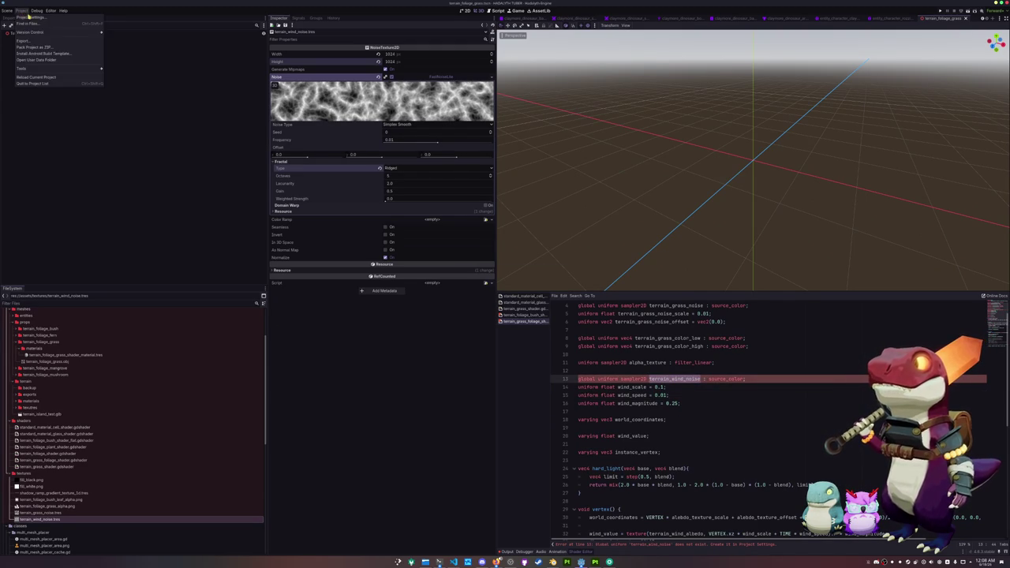
{"action": "left_click", "coordinate": [40, 27]}
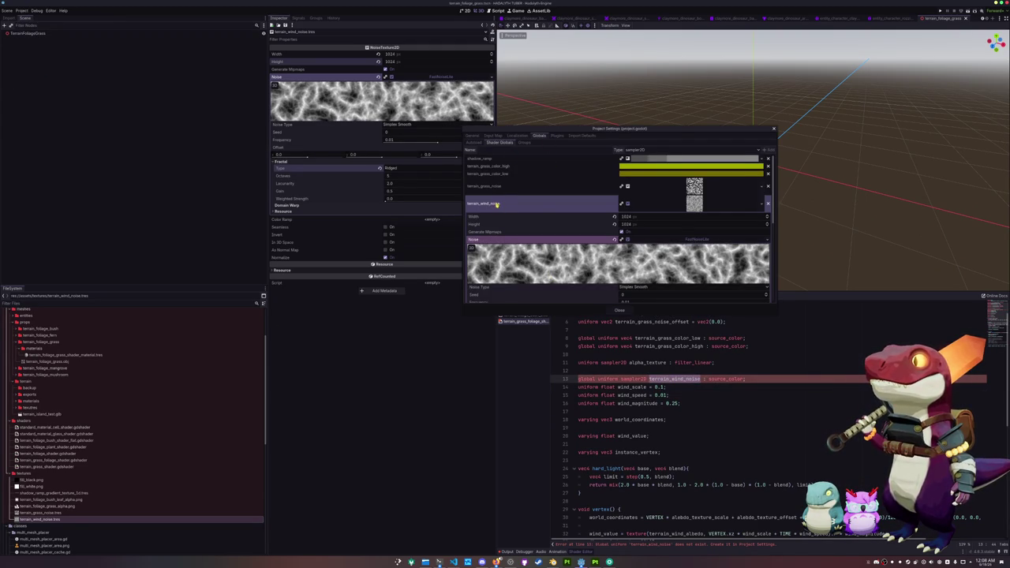
{"action": "left_click", "coordinate": [694, 204]}
{"action": "left_click", "coordinate": [619, 310]}
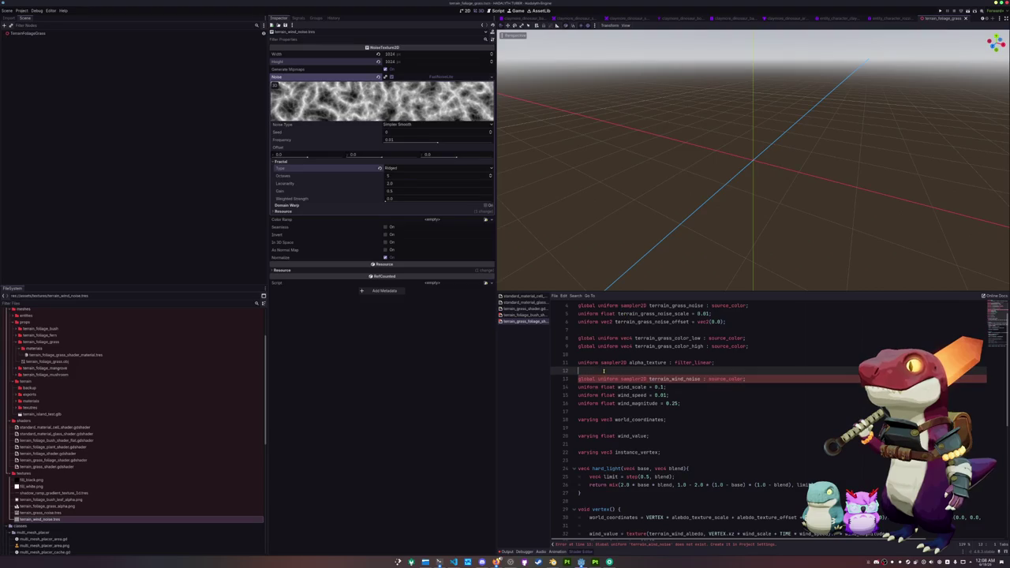
Delete the trailing cosine term after albedo_texture_offset on line 30.
{"action": "left_click", "coordinate": [592, 353]}
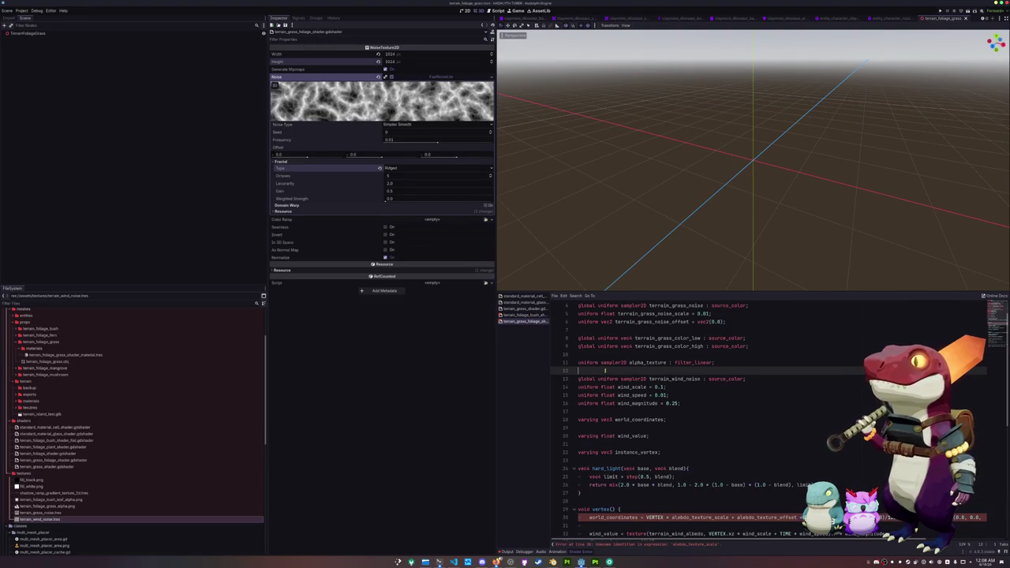
{"action": "scroll", "coordinate": [605, 371], "scroll_direction": "down", "scroll_amount": 3}
{"action": "left_click", "coordinate": [600, 453]}
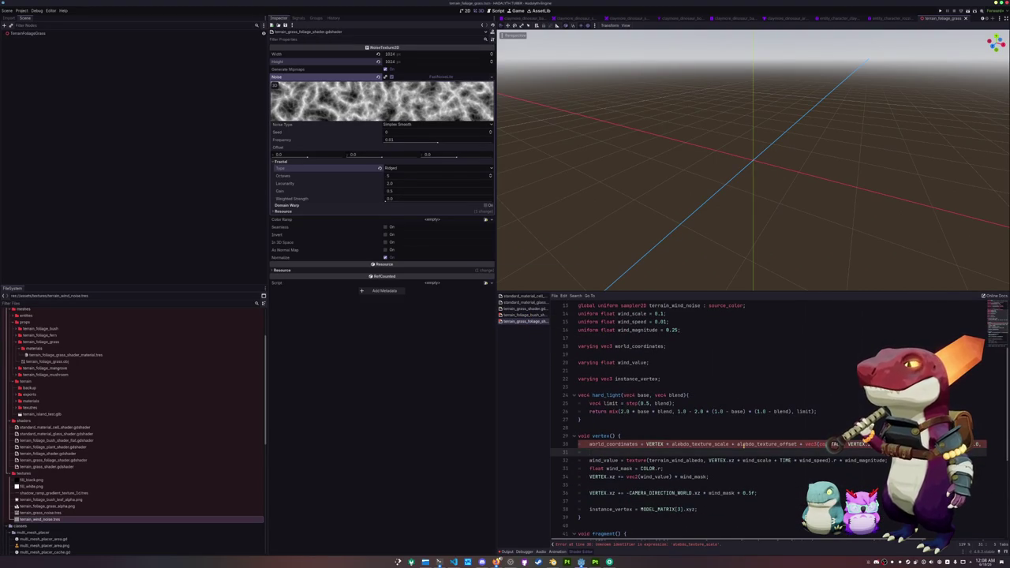
{"action": "double_click", "coordinate": [688, 444]}
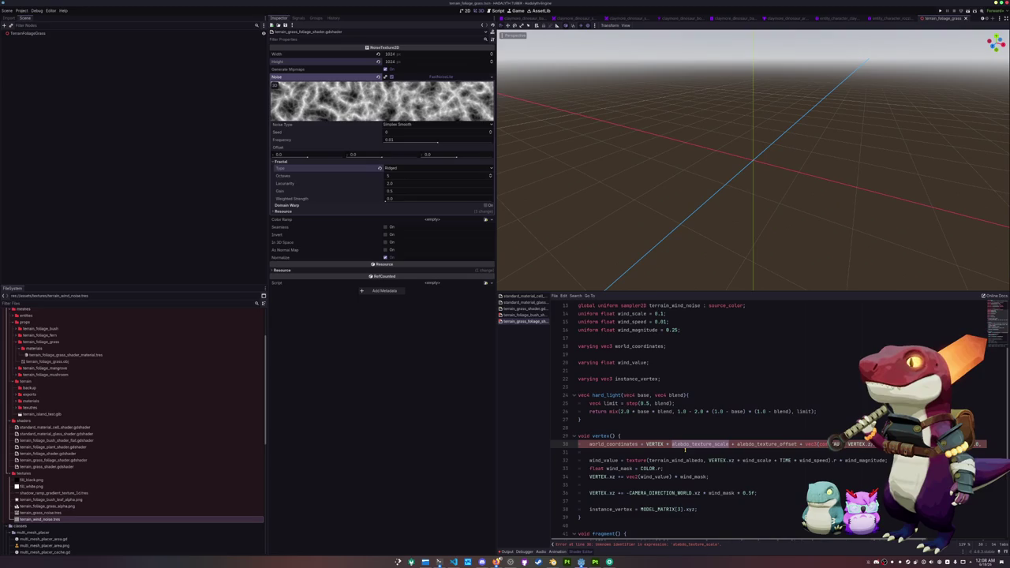
{"action": "scroll", "coordinate": [685, 448], "scroll_direction": "down", "scroll_amount": 1}
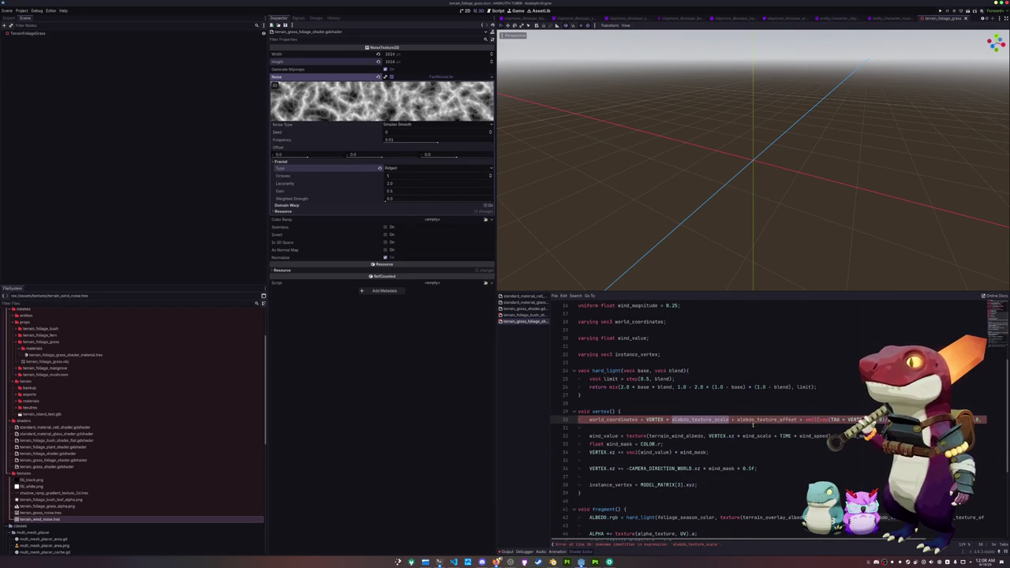
{"action": "left_click", "coordinate": [777, 421]}
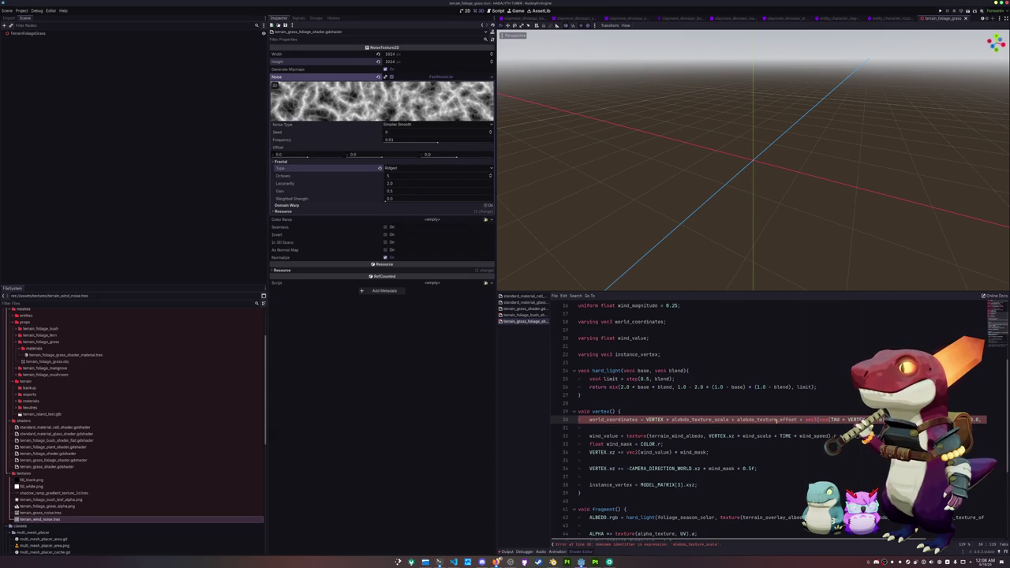
{"action": "scroll", "coordinate": [777, 420], "scroll_direction": "right", "scroll_amount": 5}
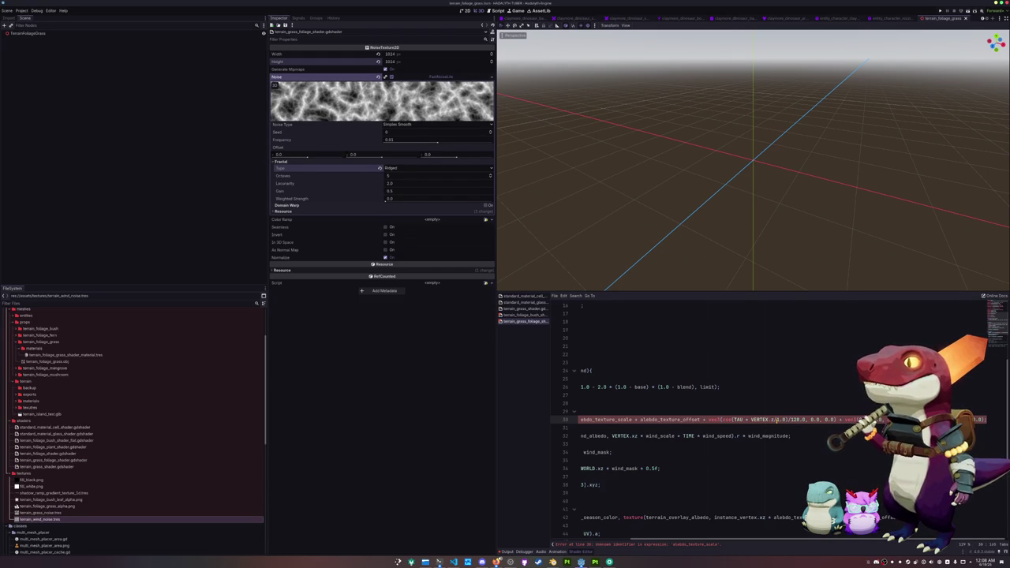
{"action": "key", "text": "Left"}
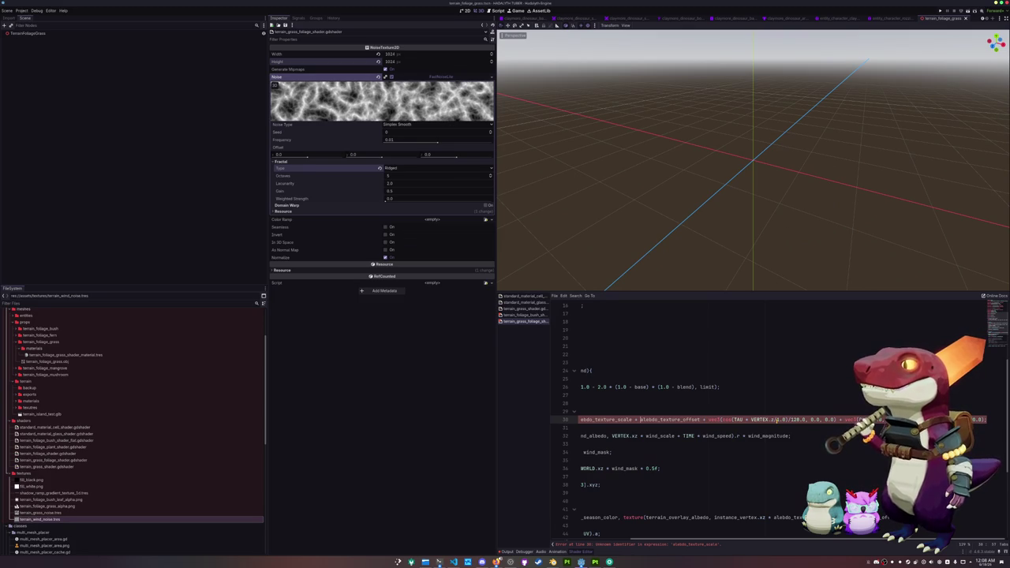
{"action": "key", "text": "shift+Right"}
{"action": "key", "text": "shift+Right"}
{"action": "key", "text": "shift+Right"}
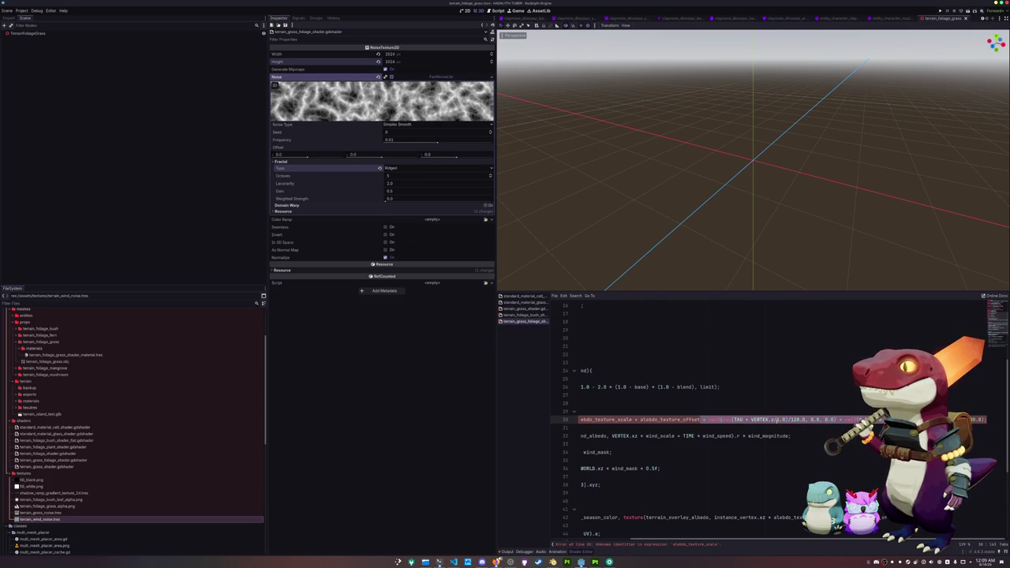
{"action": "key", "text": "Delete"}
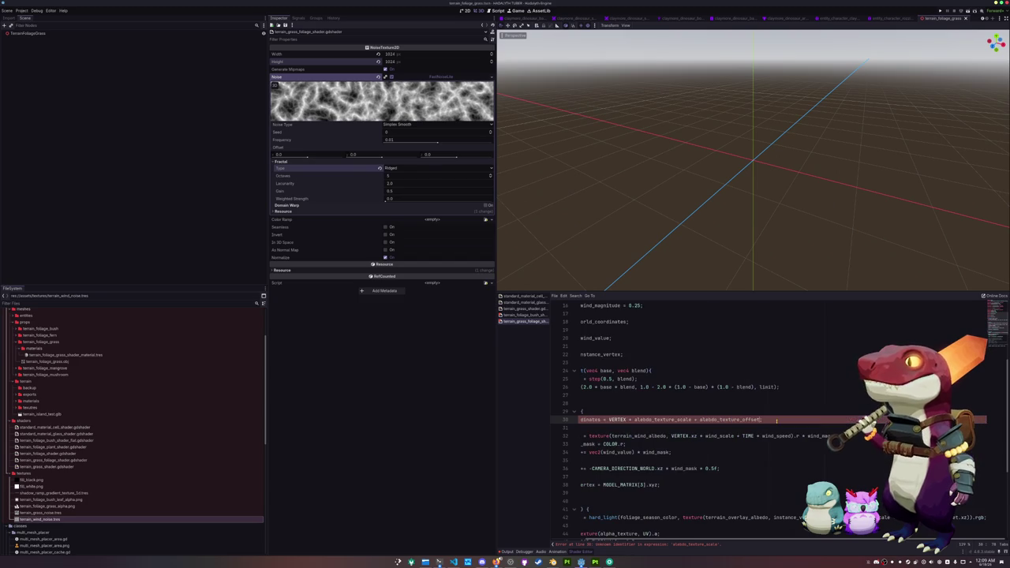
Review the edited world_coordinates line, ending with a semicolon.
{"action": "key", "text": "Down"}
{"action": "key", "text": "Up"}
{"action": "key", "text": "Up"}
{"action": "key", "text": "Up"}
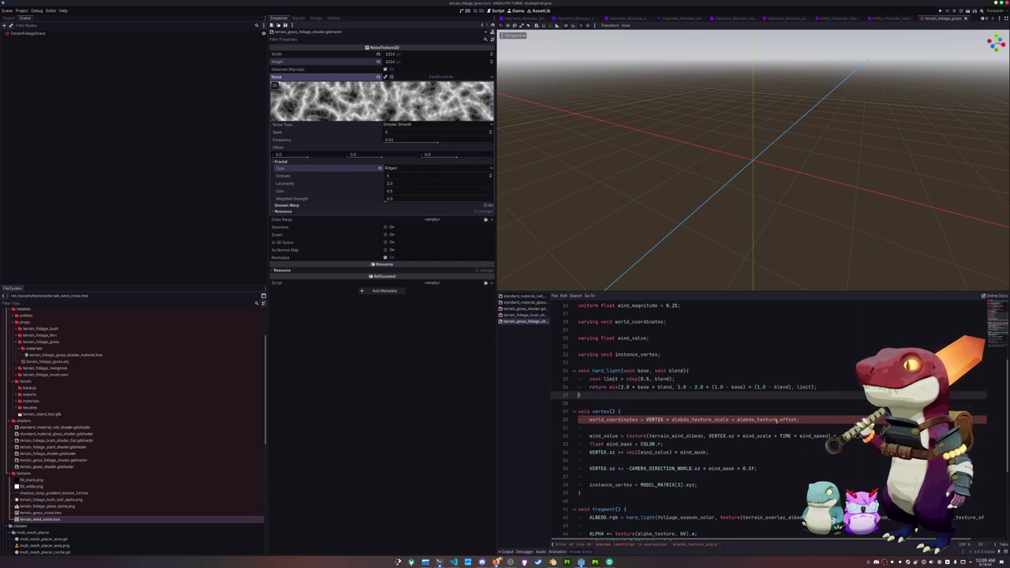
{"action": "key", "text": "Down"}
{"action": "key", "text": "Down"}
{"action": "key", "text": "Down"}
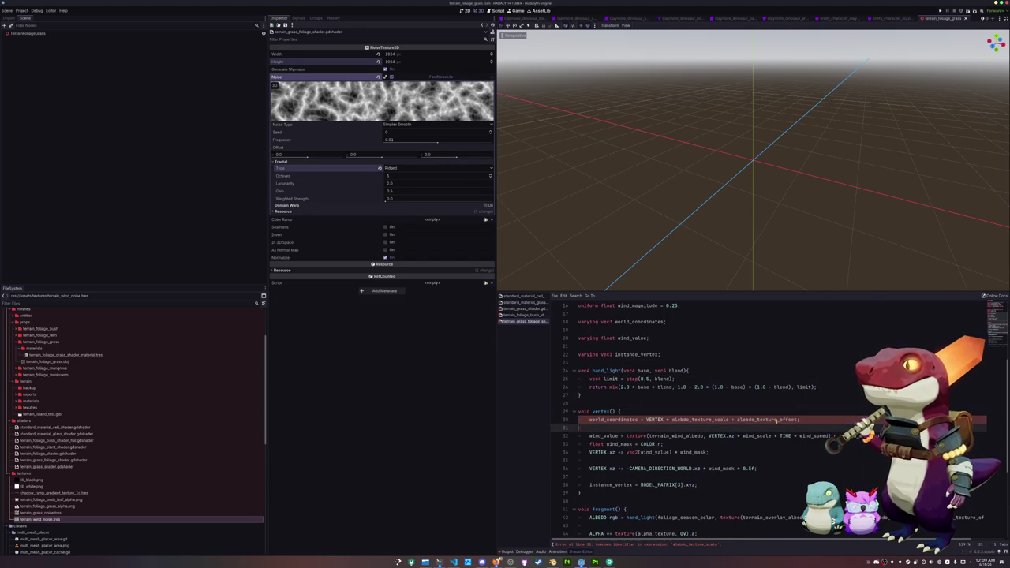
{"action": "key", "text": "End"}
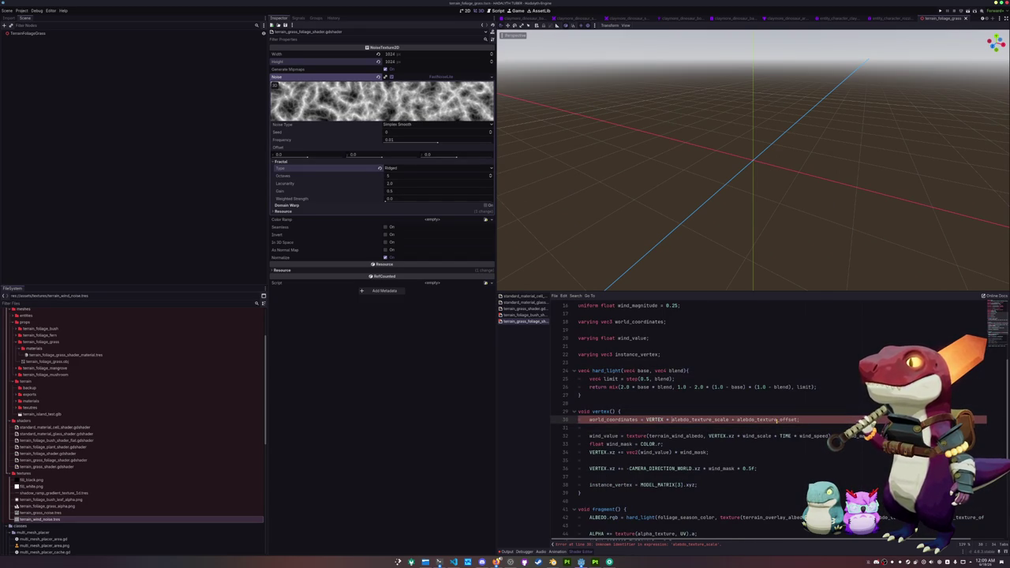
{"action": "key", "text": "ctrl+Left"}
{"action": "key", "text": "ctrl+Left"}
{"action": "key", "text": "ctrl+Left"}
{"action": "scroll", "coordinate": [773, 430], "scroll_direction": "up", "scroll_amount": 5}
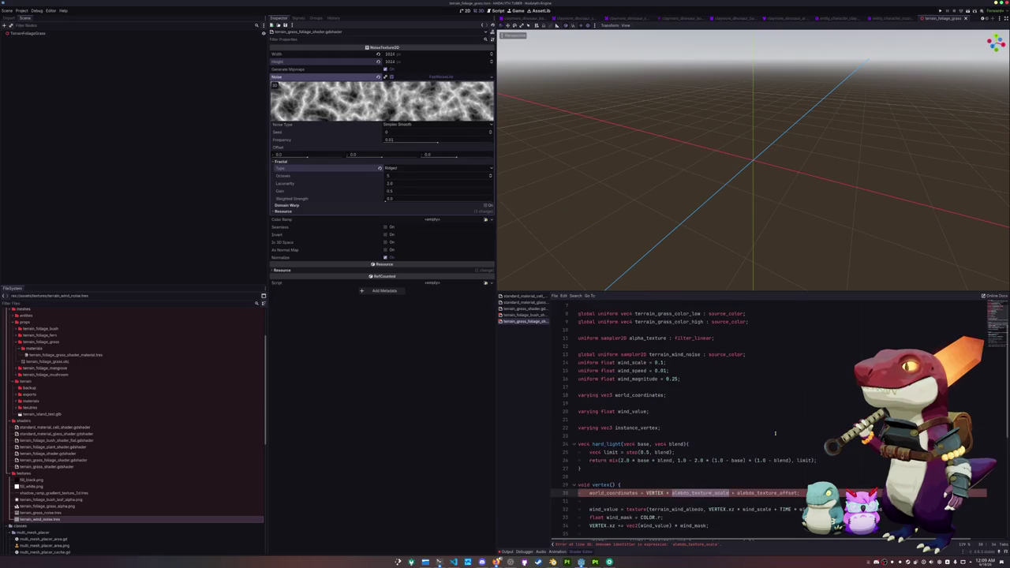
{"action": "scroll", "coordinate": [677, 338], "scroll_direction": "down", "scroll_amount": 6}
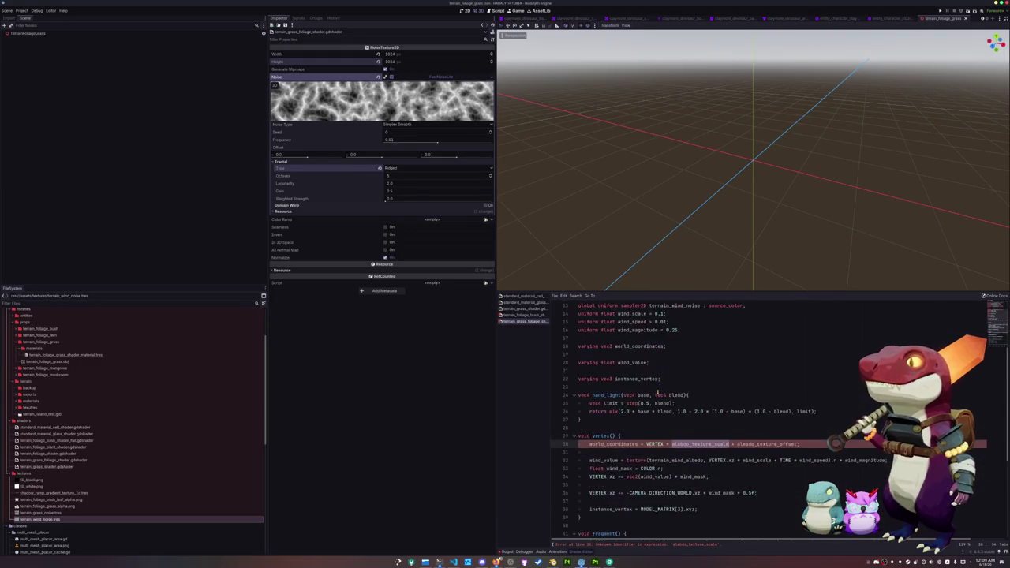
{"action": "triple_click", "coordinate": [559, 395]}
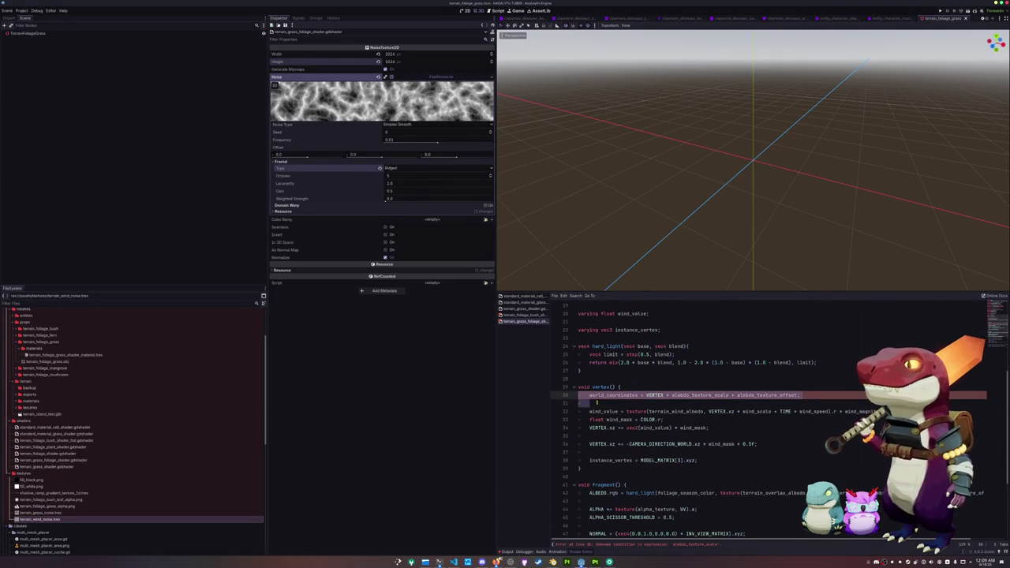
{"action": "scroll", "coordinate": [597, 402], "scroll_direction": "up", "scroll_amount": 6}
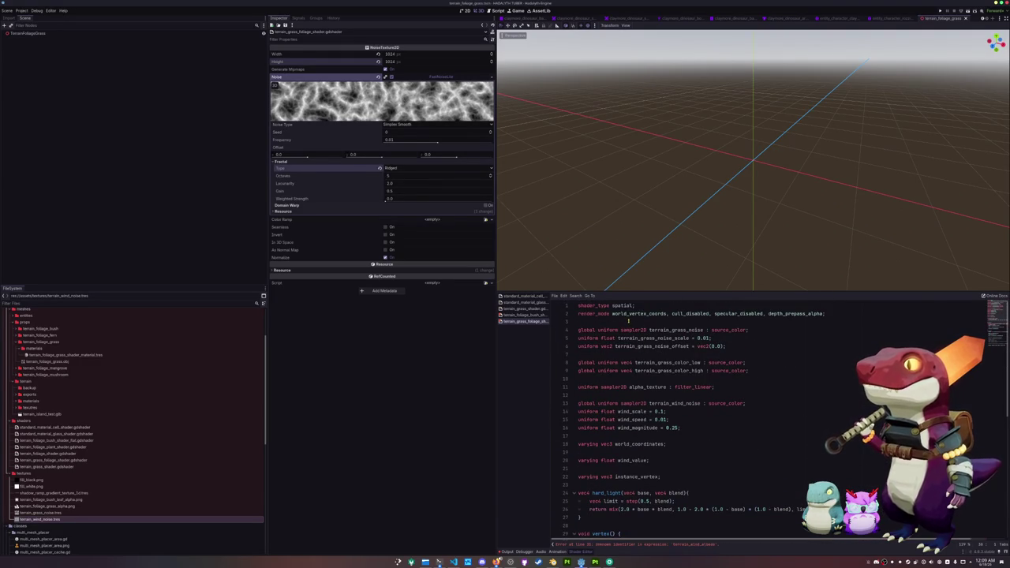
Add 'render_mode world_vertex_coords' below shader_type in the terrain grass shader, then switch to main.tscn.
{"action": "double_click", "coordinate": [631, 314]}
{"action": "left_click", "coordinate": [627, 321]}
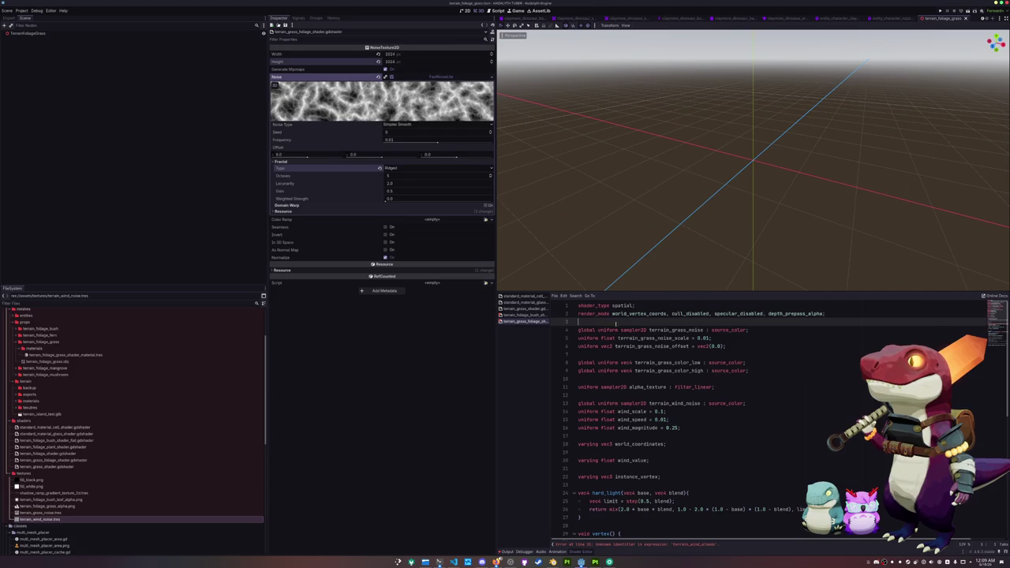
{"action": "left_click", "coordinate": [523, 308]}
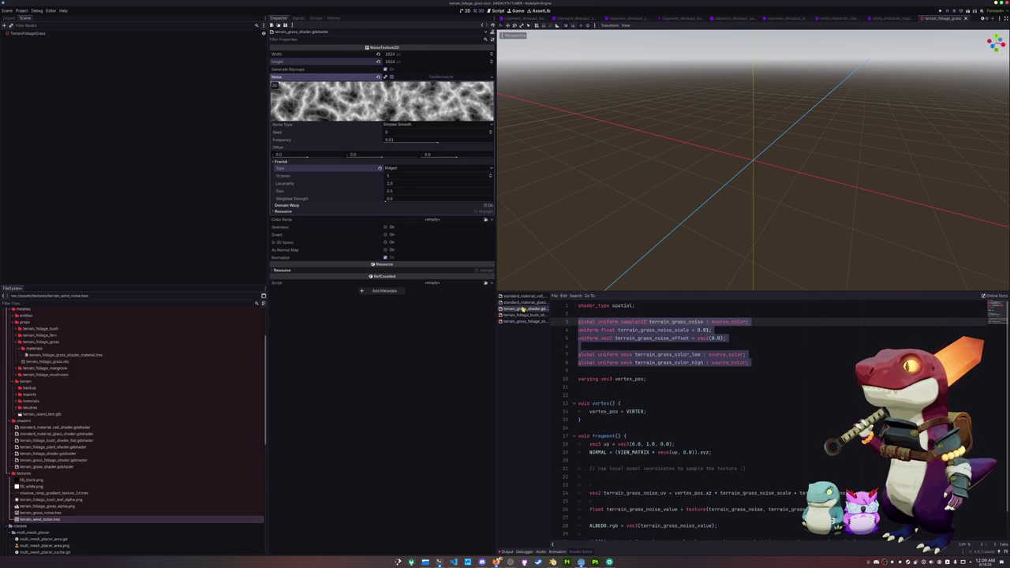
{"action": "left_click", "coordinate": [623, 314]}
{"action": "key", "text": "Return"}
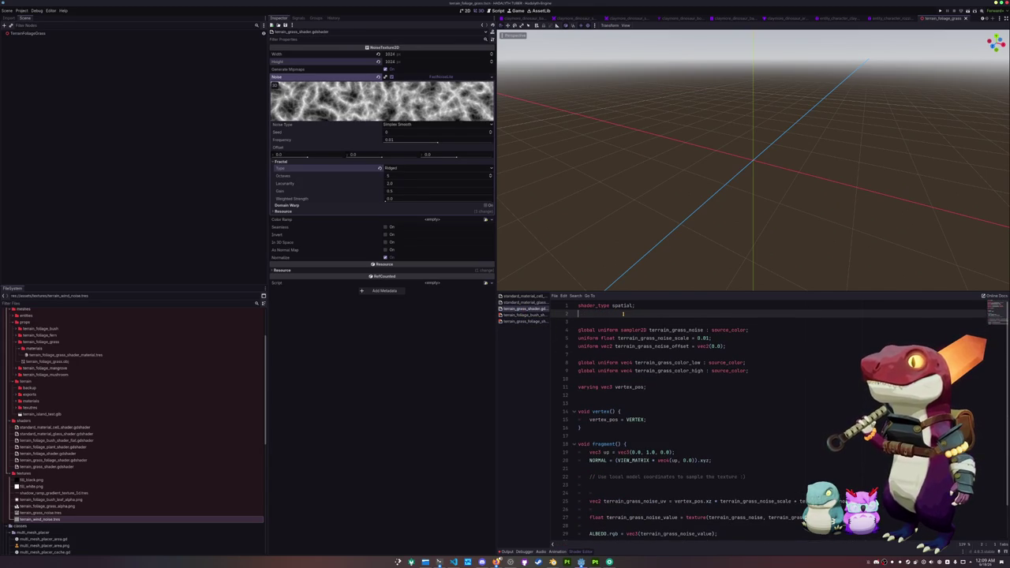
{"action": "type", "text": "render_mode w"}
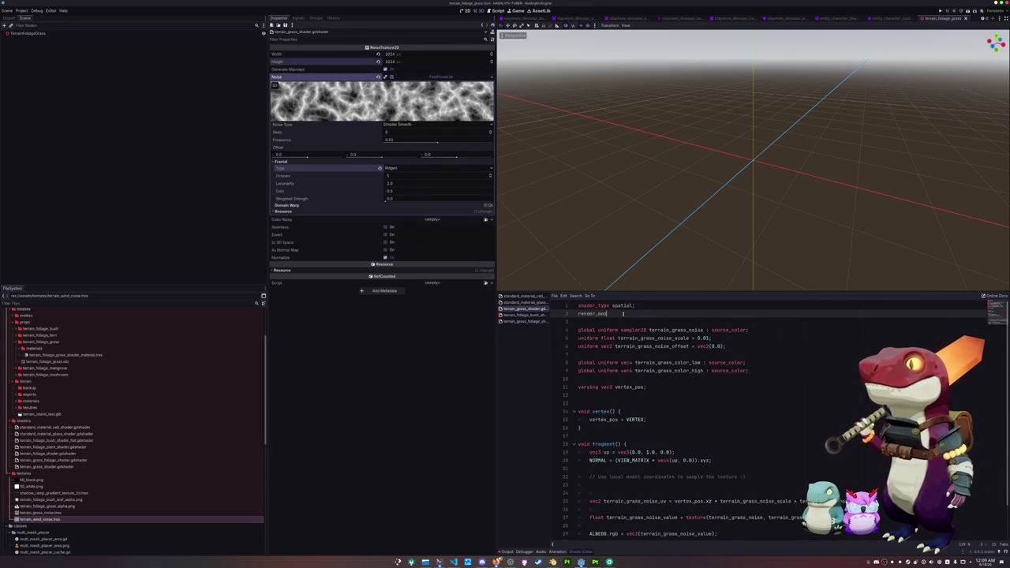
{"action": "type", "text": "orld_ver"}
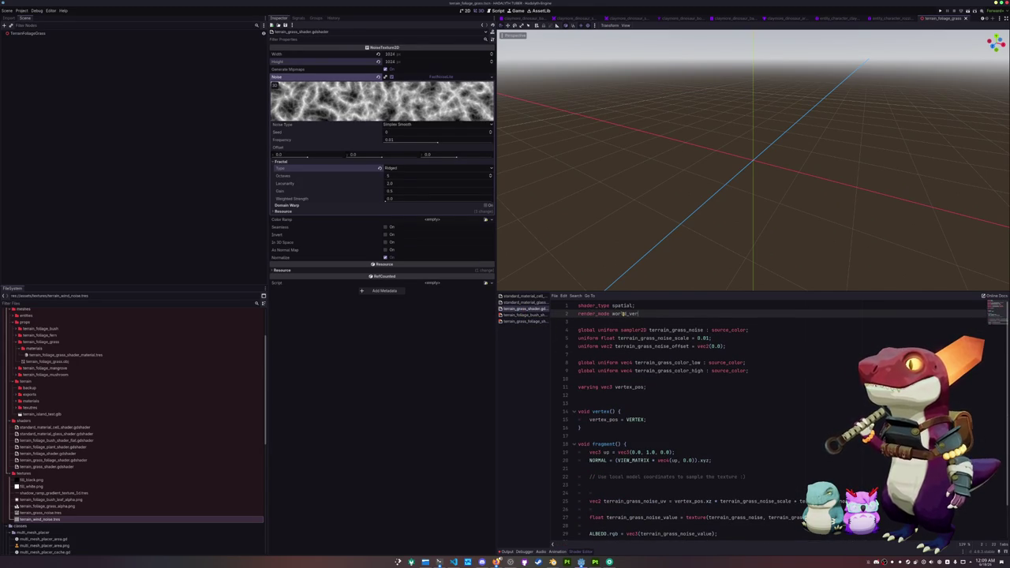
{"action": "type", "text": "tex_coo"}
{"action": "key", "text": "Return"}
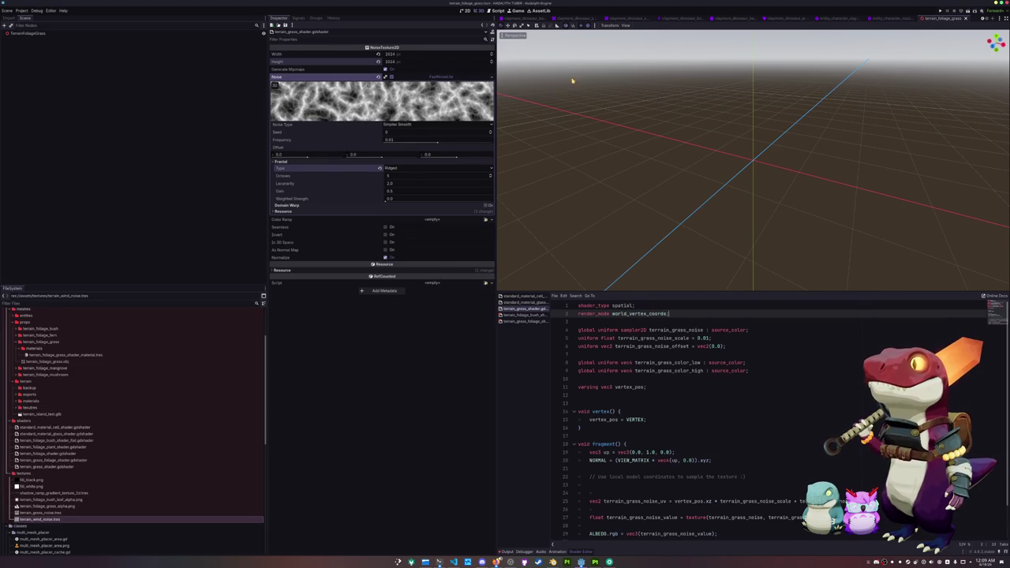
{"action": "key", "text": "ctrl+Tab"}
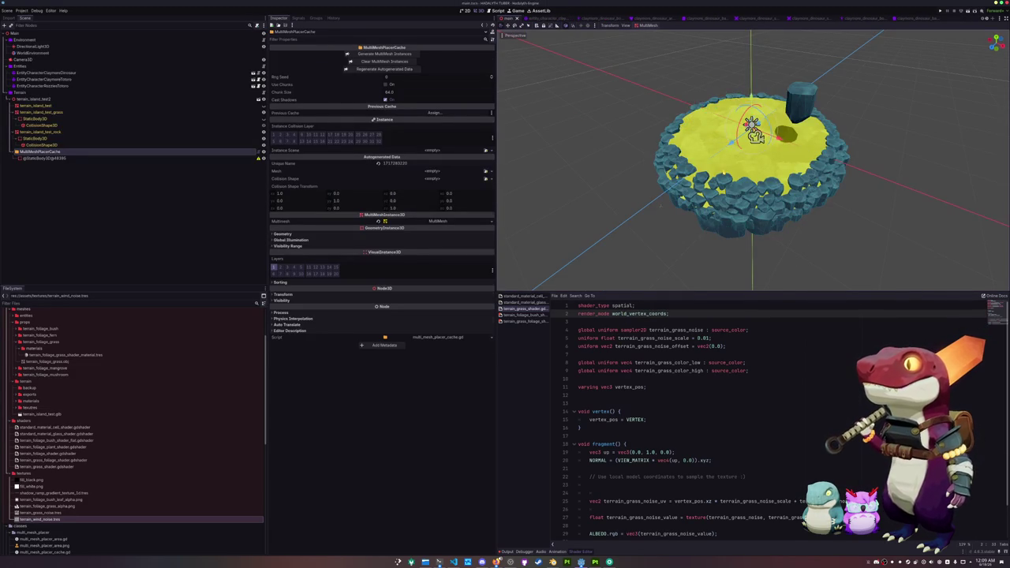
Select terrain_island_test_grass and try moving and rotating it, cancelling each change.
{"action": "left_click", "coordinate": [755, 134]}
{"action": "scroll", "coordinate": [756, 126], "scroll_direction": "up", "scroll_amount": 2}
{"action": "mouse_move", "coordinate": [777, 177]}
{"action": "left_mouse_down"}
{"action": "mouse_move", "coordinate": [904, 235]}
{"action": "mouse_move", "coordinate": [631, 119]}
{"action": "mouse_move", "coordinate": [836, 205]}
{"action": "mouse_move", "coordinate": [789, 185]}
{"action": "left_mouse_up"}
{"action": "key", "text": "Escape"}
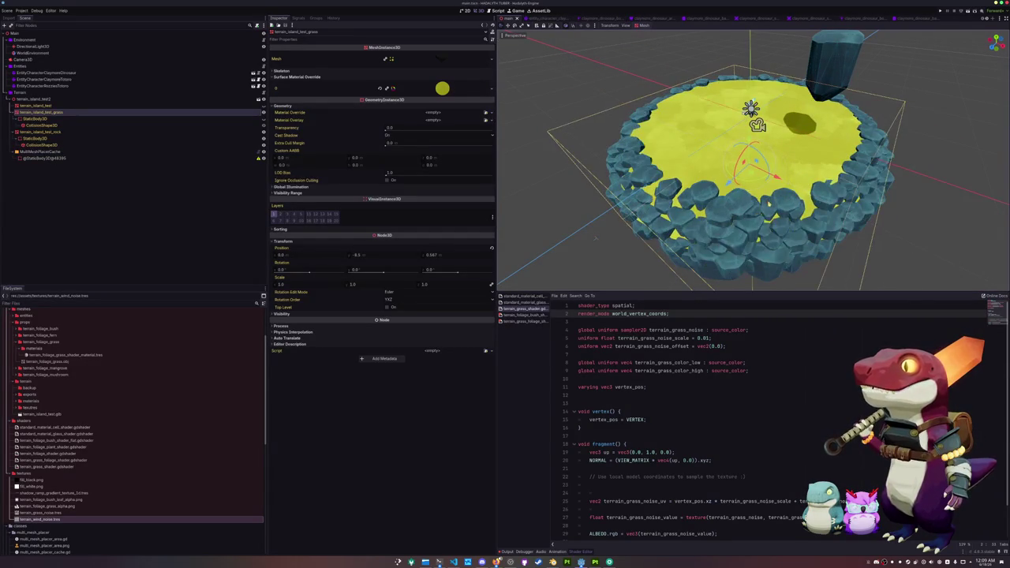
{"action": "key", "text": "KP_2"}
{"action": "key", "text": "KP_8"}
{"action": "key", "text": "KP_8"}
{"action": "key", "text": "KP_8"}
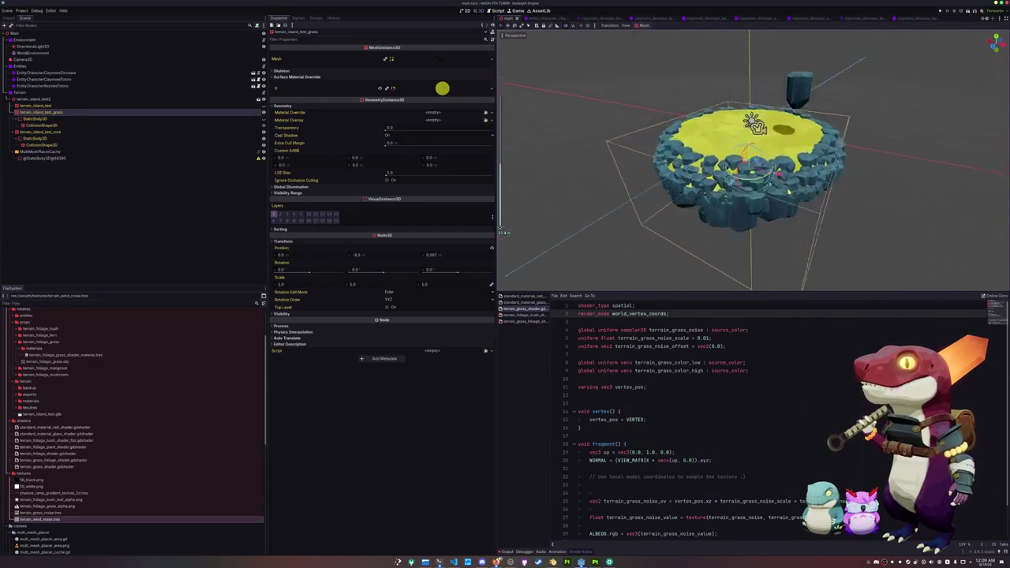
{"action": "key", "text": "g"}
{"action": "key", "text": "Escape"}
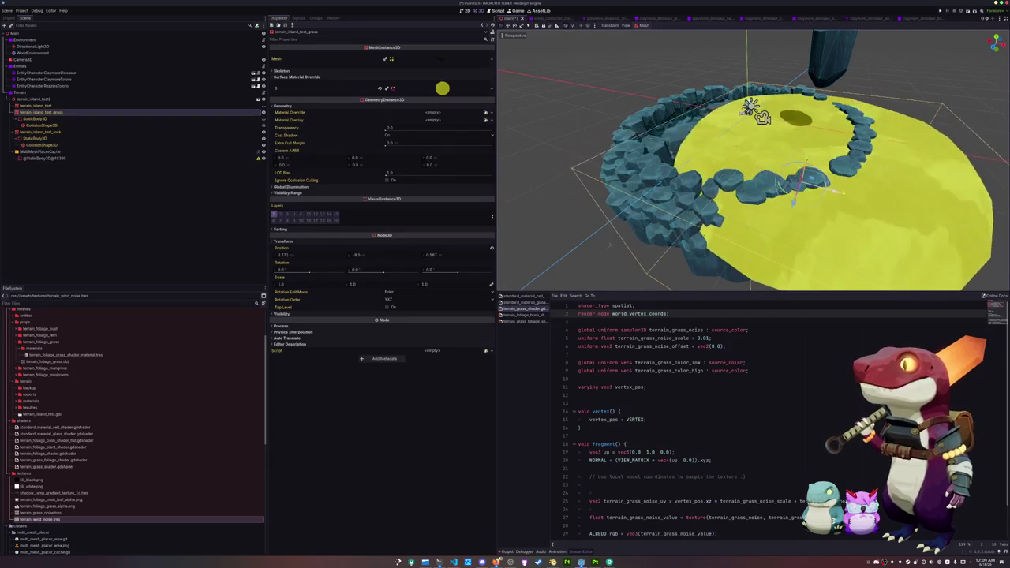
{"action": "key", "text": "KP_2"}
{"action": "key", "text": "KP_2"}
{"action": "key", "text": "r"}
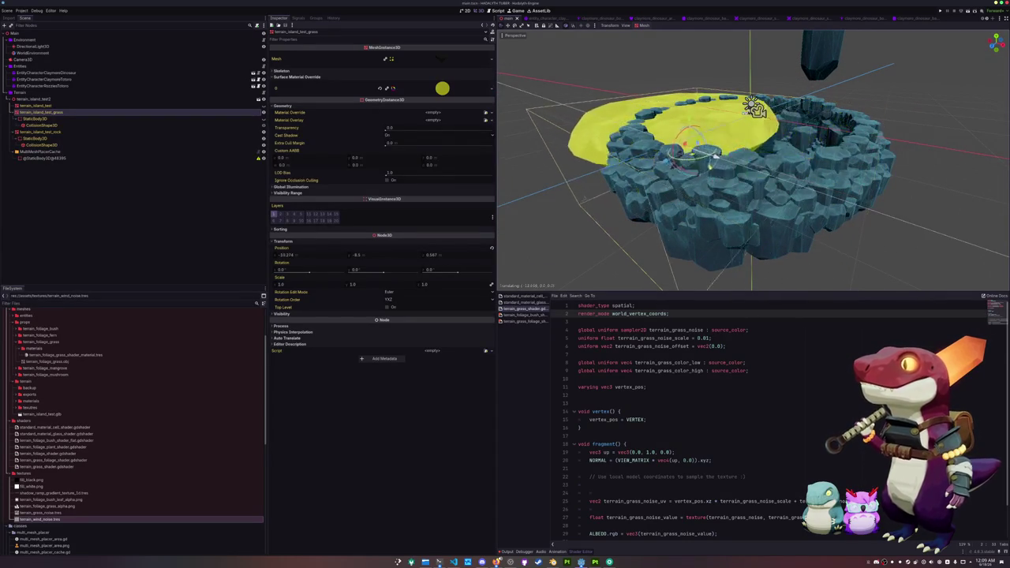
{"action": "key", "text": "Escape"}
{"action": "mouse_move", "coordinate": [776, 178]}
{"action": "left_mouse_down"}
{"action": "mouse_move", "coordinate": [924, 215]}
{"action": "mouse_move", "coordinate": [662, 157]}
{"action": "left_mouse_up"}
{"action": "key", "text": "Escape"}
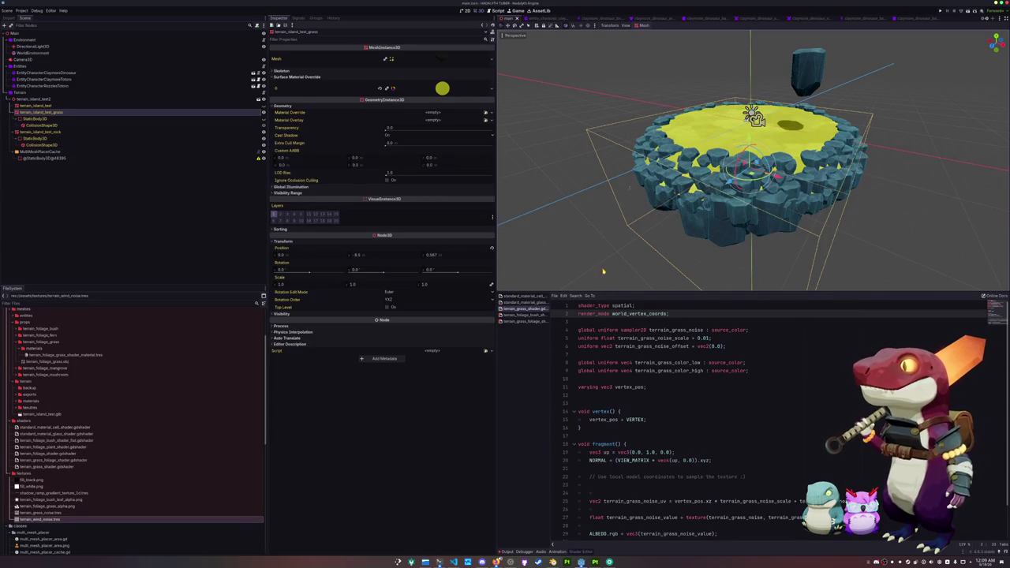
Select shader lines 3–25 and open terrain_grass_foliage_shader from the script list.
{"action": "scroll", "coordinate": [608, 325], "scroll_direction": "down", "scroll_amount": 2}
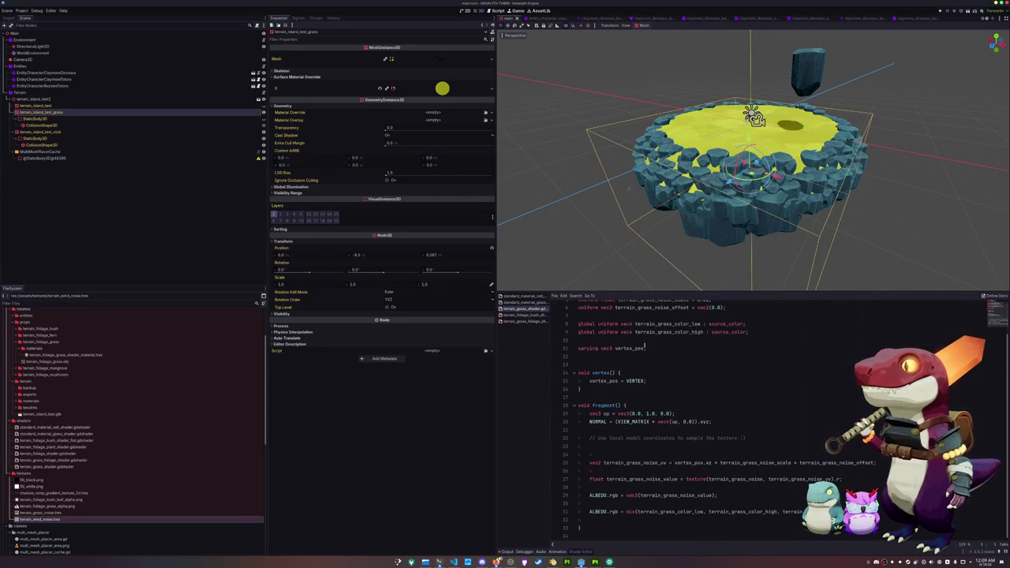
{"action": "scroll", "coordinate": [613, 360], "scroll_direction": "up", "scroll_amount": 2}
{"action": "mouse_move", "coordinate": [586, 322]}
{"action": "left_mouse_down"}
{"action": "mouse_move", "coordinate": [773, 411]}
{"action": "mouse_move", "coordinate": [801, 464]}
{"action": "mouse_move", "coordinate": [580, 528]}
{"action": "left_mouse_up"}
{"action": "left_click", "coordinate": [521, 321]}
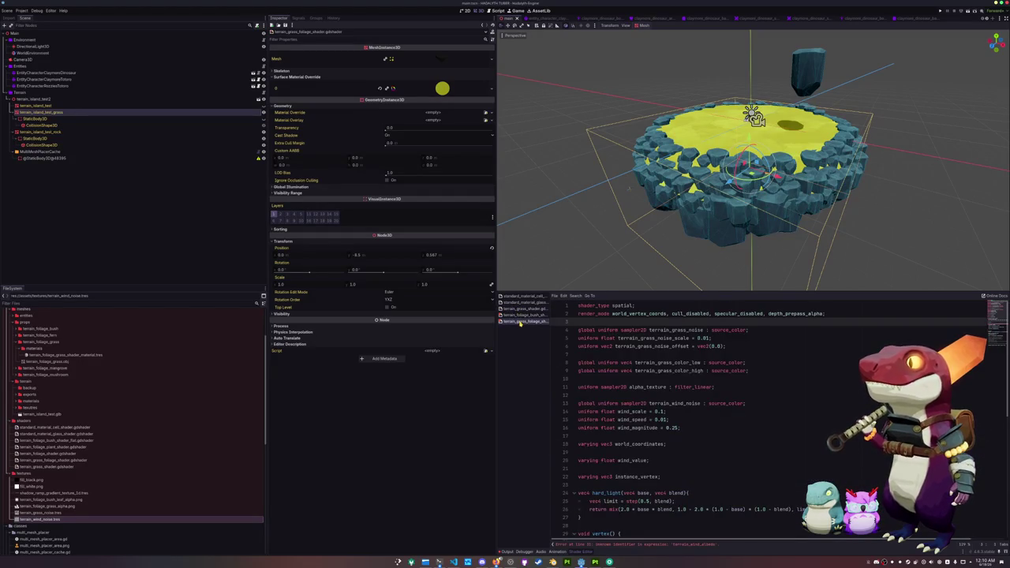
Replace terrain_wind_albedo with terrain_wind_noise on line 31 of the foliage shader.
{"action": "scroll", "coordinate": [600, 379], "scroll_direction": "down", "scroll_amount": 6}
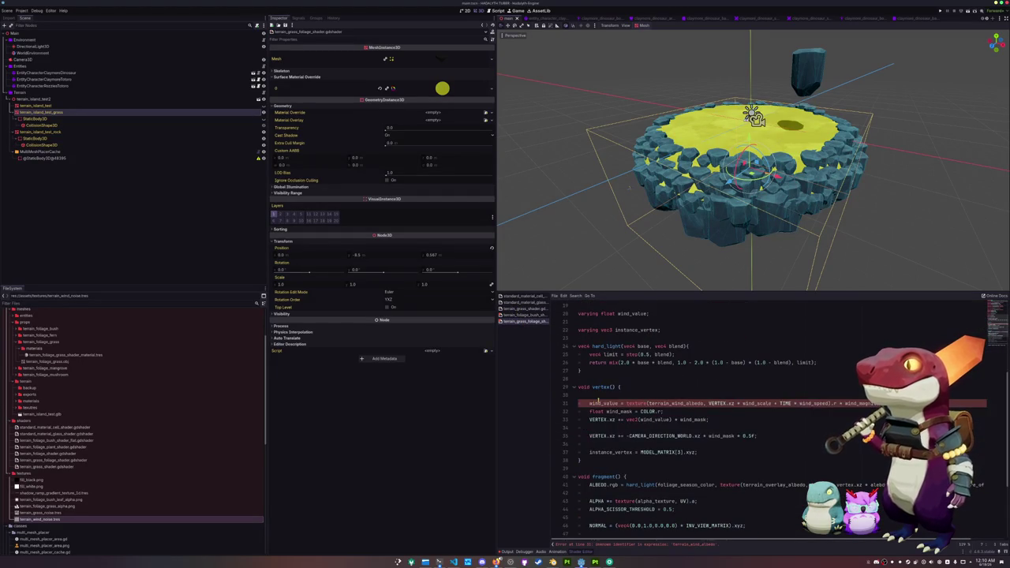
{"action": "double_click", "coordinate": [680, 403]}
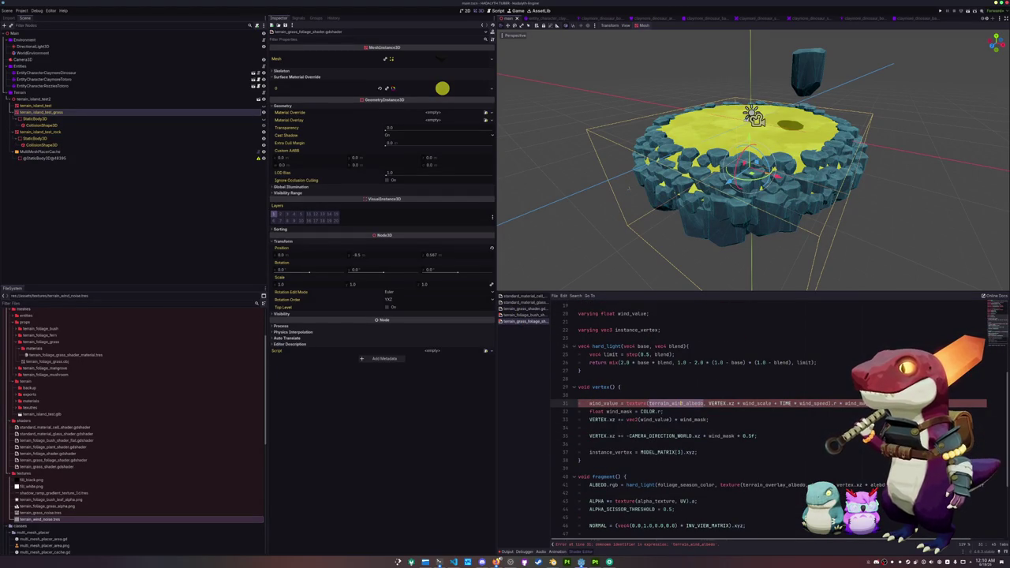
{"action": "double_click", "coordinate": [756, 403]}
{"action": "double_click", "coordinate": [661, 403]}
{"action": "type", "text": "terrain_wind"}
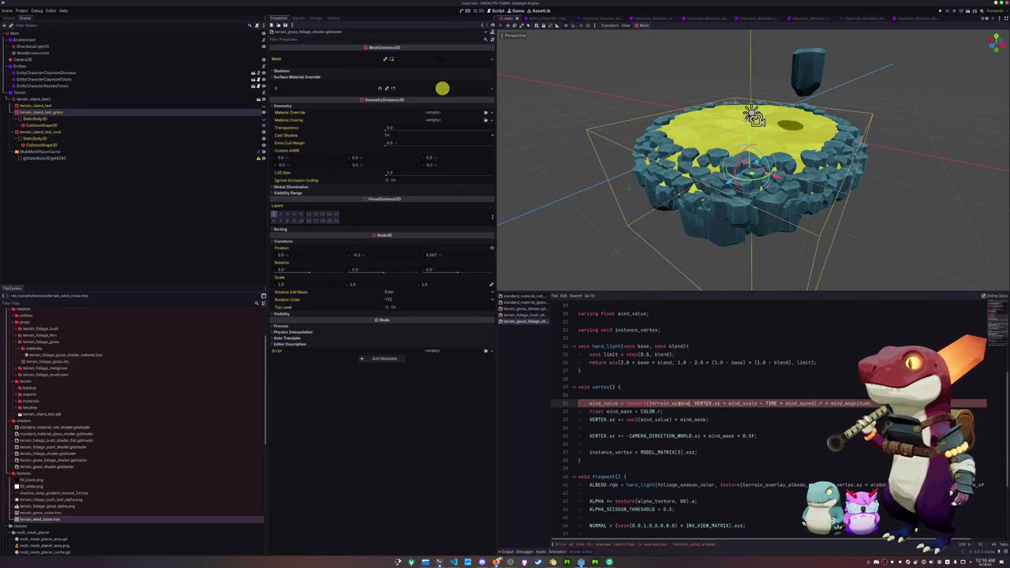
{"action": "type", "text": "_noi"}
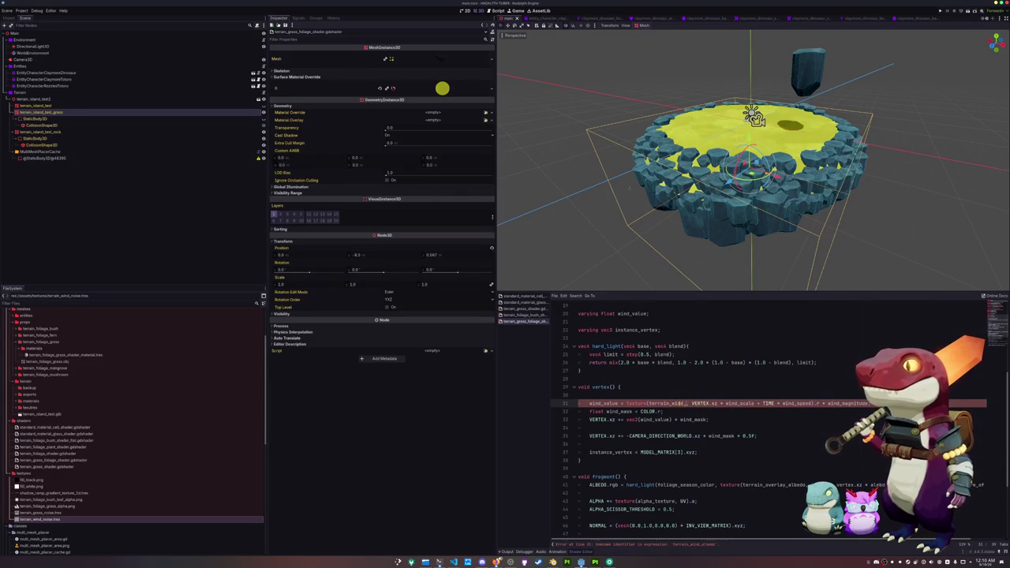
{"action": "key", "text": "Return"}
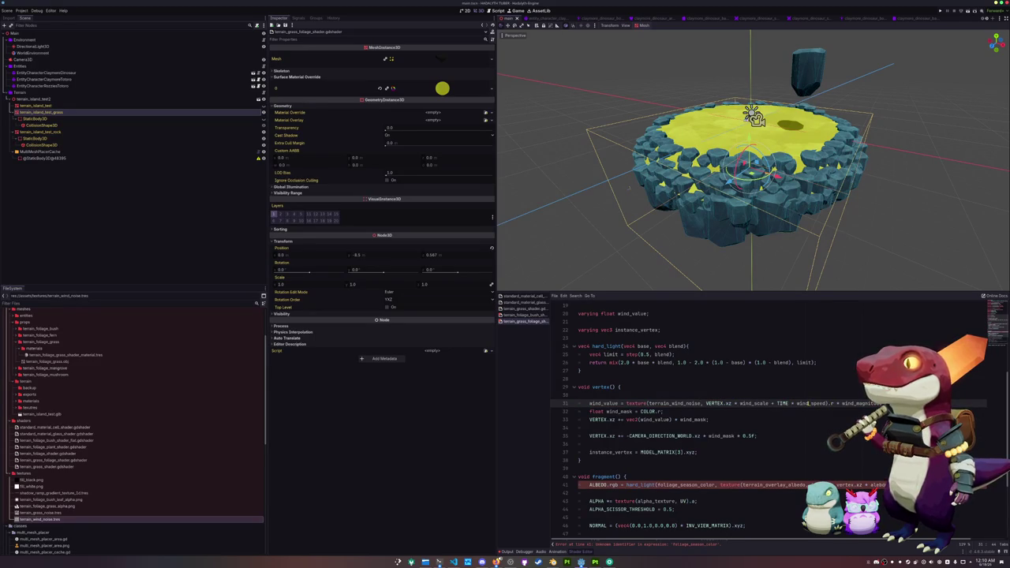
{"action": "left_click", "coordinate": [854, 403]}
{"action": "key", "text": "Down"}
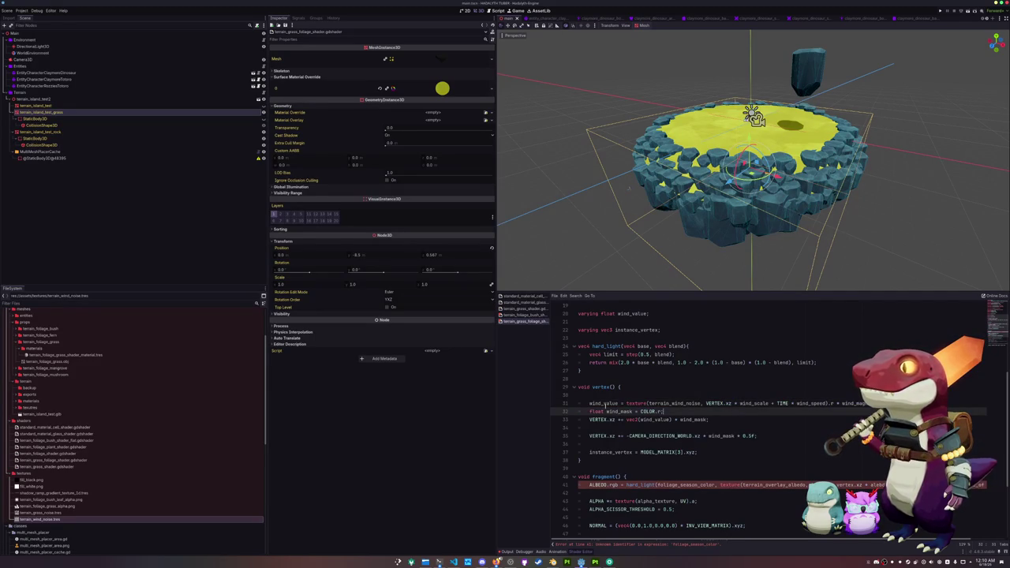
{"action": "left_click", "coordinate": [596, 427]}
{"action": "left_click", "coordinate": [597, 444]}
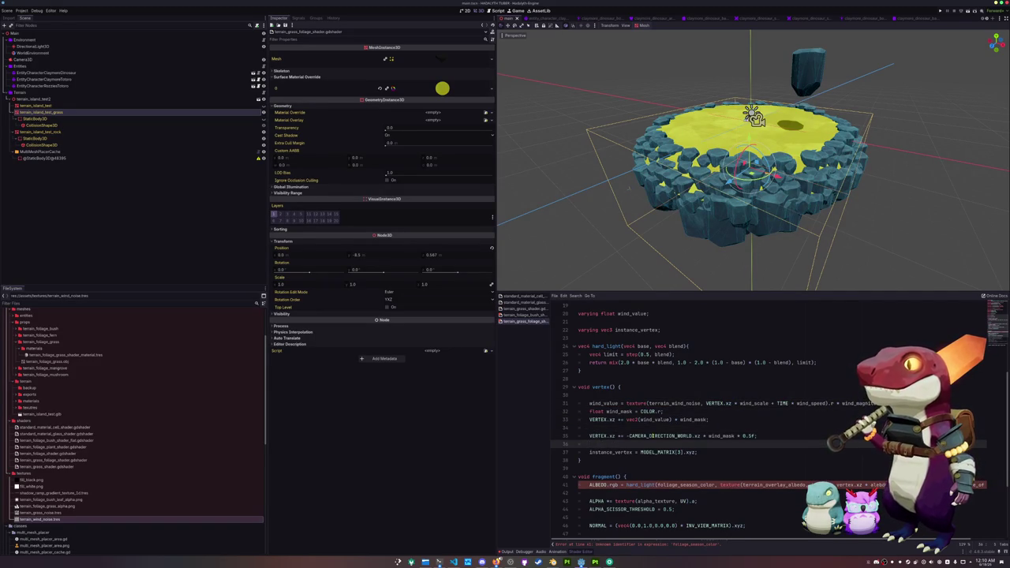
Place the caret above the foliage shader's fragment() function for the grass code.
{"action": "scroll", "coordinate": [598, 433], "scroll_direction": "down", "scroll_amount": 3}
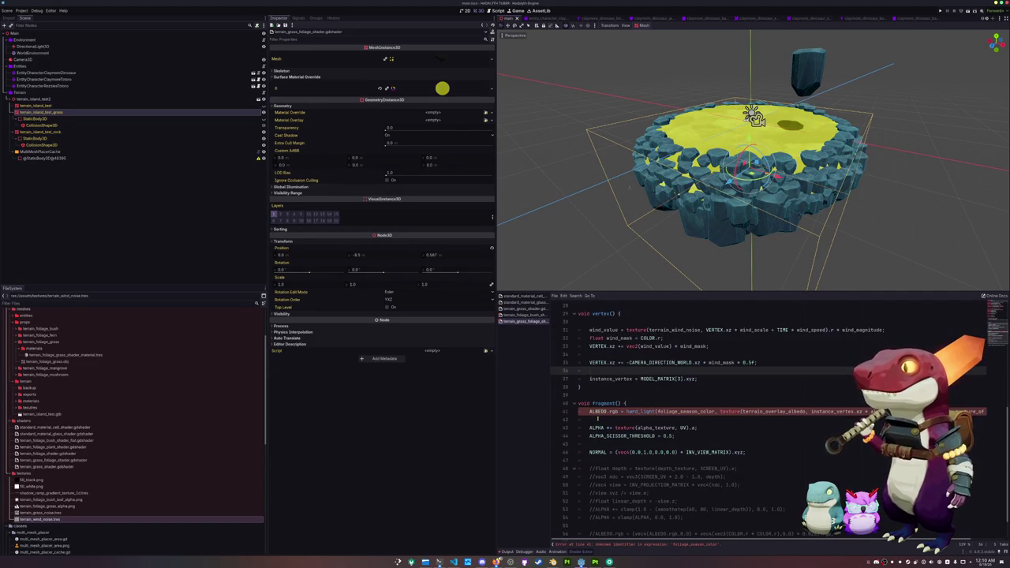
{"action": "left_click", "coordinate": [598, 419]}
{"action": "left_click", "coordinate": [590, 397]}
{"action": "scroll", "coordinate": [589, 399], "scroll_direction": "down", "scroll_amount": 6}
{"action": "scroll", "coordinate": [589, 399], "scroll_direction": "up", "scroll_amount": 3}
{"action": "left_click_drag", "start_coordinate": [589, 395], "coordinate": [579, 377]}
{"action": "left_click", "coordinate": [579, 377]}
Select and review the pasted grass code on lines 43–47.
{"action": "scroll", "coordinate": [582, 378], "scroll_direction": "down", "scroll_amount": 1}
{"action": "scroll", "coordinate": [587, 377], "scroll_direction": "up", "scroll_amount": 5}
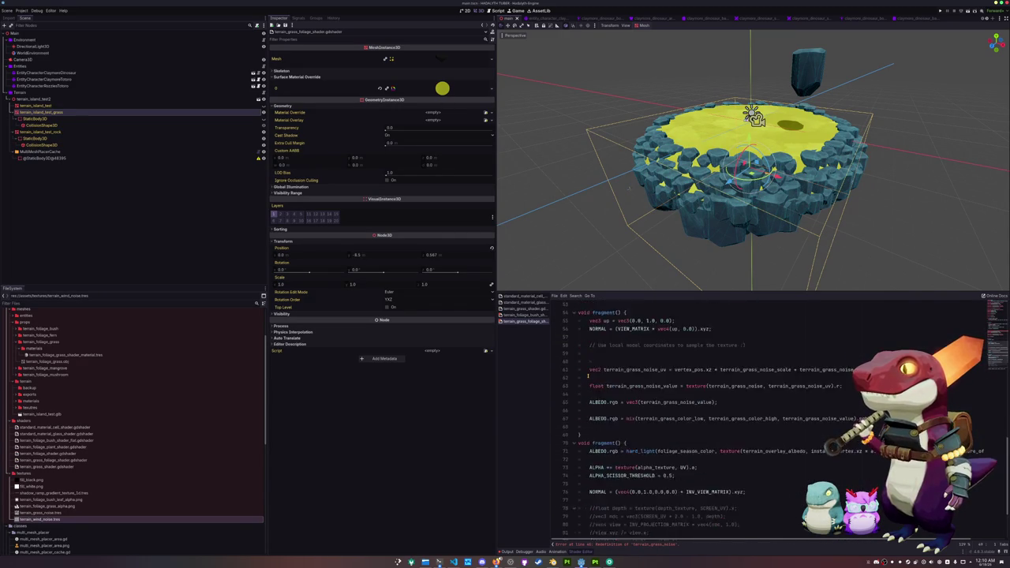
{"action": "left_click_drag", "start_coordinate": [587, 456], "coordinate": [580, 421]}
{"action": "left_click", "coordinate": [594, 410]}
{"action": "scroll", "coordinate": [580, 421], "scroll_direction": "up", "scroll_amount": 9}
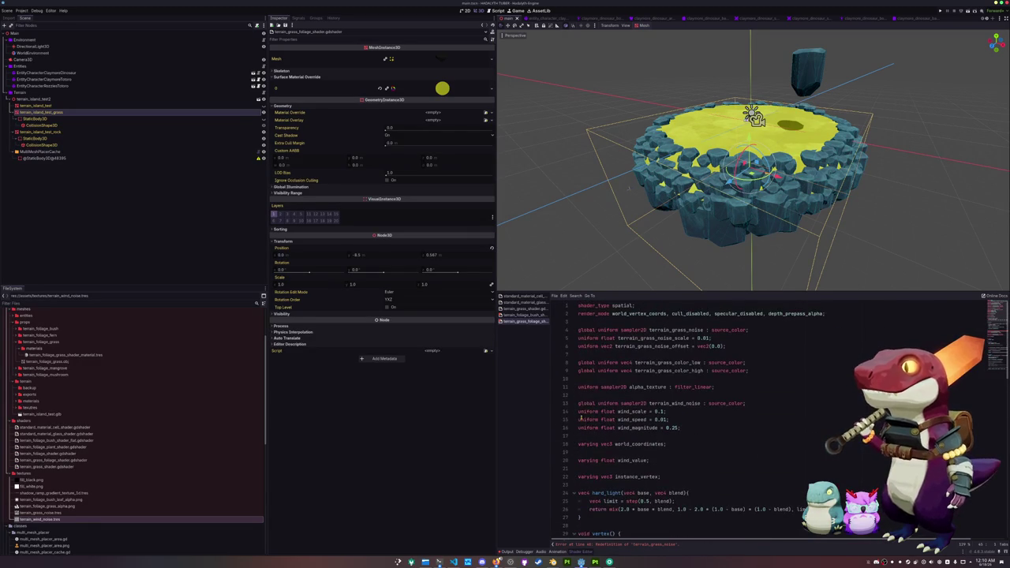
{"action": "scroll", "coordinate": [623, 401], "scroll_direction": "down", "scroll_amount": 10}
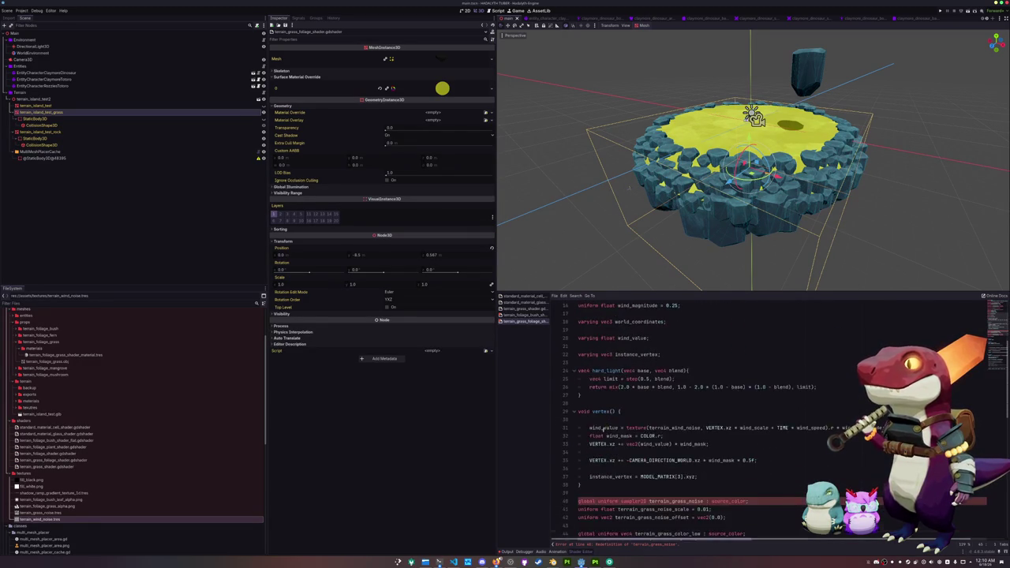
{"action": "left_click_drag", "start_coordinate": [646, 436], "coordinate": [578, 403]}
{"action": "scroll", "coordinate": [616, 410], "scroll_direction": "down", "scroll_amount": 2}
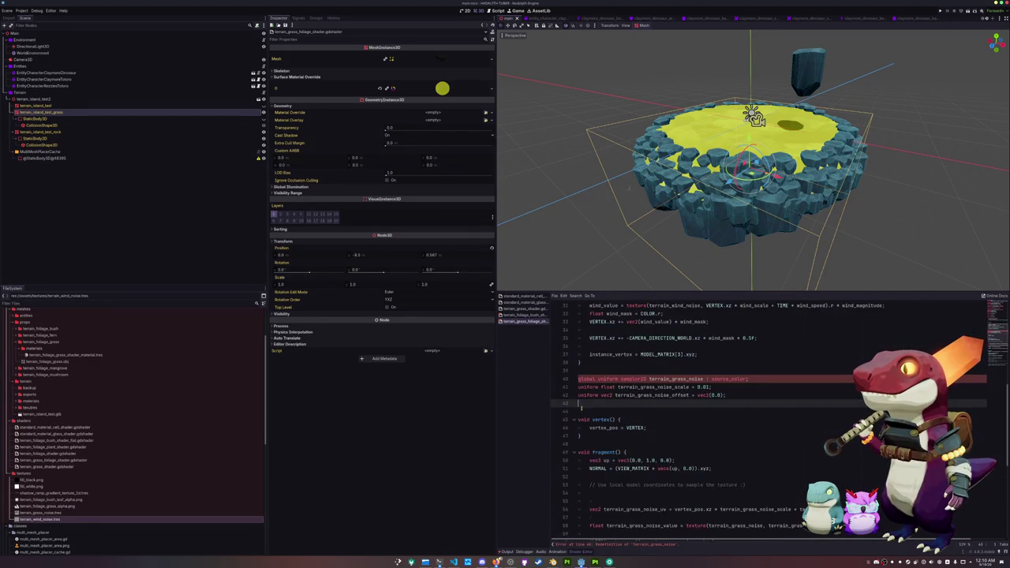
{"action": "scroll", "coordinate": [631, 421], "scroll_direction": "up", "scroll_amount": 10}
Highlight every use of instance_vertex, including the one on line 37.
{"action": "double_click", "coordinate": [636, 452]}
{"action": "scroll", "coordinate": [680, 416], "scroll_direction": "down", "scroll_amount": 4}
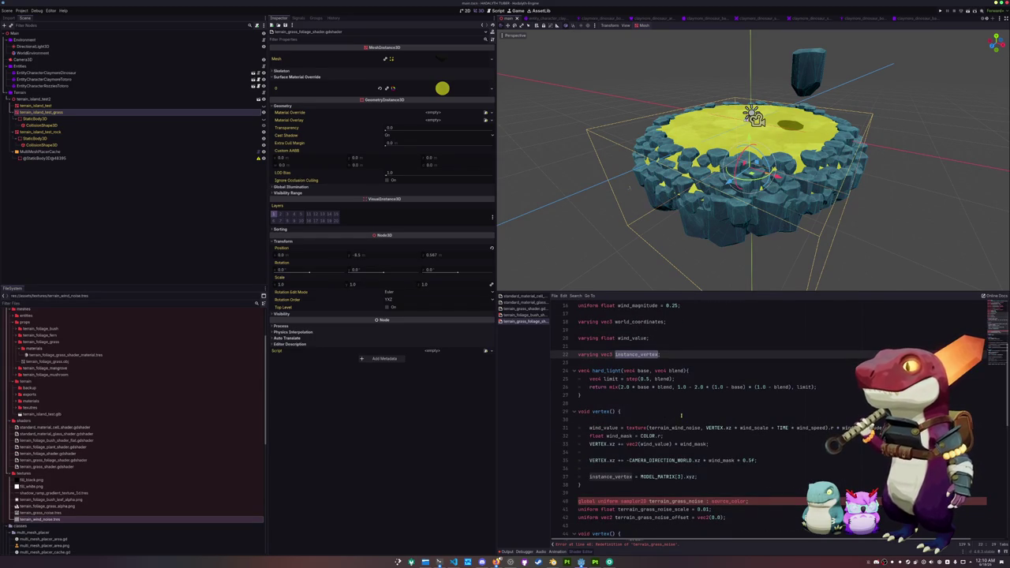
{"action": "left_click", "coordinate": [623, 477]}
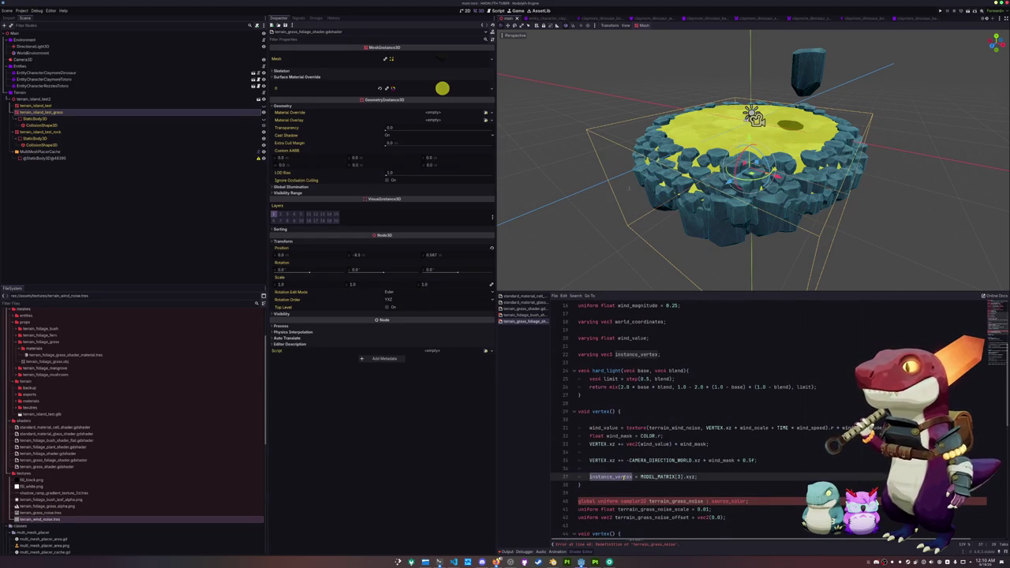
{"action": "double_click", "coordinate": [627, 477]}
{"action": "scroll", "coordinate": [615, 477], "scroll_direction": "down", "scroll_amount": 2}
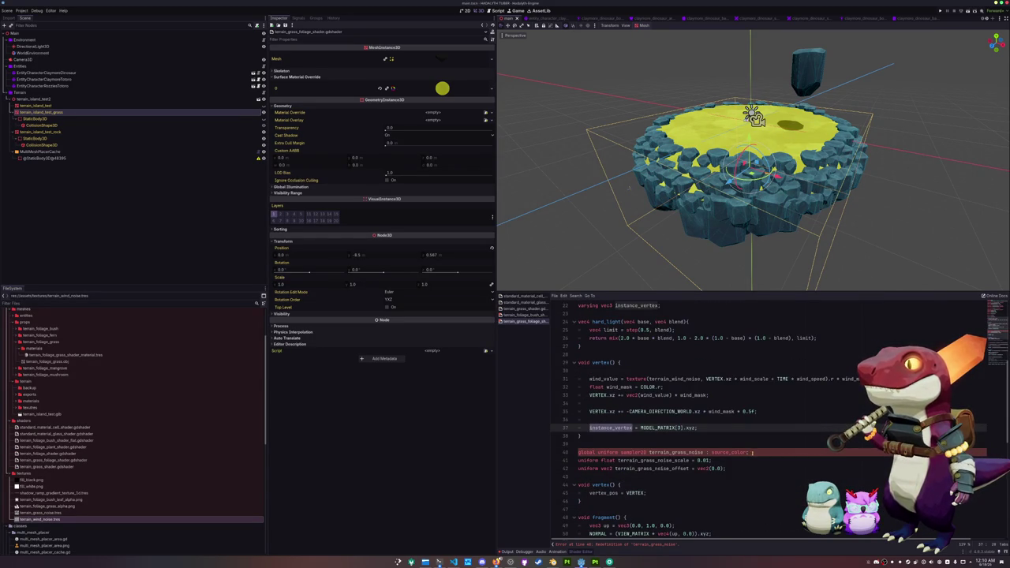
Delete the duplicate grass uniform lines 40–42 and the duplicate vertex_pos vertex function.
{"action": "left_click", "coordinate": [751, 452]}
{"action": "key", "text": "ctrl+shift+k"}
{"action": "key", "text": "ctrl+shift+k"}
{"action": "key", "text": "ctrl+shift+k"}
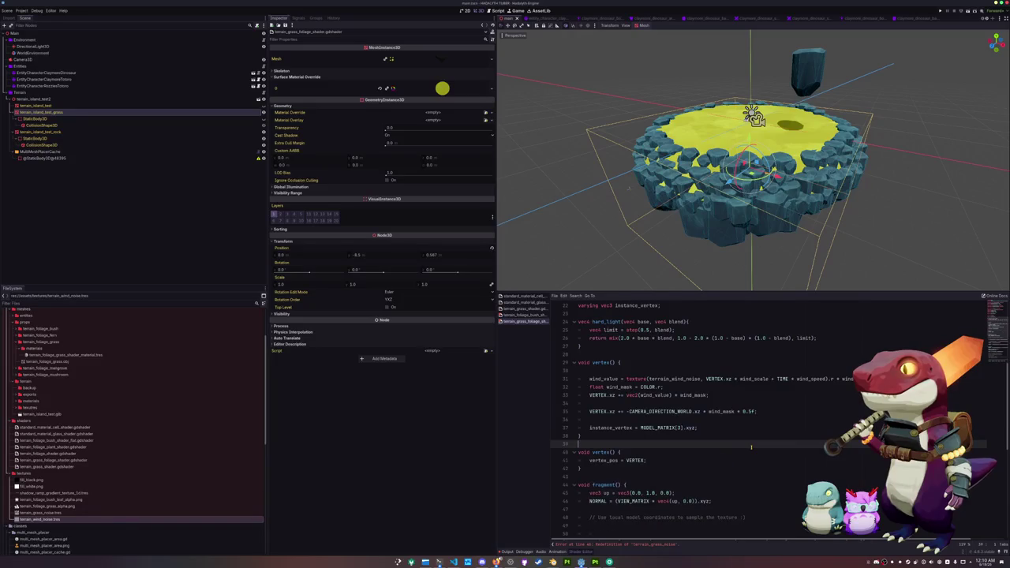
{"action": "scroll", "coordinate": [667, 436], "scroll_direction": "down", "scroll_amount": 2}
{"action": "key", "text": "ctrl+shift+k"}
{"action": "key", "text": "ctrl+shift+k"}
{"action": "key", "text": "ctrl+shift+k"}
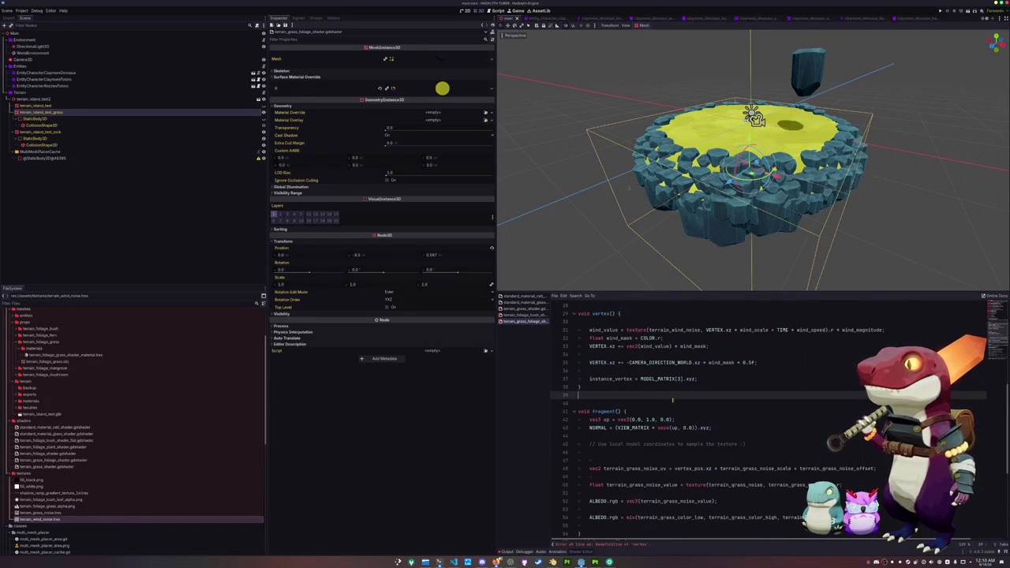
{"action": "scroll", "coordinate": [643, 401], "scroll_direction": "down", "scroll_amount": 2}
{"action": "scroll", "coordinate": [642, 401], "scroll_direction": "down", "scroll_amount": 3}
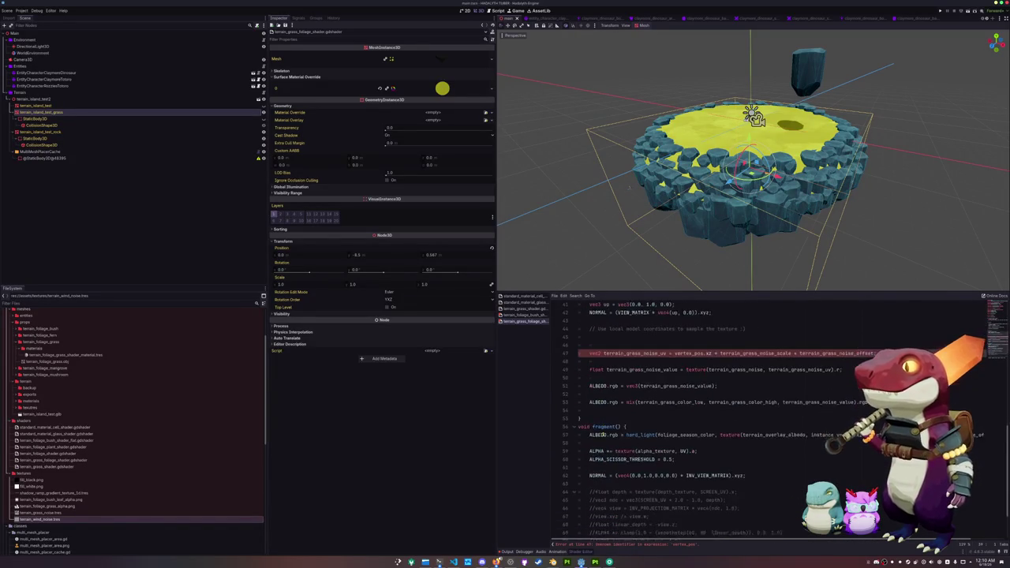
{"action": "scroll", "coordinate": [598, 424], "scroll_direction": "up", "scroll_amount": 2}
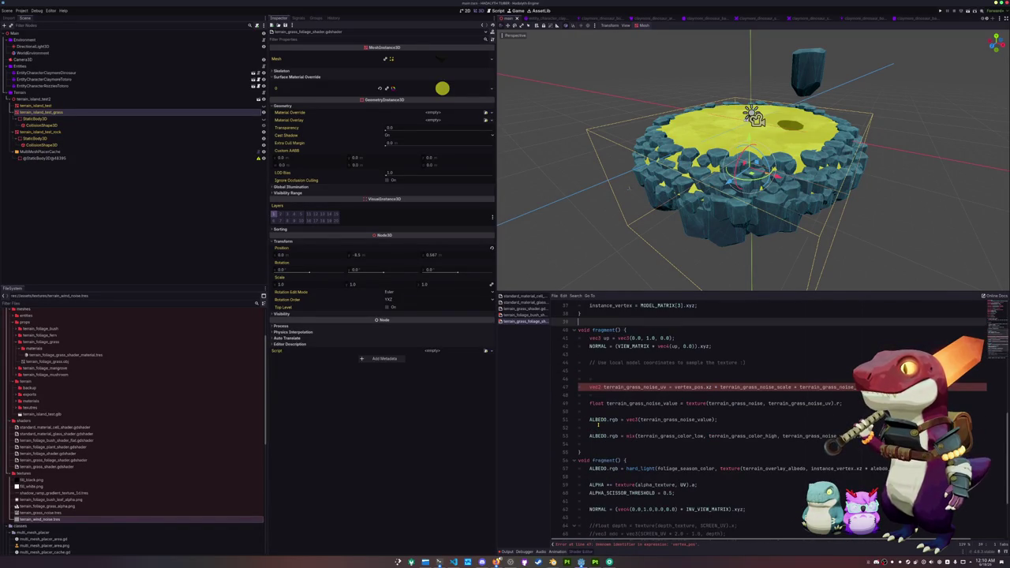
Replace vertex_pos with instance_vertex on line 47.
{"action": "left_click", "coordinate": [639, 388]}
{"action": "left_click", "coordinate": [761, 392]}
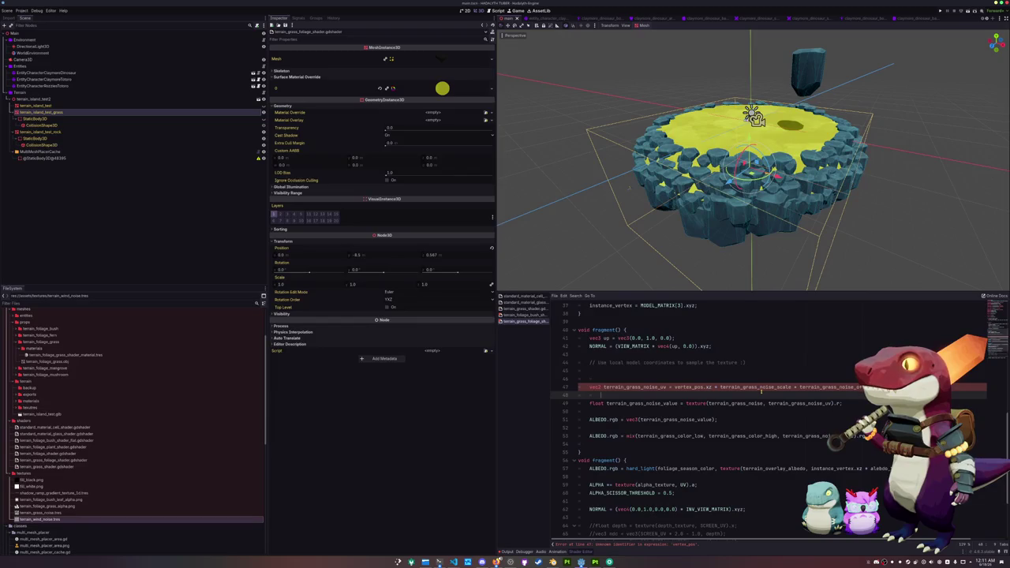
{"action": "double_click", "coordinate": [702, 388]}
{"action": "type", "text": "instance_"}
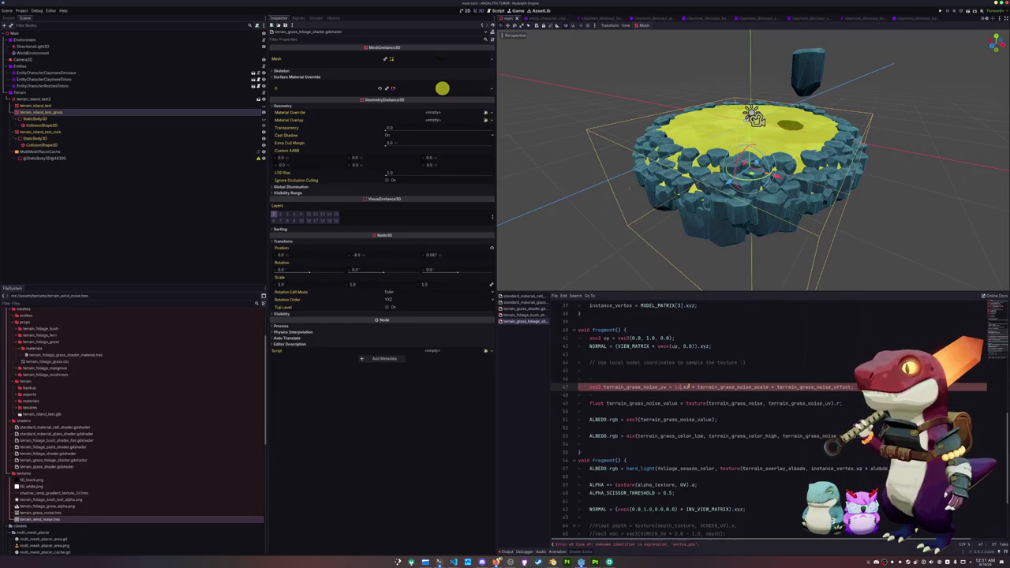
{"action": "key", "text": "Return"}
{"action": "left_click", "coordinate": [689, 393]}
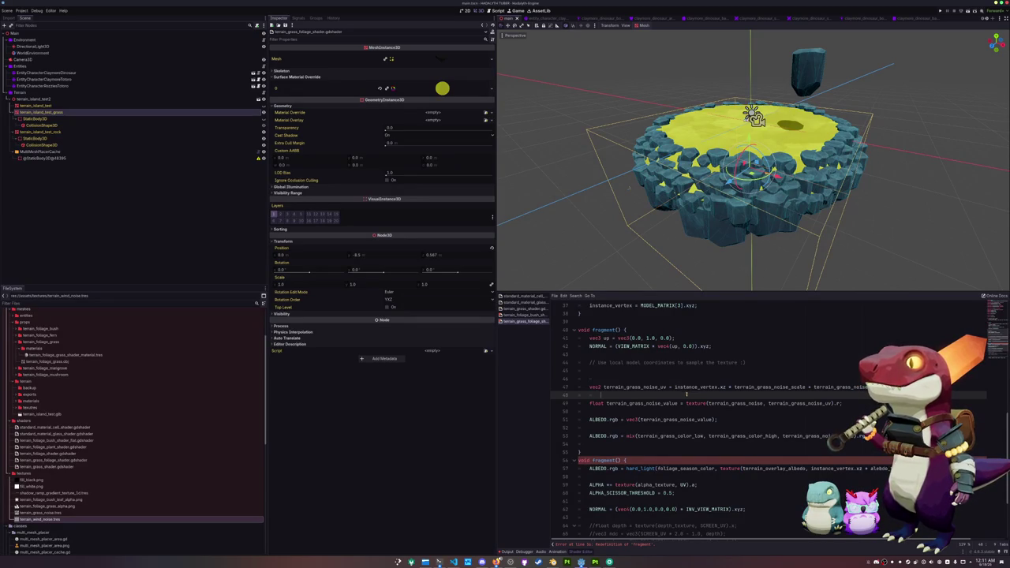
{"action": "scroll", "coordinate": [688, 393], "scroll_direction": "down", "scroll_amount": 2}
Delete the '// Use local model coordinates' comment and add an empty line after NORMAL.
{"action": "key", "text": "Up"}
{"action": "key", "text": "Up"}
{"action": "key", "text": "Up"}
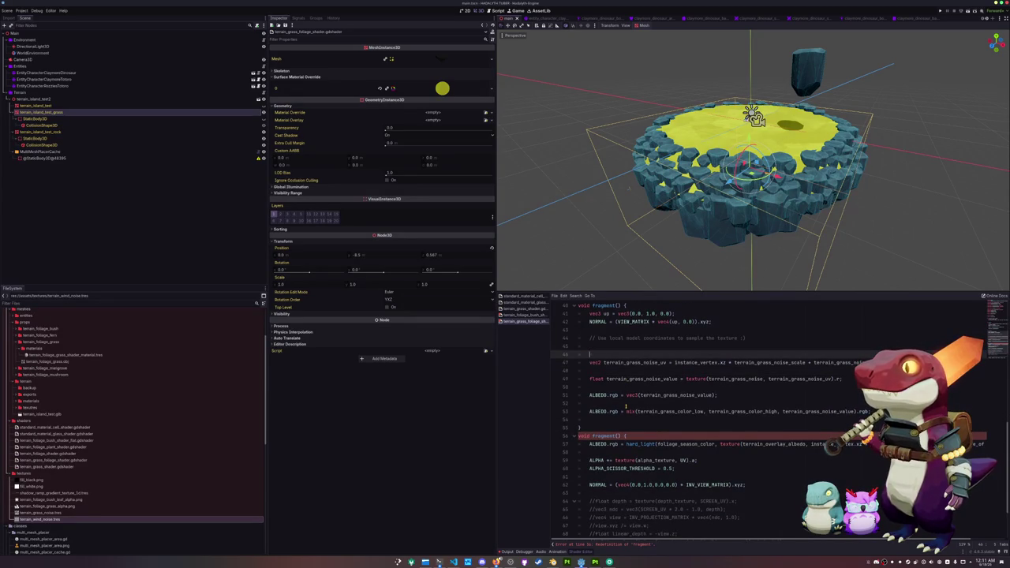
{"action": "key", "text": "ctrl+shift+k"}
{"action": "key", "text": "ctrl+shift+k"}
{"action": "key", "text": "ctrl+shift+k"}
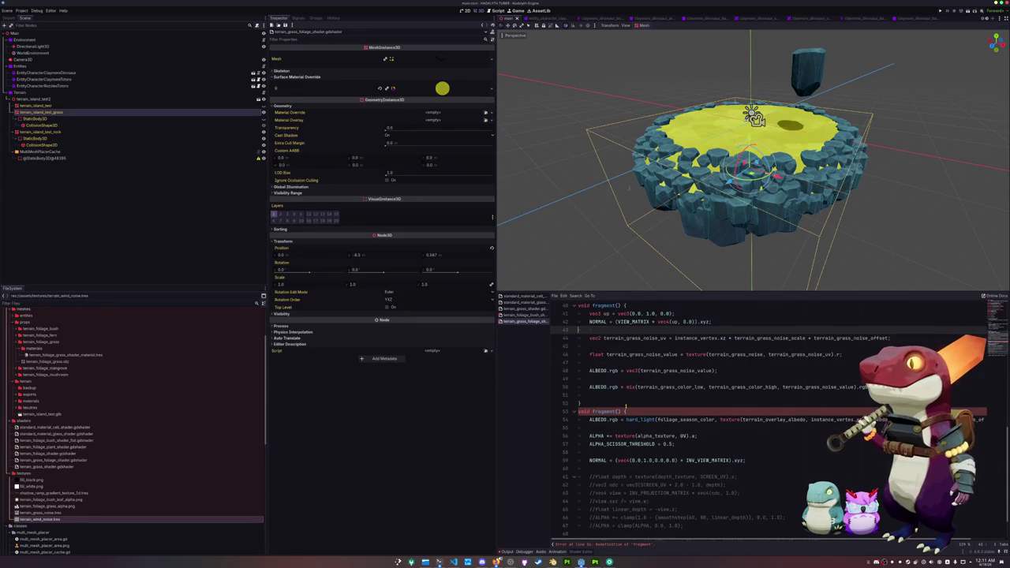
{"action": "key", "text": "shift+Up"}
{"action": "key", "text": "shift+Up"}
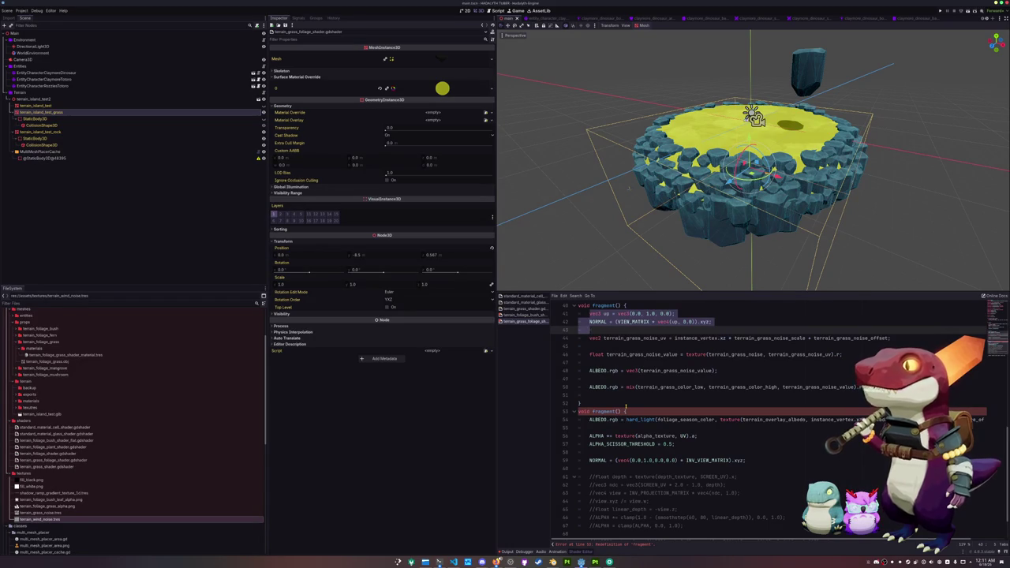
{"action": "left_click", "coordinate": [622, 452]}
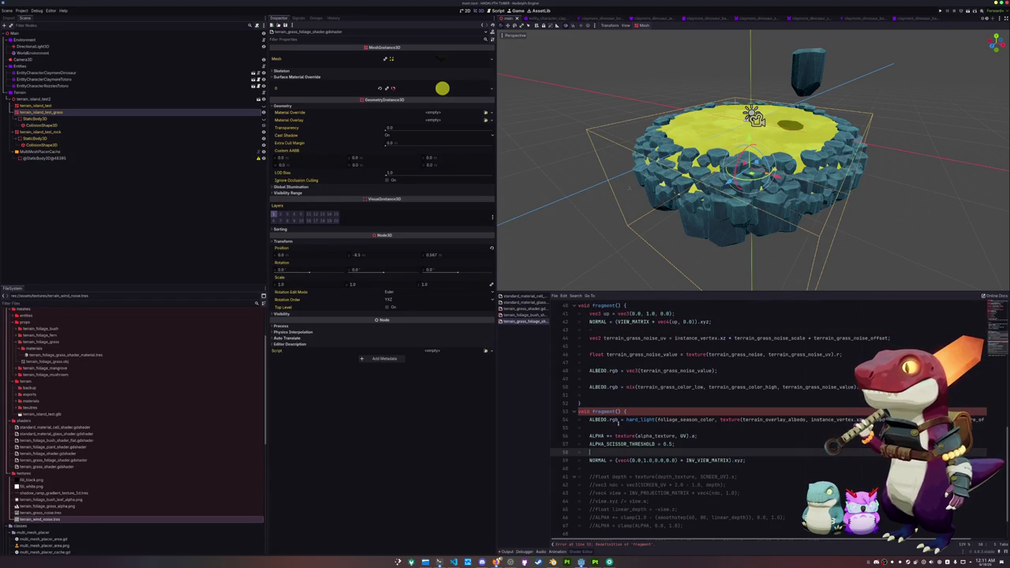
{"action": "left_click", "coordinate": [622, 330]}
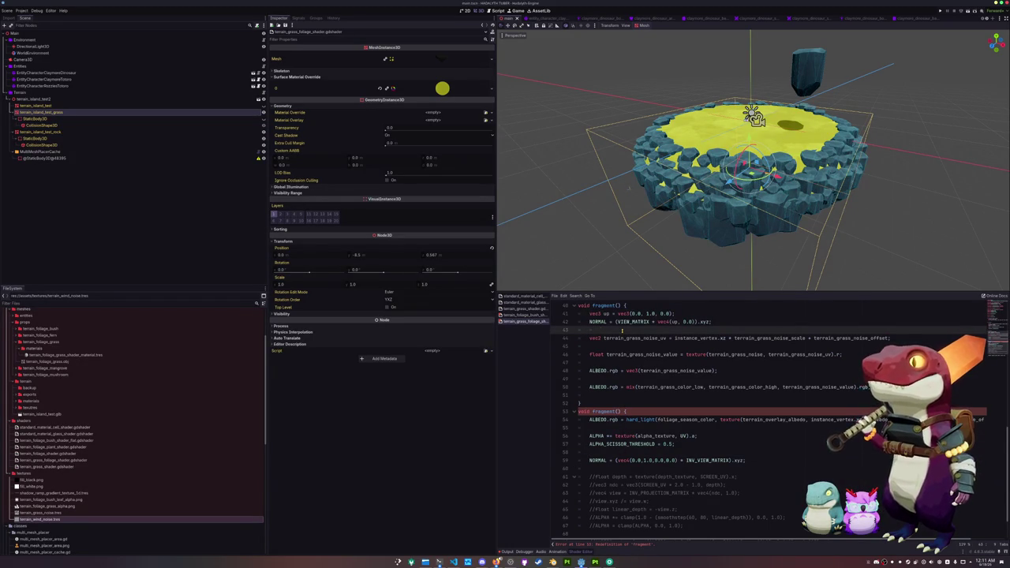
{"action": "key", "text": "Return"}
Add 'ALPHA *= texture(alpha_texture, UV).a;' and 'ALPHA_SCISSOR_THRESHOLD = 0.5;' to the first fragment function.
{"action": "type", "text": "HA *= texture"}
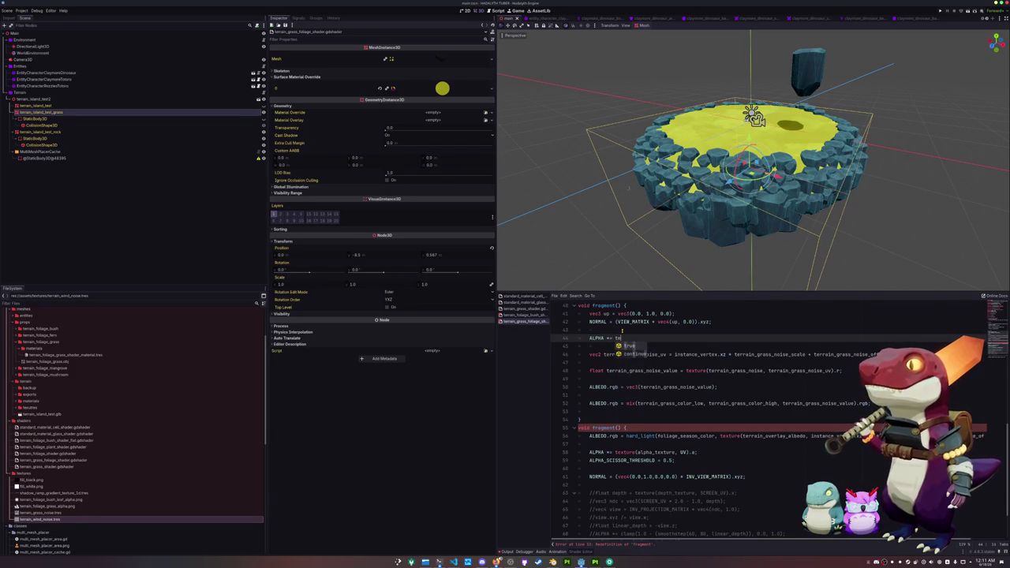
{"action": "type", "text": "(alph"}
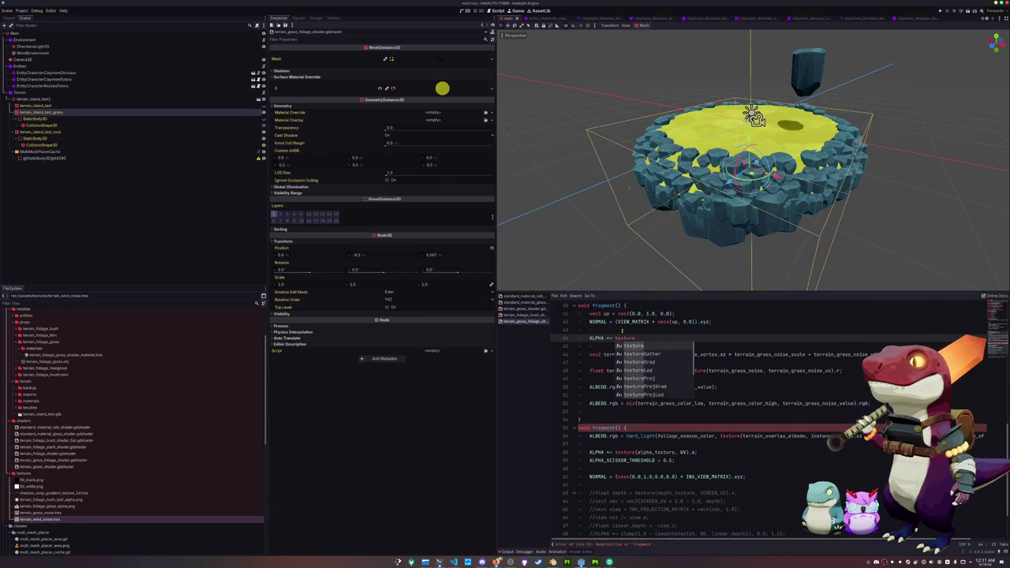
{"action": "type", "text": "a_textu"}
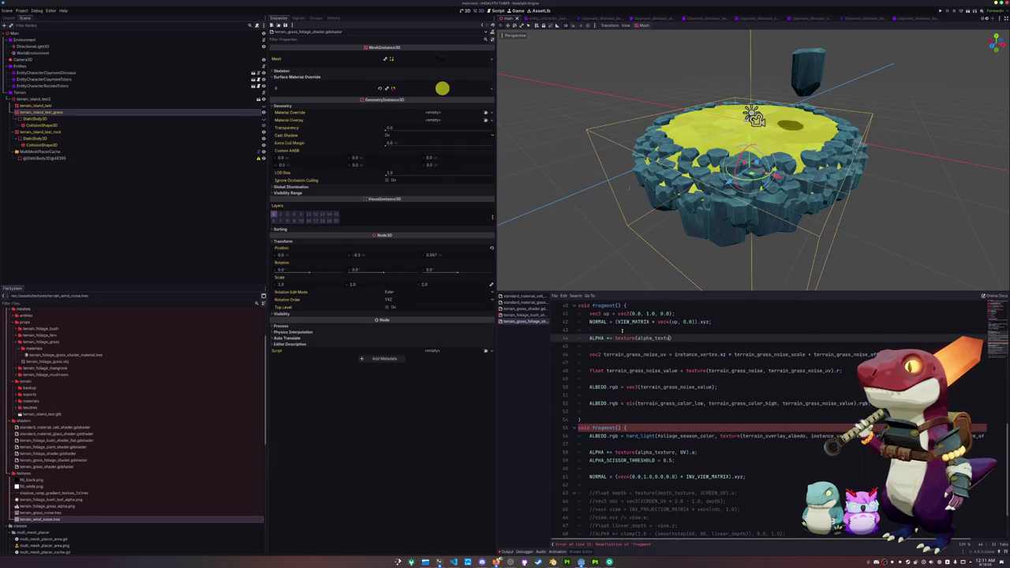
{"action": "type", "text": "re, UV).a"}
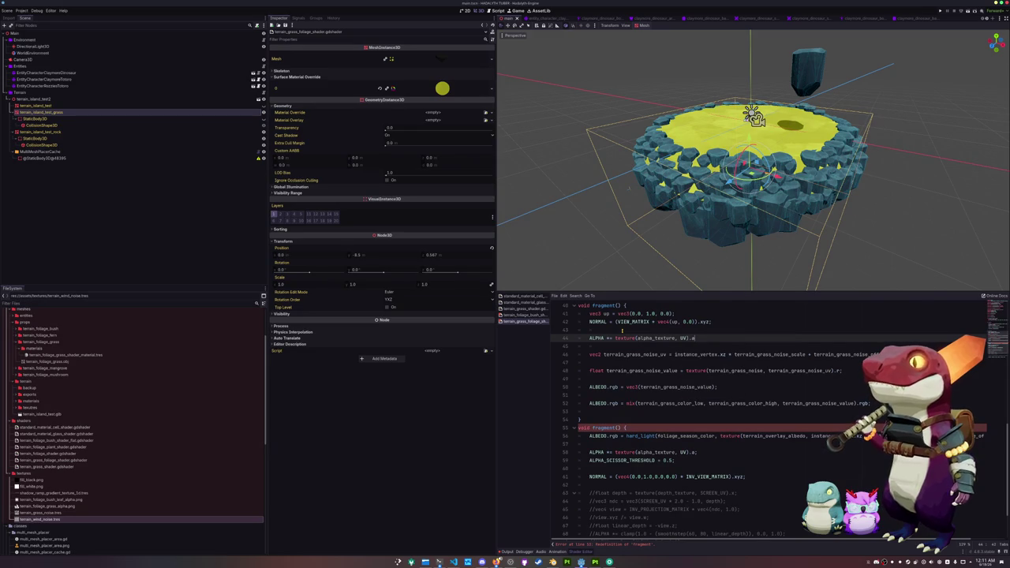
{"action": "type", "text": ";"}
{"action": "key", "text": "Return"}
{"action": "type", "text": "HA_SCISSOR_THRESHOLD"}
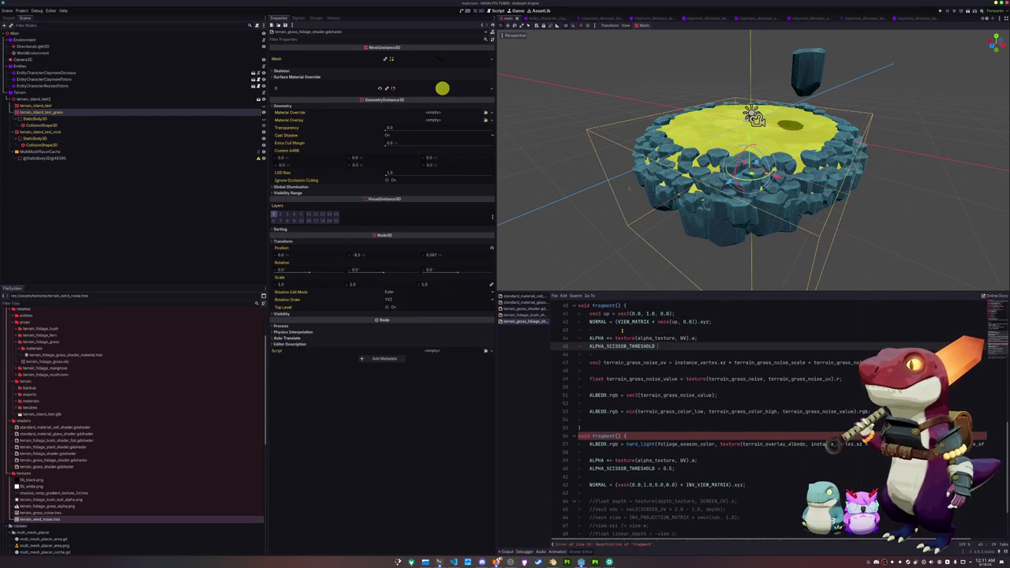
Delete the duplicate fragment() header and its old albedo/alpha lines.
{"action": "key", "text": "Down"}
{"action": "key", "text": "Down"}
{"action": "key", "text": "Down"}
{"action": "key", "text": "Down"}
{"action": "key", "text": "Down"}
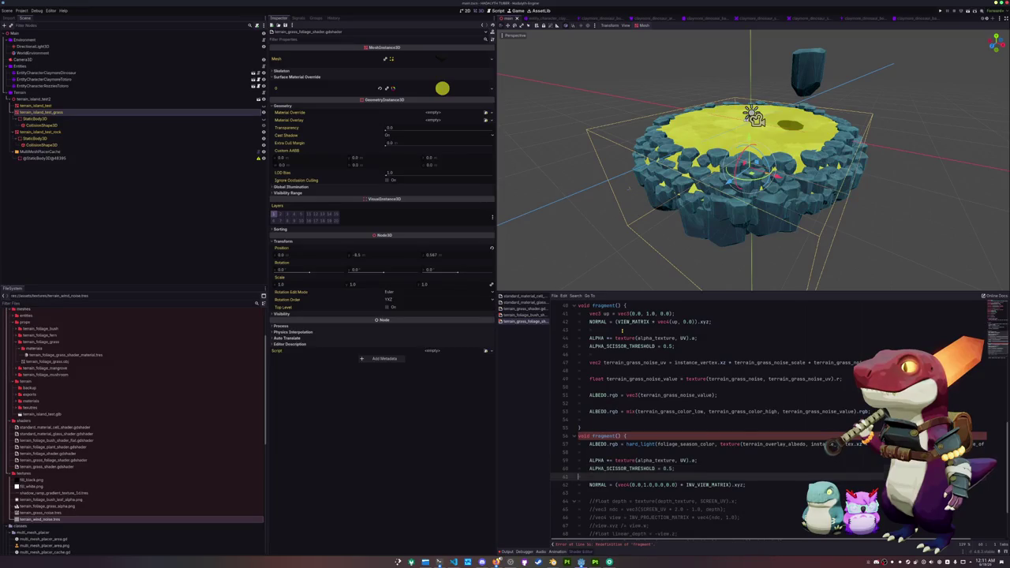
{"action": "key", "text": "shift+Up"}
{"action": "key", "text": "shift+Up"}
{"action": "key", "text": "shift+Up"}
{"action": "key", "text": "shift+Home"}
{"action": "key", "text": "BackSpace"}
{"action": "key", "text": "ctrl+shift+k"}
{"action": "key", "text": "ctrl+shift+k"}
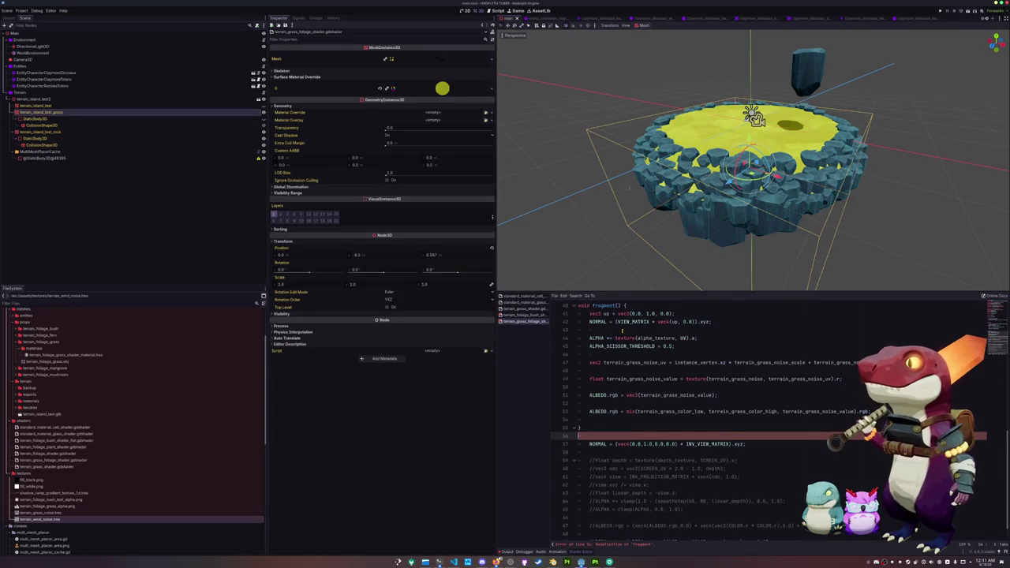
{"action": "key", "text": "shift+Down"}
{"action": "key", "text": "shift+Down"}
{"action": "key", "text": "shift+Down"}
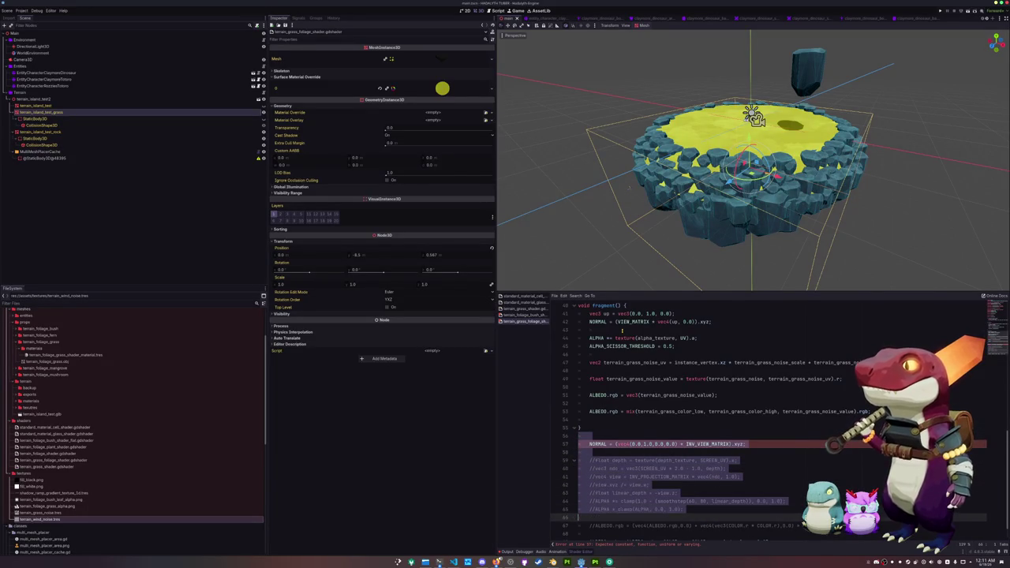
Delete the leftover NORMAL and commented-out lines and stray braces, pulling the wind tint into the fragment.
{"action": "key", "text": "BackSpace"}
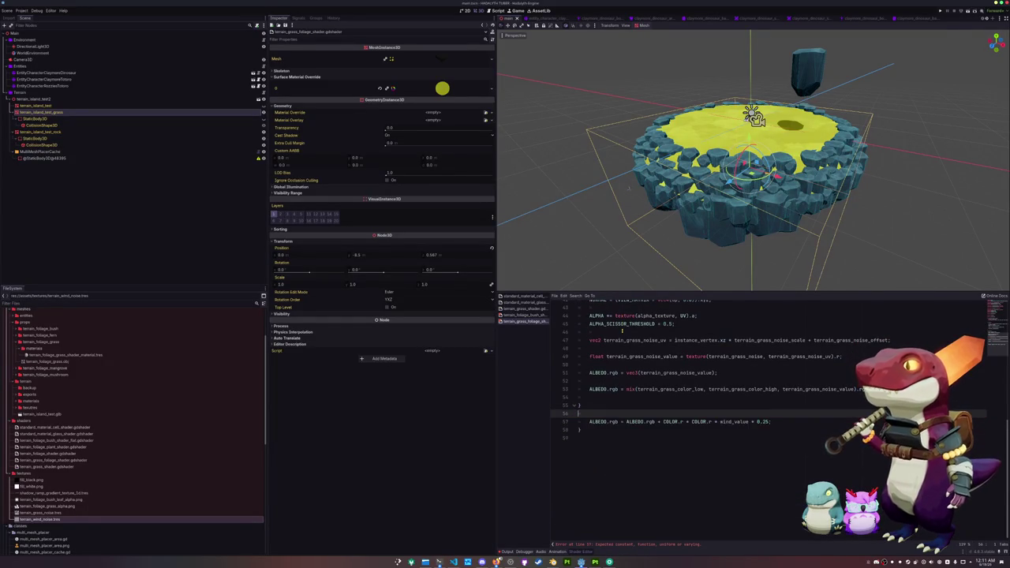
{"action": "key", "text": "Down"}
{"action": "key", "text": "Delete"}
{"action": "key", "text": "Up"}
{"action": "key", "text": "Up"}
{"action": "key", "text": "Up"}
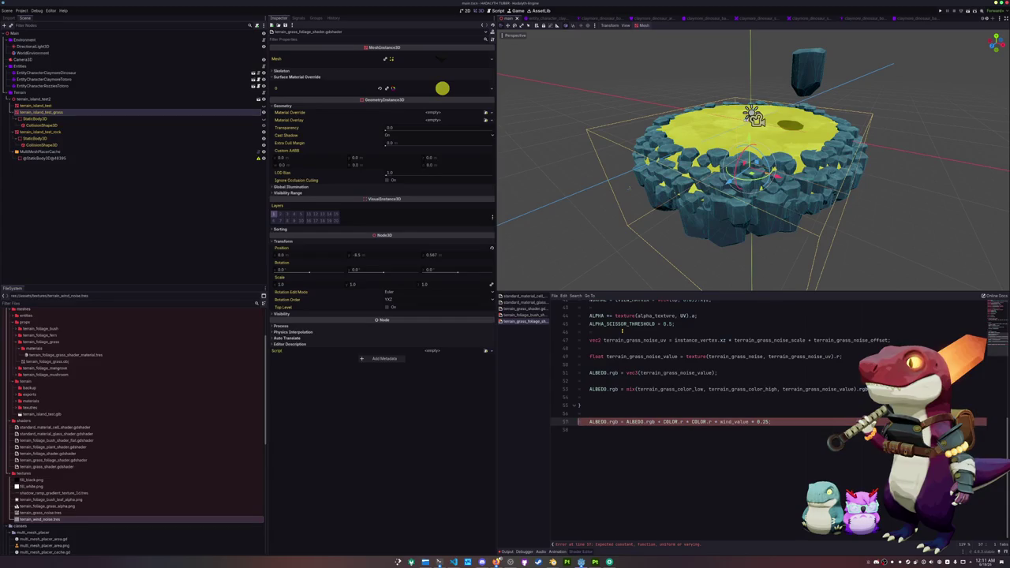
{"action": "key", "text": "BackSpace"}
{"action": "key", "text": "BackSpace"}
{"action": "key", "text": "Delete"}
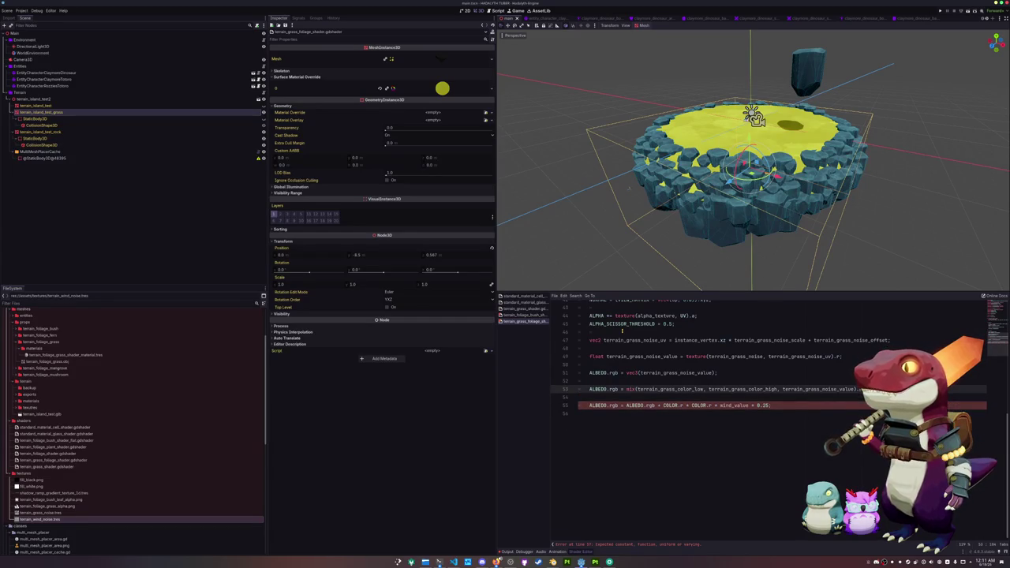
{"action": "key", "text": "Delete"}
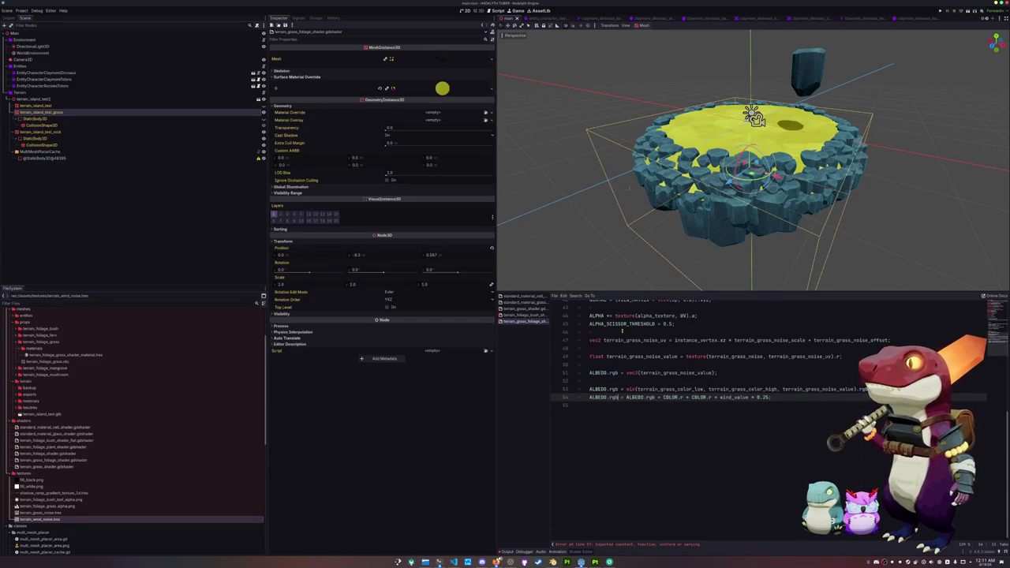
Delete the grayscale vec3 noise ALBEDO line from the fragment function.
{"action": "scroll", "coordinate": [587, 518], "scroll_direction": "up", "scroll_amount": 5}
{"action": "left_click", "coordinate": [587, 535]}
{"action": "left_click", "coordinate": [600, 528]}
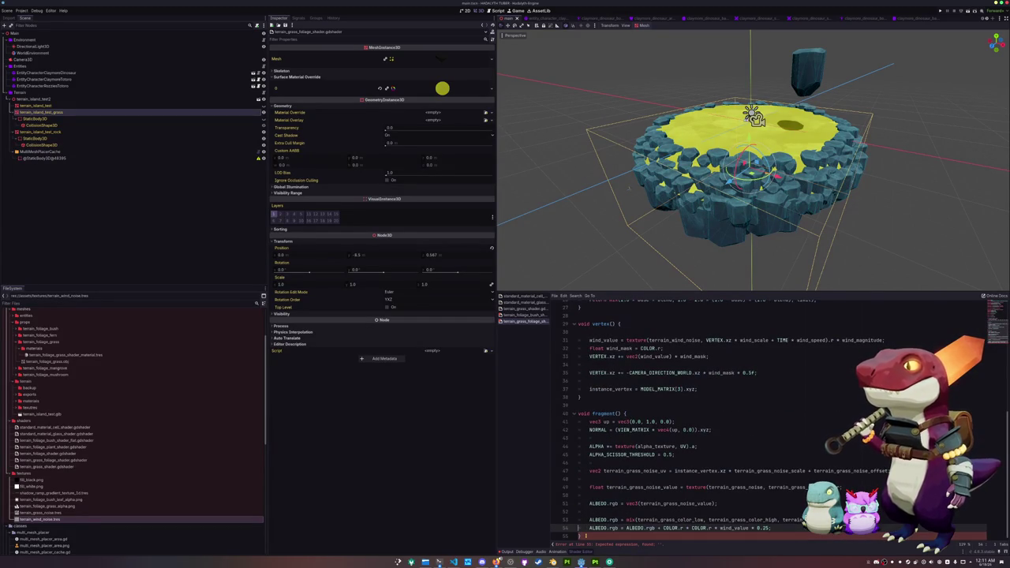
{"action": "left_click", "coordinate": [600, 519]}
{"action": "key", "text": "ctrl+Return"}
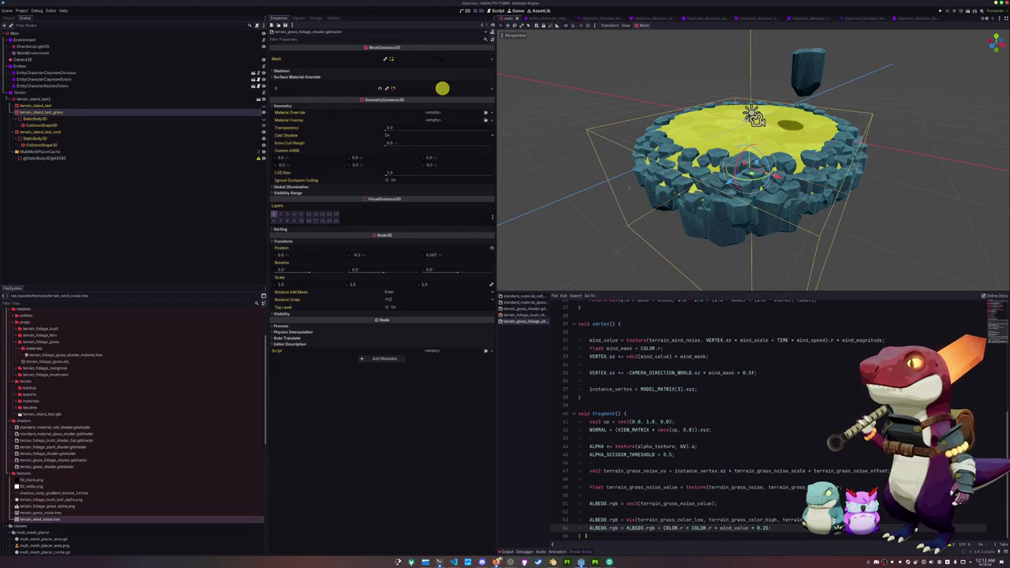
{"action": "key", "text": "Up"}
{"action": "key", "text": "Up"}
{"action": "key", "text": "Up"}
{"action": "key", "text": "End"}
{"action": "key", "text": "shift+Home"}
{"action": "key", "text": "shift+Home"}
{"action": "key", "text": "BackSpace"}
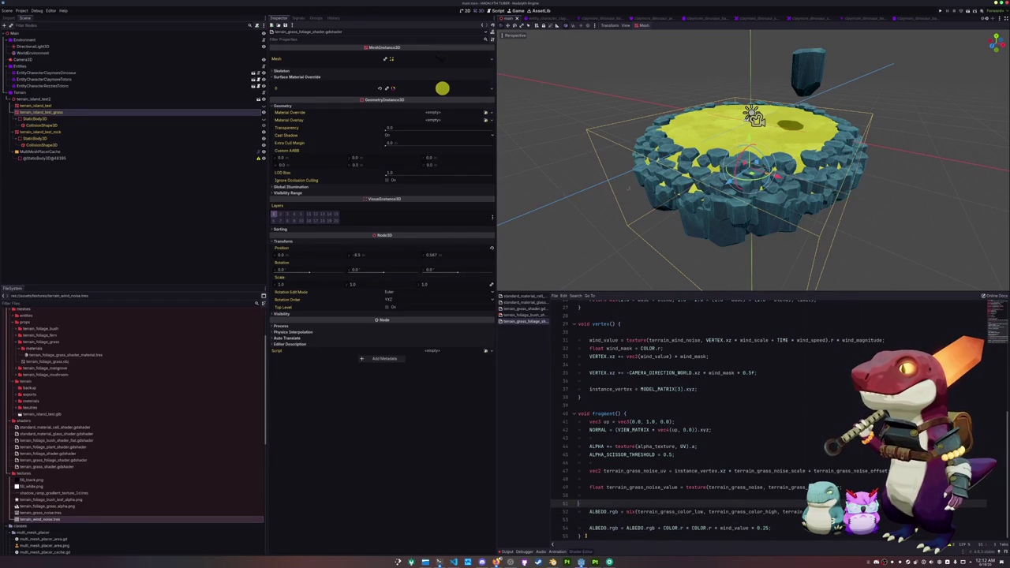
{"action": "key", "text": "Delete"}
Remove the empty lines left inside the fragment function.
{"action": "key", "text": "Up"}
{"action": "key", "text": "Up"}
{"action": "key", "text": "Up"}
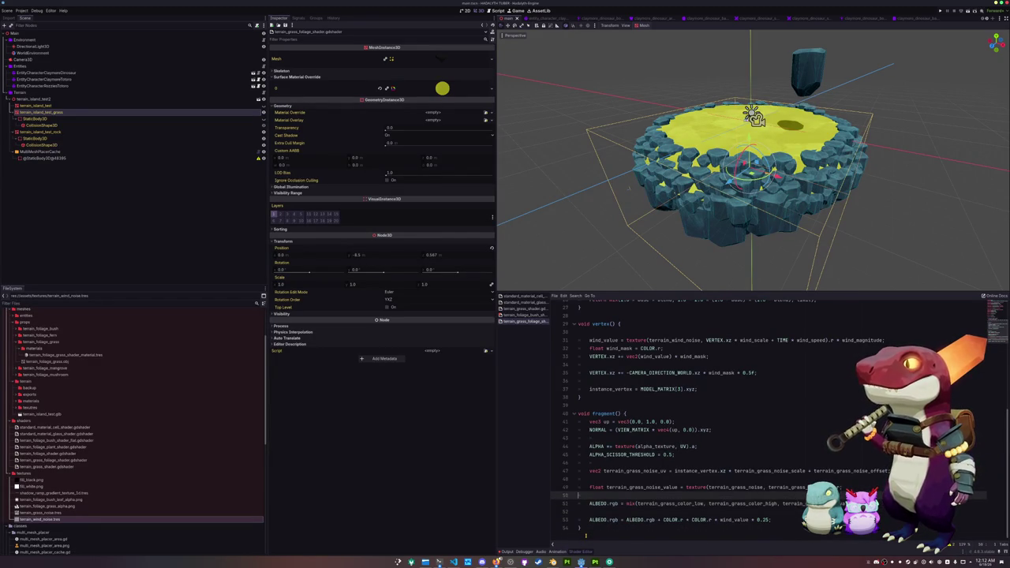
{"action": "key", "text": "ctrl+z"}
{"action": "key", "text": "ctrl+z"}
{"action": "key", "text": "ctrl+z"}
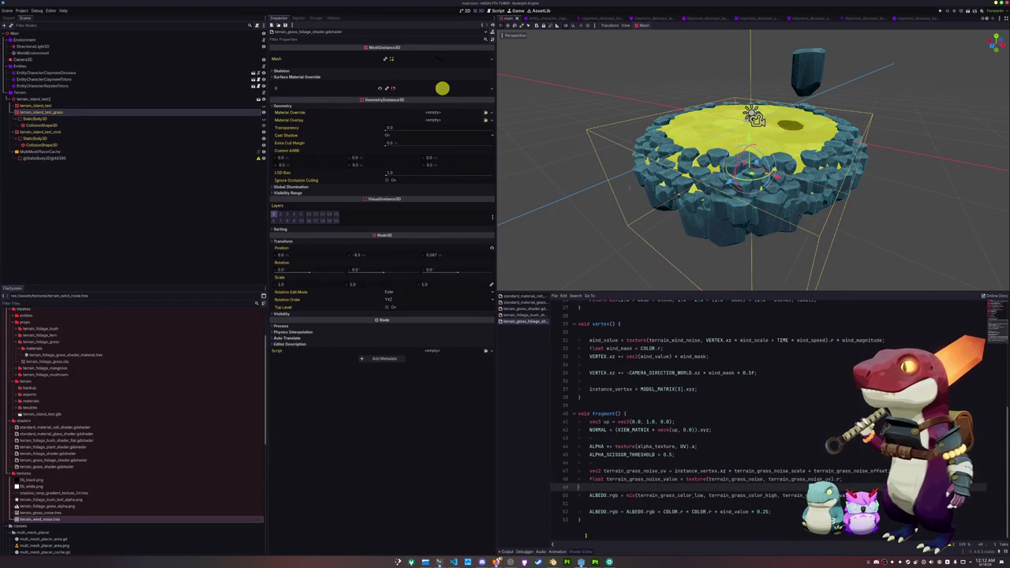
{"action": "key", "text": "ctrl+shift+z"}
{"action": "key", "text": "ctrl+shift+z"}
{"action": "key", "text": "ctrl+shift+z"}
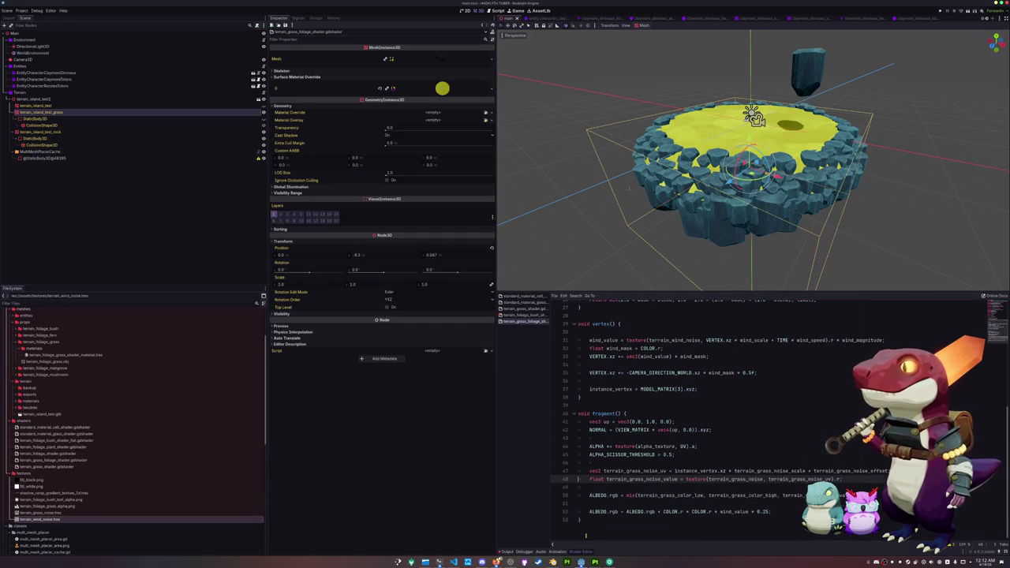
{"action": "key", "text": "Down"}
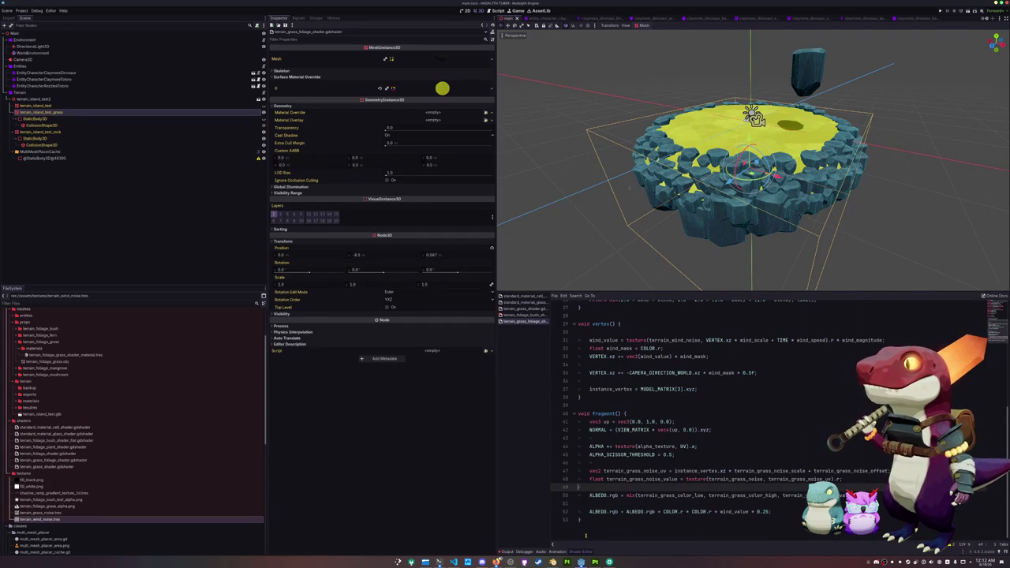
{"action": "key", "text": "Delete"}
{"action": "key", "text": "Down"}
{"action": "key", "text": "Delete"}
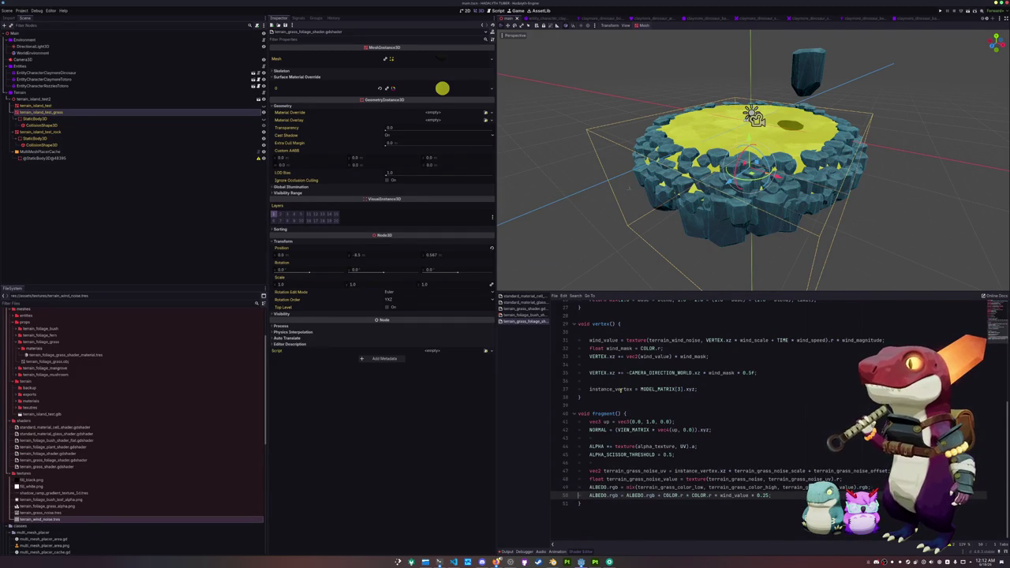
Remove the blank lines among the varying declarations near the vertex code.
{"action": "scroll", "coordinate": [621, 389], "scroll_direction": "up", "scroll_amount": 5}
{"action": "scroll", "coordinate": [590, 426], "scroll_direction": "up", "scroll_amount": 2}
{"action": "left_click", "coordinate": [588, 413]}
{"action": "key", "text": "Delete"}
{"action": "key", "text": "Up"}
{"action": "key", "text": "Up"}
{"action": "key", "text": "BackSpace"}
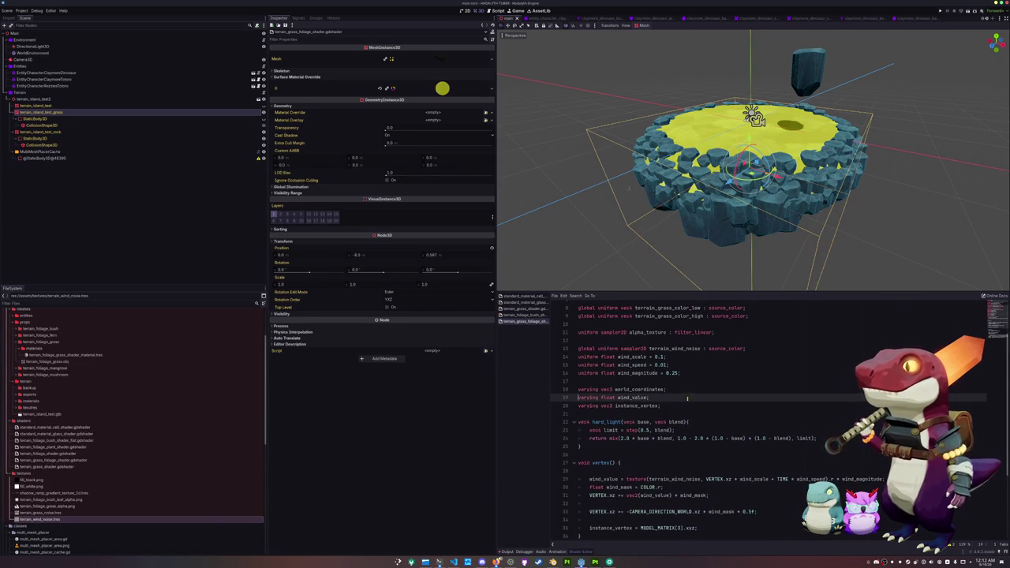
Delete the unused 'varying vec3 world_coordinates' declaration.
{"action": "scroll", "coordinate": [695, 418], "scroll_direction": "down", "scroll_amount": 3}
{"action": "scroll", "coordinate": [695, 419], "scroll_direction": "up", "scroll_amount": 5}
{"action": "left_click", "coordinate": [678, 426]}
{"action": "key", "text": "shift+Up"}
{"action": "key", "text": "BackSpace"}
{"action": "scroll", "coordinate": [678, 424], "scroll_direction": "down", "scroll_amount": 4}
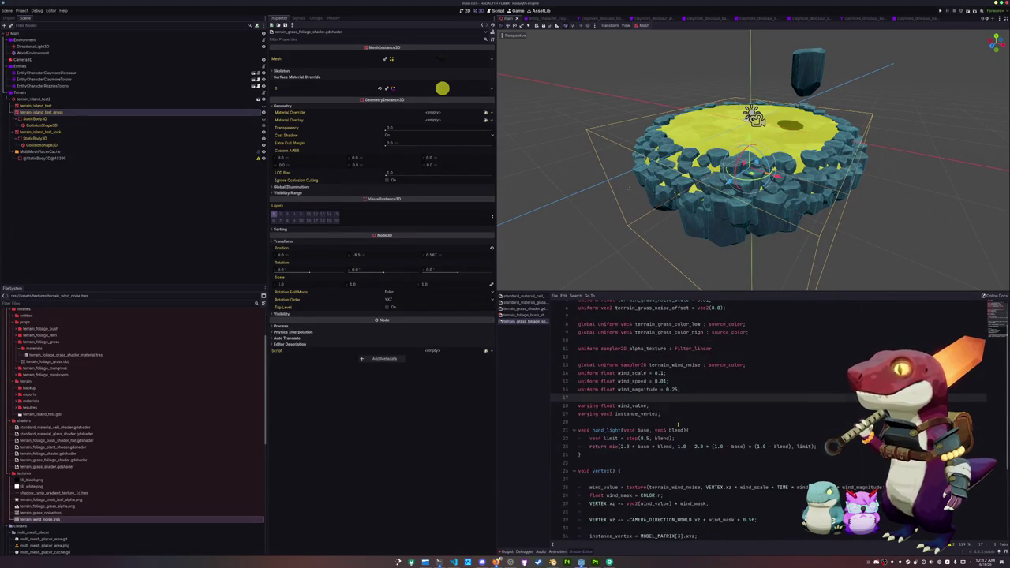
{"action": "scroll", "coordinate": [750, 158], "scroll_direction": "up", "scroll_amount": 5}
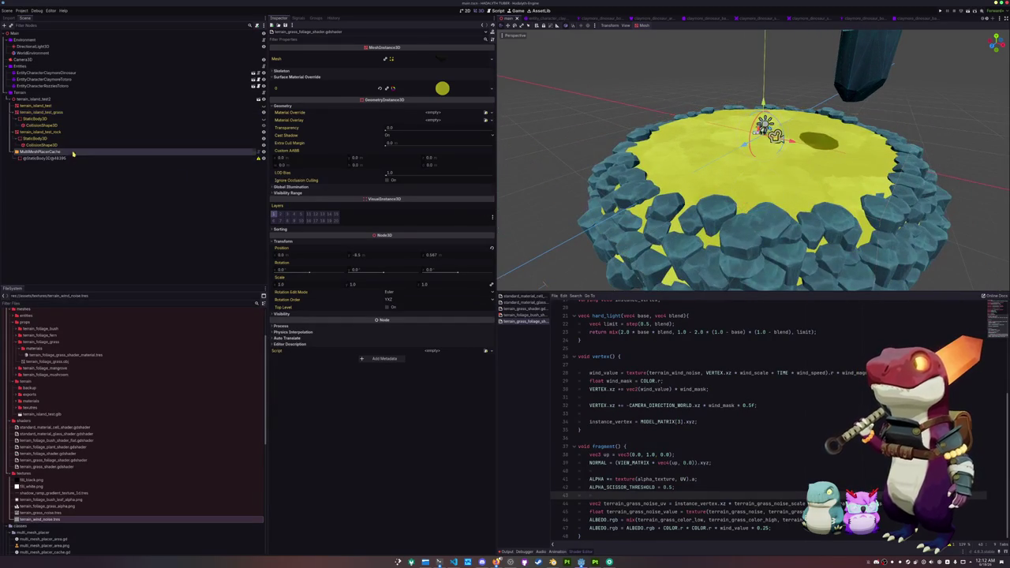
In the terrain_foliage_grass scene, add a MeshInstance3D child under TerrainFoliageGrass.
{"action": "left_click", "coordinate": [73, 152]}
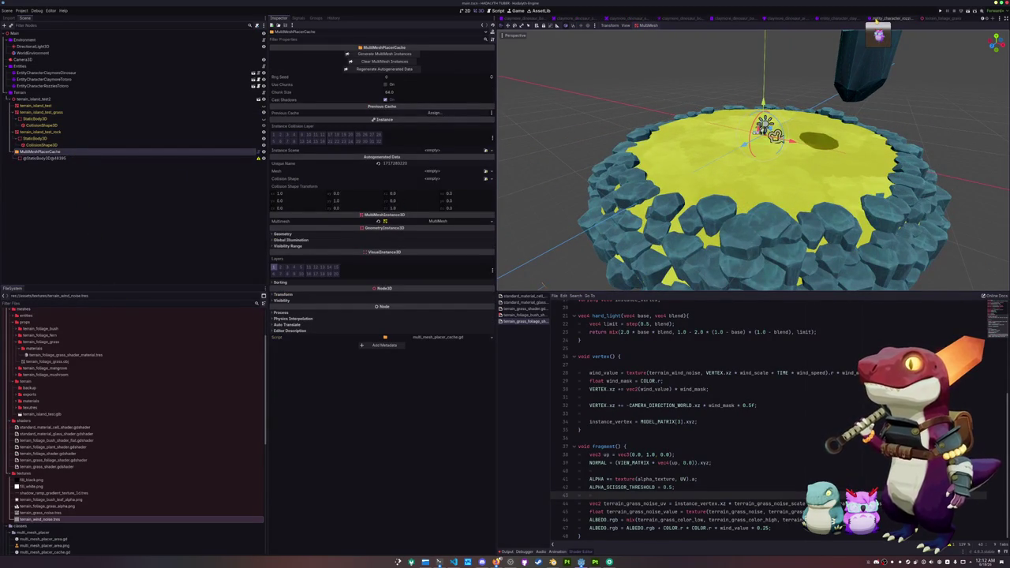
{"action": "left_click", "coordinate": [933, 19]}
{"action": "left_click", "coordinate": [39, 33]}
{"action": "right_click", "coordinate": [44, 34]}
{"action": "left_click", "coordinate": [78, 43]}
{"action": "type", "text": "meshinstance"}
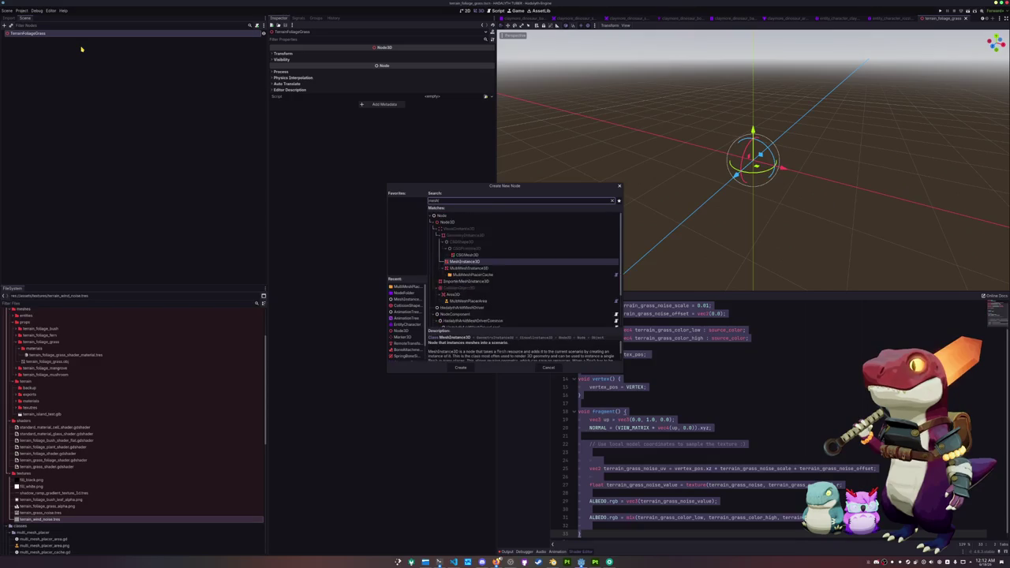
{"action": "key", "text": "Return"}
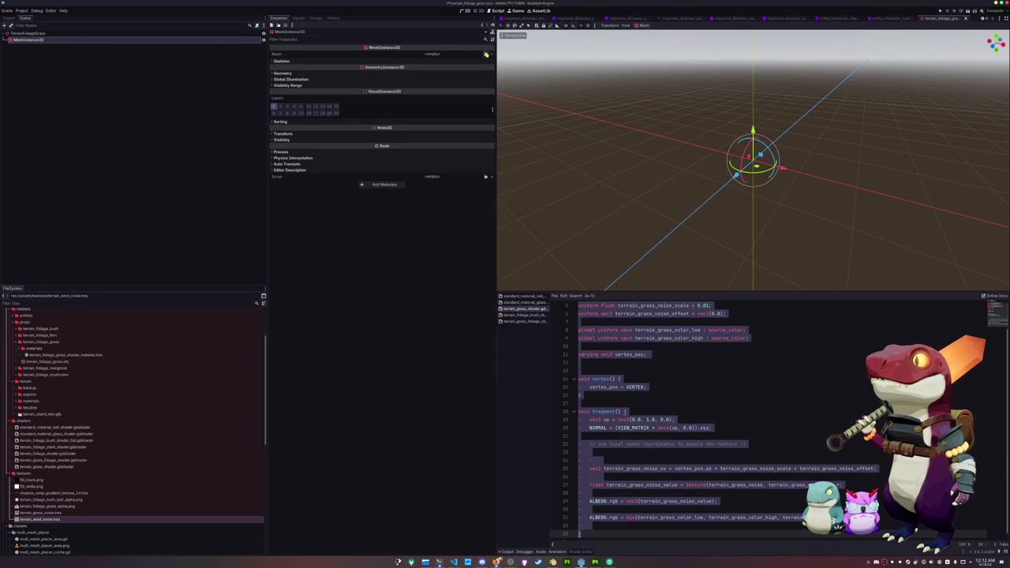
Quick-load the grass mesh into the MeshInstance3D's Mesh property.
{"action": "left_click", "coordinate": [433, 53]}
{"action": "type", "text": "grass"}
{"action": "double_click", "coordinate": [419, 224]}
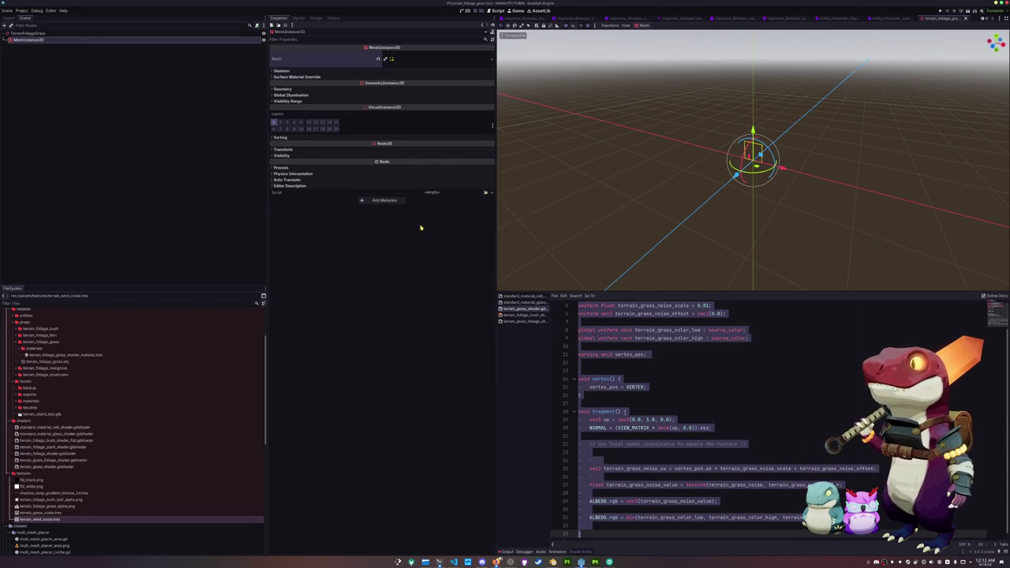
{"action": "left_click", "coordinate": [432, 83]}
Set the grass material as surface override and load terrain_grass_foliage_shader.gdshader as its shader.
{"action": "type", "text": "grass"}
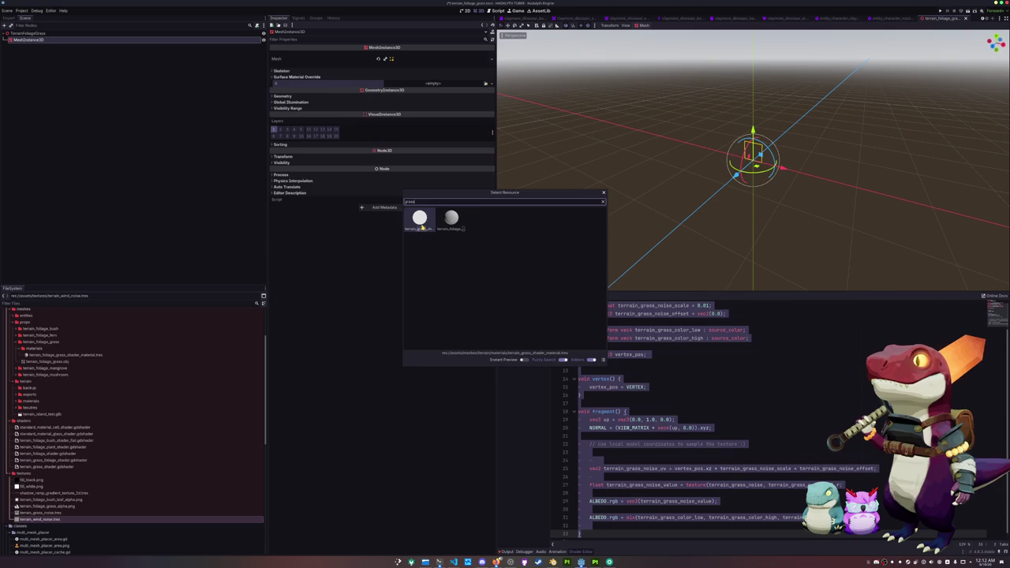
{"action": "double_click", "coordinate": [421, 221]}
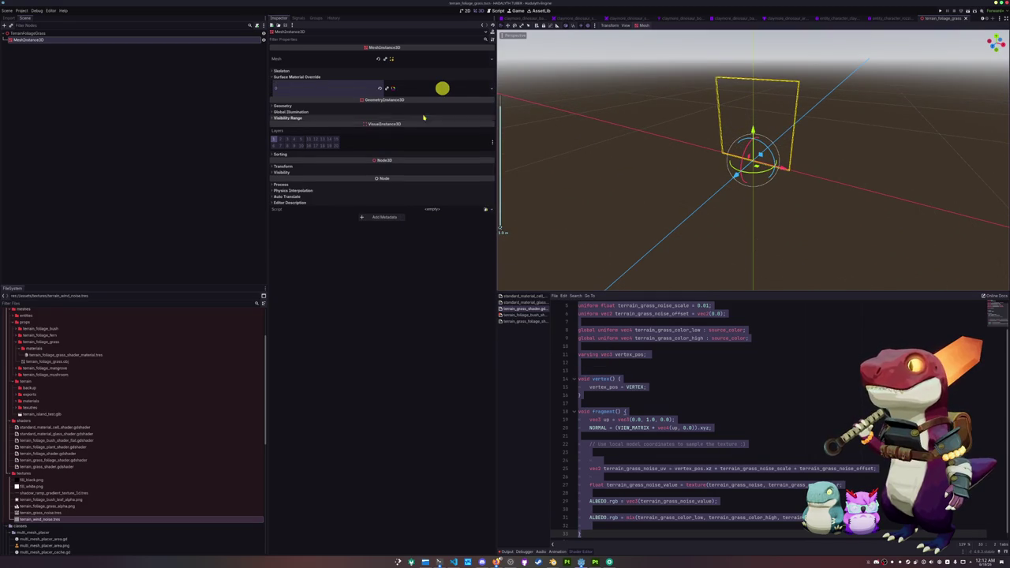
{"action": "left_click", "coordinate": [331, 88]}
{"action": "left_click", "coordinate": [427, 148]}
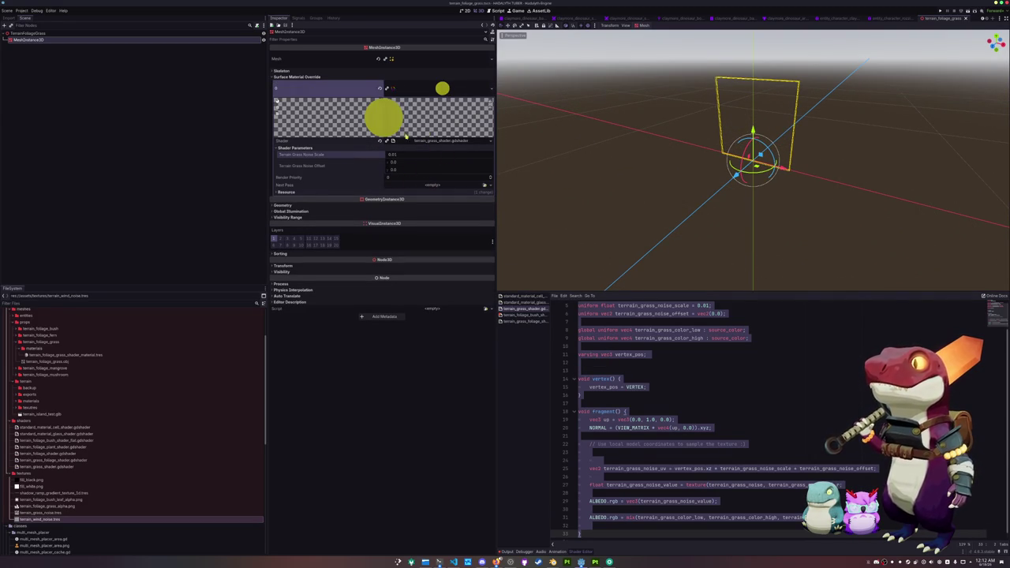
{"action": "left_click", "coordinate": [490, 142]}
{"action": "left_click", "coordinate": [471, 158]}
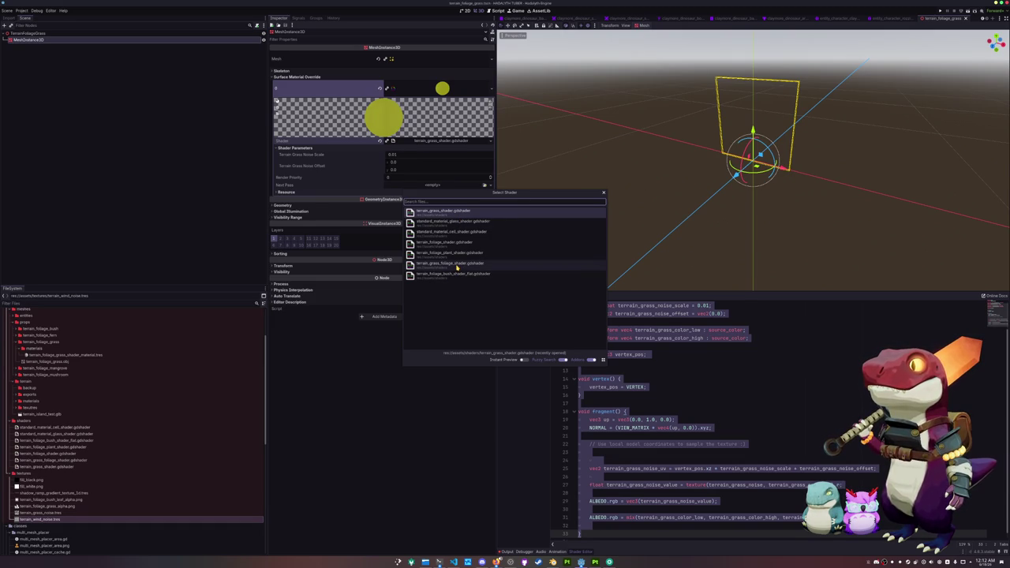
{"action": "left_click", "coordinate": [456, 265]}
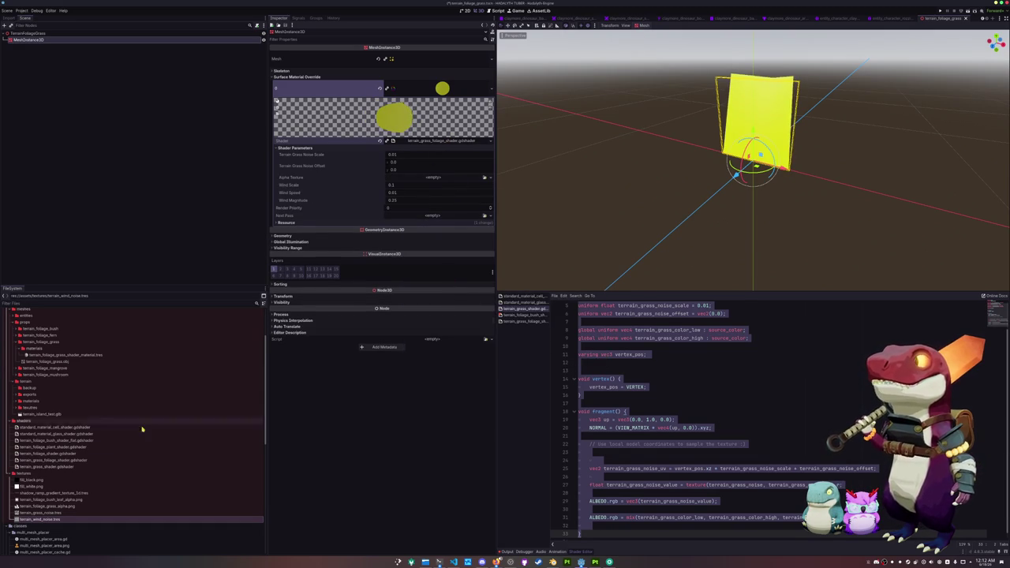
Rename the shader file to terrain_foliage_grass_shader.gdshader and open it.
{"action": "left_click", "coordinate": [56, 460]}
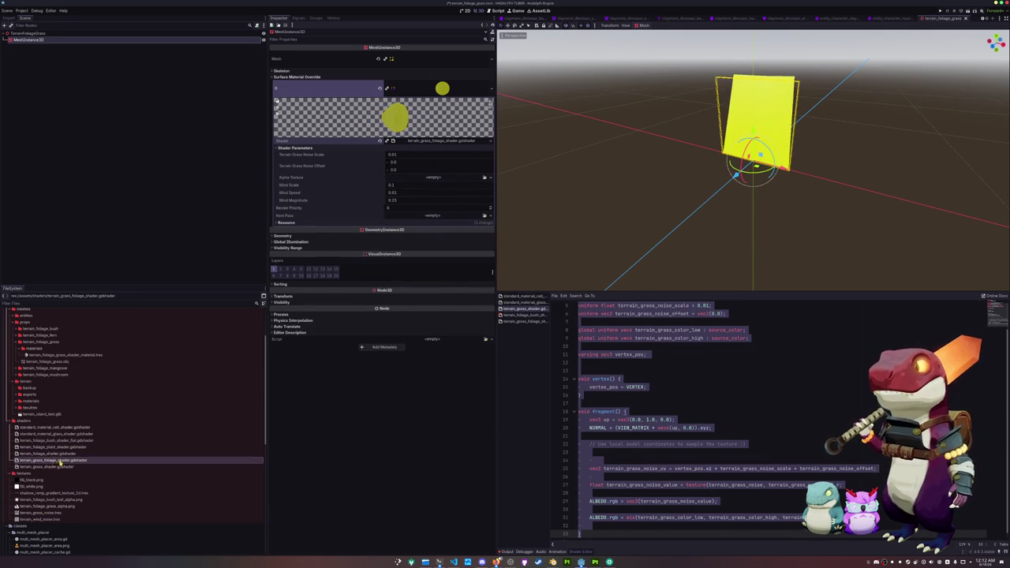
{"action": "key", "text": "F2"}
{"action": "type", "text": "terrain_foliage_grass"}
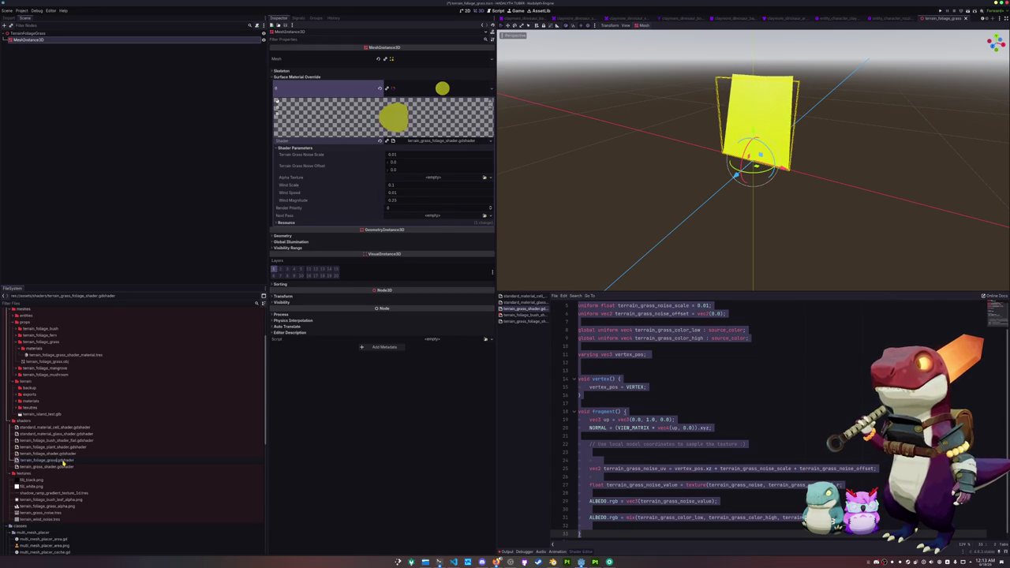
{"action": "type", "text": "_shader"}
{"action": "key", "text": "Return"}
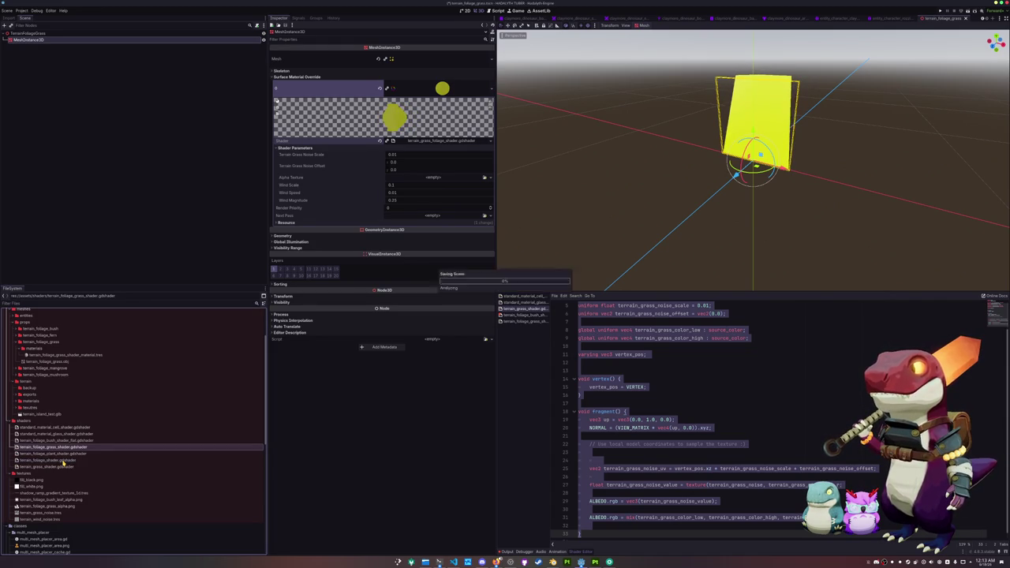
{"action": "double_click", "coordinate": [67, 447]}
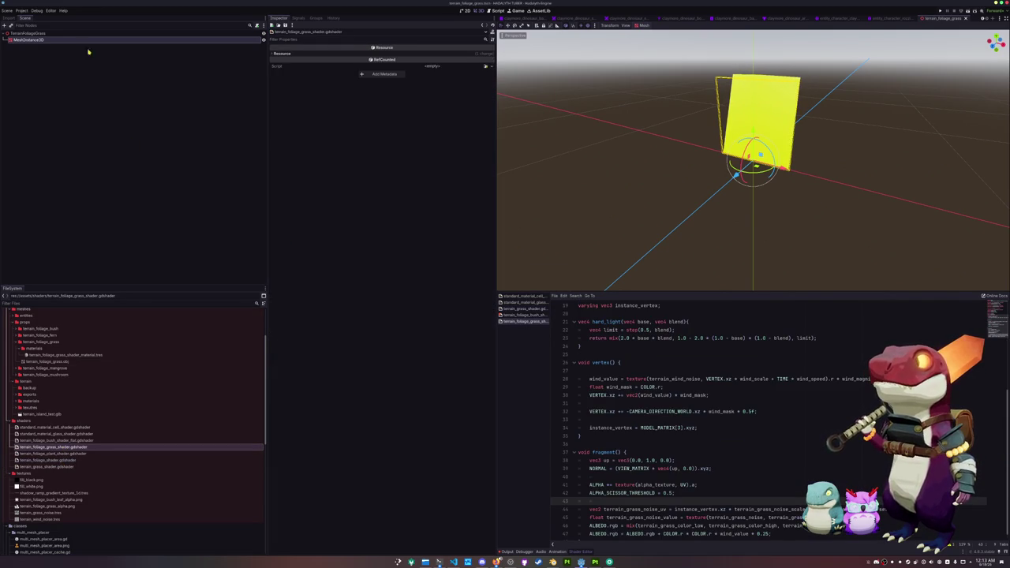
Load the grass texture into Alpha Texture so the quad shows blades, then return to main.tscn.
{"action": "left_click", "coordinate": [30, 40]}
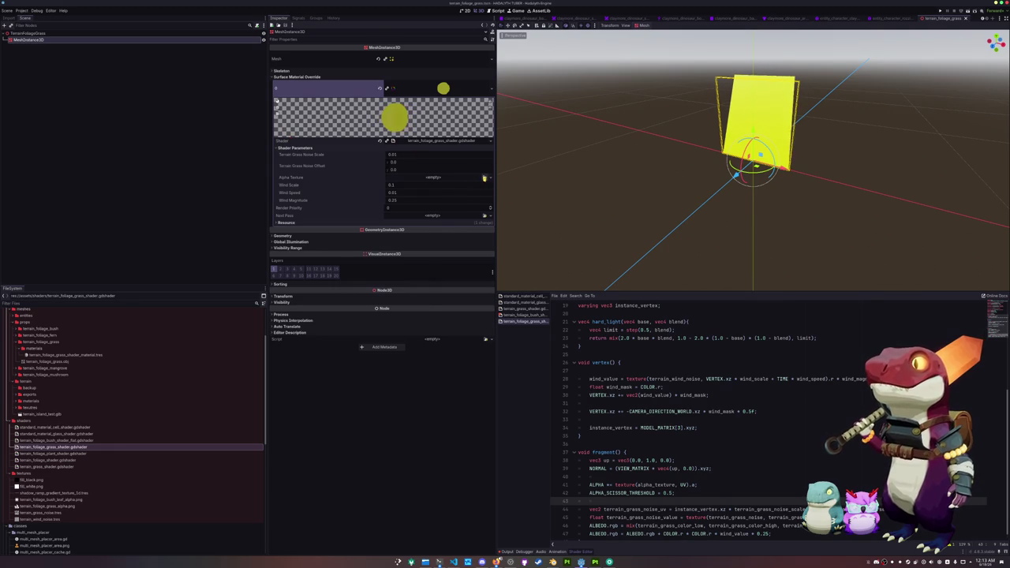
{"action": "left_click", "coordinate": [484, 177]}
{"action": "type", "text": "grass"}
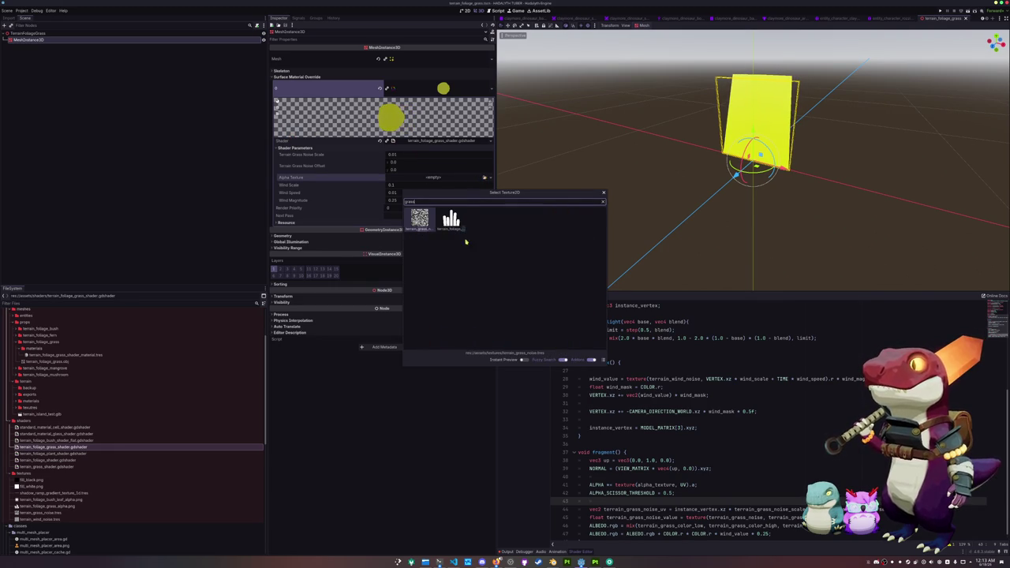
{"action": "double_click", "coordinate": [451, 221]}
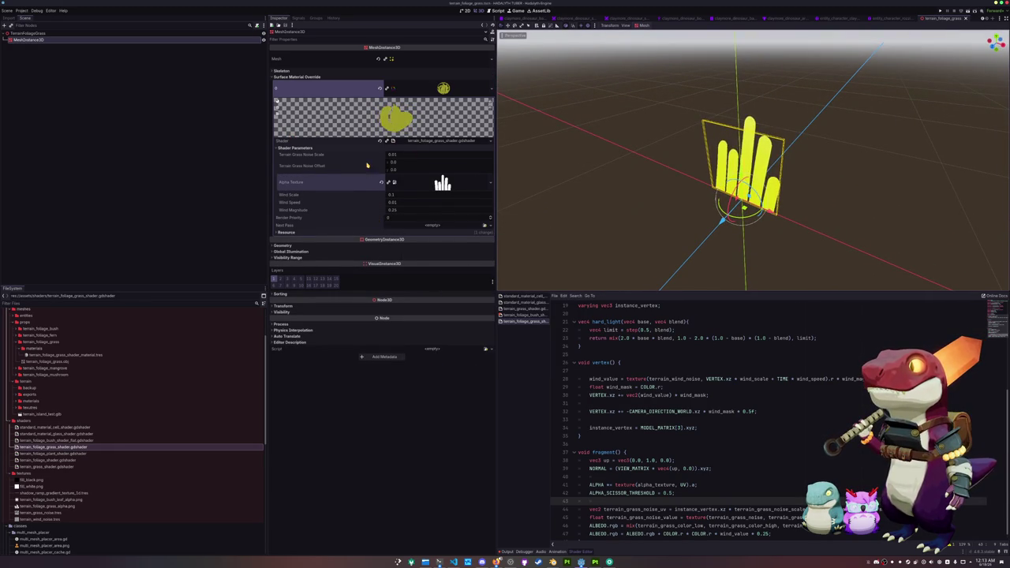
{"action": "scroll", "coordinate": [581, 178], "scroll_direction": "down", "scroll_amount": 3}
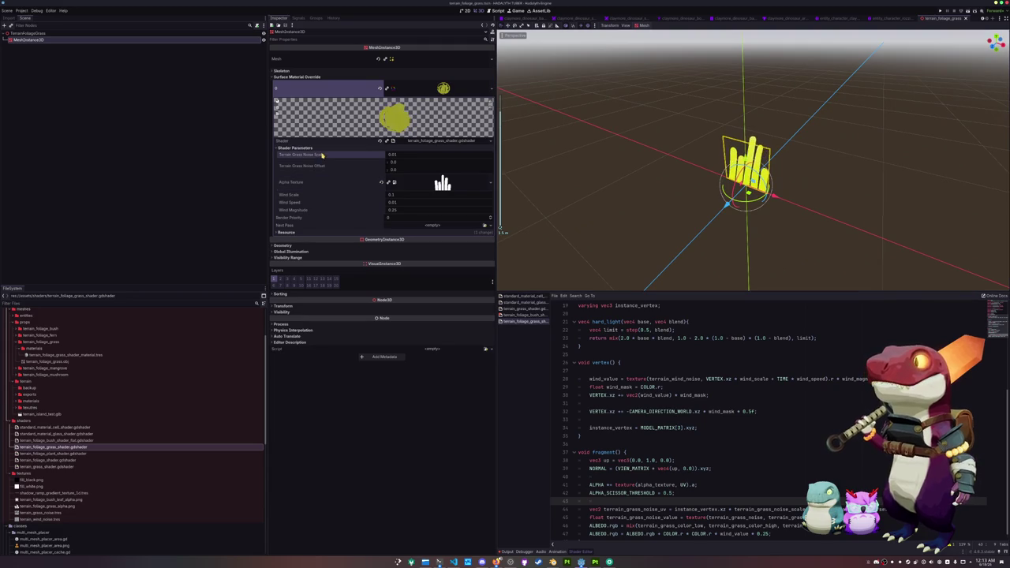
{"action": "left_click", "coordinate": [600, 355]}
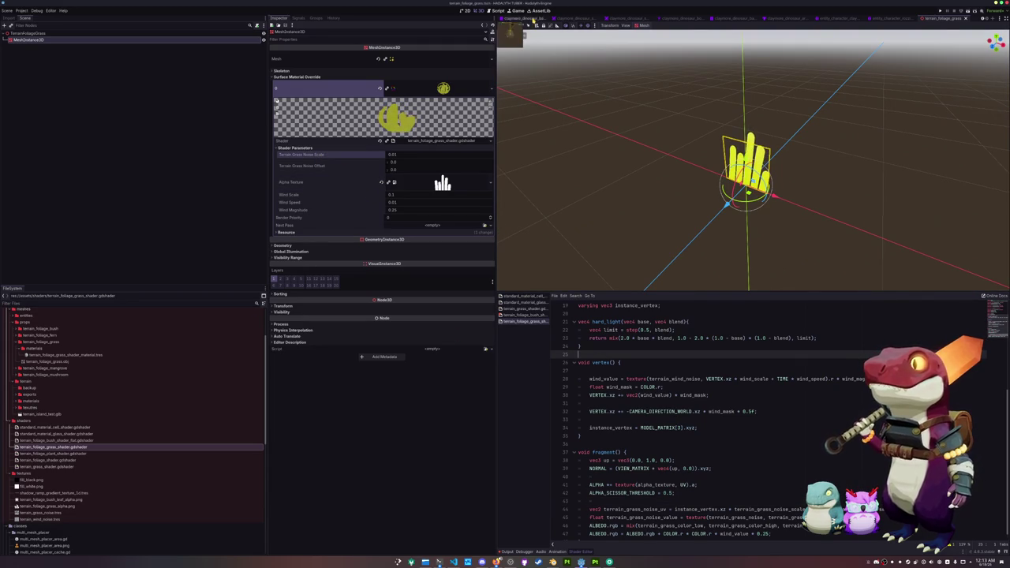
{"action": "left_click", "coordinate": [508, 17]}
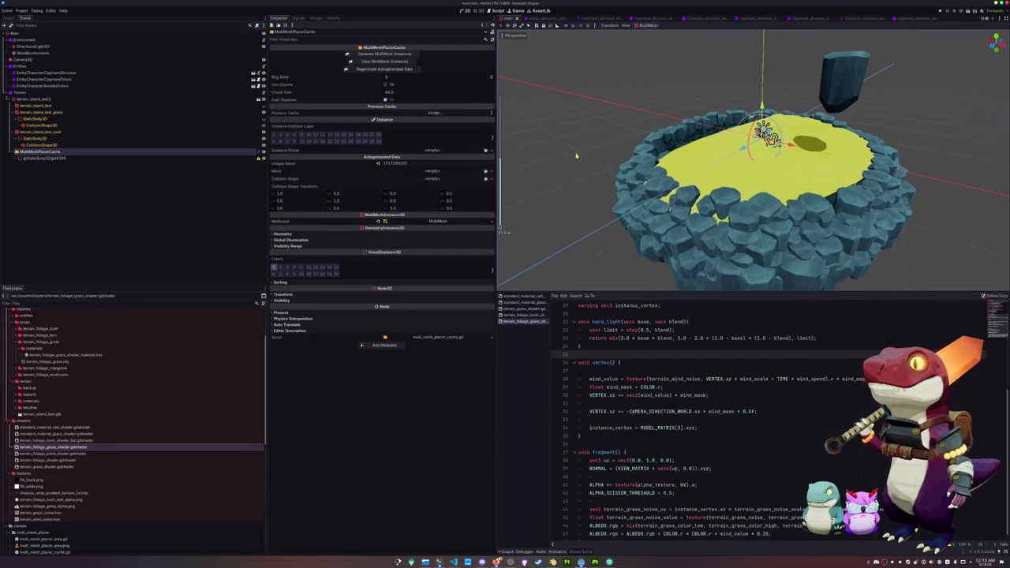
Switch terrain_island_test_grass's override material to terrain_grass_shader.gdshader and save the scene.
{"action": "left_click", "coordinate": [758, 158]}
{"action": "left_click_drag", "start_coordinate": [600, 229], "coordinate": [599, 149]}
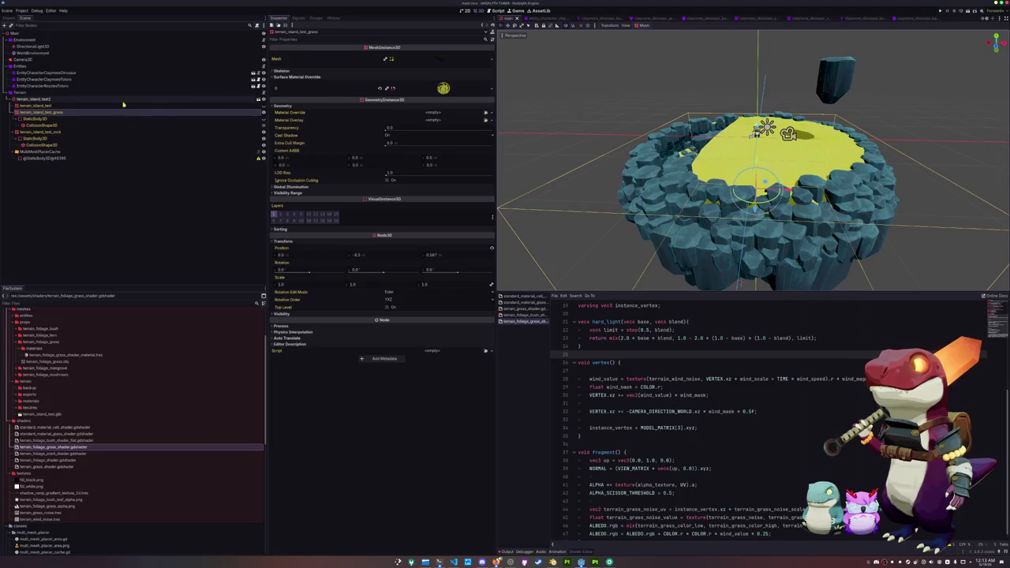
{"action": "left_click", "coordinate": [447, 90]}
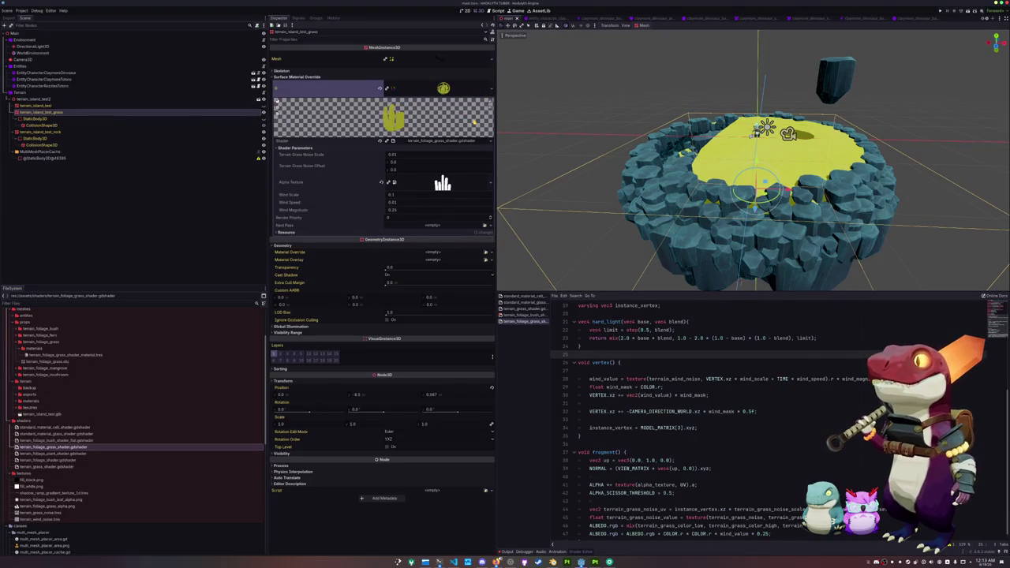
{"action": "left_click", "coordinate": [491, 141]}
{"action": "left_click", "coordinate": [473, 160]}
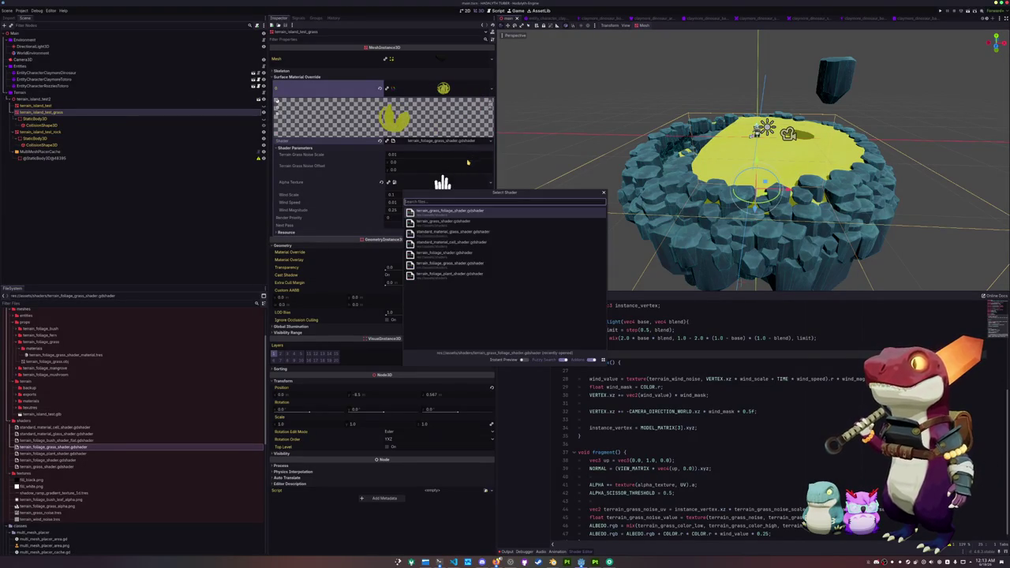
{"action": "left_click", "coordinate": [449, 222]}
{"action": "key", "text": "ctrl+s"}
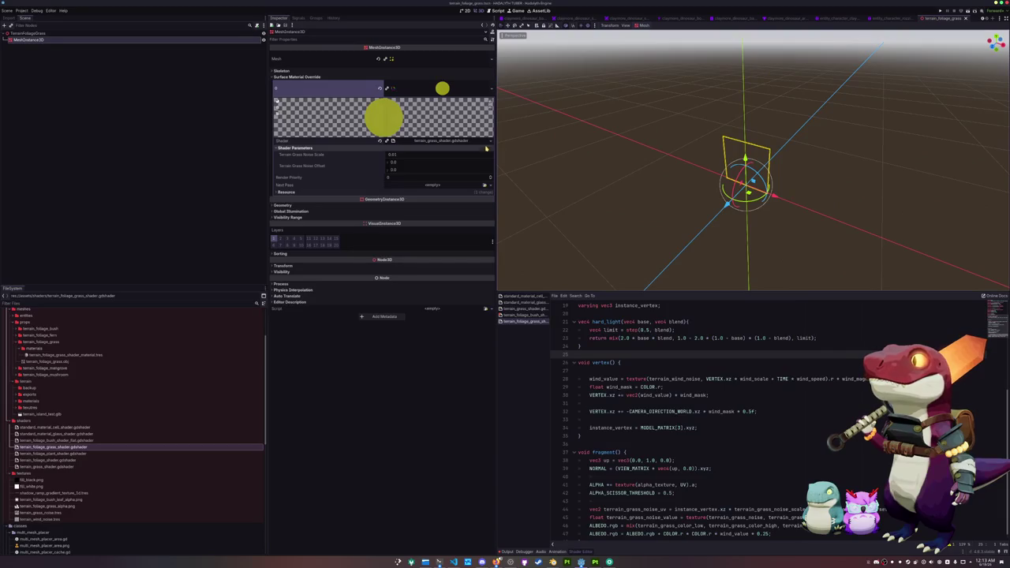
Clear the Shader slot of the quad's override material.
{"action": "left_click", "coordinate": [491, 140]}
{"action": "left_click", "coordinate": [462, 110]}
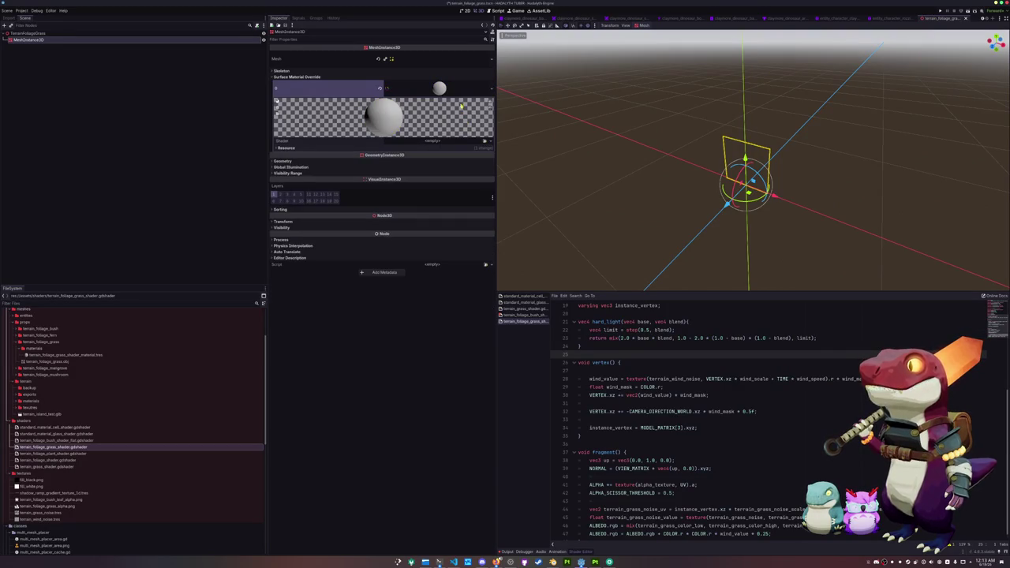
{"action": "left_click", "coordinate": [485, 141]}
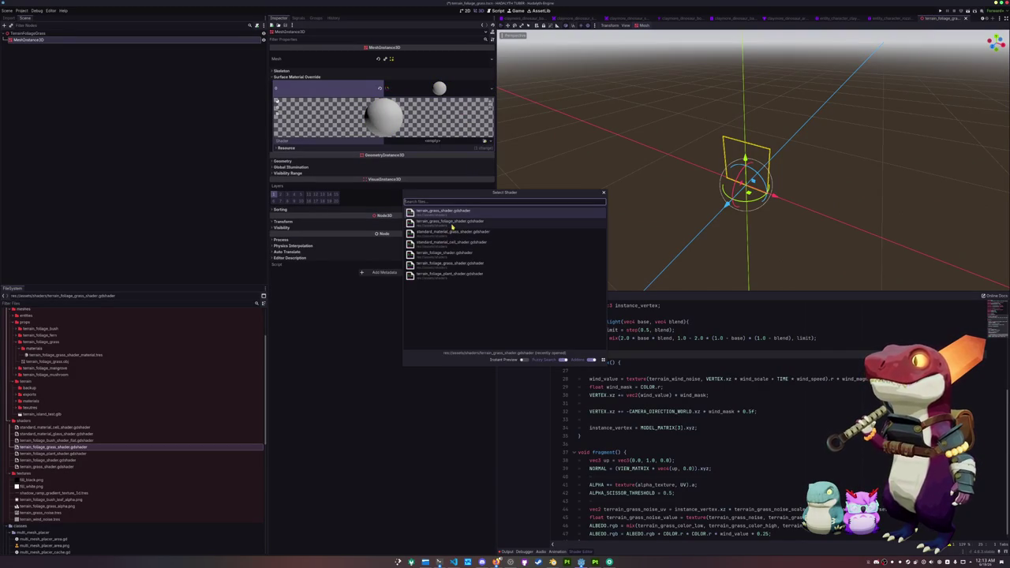
{"action": "key", "text": "Escape"}
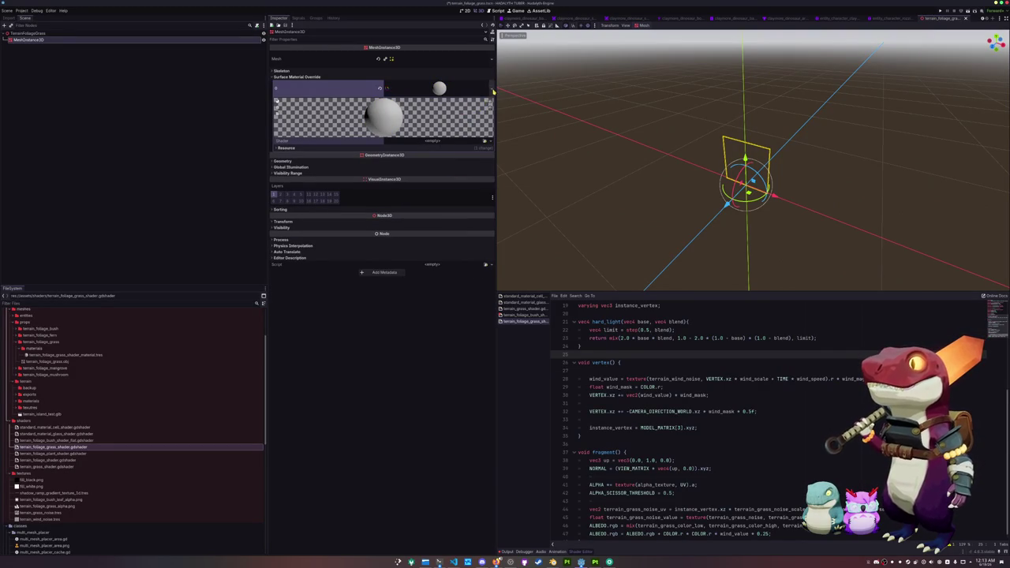
Save the material as a file, browsing from the project root into assets/meshes/props.
{"action": "left_click", "coordinate": [491, 89]}
{"action": "left_click", "coordinate": [471, 167]}
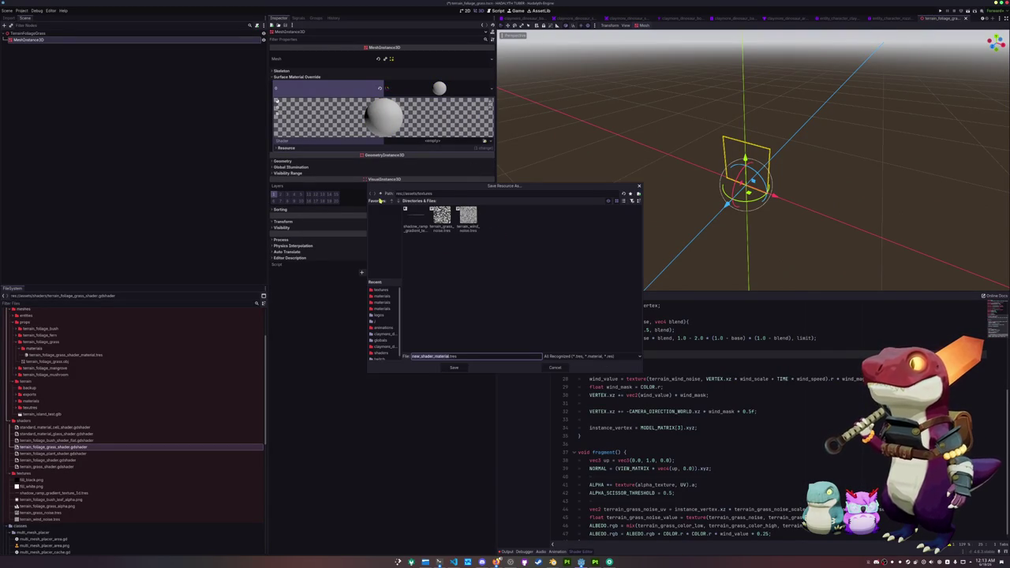
{"action": "left_click", "coordinate": [381, 193]}
{"action": "left_click", "coordinate": [380, 194]}
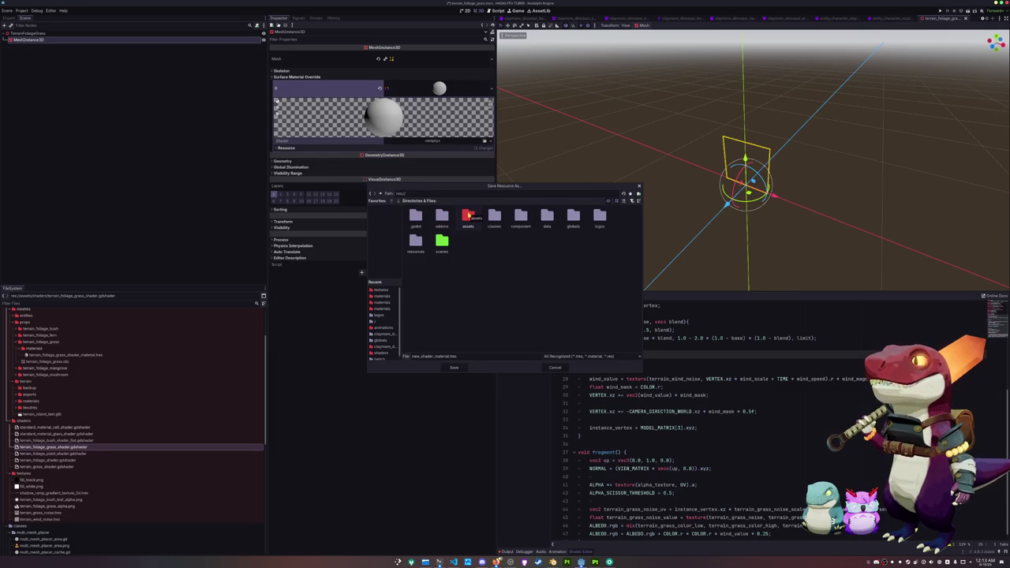
{"action": "double_click", "coordinate": [469, 216]}
{"action": "double_click", "coordinate": [442, 215]}
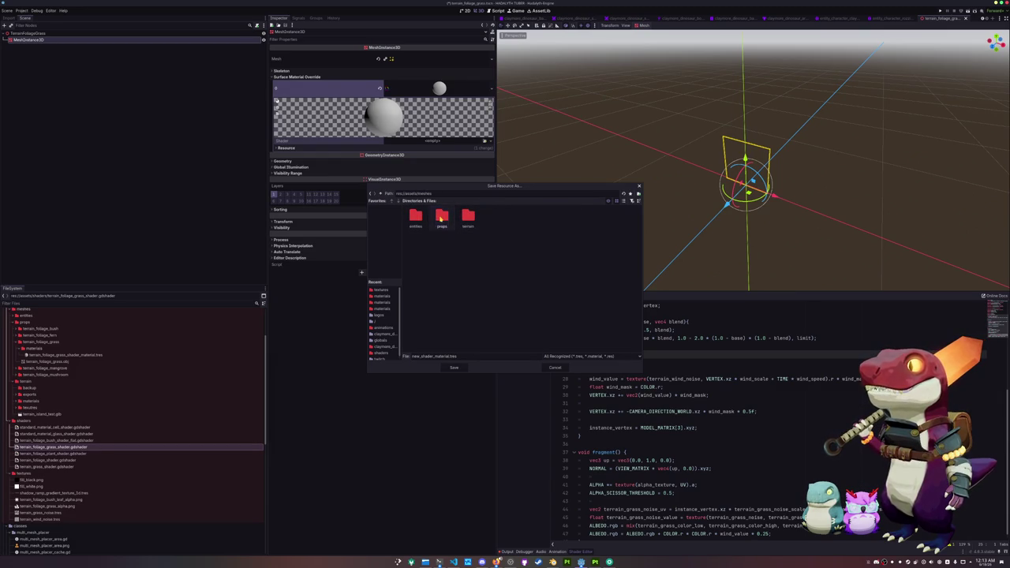
{"action": "double_click", "coordinate": [442, 217]}
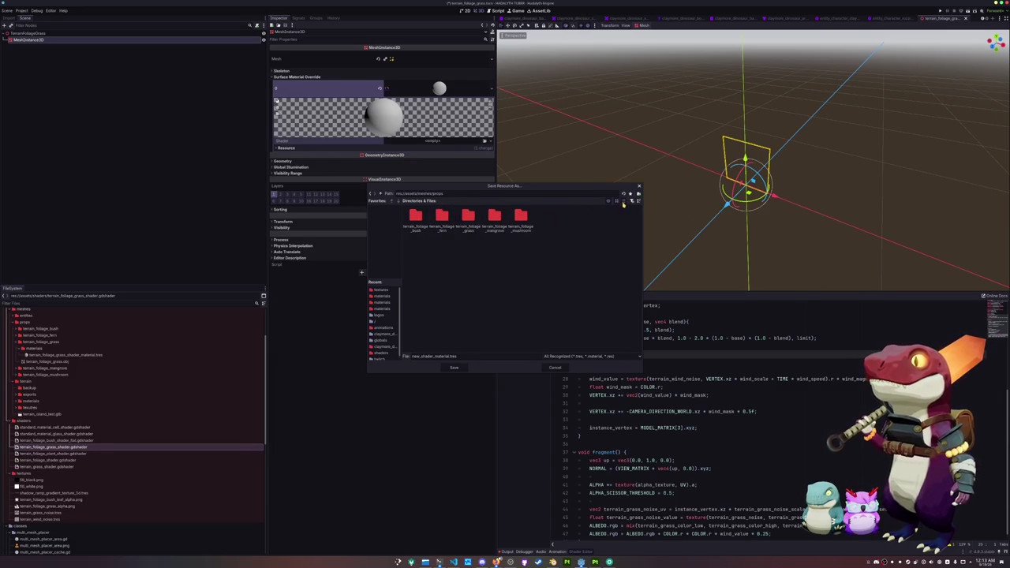
Overwrite terrain_foliage_grass_shader_material.tres in terrain_foliage_grass/materials with the material.
{"action": "left_click", "coordinate": [623, 204]}
{"action": "double_click", "coordinate": [423, 222]}
{"action": "double_click", "coordinate": [424, 210]}
{"action": "left_click", "coordinate": [434, 210]}
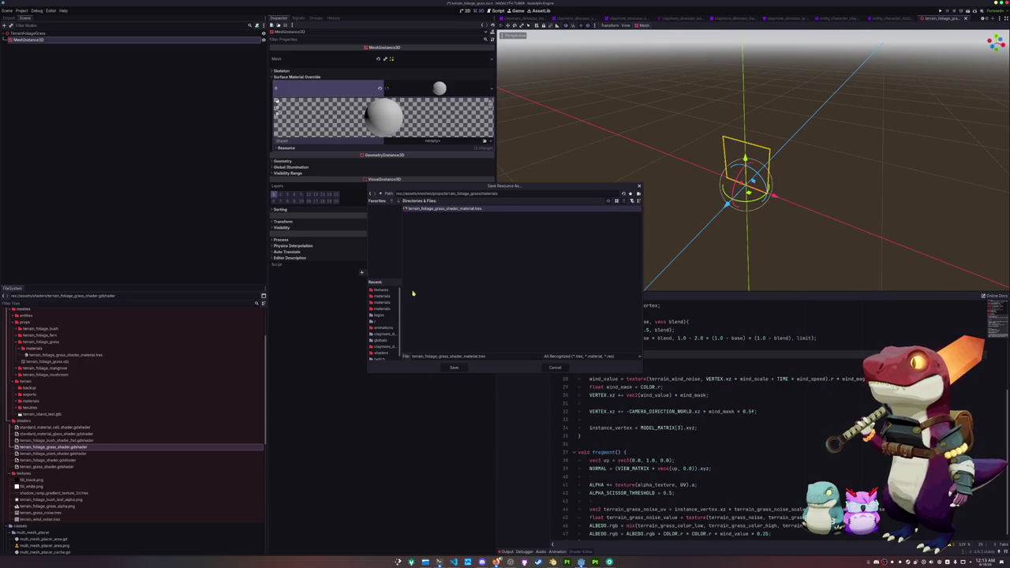
{"action": "left_click", "coordinate": [454, 368]}
{"action": "left_click", "coordinate": [464, 289]}
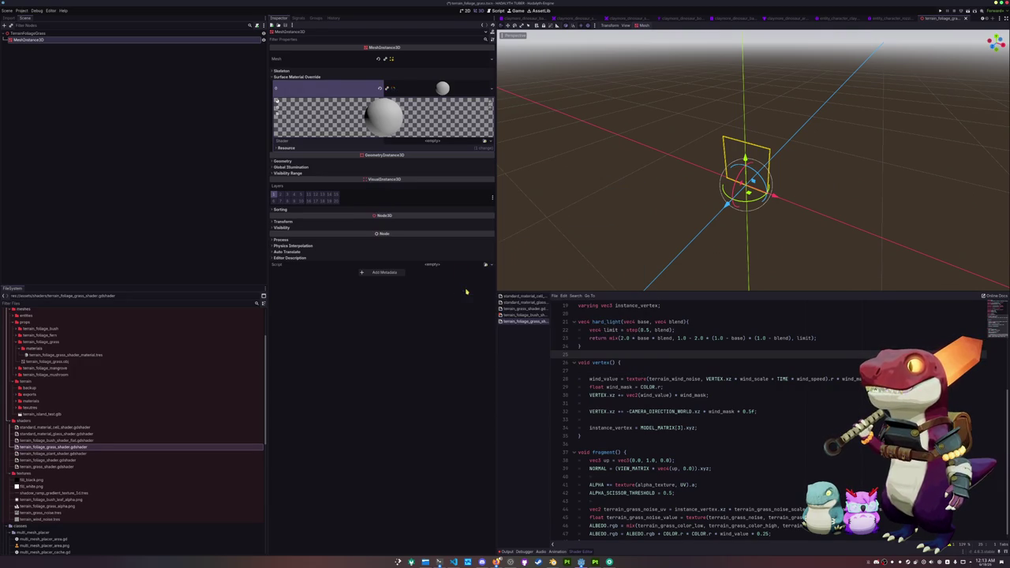
{"action": "left_click", "coordinate": [485, 141]}
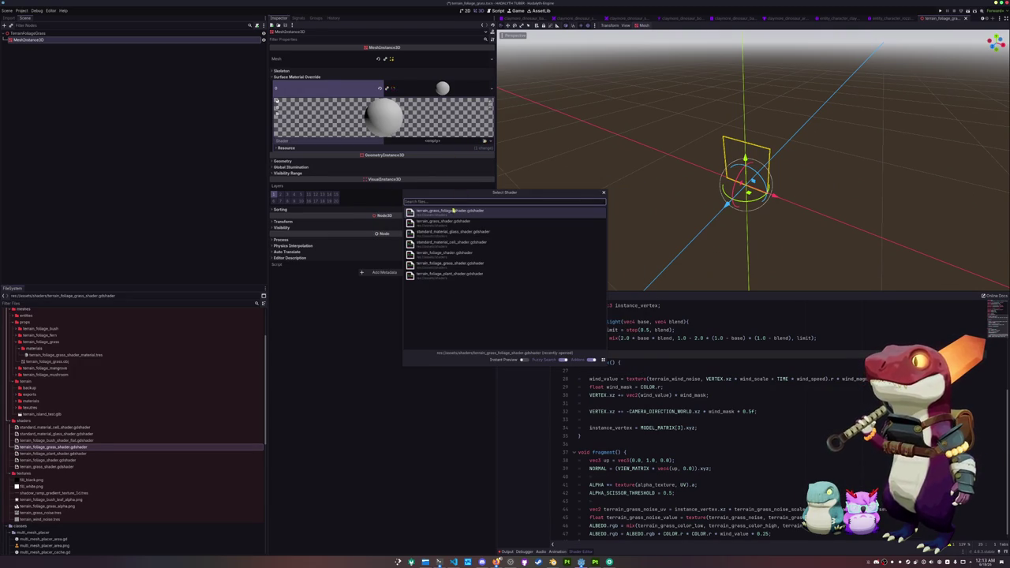
Reselect the MeshInstance3D and browse the material's shader list without assigning one.
{"action": "key", "text": "Escape"}
{"action": "left_click", "coordinate": [485, 142]}
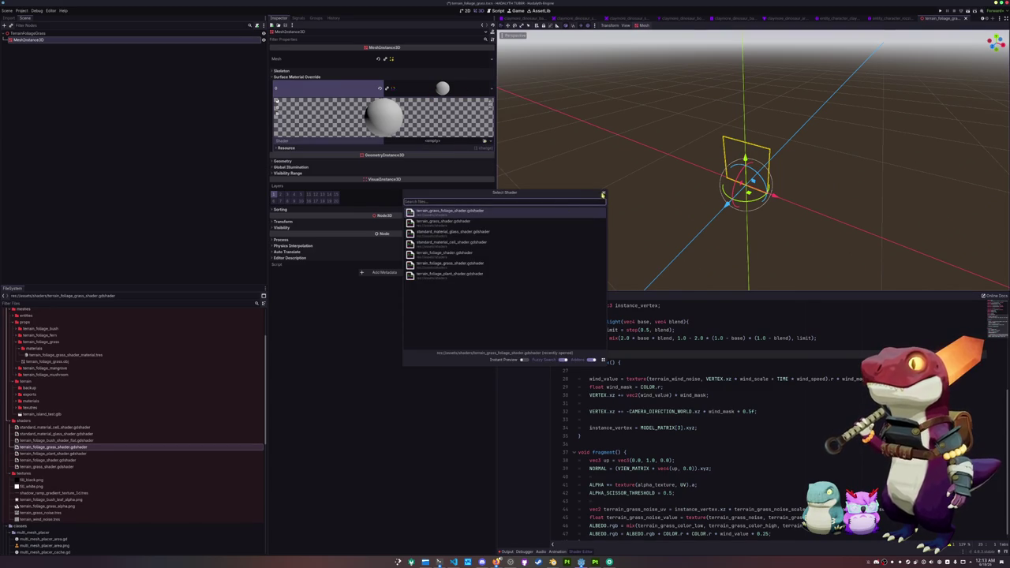
{"action": "left_click", "coordinate": [603, 192]}
{"action": "left_click", "coordinate": [124, 72]}
{"action": "left_click", "coordinate": [119, 40]}
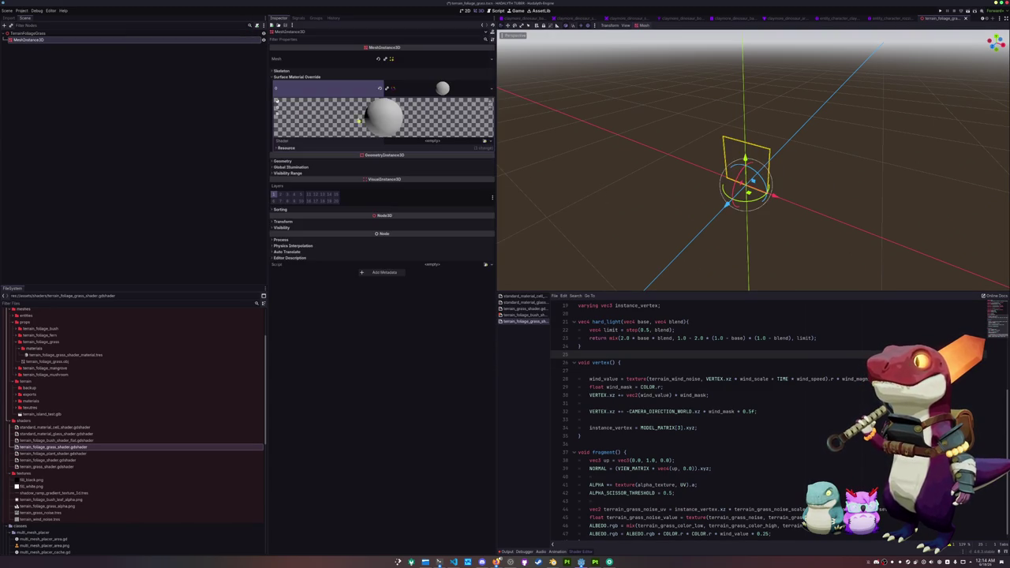
{"action": "left_click", "coordinate": [484, 142]}
{"action": "key", "text": "Escape"}
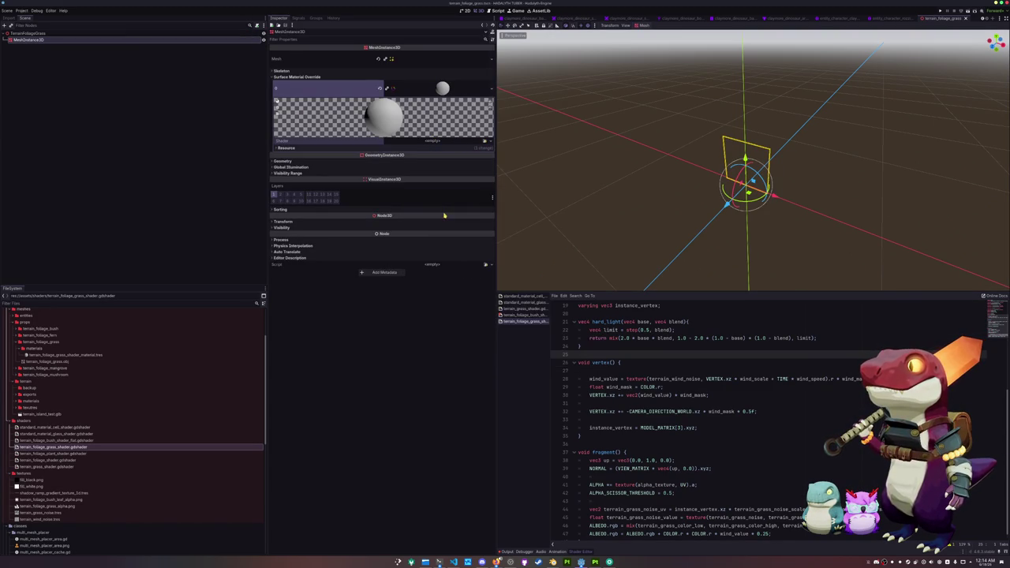
{"action": "left_click", "coordinate": [484, 142]}
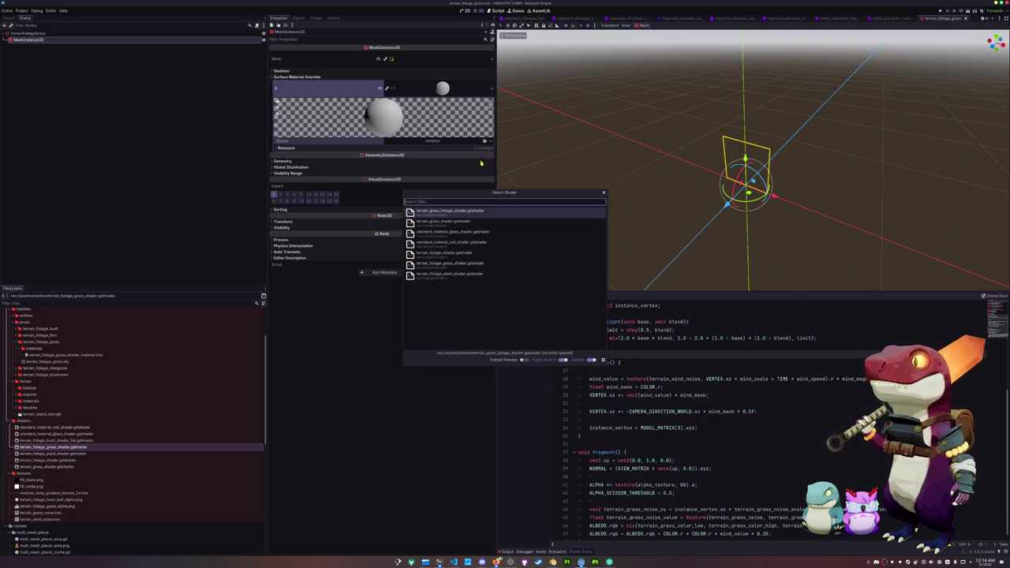
{"action": "key", "text": "Escape"}
Try quick-loading a terrain_foliage_grass material and a shader, cancelling both attempts.
{"action": "left_click", "coordinate": [492, 88]}
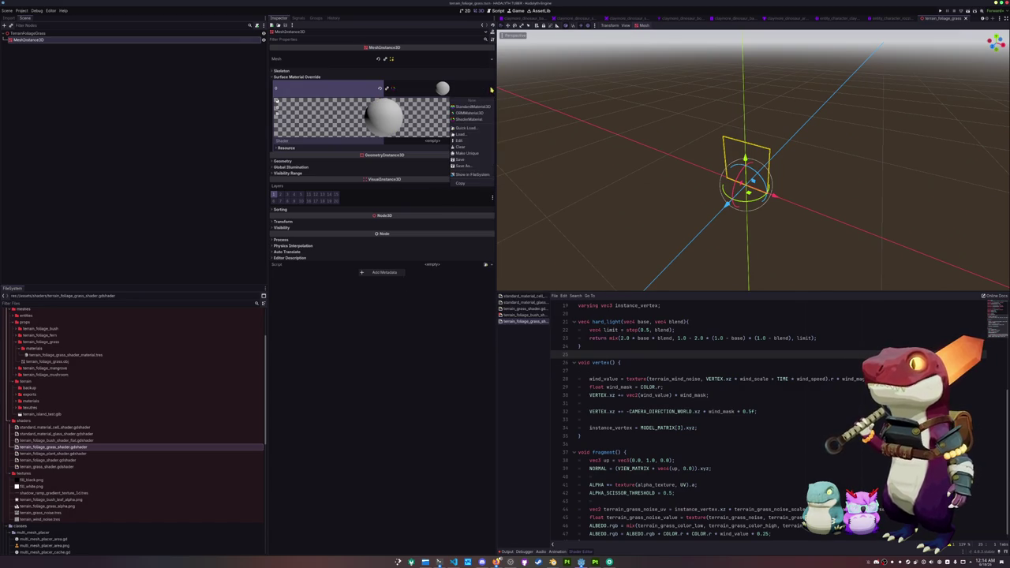
{"action": "left_click", "coordinate": [471, 130]}
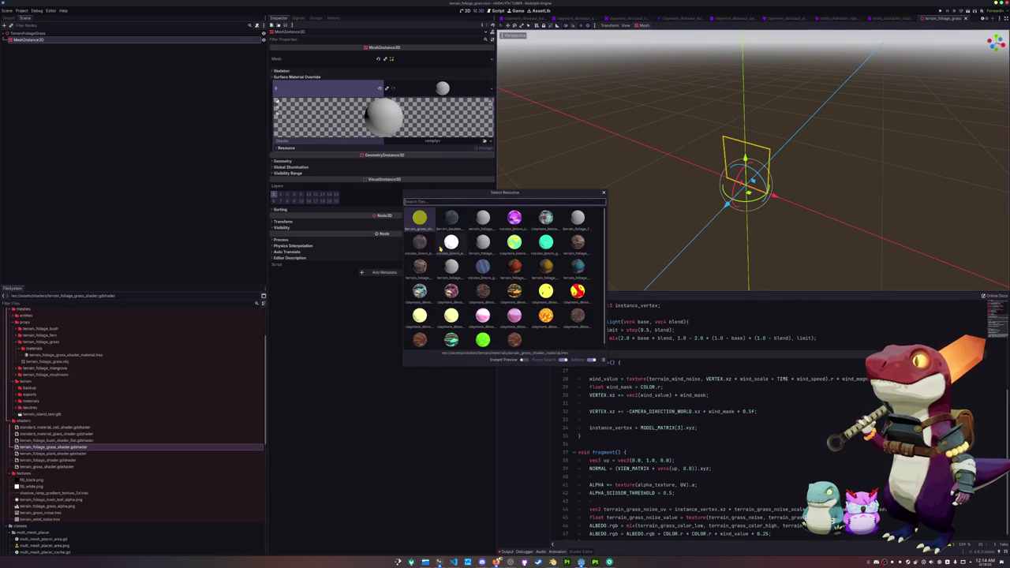
{"action": "type", "text": "terra"}
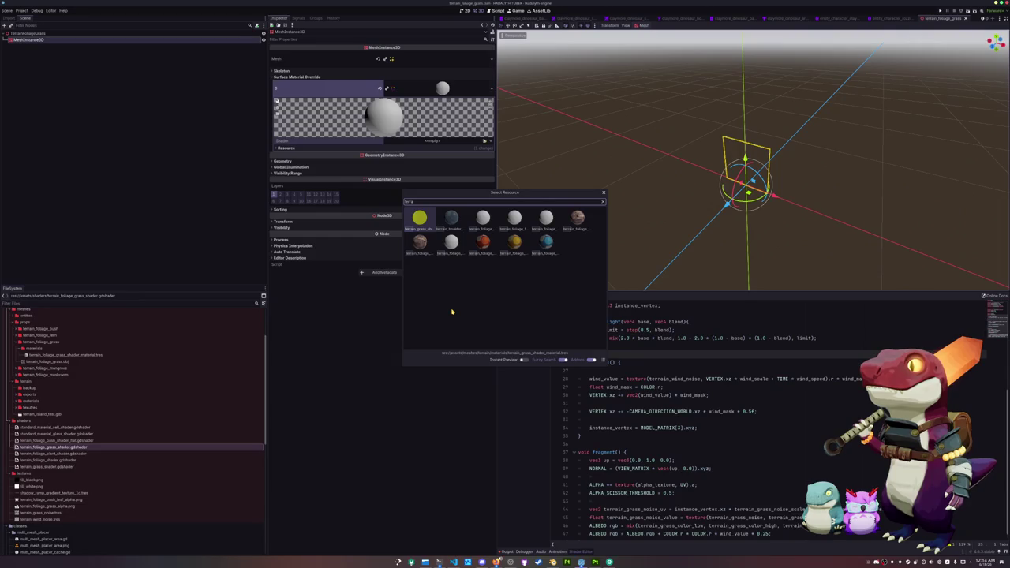
{"action": "type", "text": "in_foliage_grass"}
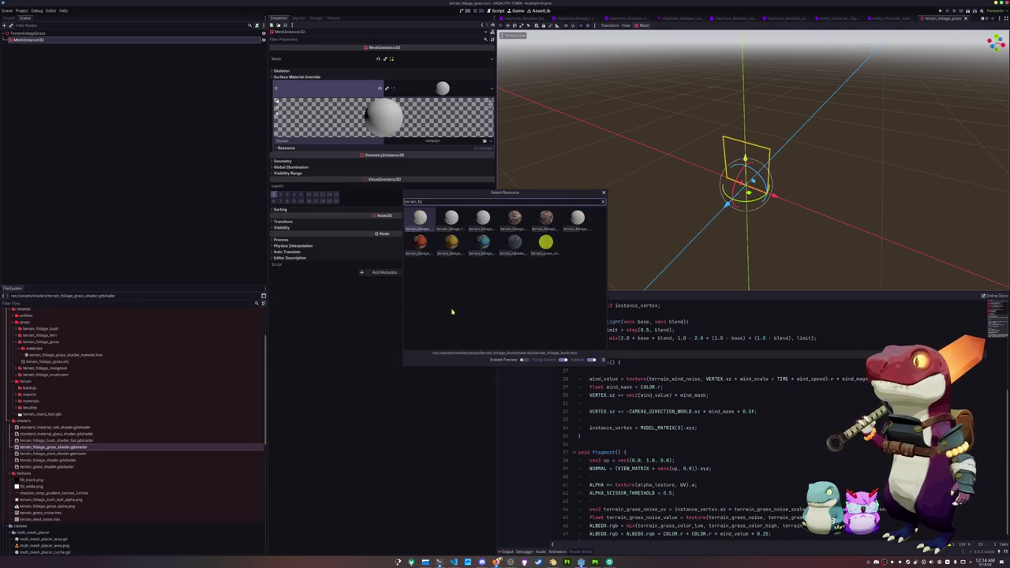
{"action": "key", "text": "Escape"}
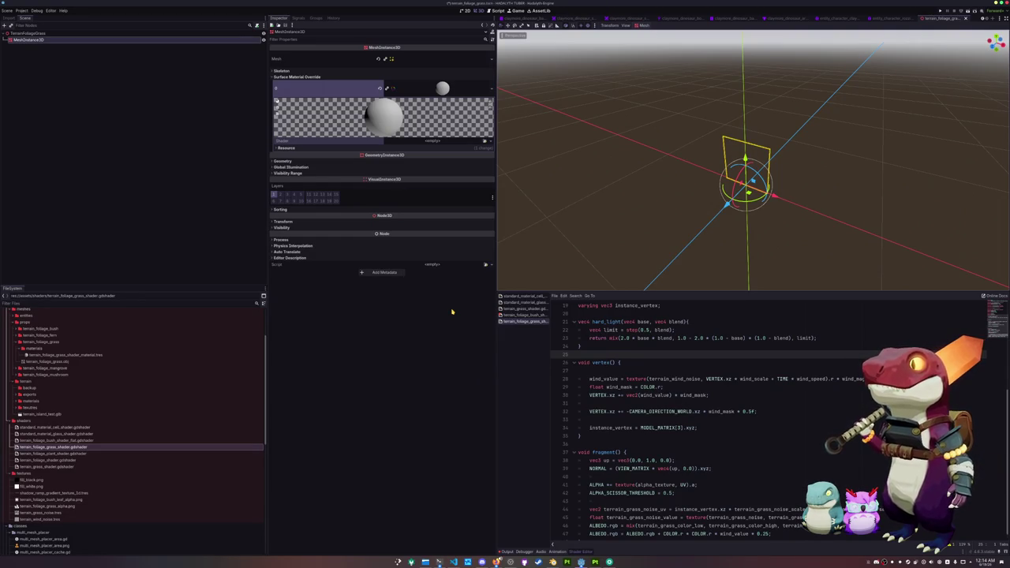
{"action": "left_click", "coordinate": [485, 142]}
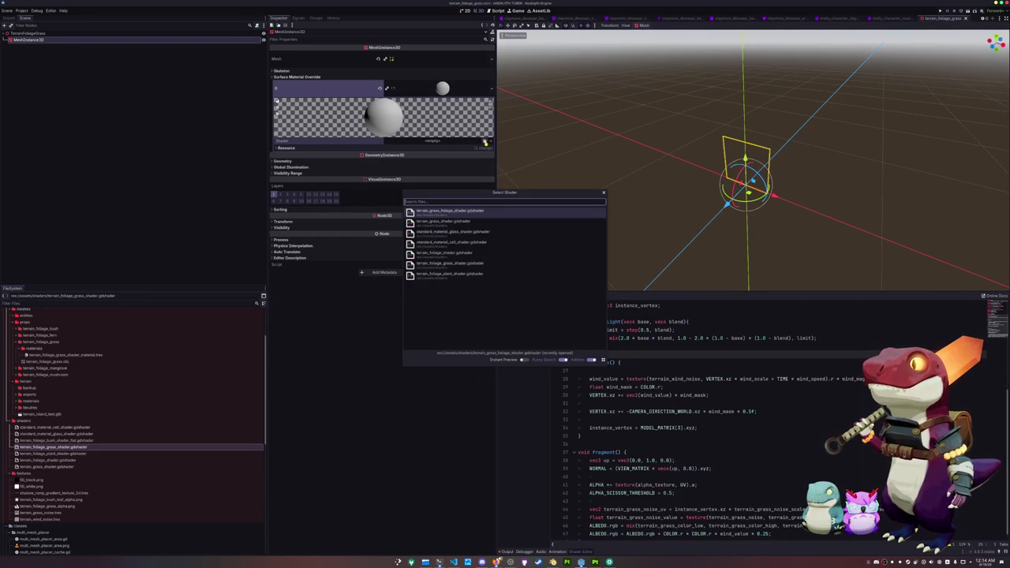
{"action": "left_click", "coordinate": [452, 211]}
{"action": "left_click", "coordinate": [435, 142]}
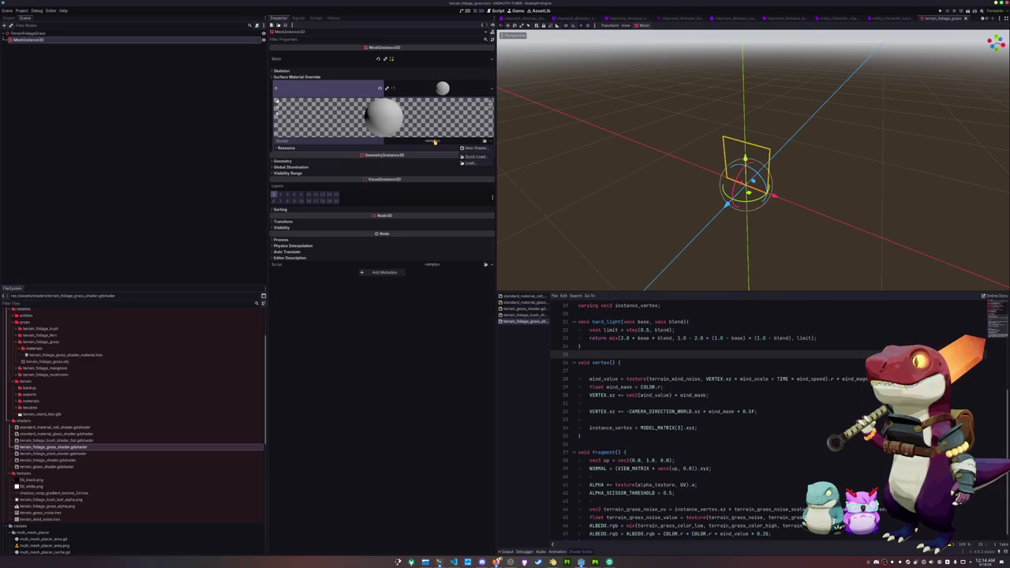
{"action": "left_click", "coordinate": [473, 157]}
{"action": "left_click", "coordinate": [442, 216]}
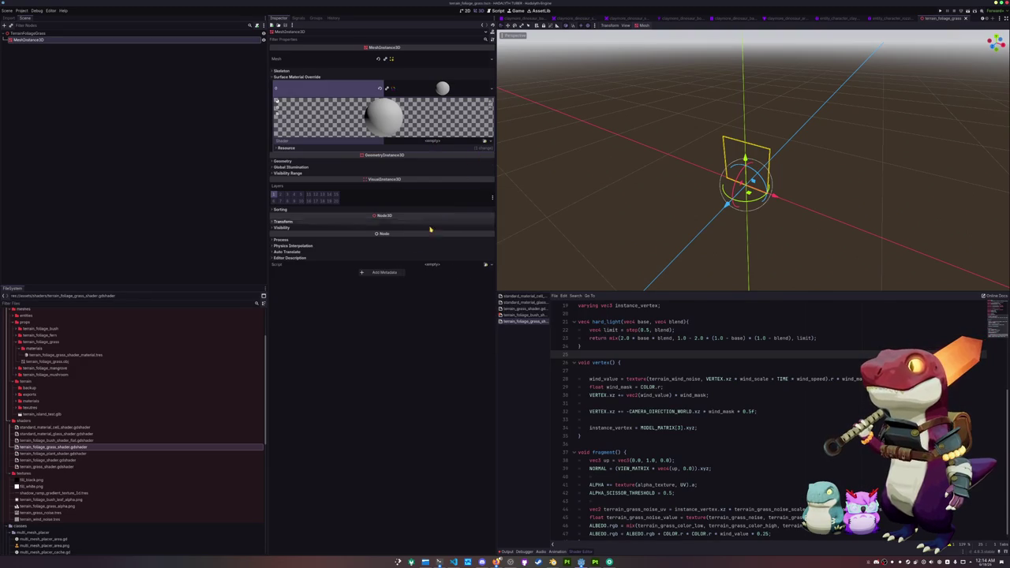
Assign terrain_foliage_grass_shader.gdshader to the material and the grass blade texture as Alpha Texture.
{"action": "left_click_drag", "start_coordinate": [58, 448], "coordinate": [444, 146]}
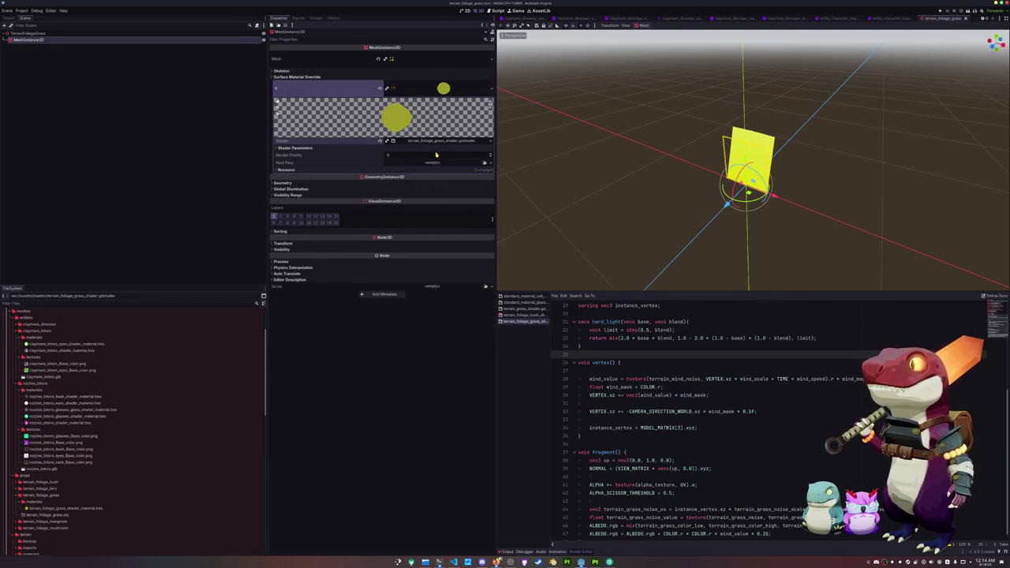
{"action": "left_click", "coordinate": [438, 148]}
{"action": "left_click", "coordinate": [484, 177]}
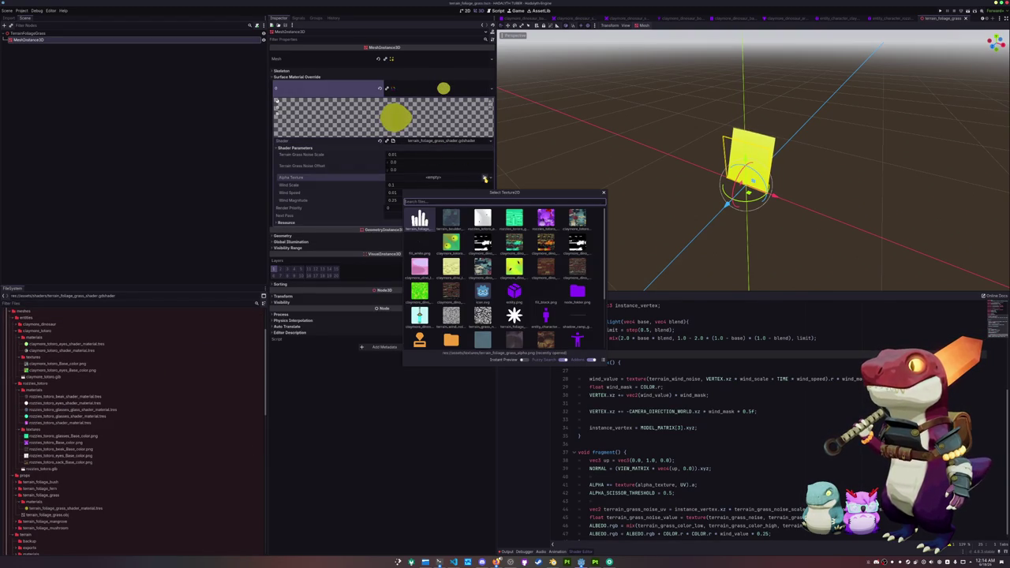
{"action": "left_click", "coordinate": [424, 222]}
{"action": "left_click_drag", "start_coordinate": [602, 200], "coordinate": [597, 185]}
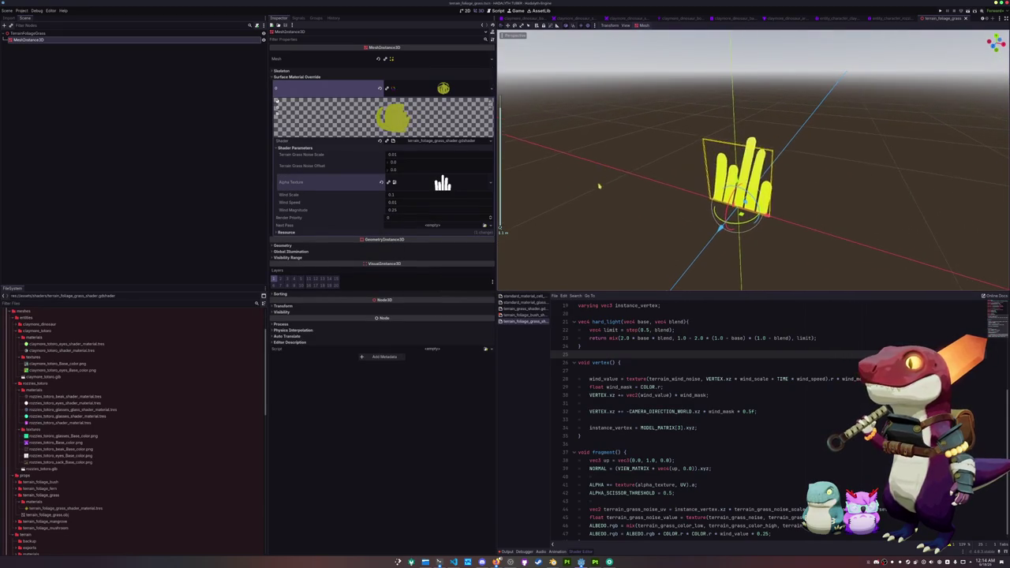
{"action": "left_click", "coordinate": [516, 18]}
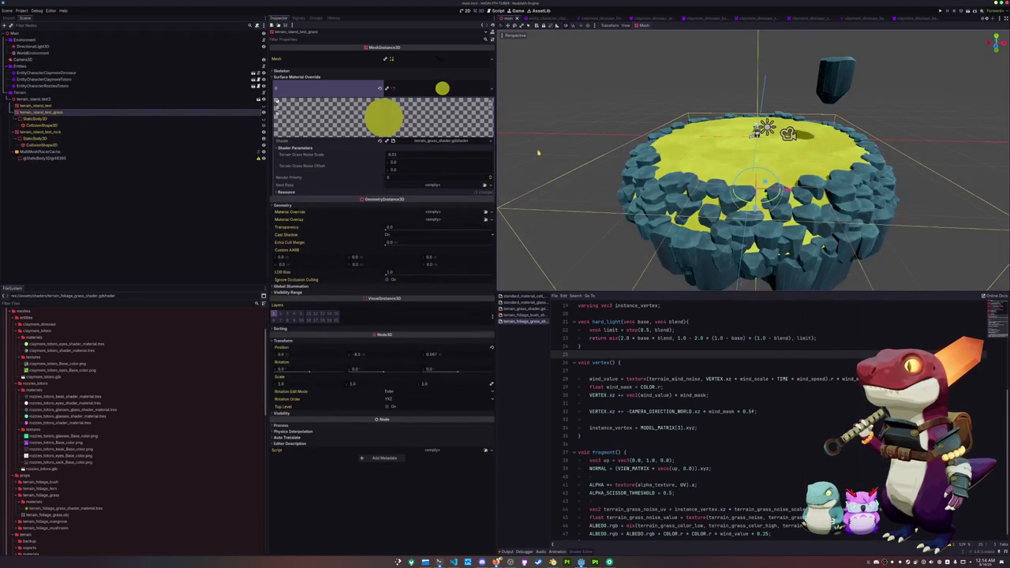
Begin adding a child node under MultiMeshPlacerCache, searching for 'multimeshpla'.
{"action": "left_click", "coordinate": [63, 151]}
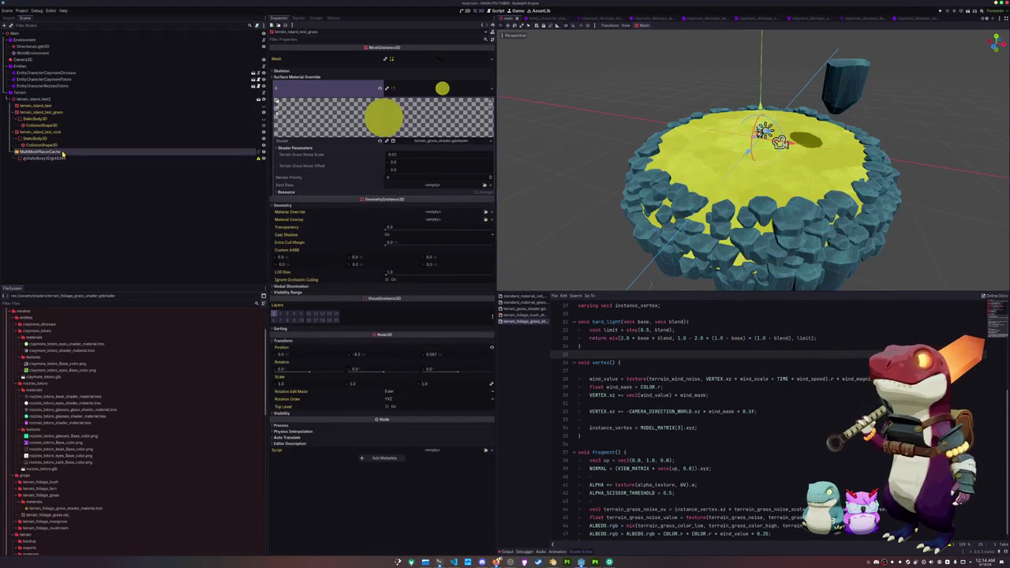
{"action": "right_click", "coordinate": [63, 152]}
{"action": "left_click", "coordinate": [79, 165]}
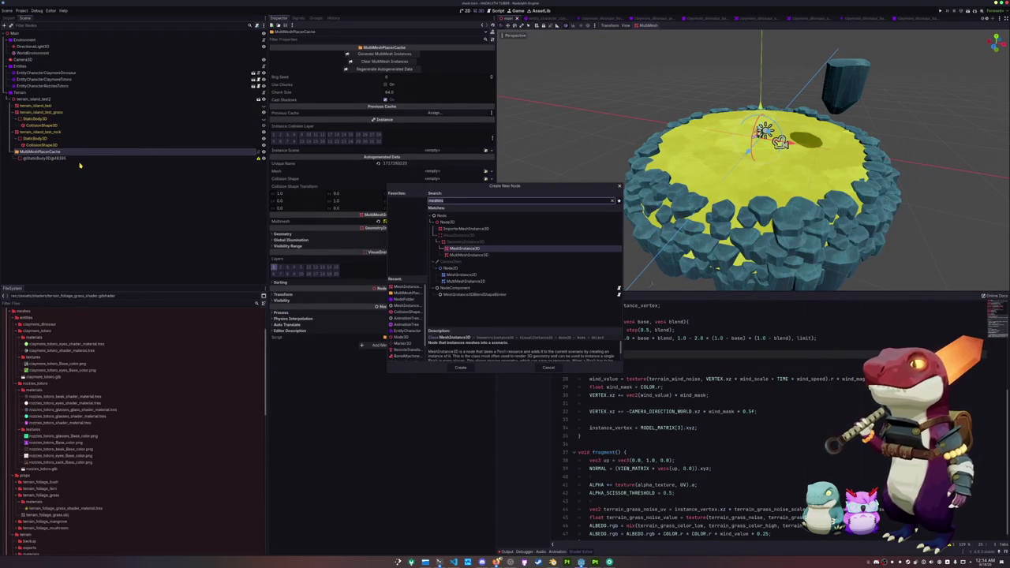
{"action": "type", "text": "multimeshpla"}
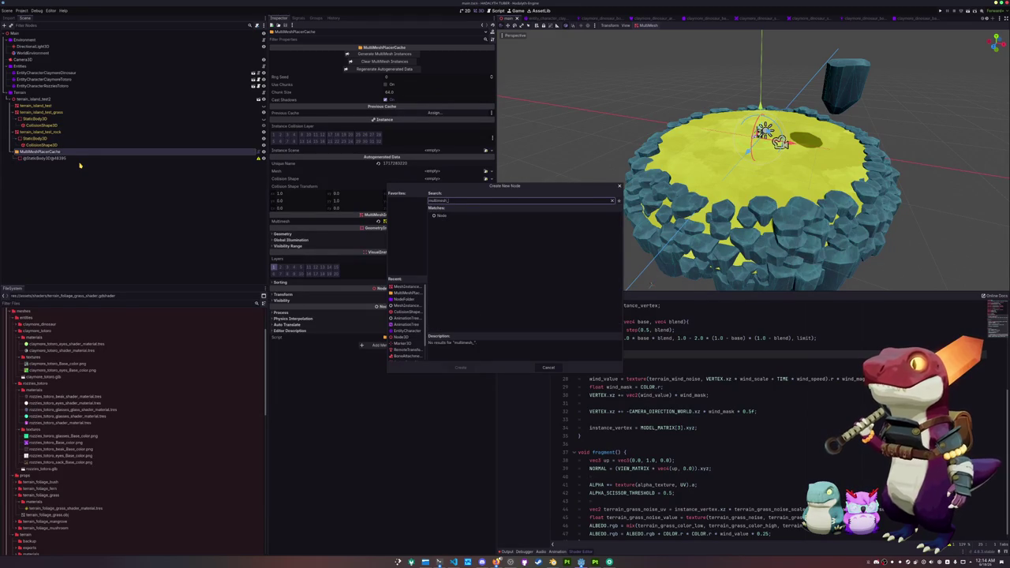
Create a MultiMeshPlacerArea node and link it to the MultiMeshPlacerCache.
{"action": "key", "text": "Up"}
{"action": "key", "text": "Up"}
{"action": "key", "text": "Up"}
{"action": "key", "text": "Return"}
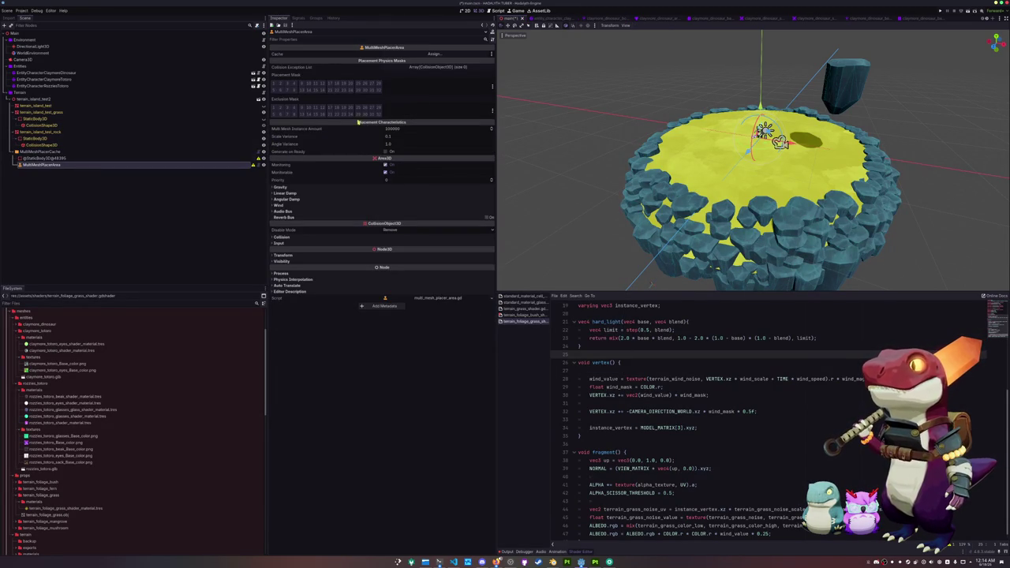
{"action": "left_click", "coordinate": [433, 57]}
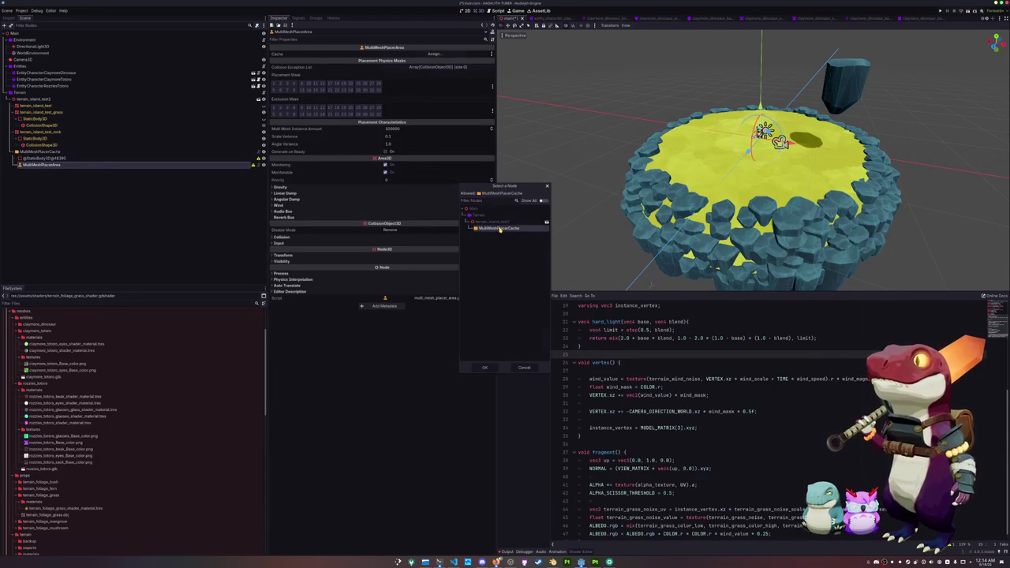
{"action": "double_click", "coordinate": [500, 228]}
{"action": "left_click", "coordinate": [69, 151]}
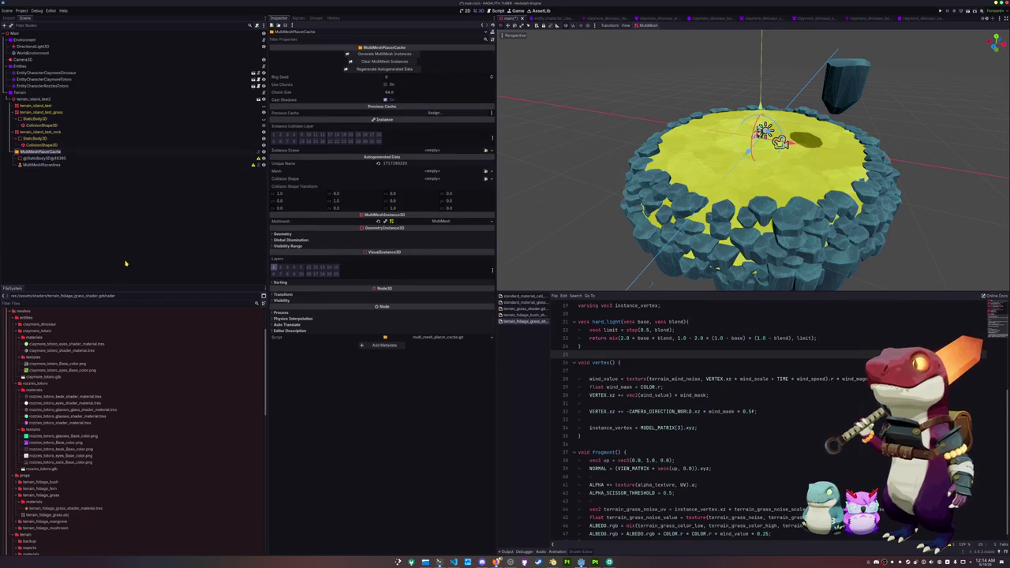
{"action": "type", "text": "Grass"}
{"action": "key", "text": "Down"}
{"action": "key", "text": "Down"}
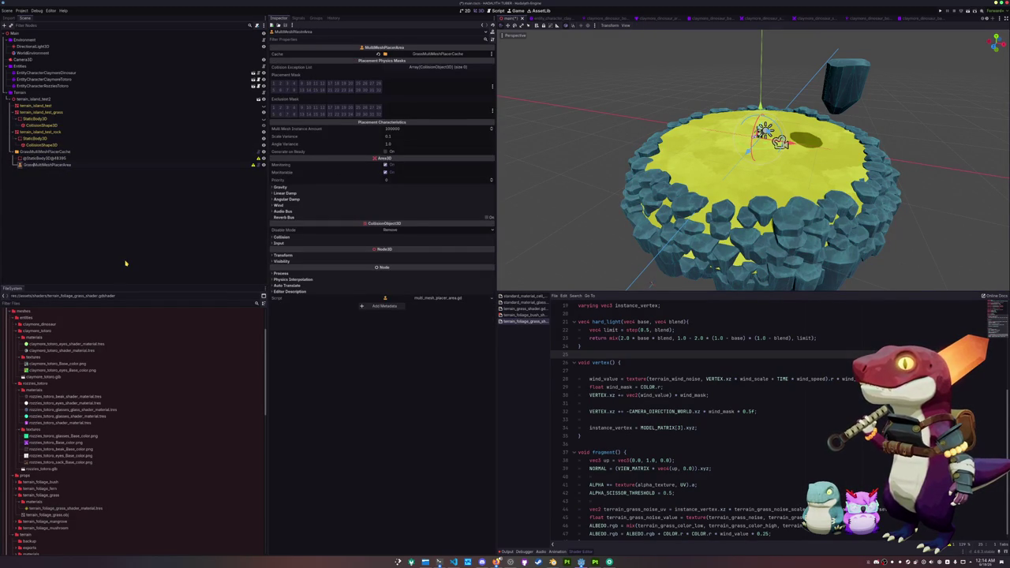
Add a CollisionShape3D child with a BoxShape3D to GrassMultiMeshPlacerArea.
{"action": "right_click", "coordinate": [178, 165]}
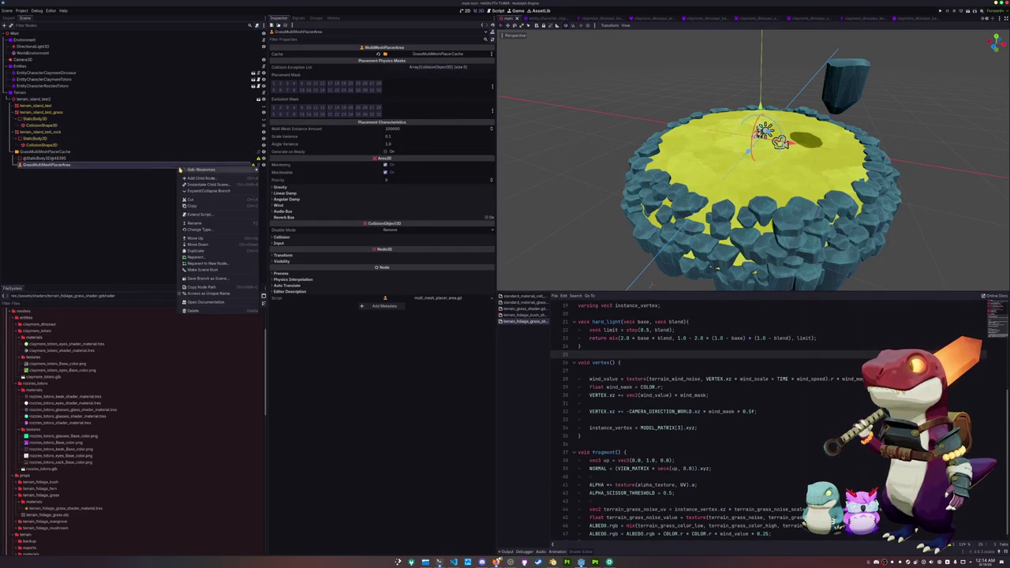
{"action": "left_click", "coordinate": [196, 179]}
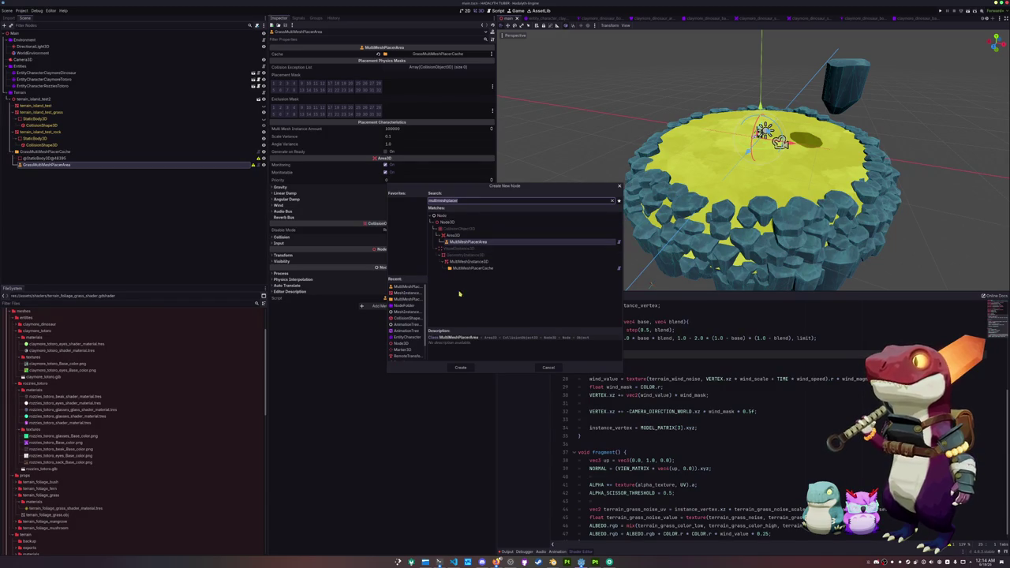
{"action": "left_click", "coordinate": [405, 318]}
{"action": "left_click", "coordinate": [461, 367]}
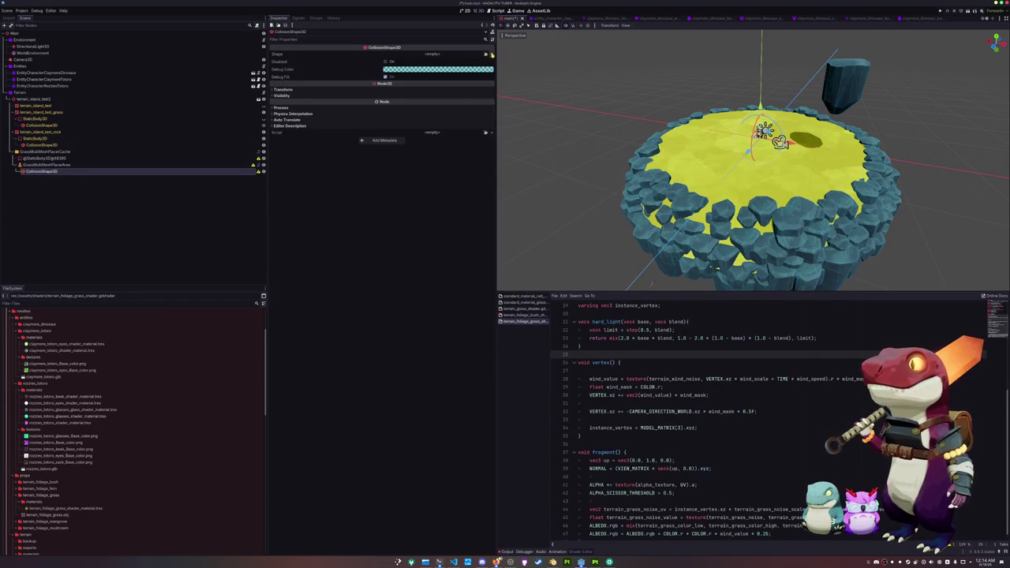
{"action": "left_click", "coordinate": [486, 54]}
{"action": "left_click", "coordinate": [457, 80]}
Size the collision box to 40 wide by 40 deep so it encloses the island.
{"action": "scroll", "coordinate": [753, 162], "scroll_direction": "up", "scroll_amount": 5}
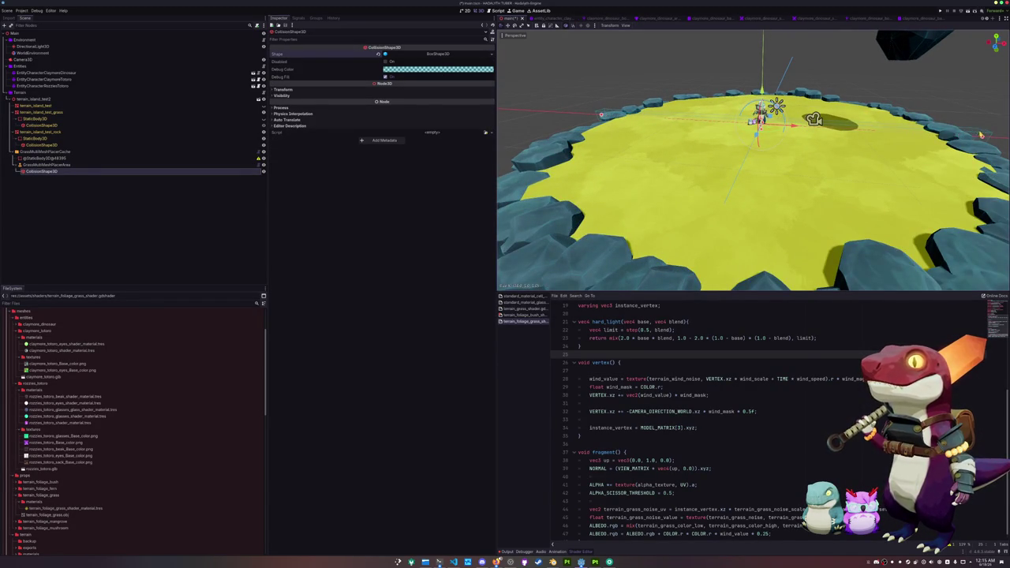
{"action": "scroll", "coordinate": [753, 161], "scroll_direction": "down", "scroll_amount": 5}
{"action": "mouse_move", "coordinate": [753, 162]}
{"action": "left_mouse_down"}
{"action": "mouse_move", "coordinate": [781, 162]}
{"action": "mouse_move", "coordinate": [761, 158]}
{"action": "mouse_move", "coordinate": [765, 148]}
{"action": "left_mouse_up"}
{"action": "left_click_drag", "start_coordinate": [829, 150], "coordinate": [876, 149]}
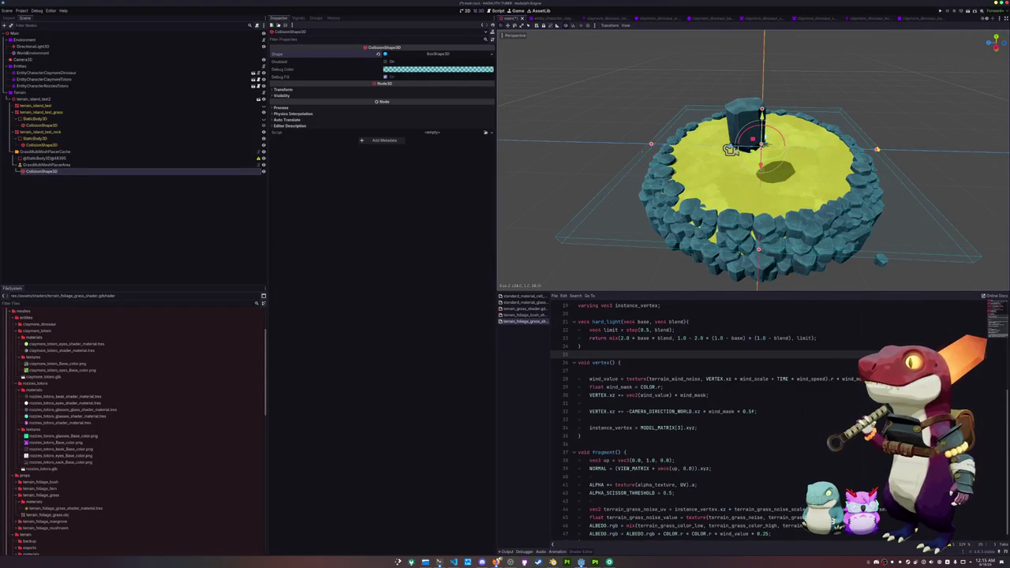
{"action": "mouse_move", "coordinate": [730, 150]}
{"action": "left_mouse_down"}
{"action": "mouse_move", "coordinate": [756, 135]}
{"action": "mouse_move", "coordinate": [759, 144]}
{"action": "left_mouse_up"}
{"action": "left_click", "coordinate": [438, 53]}
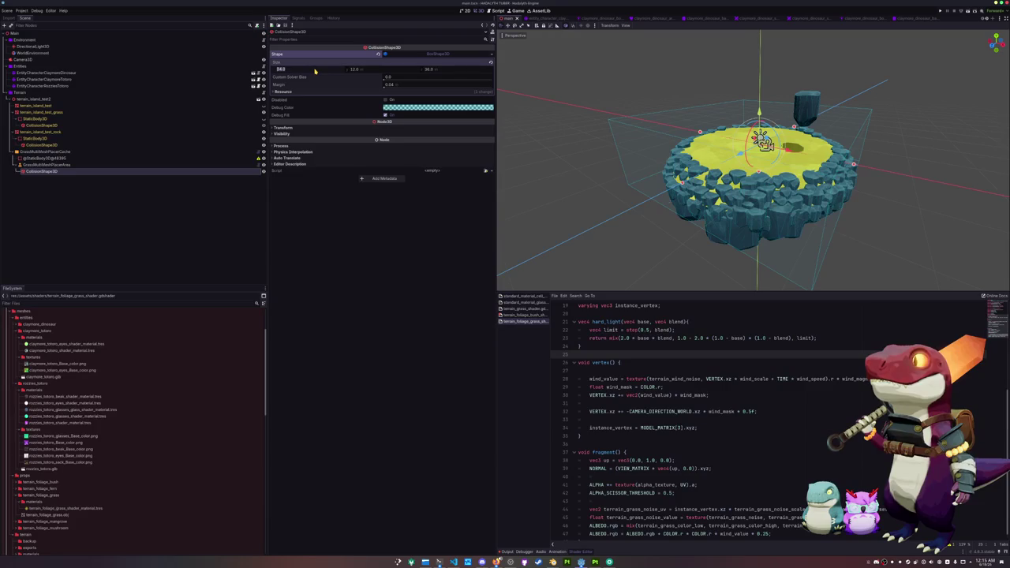
{"action": "type", "text": "3"}
{"action": "key", "text": "Return"}
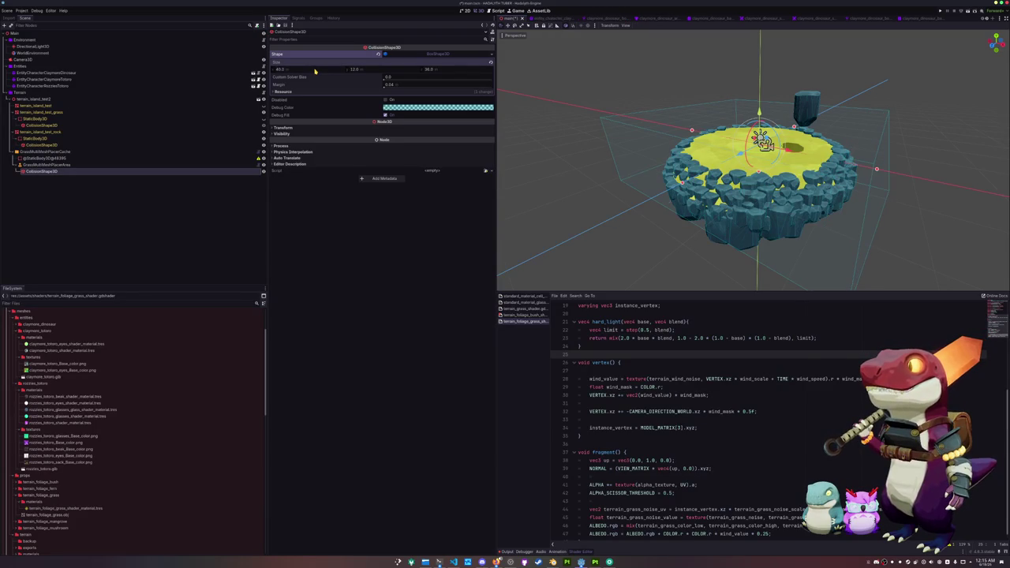
{"action": "type", "text": "40"}
{"action": "key", "text": "Return"}
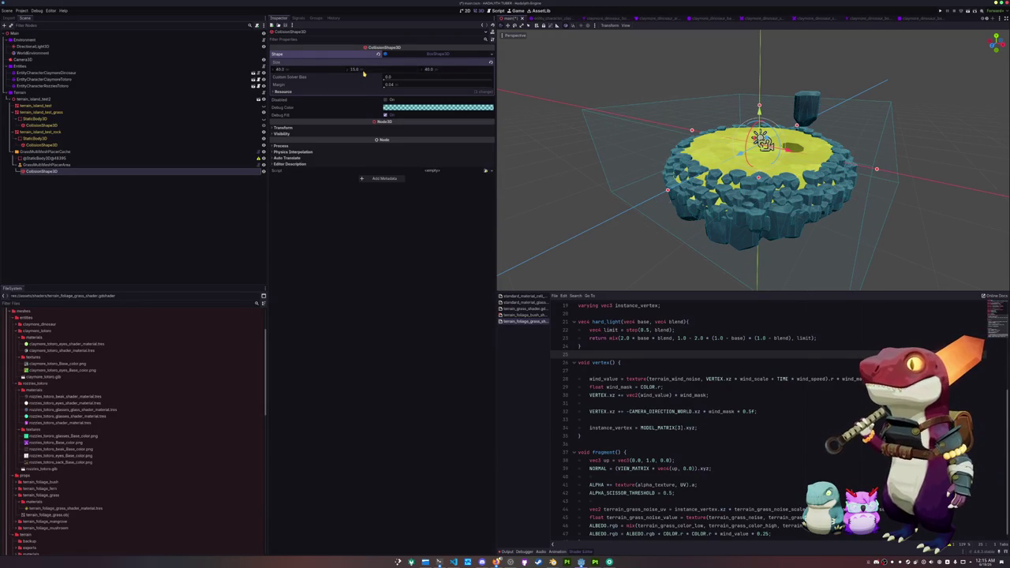
{"action": "mouse_move", "coordinate": [600, 158]}
{"action": "left_mouse_down"}
{"action": "mouse_move", "coordinate": [608, 87]}
{"action": "mouse_move", "coordinate": [608, 126]}
{"action": "left_mouse_up"}
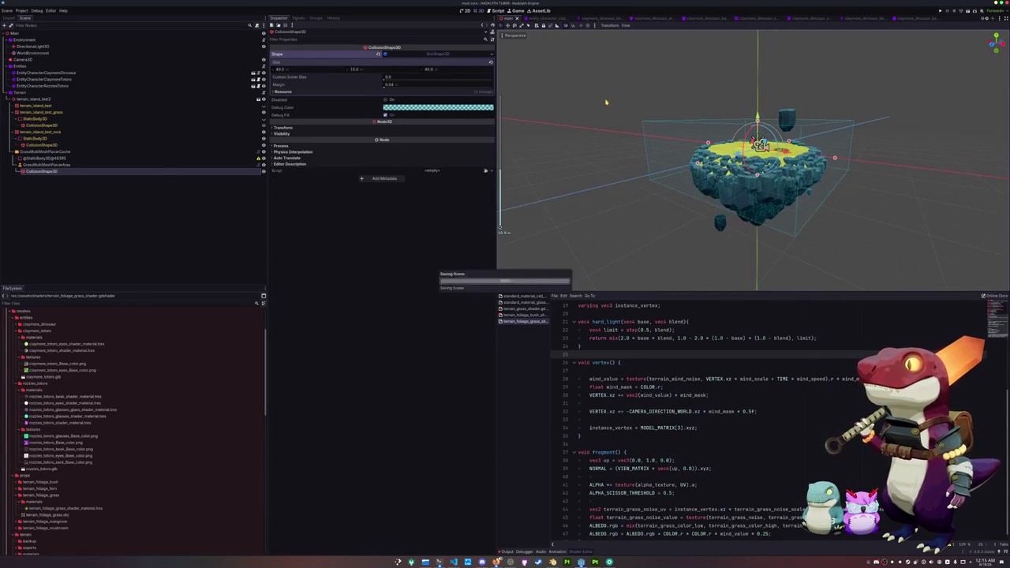
From the StaticBody3D's collision layers, open the 3D physics layer names and pick Layer 17.
{"action": "left_click", "coordinate": [159, 164]}
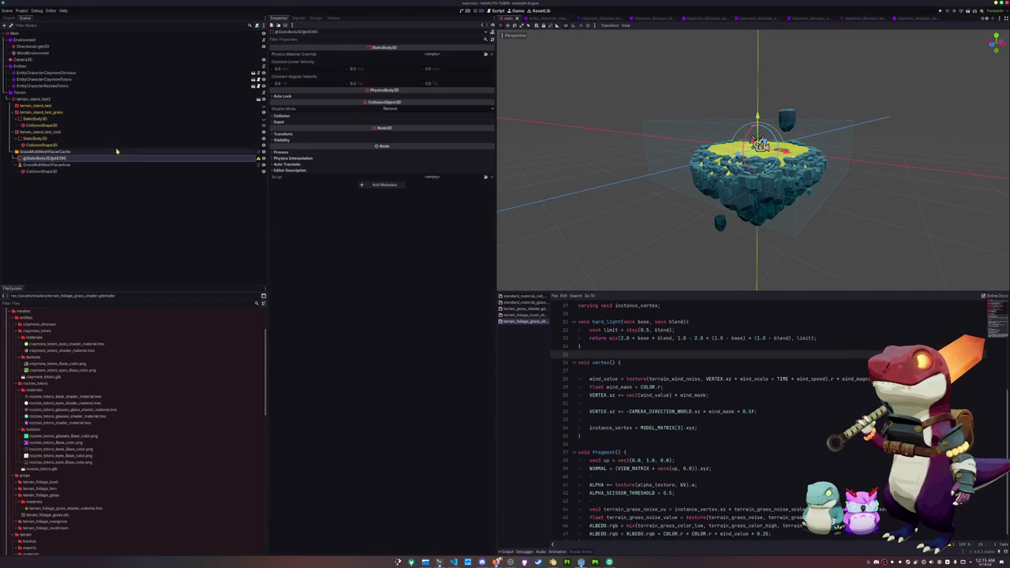
{"action": "left_click", "coordinate": [71, 138]}
{"action": "left_click", "coordinate": [361, 115]}
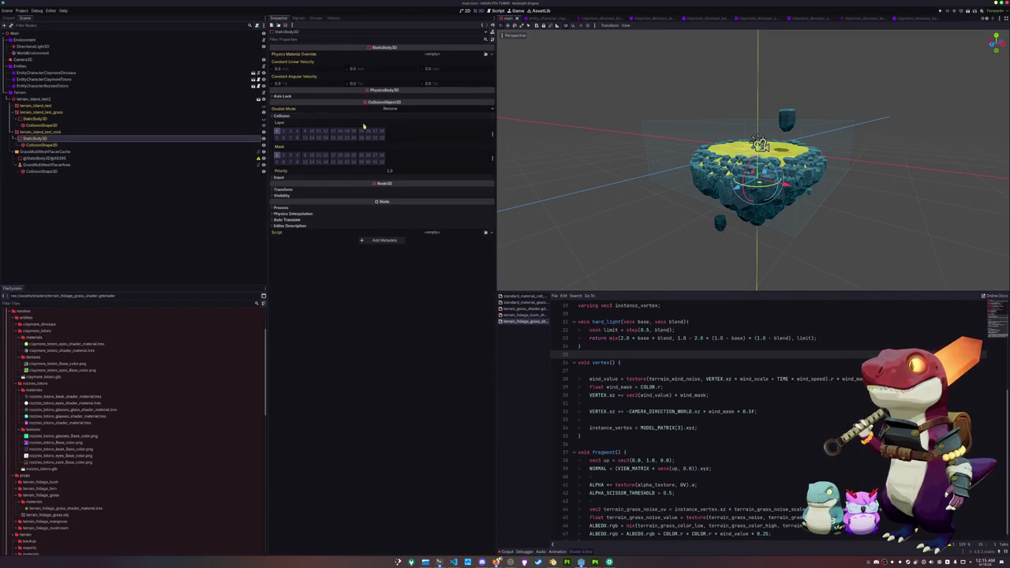
{"action": "left_click", "coordinate": [492, 134]}
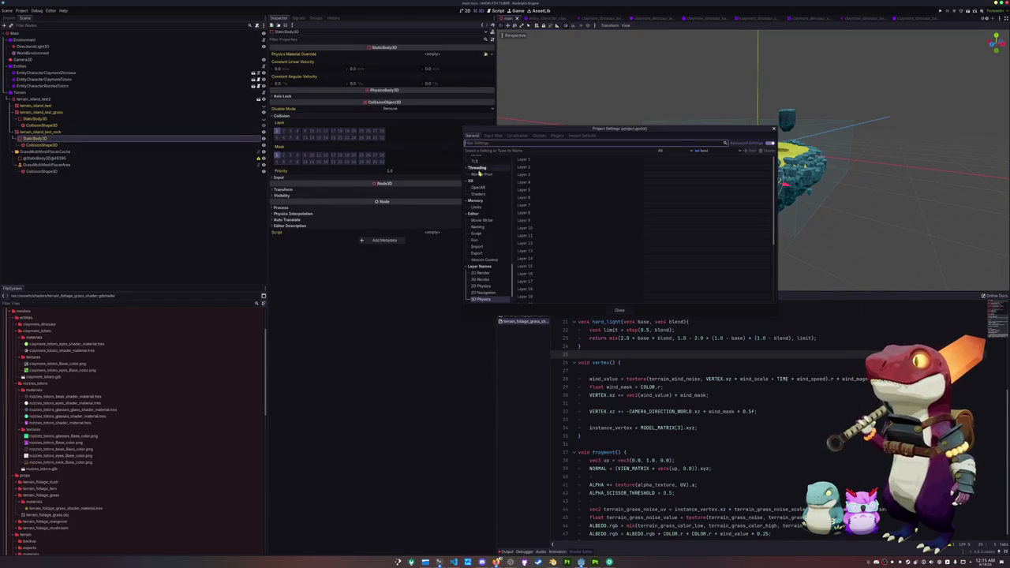
{"action": "left_click", "coordinate": [539, 136]}
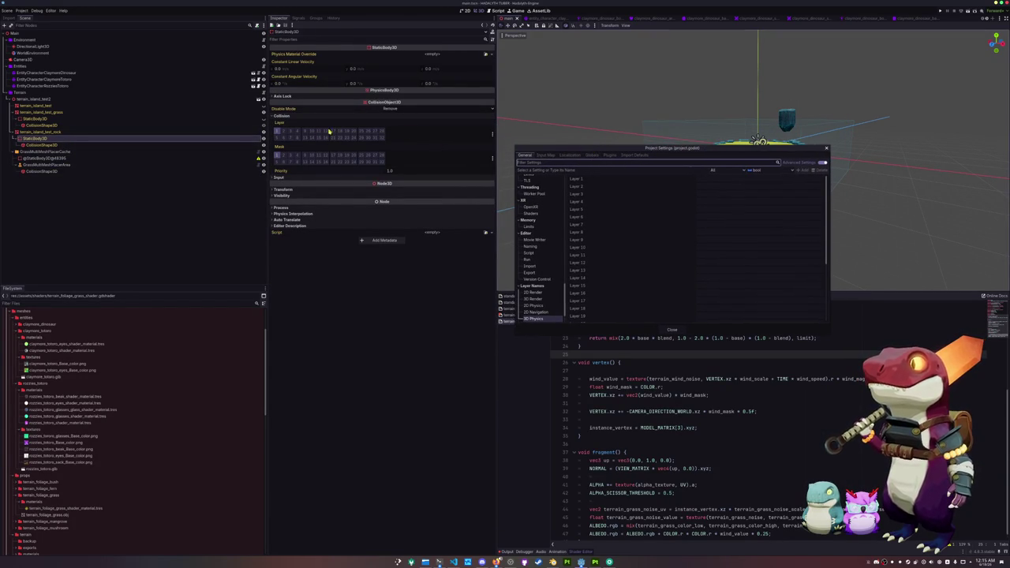
{"action": "scroll", "coordinate": [607, 268], "scroll_direction": "down", "scroll_amount": 1}
{"action": "left_click", "coordinate": [582, 283]}
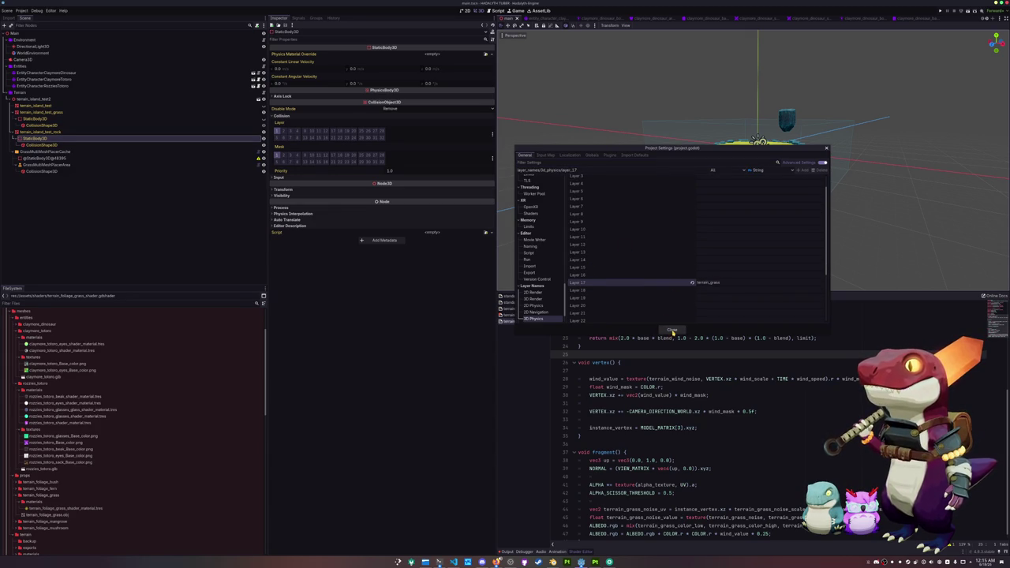
{"action": "left_click", "coordinate": [671, 329]}
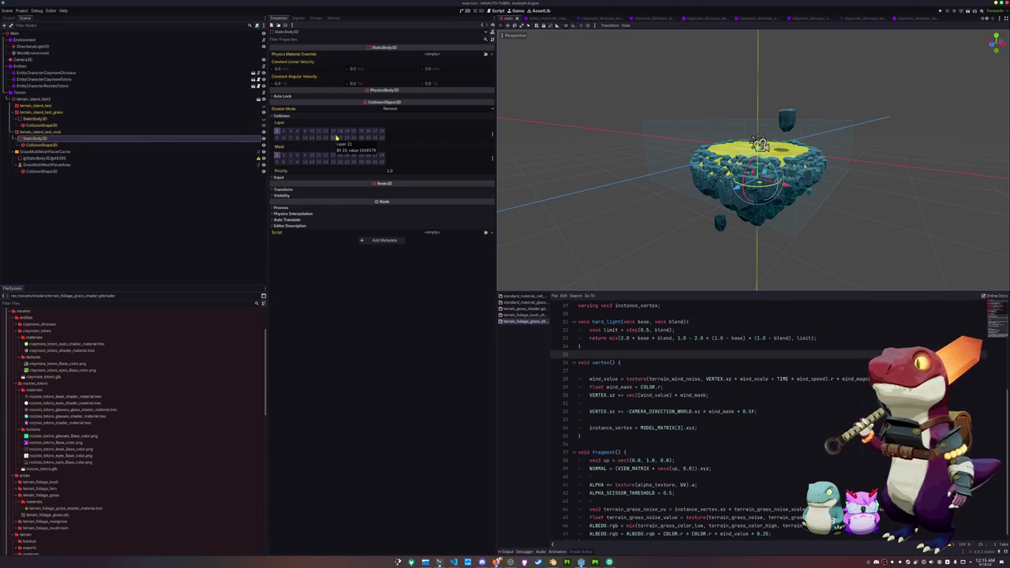
Name 3D physics Layer 17 'terrain_grass' and close Project Settings.
{"action": "left_click", "coordinate": [492, 136]}
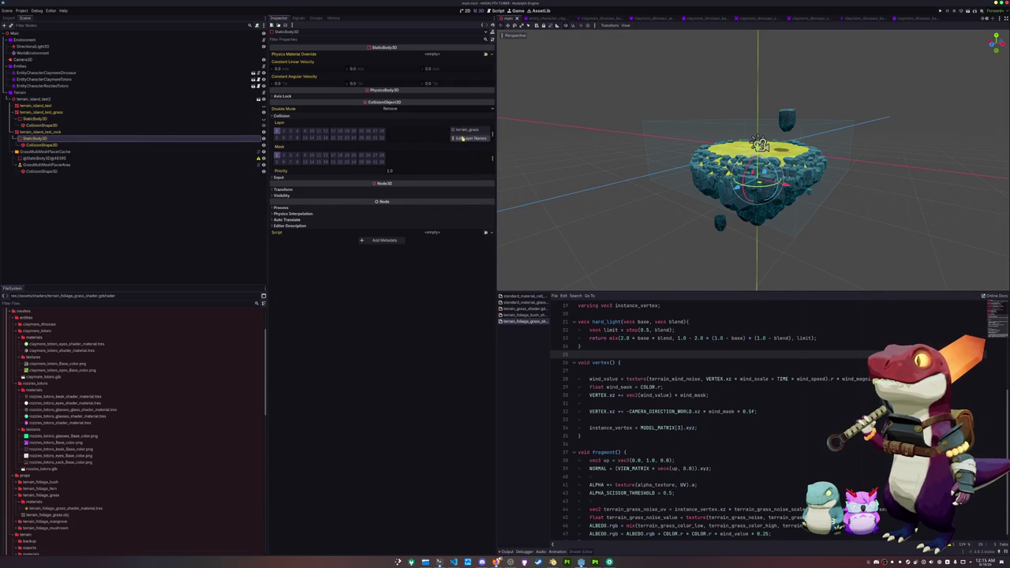
{"action": "left_click", "coordinate": [465, 138]}
{"action": "left_click", "coordinate": [714, 307]}
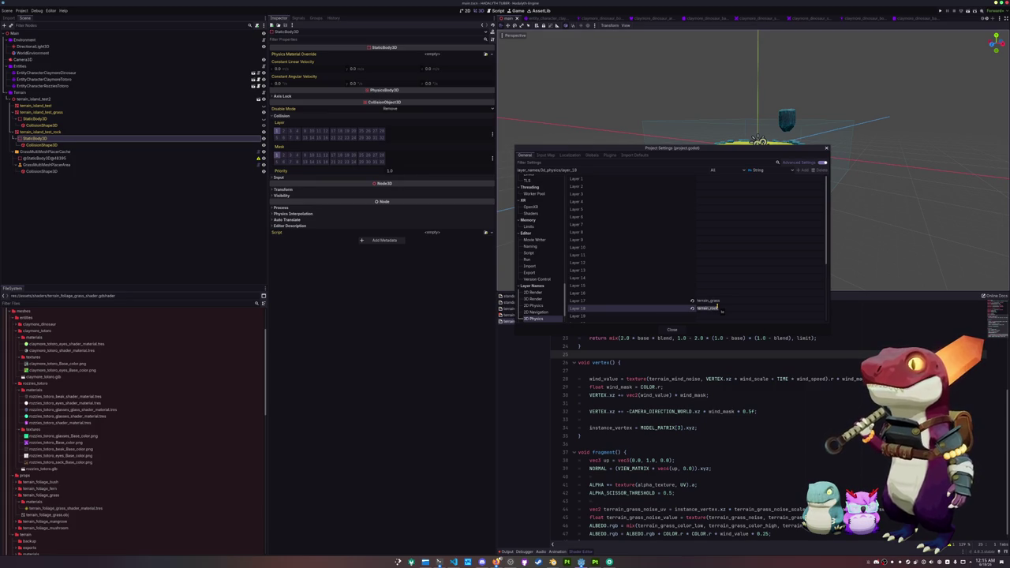
{"action": "left_click", "coordinate": [669, 328]}
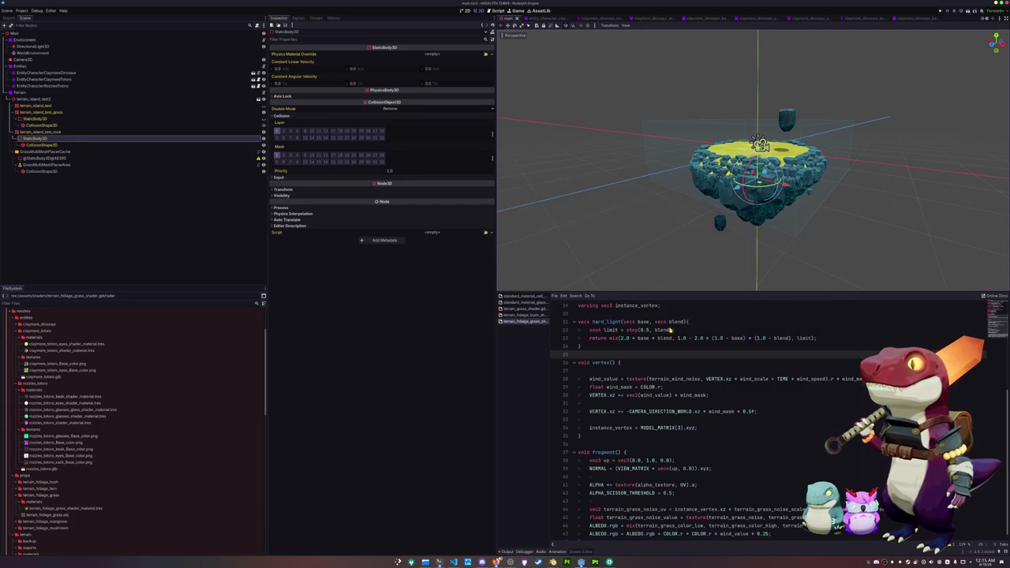
Enable the extra collision layer on the grass island's StaticBody3D.
{"action": "left_click", "coordinate": [40, 112]}
{"action": "left_click", "coordinate": [33, 118]}
{"action": "left_click", "coordinate": [315, 116]}
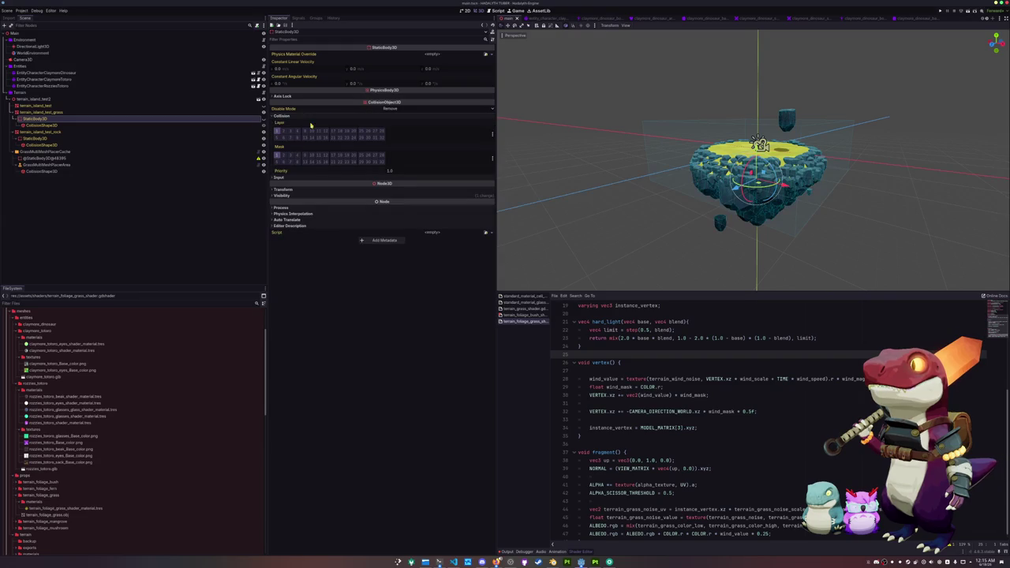
{"action": "left_click", "coordinate": [334, 131]}
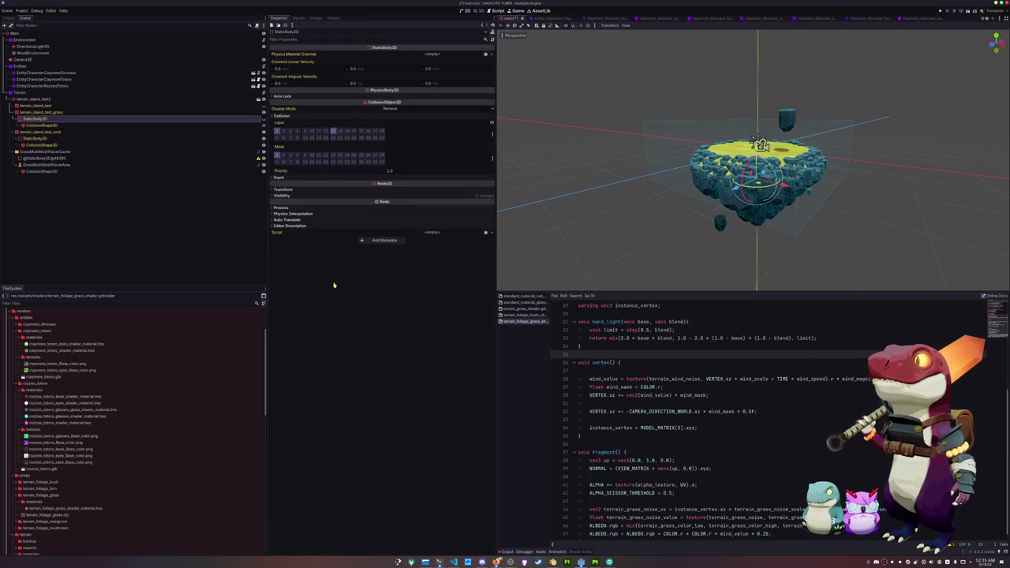
{"action": "scroll", "coordinate": [622, 193], "scroll_direction": "up", "scroll_amount": 3}
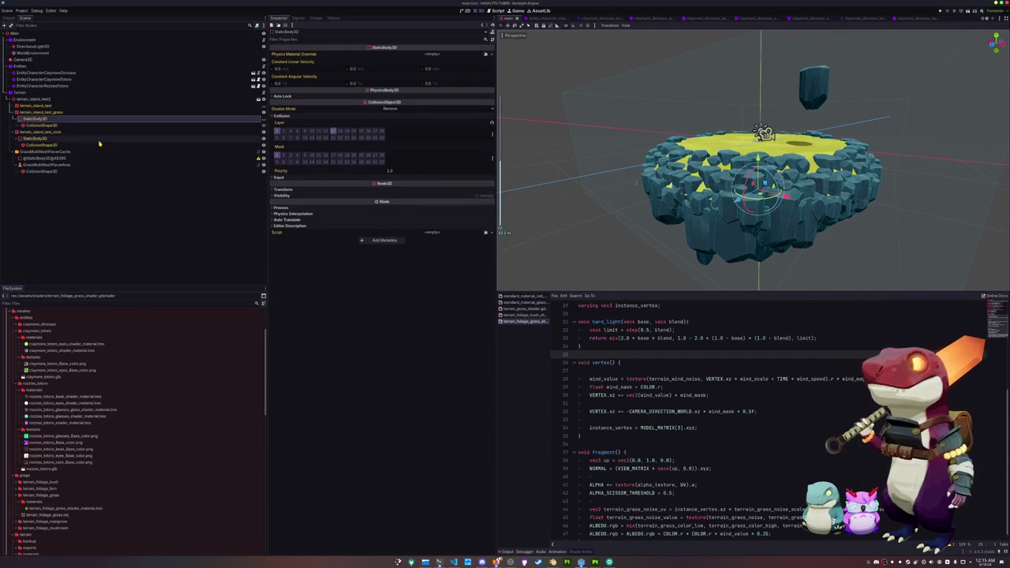
{"action": "left_click", "coordinate": [128, 164]}
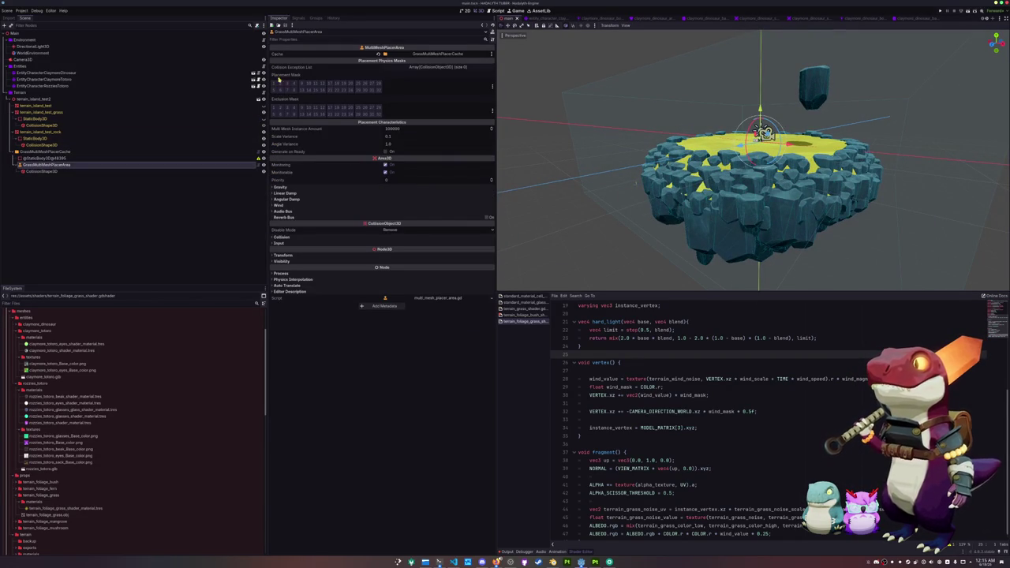
Tick a Placement Mask layer and set the instance amount to 50000 on the placer area.
{"action": "left_click", "coordinate": [329, 83]}
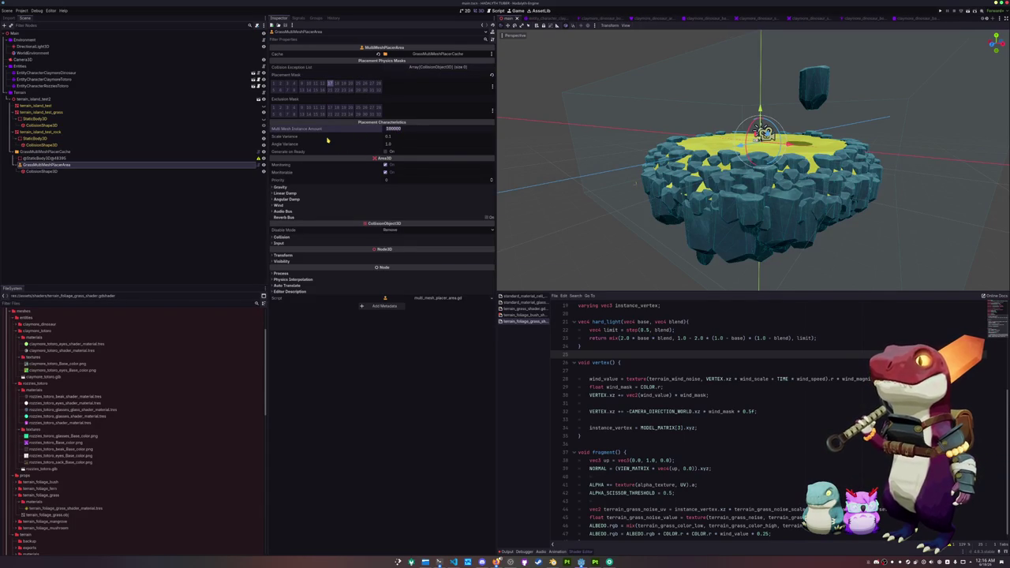
{"action": "type", "text": "500"}
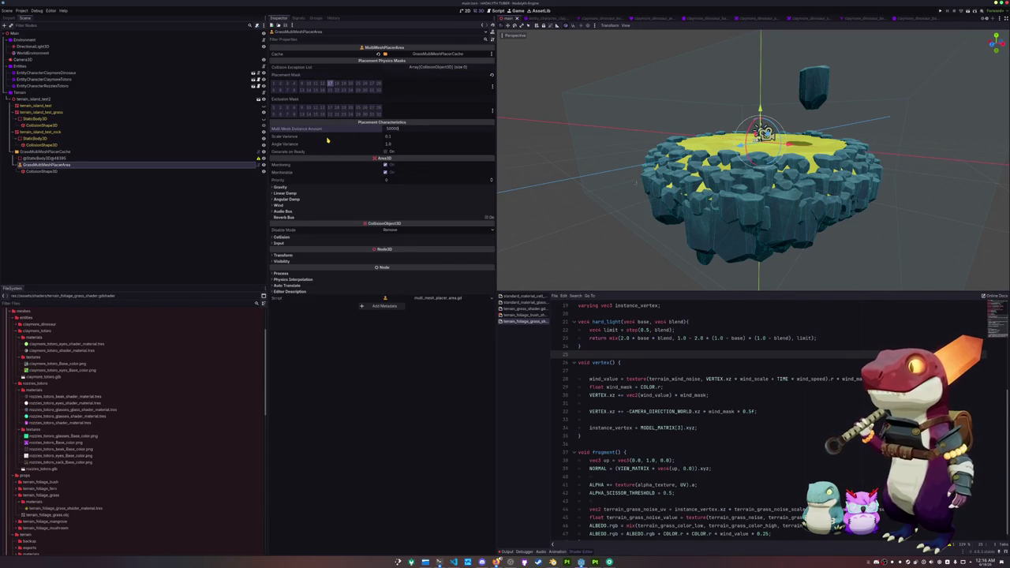
{"action": "key", "text": "Return"}
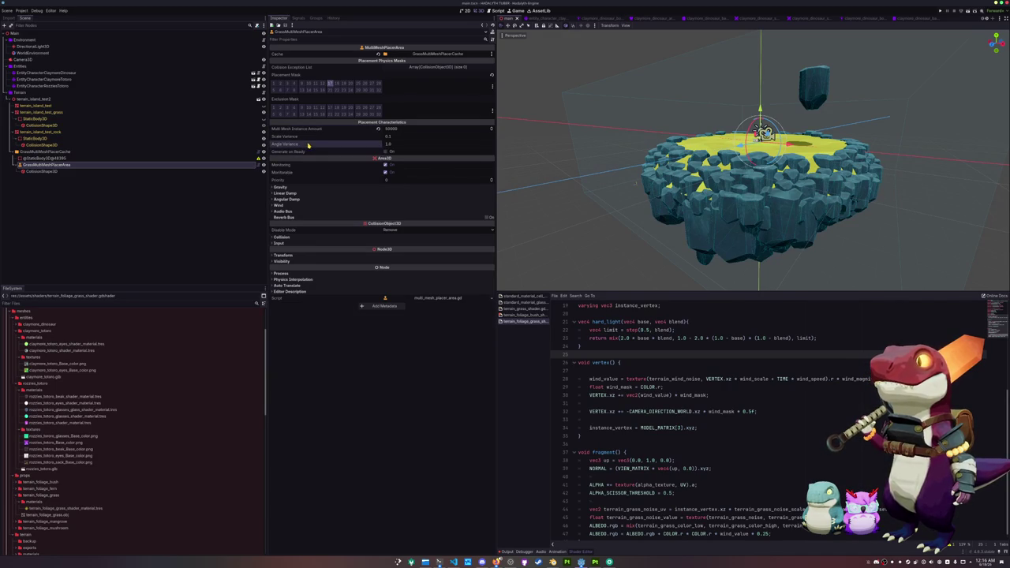
Assign terrain_foliage_grass.tscn as the GrassMultiMeshPlacerCache's Instance Scene.
{"action": "left_click", "coordinate": [63, 152]}
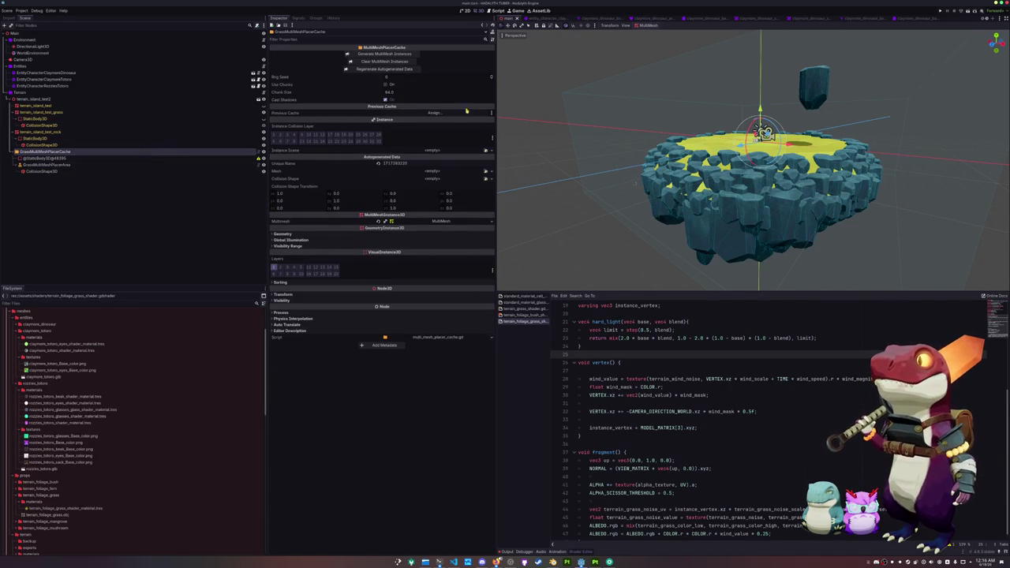
{"action": "left_click", "coordinate": [487, 151]}
{"action": "type", "text": "grass"}
{"action": "double_click", "coordinate": [456, 215]}
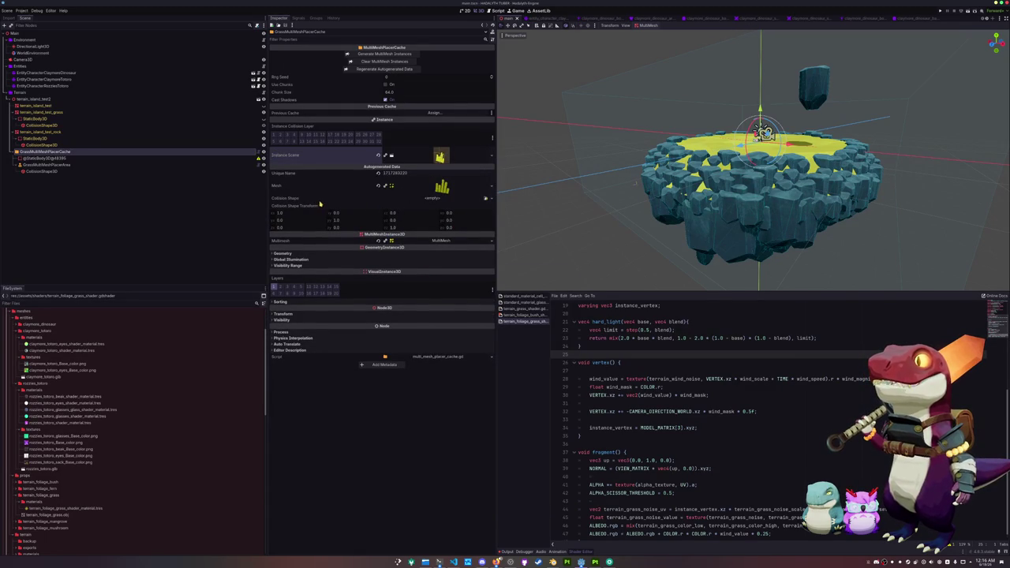
Generate the grass instances, check the output log, toggle chunked placement, reload the scene and regenerate.
{"action": "left_click", "coordinate": [368, 56]}
{"action": "scroll", "coordinate": [541, 198], "scroll_direction": "up", "scroll_amount": 5}
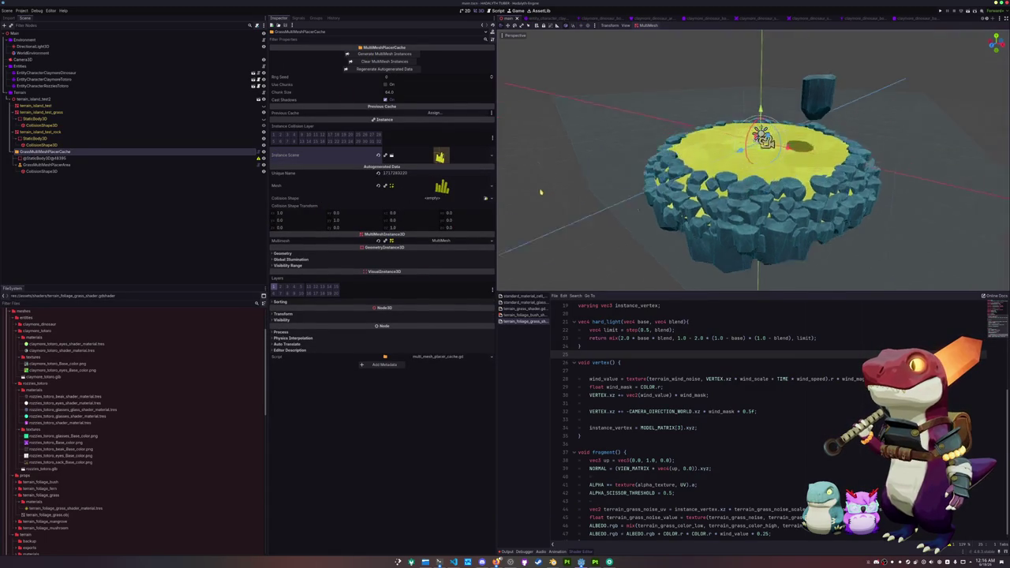
{"action": "scroll", "coordinate": [548, 205], "scroll_direction": "up", "scroll_amount": 3}
{"action": "scroll", "coordinate": [548, 205], "scroll_direction": "down", "scroll_amount": 5}
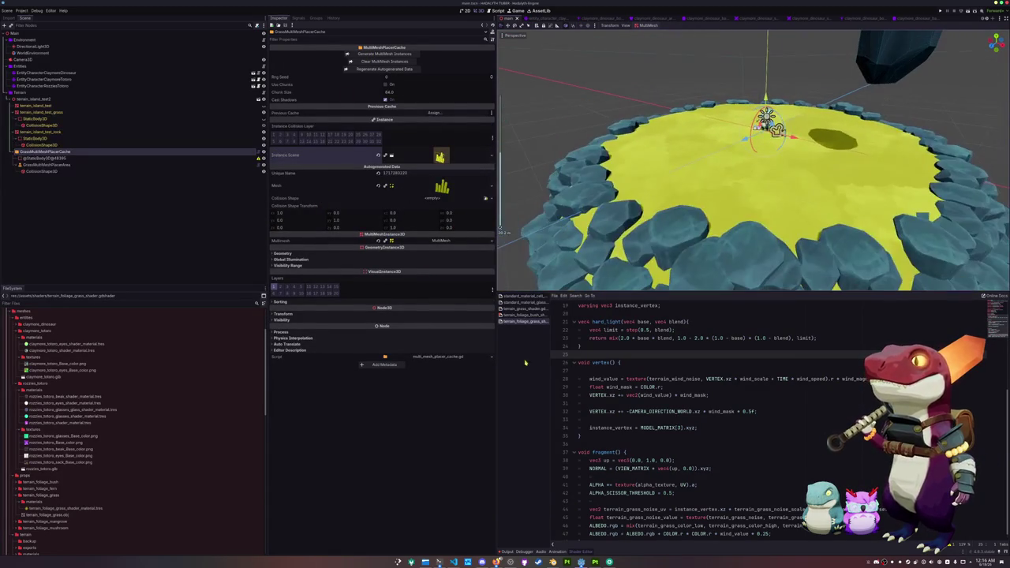
{"action": "left_click", "coordinate": [505, 551]}
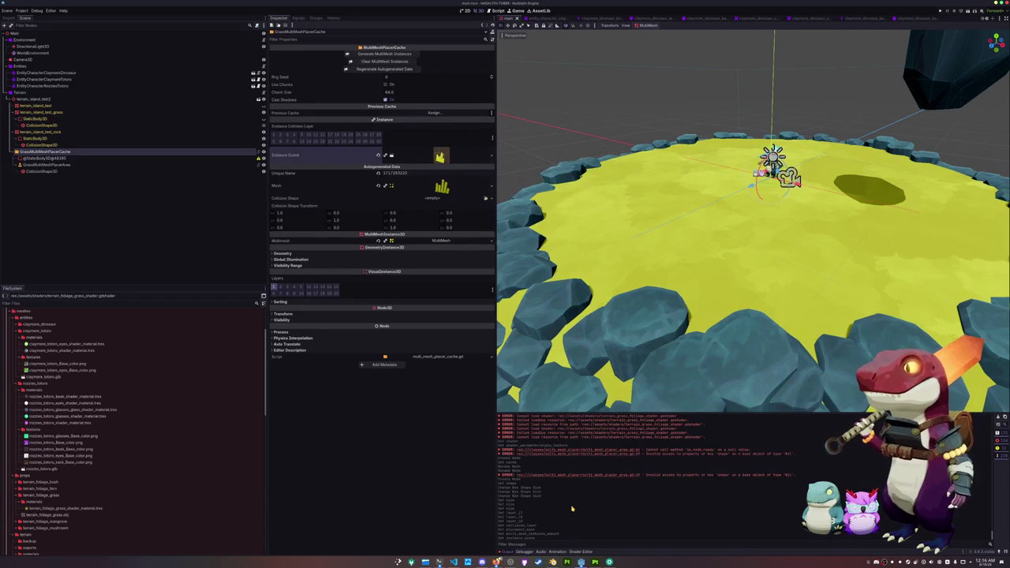
{"action": "scroll", "coordinate": [580, 188], "scroll_direction": "down", "scroll_amount": 3}
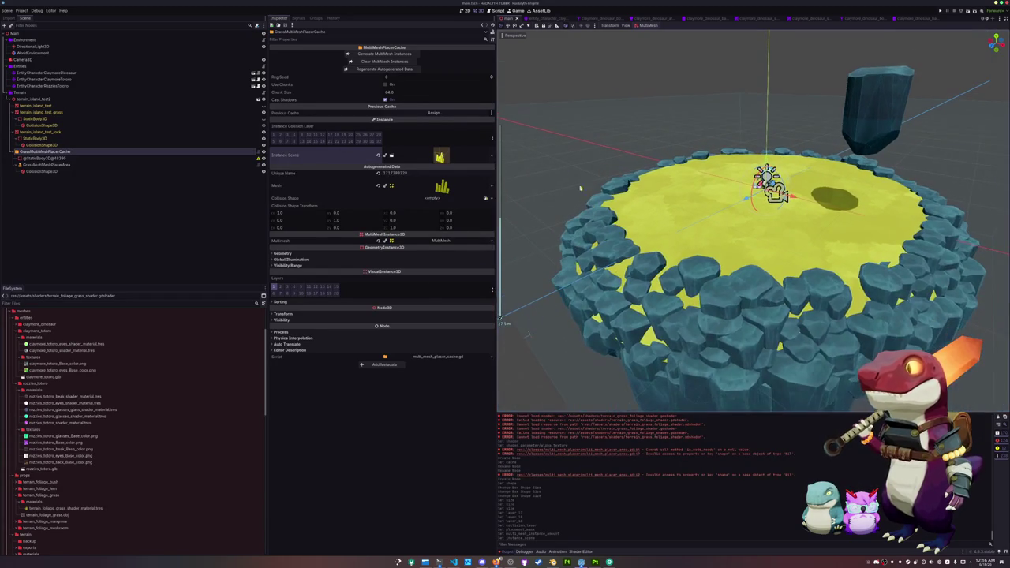
{"action": "left_click", "coordinate": [385, 85]}
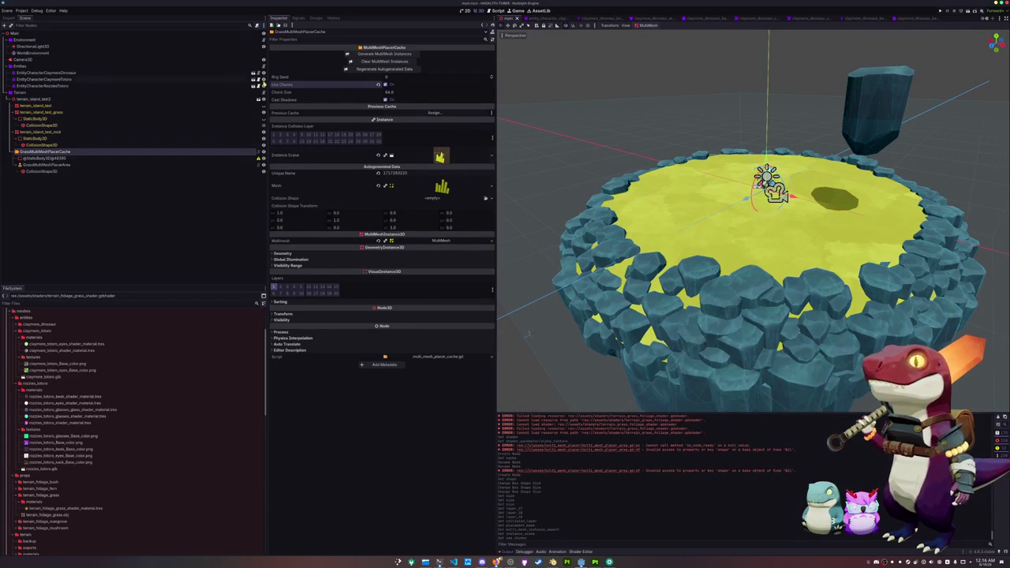
{"action": "left_click", "coordinate": [7, 10]}
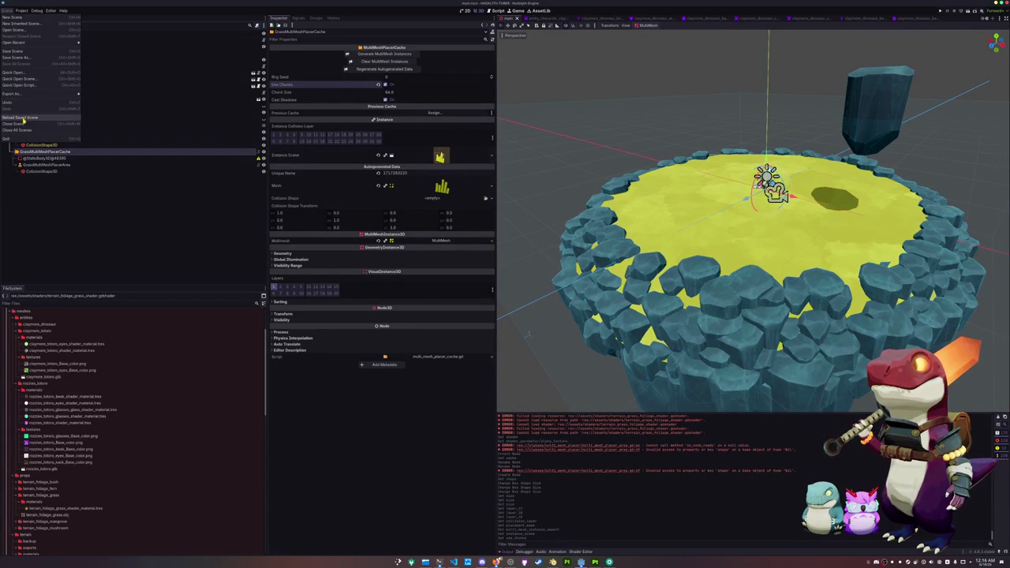
{"action": "left_click", "coordinate": [23, 118]}
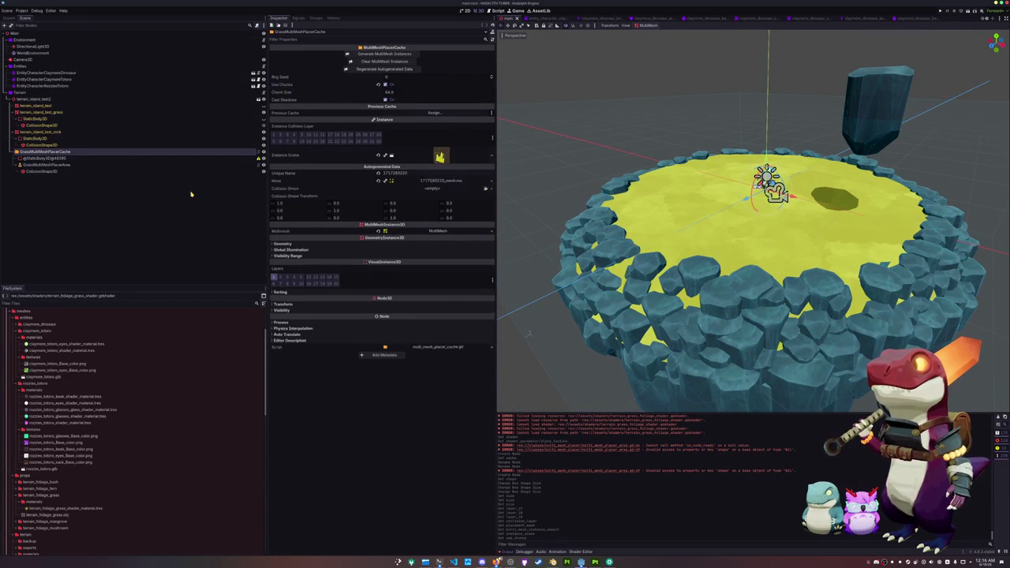
{"action": "left_click", "coordinate": [383, 54]}
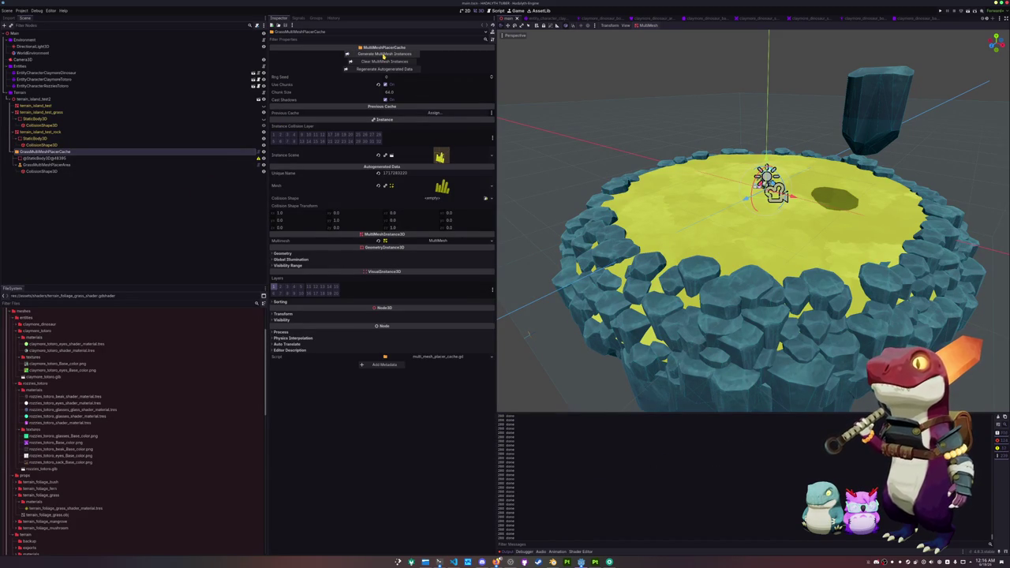
Fly the camera down to the island surface to inspect the dense yellow-green grass.
{"action": "key", "text": "w"}
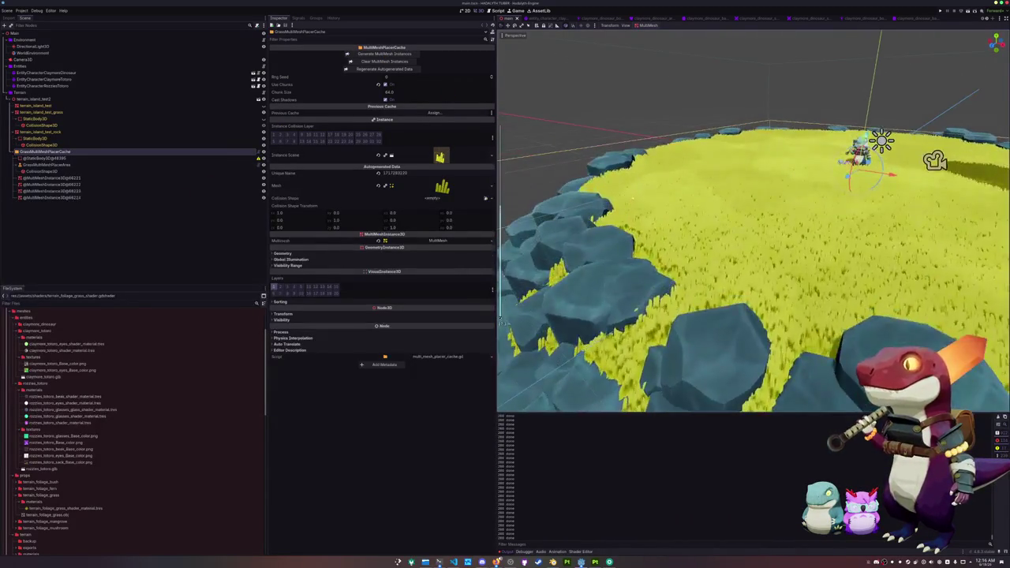
{"action": "scroll", "coordinate": [753, 220], "scroll_direction": "up", "scroll_amount": 5}
{"action": "scroll", "coordinate": [753, 221], "scroll_direction": "down", "scroll_amount": 4}
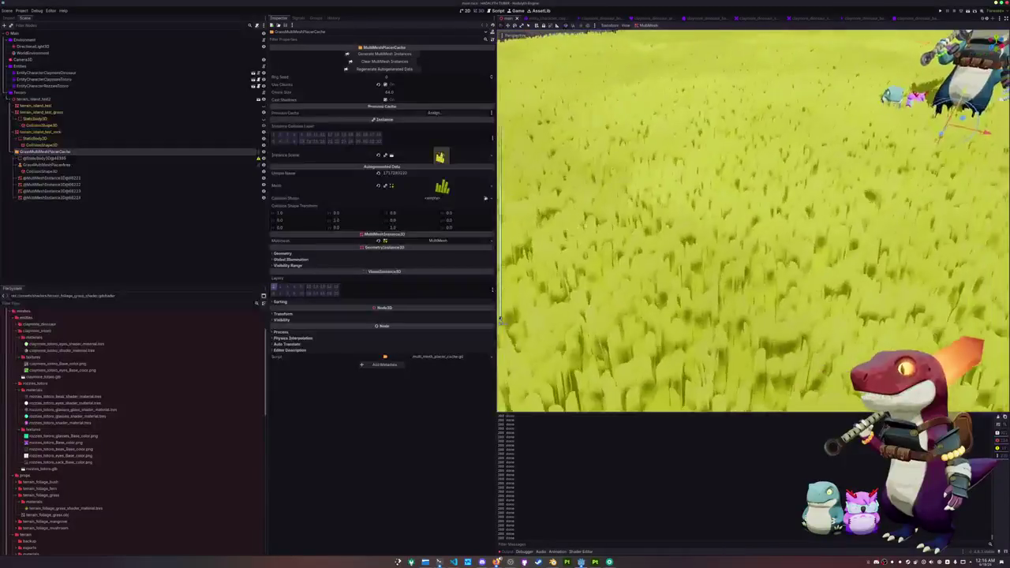
{"action": "scroll", "coordinate": [753, 221], "scroll_direction": "up", "scroll_amount": 3}
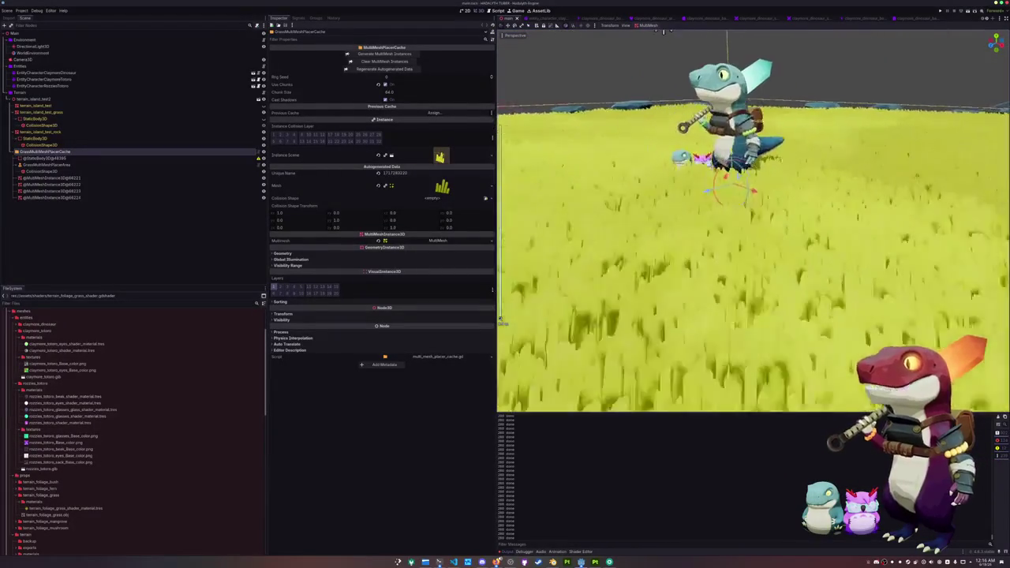
{"action": "scroll", "coordinate": [753, 221], "scroll_direction": "up", "scroll_amount": 3}
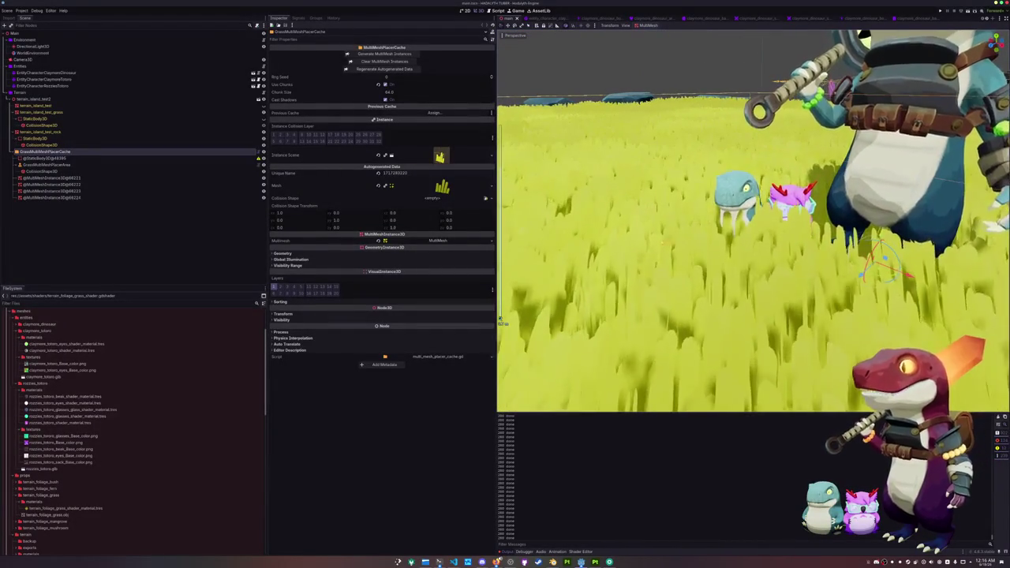
{"action": "scroll", "coordinate": [754, 221], "scroll_direction": "up", "scroll_amount": 3}
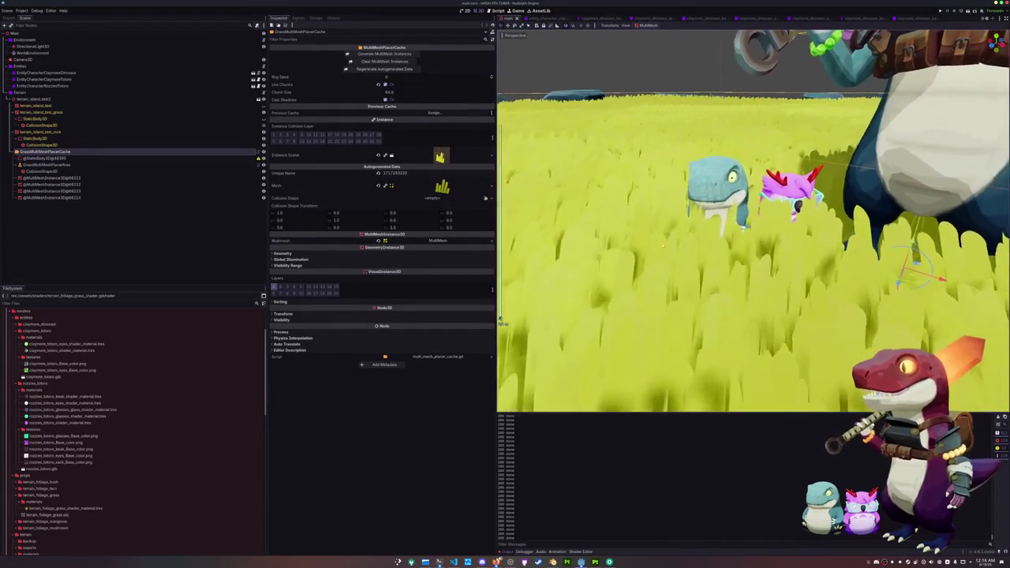
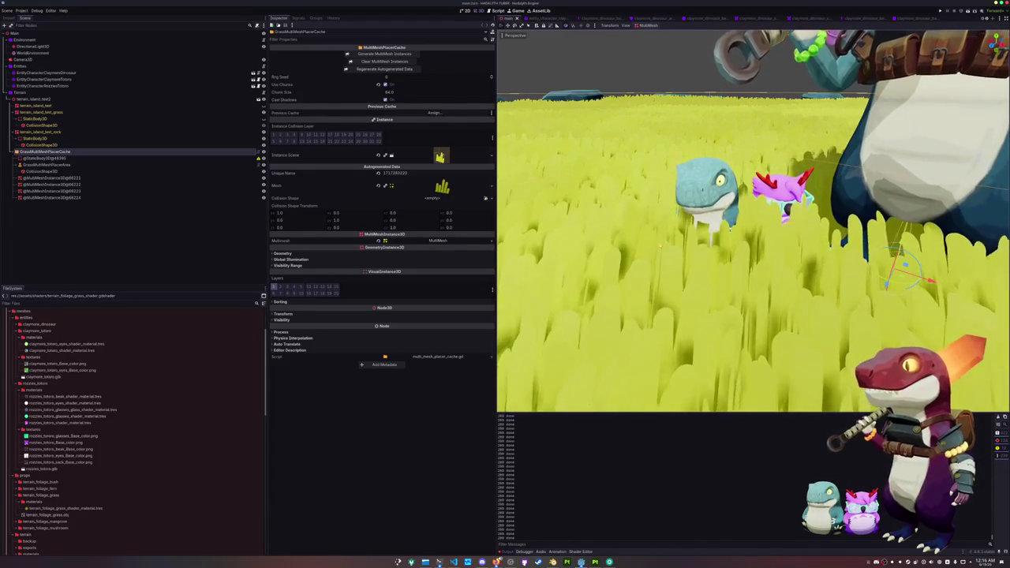
Turn on Cast Shadows for GrassMultiMeshPlacerCache and clear its MultiMesh instances.
{"action": "left_click", "coordinate": [386, 99]}
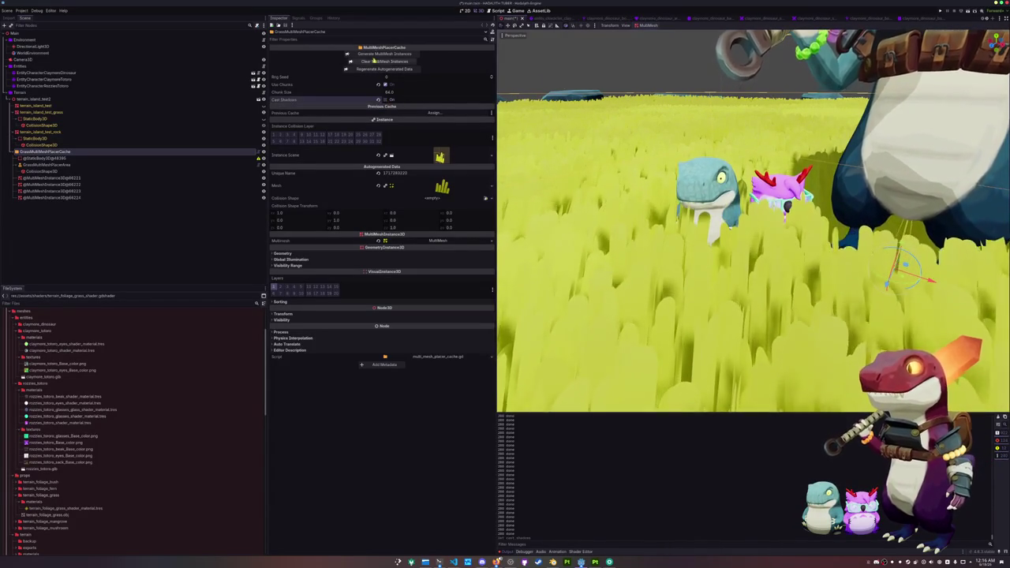
{"action": "left_click", "coordinate": [79, 164]}
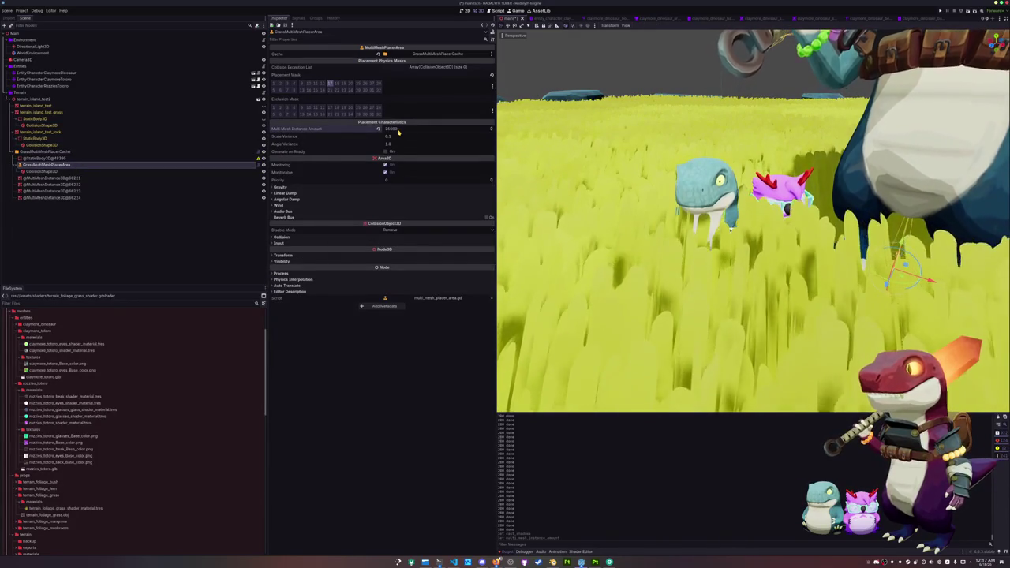
{"action": "left_click", "coordinate": [77, 152]}
{"action": "left_click", "coordinate": [376, 61]}
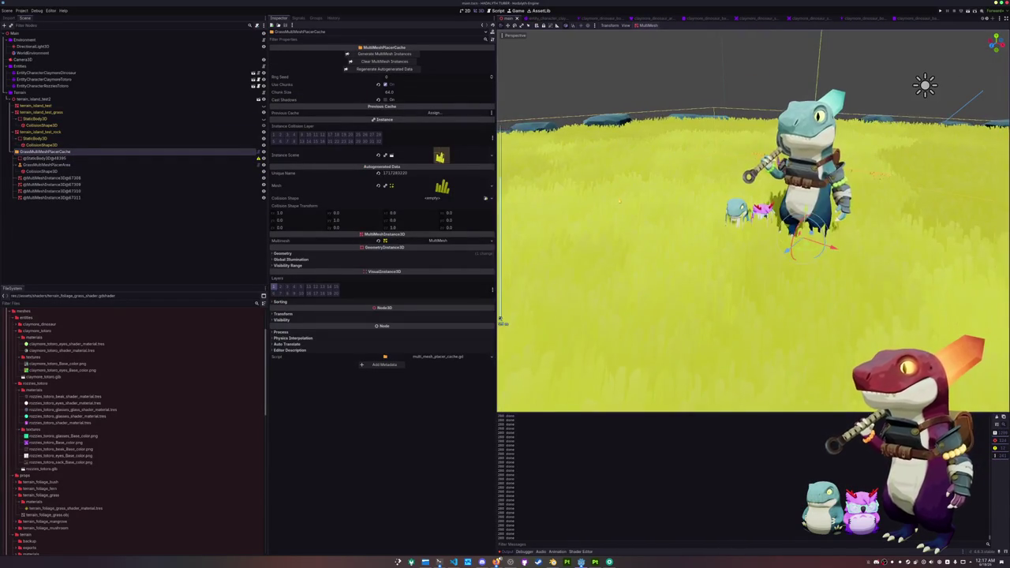
Scroll through the Inspector, then select the static body node that shows a warning.
{"action": "scroll", "coordinate": [754, 221], "scroll_direction": "down", "scroll_amount": 5}
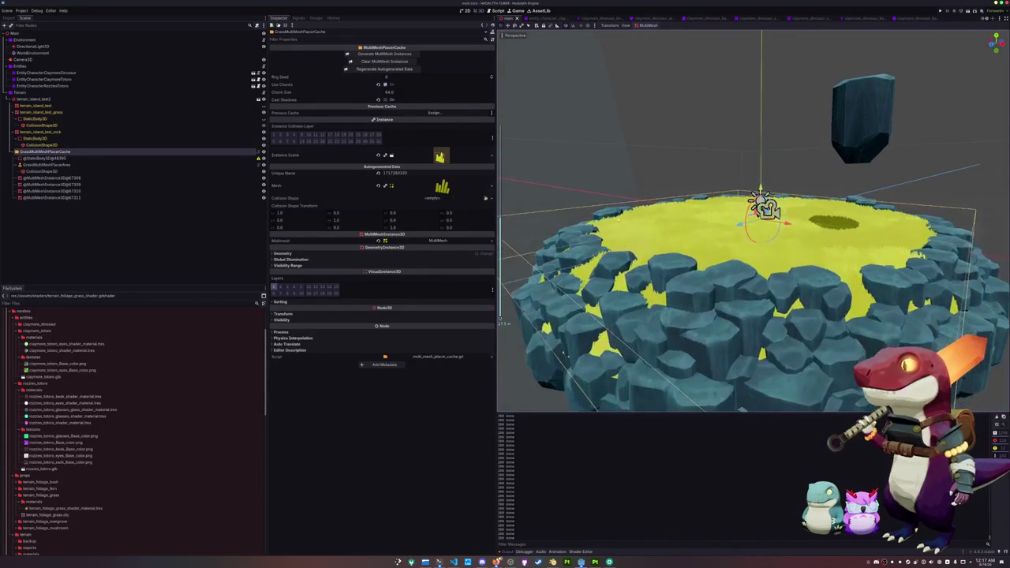
{"action": "scroll", "coordinate": [754, 221], "scroll_direction": "up", "scroll_amount": 5}
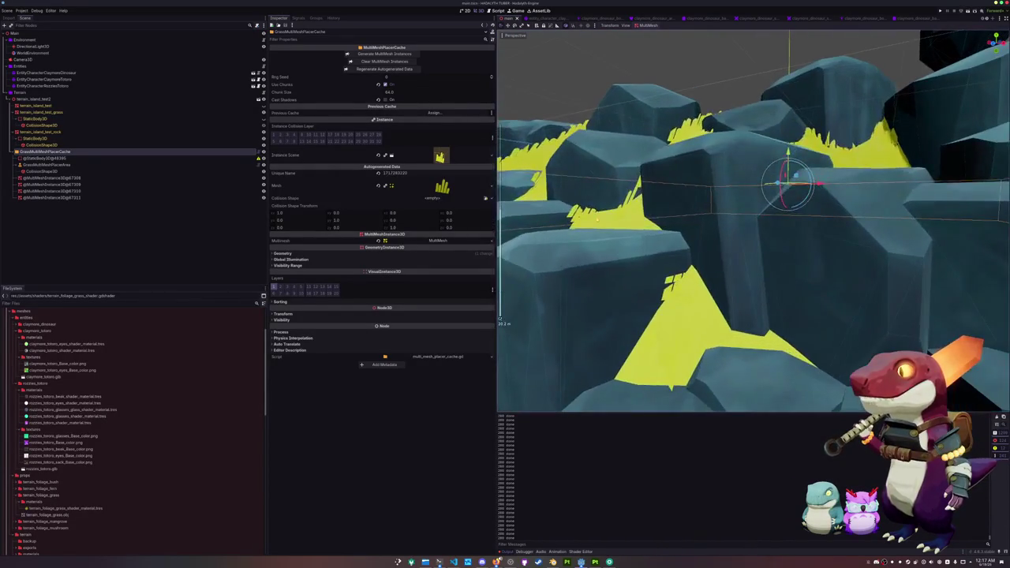
{"action": "scroll", "coordinate": [753, 221], "scroll_direction": "down", "scroll_amount": 5}
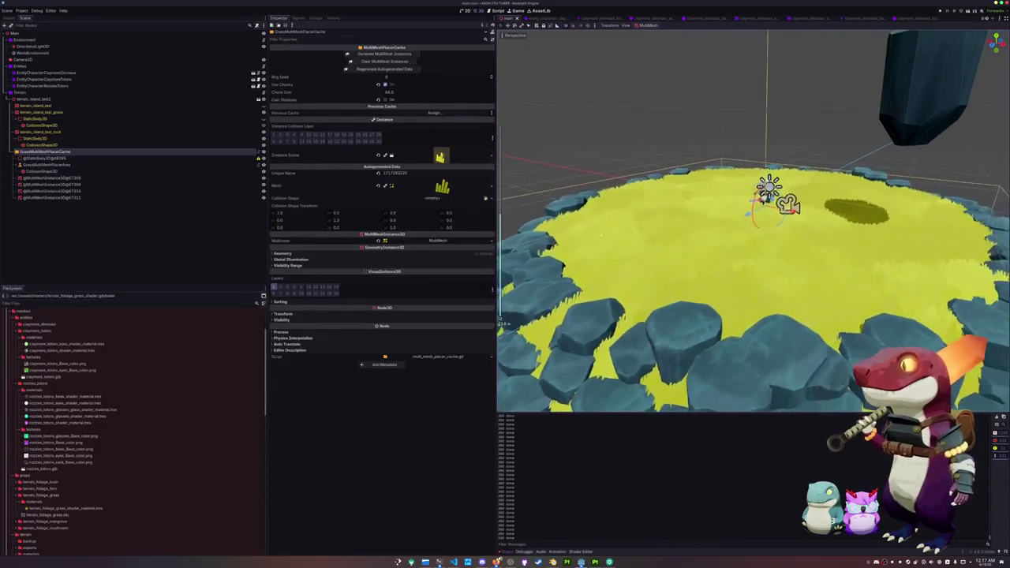
{"action": "scroll", "coordinate": [753, 221], "scroll_direction": "up", "scroll_amount": 3}
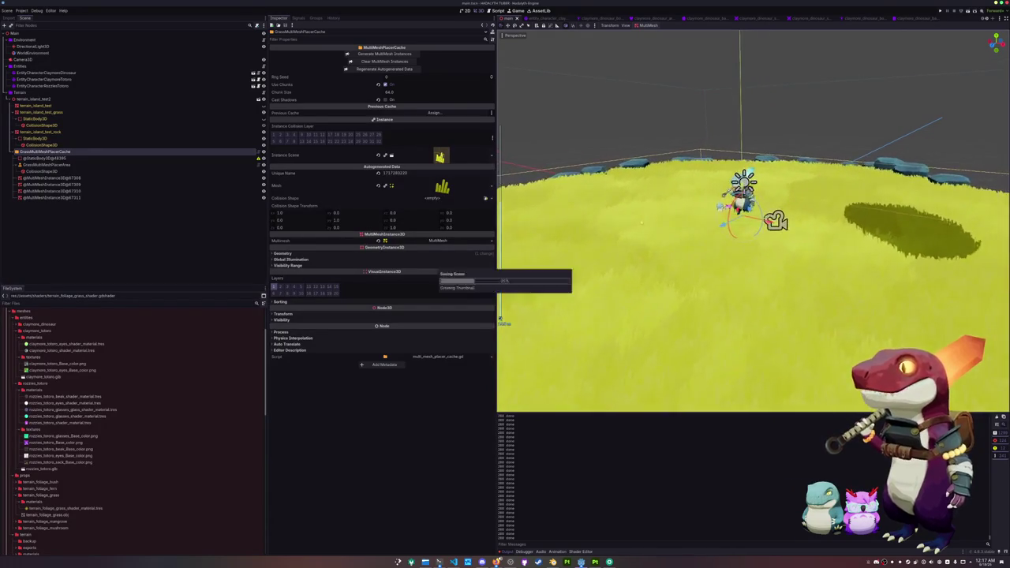
{"action": "scroll", "coordinate": [753, 220], "scroll_direction": "up", "scroll_amount": 3}
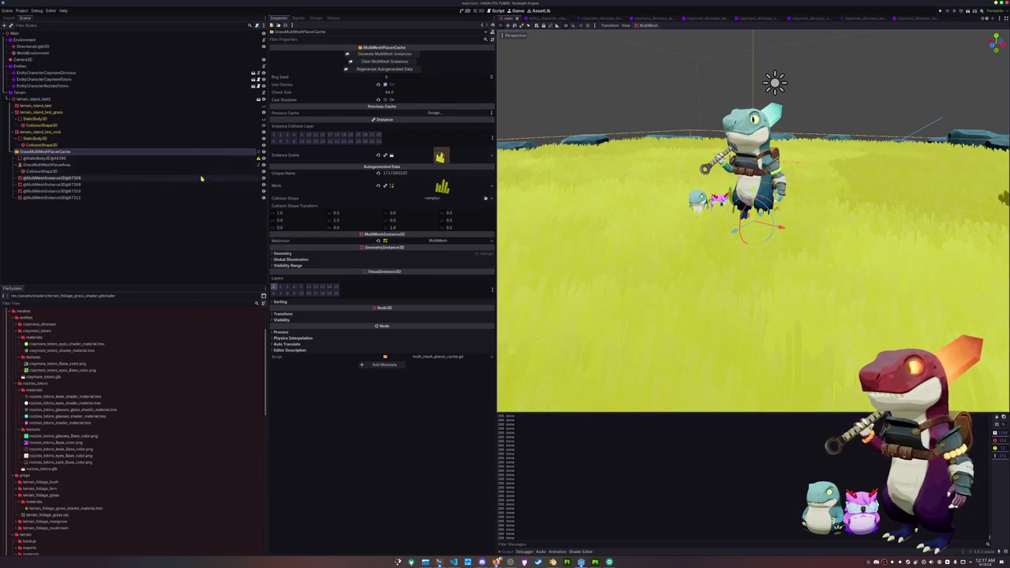
{"action": "left_click", "coordinate": [231, 159]}
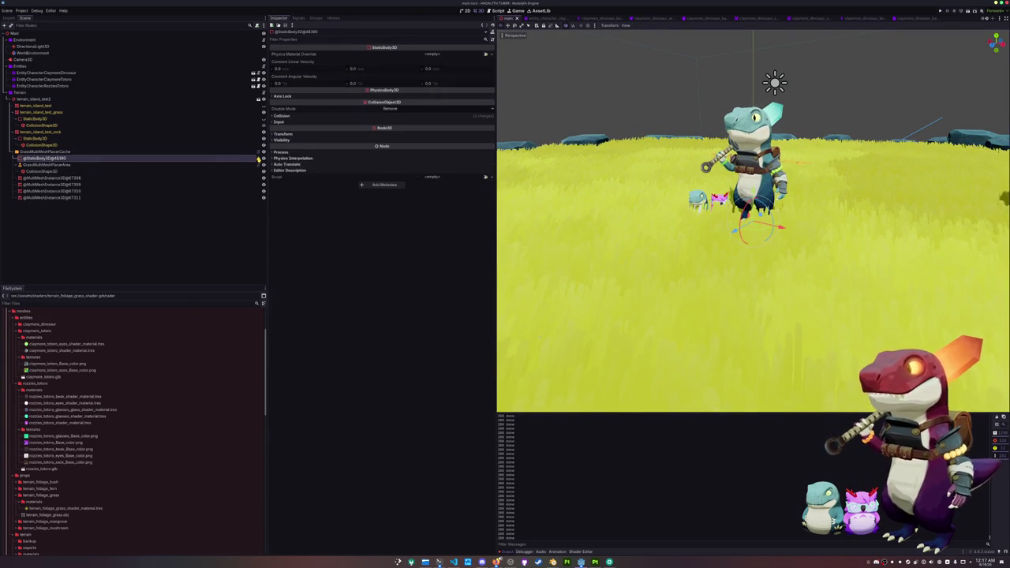
{"action": "mouse_move", "coordinate": [259, 160]}
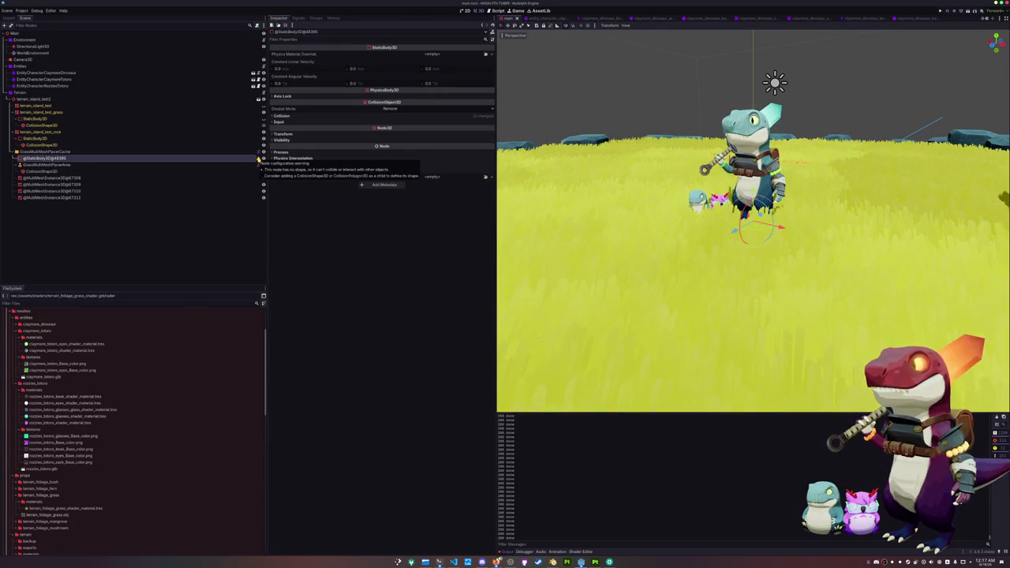
{"action": "left_click", "coordinate": [241, 165]}
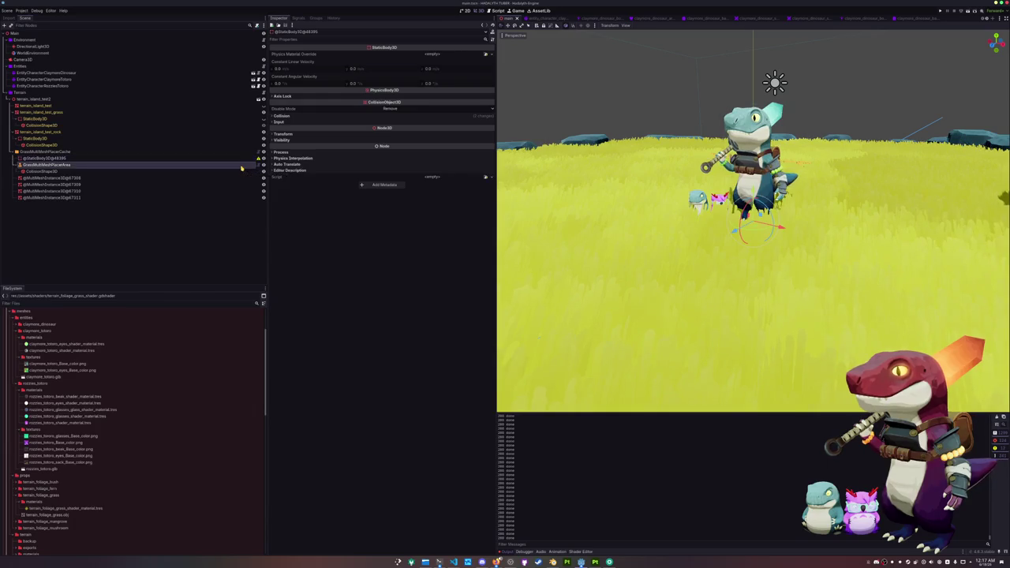
{"action": "left_click", "coordinate": [228, 261]}
{"action": "scroll", "coordinate": [752, 221], "scroll_direction": "down", "scroll_amount": 10}
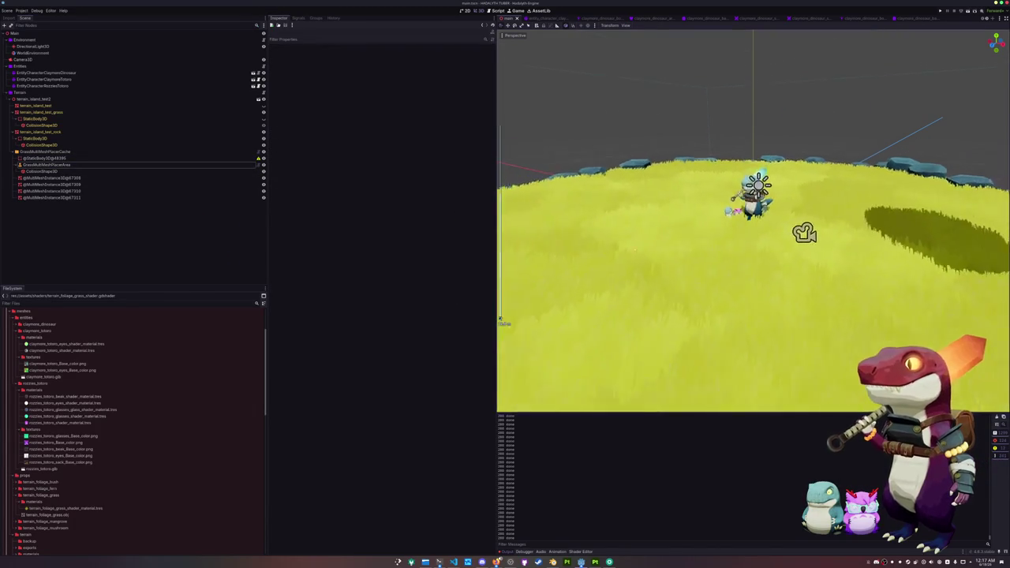
{"action": "scroll", "coordinate": [753, 220], "scroll_direction": "up", "scroll_amount": 10}
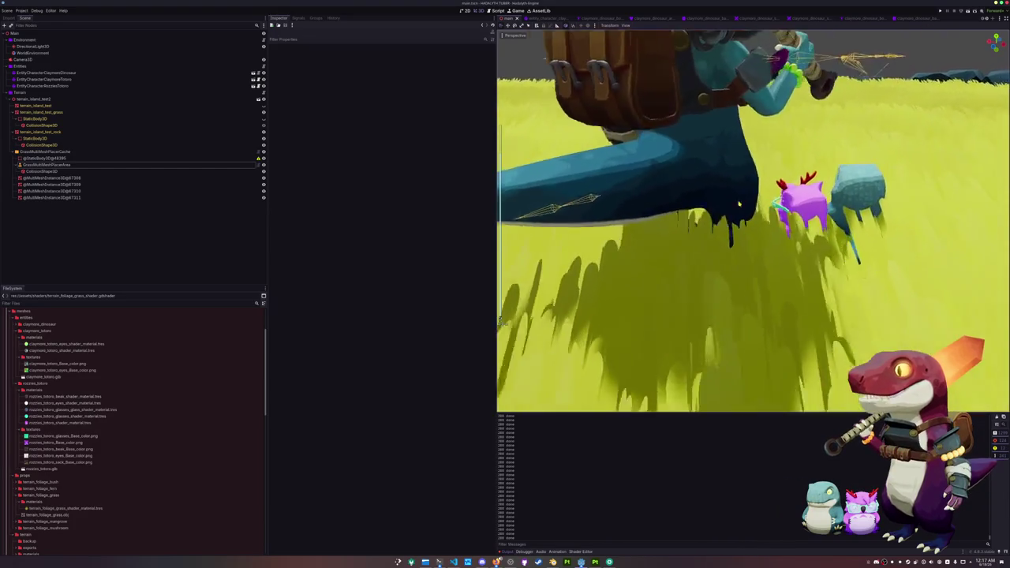
{"action": "left_click", "coordinate": [699, 233]}
Select both totems, frame them, and move them lower and further back.
{"action": "left_click", "coordinate": [750, 217], "text": "shift"}
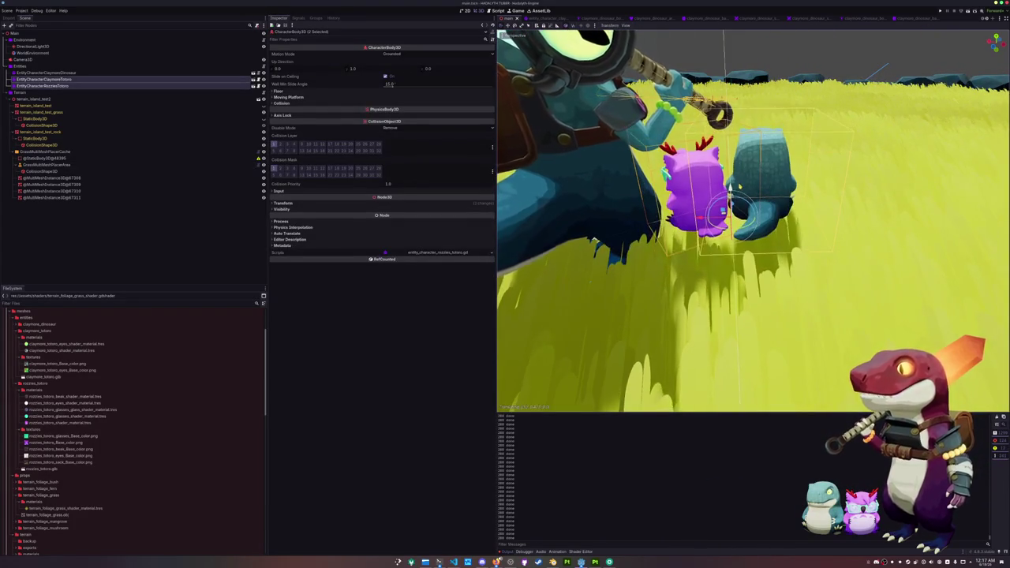
{"action": "key", "text": "f"}
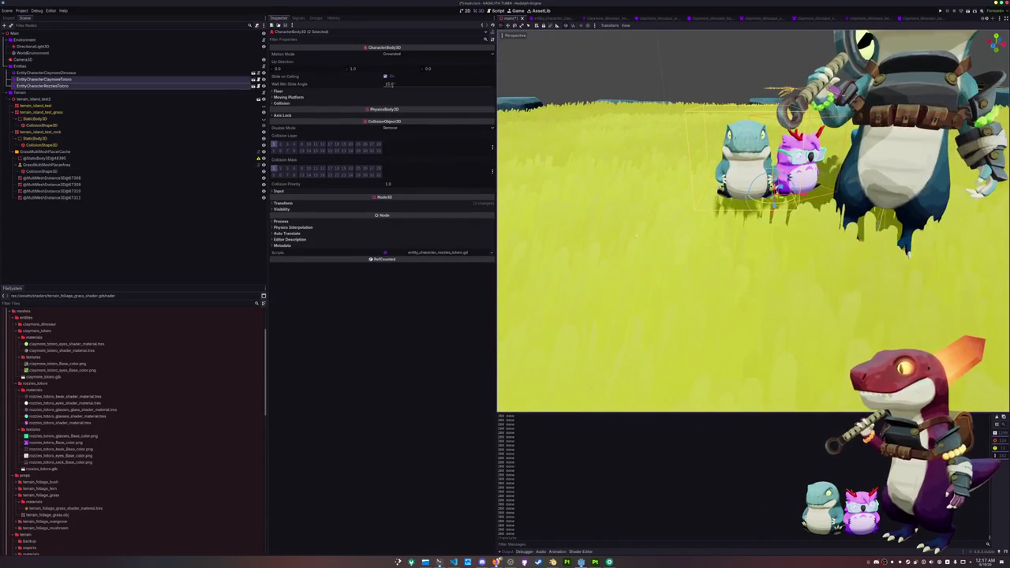
{"action": "left_click_drag", "start_coordinate": [769, 185], "coordinate": [773, 248]}
{"action": "scroll", "coordinate": [606, 301], "scroll_direction": "down", "scroll_amount": 10}
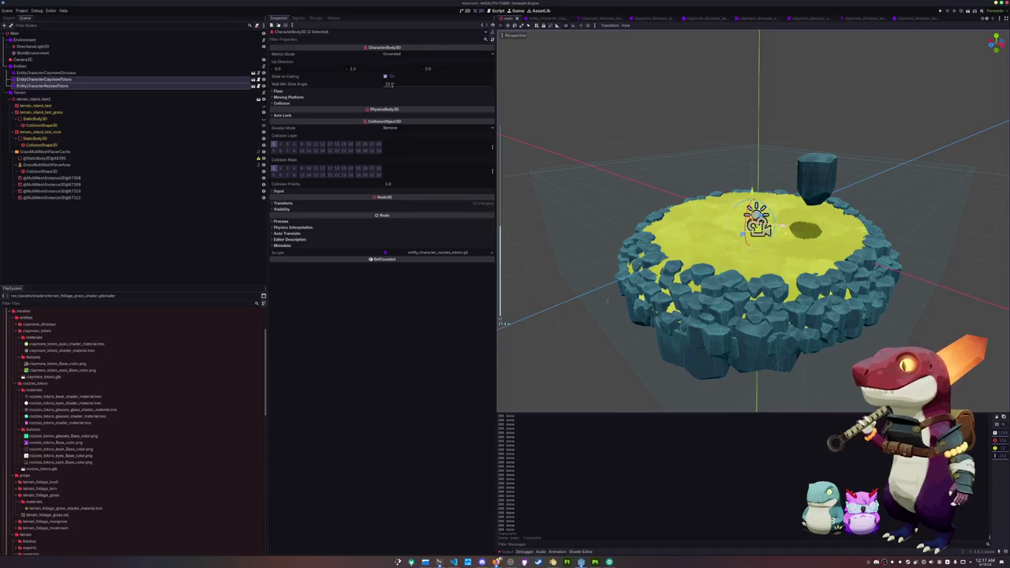
Orbit and zoom around the island to check the totems' new spot, then save the scene.
{"action": "mouse_move", "coordinate": [607, 301]}
{"action": "left_mouse_down"}
{"action": "mouse_move", "coordinate": [710, 237]}
{"action": "mouse_move", "coordinate": [863, 186]}
{"action": "mouse_move", "coordinate": [861, 173]}
{"action": "mouse_move", "coordinate": [789, 229]}
{"action": "mouse_move", "coordinate": [726, 237]}
{"action": "mouse_move", "coordinate": [682, 259]}
{"action": "mouse_move", "coordinate": [769, 254]}
{"action": "left_mouse_up"}
{"action": "scroll", "coordinate": [753, 221], "scroll_direction": "up", "scroll_amount": 5}
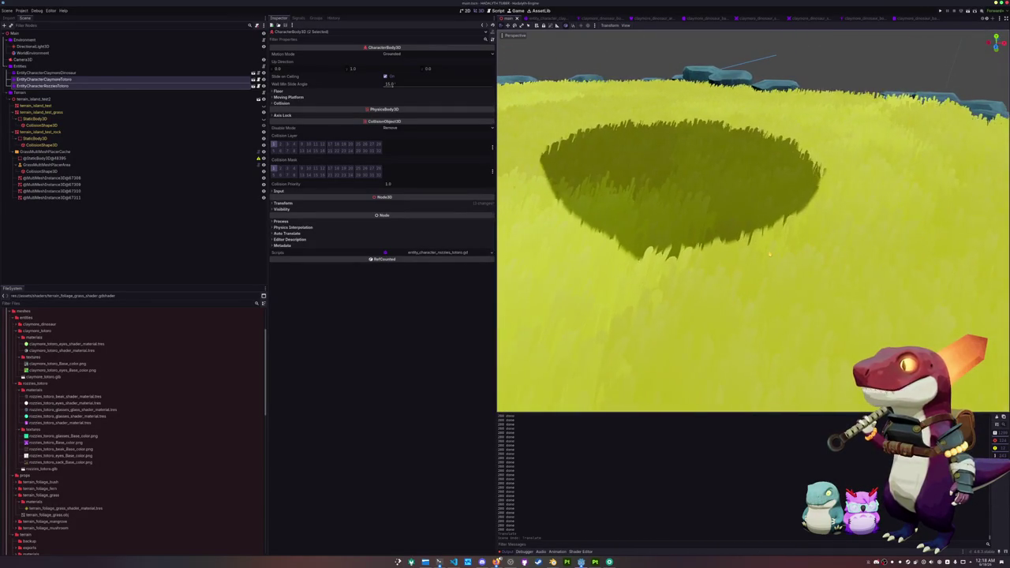
{"action": "scroll", "coordinate": [769, 254], "scroll_direction": "down", "scroll_amount": 8}
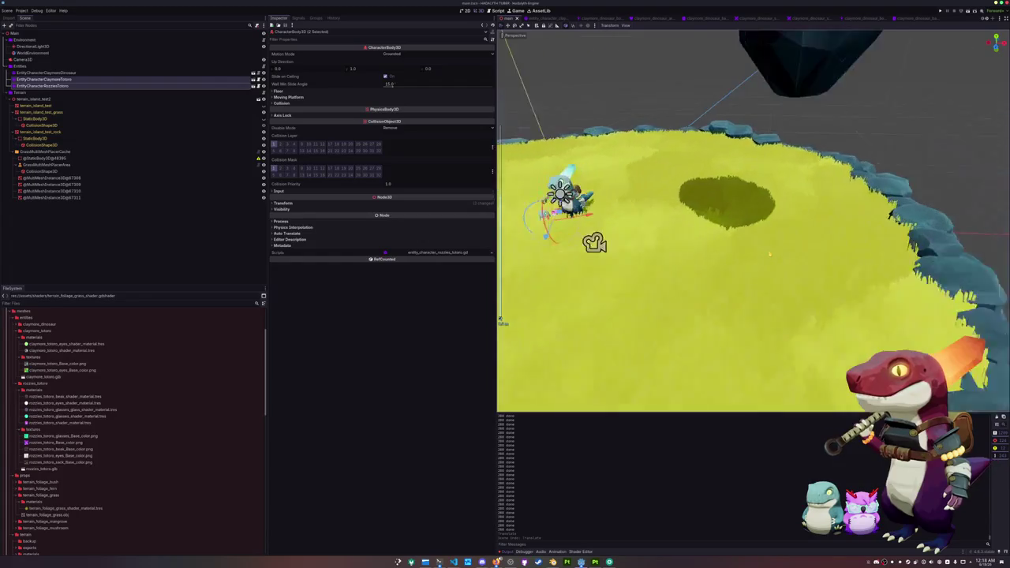
{"action": "scroll", "coordinate": [769, 254], "scroll_direction": "up", "scroll_amount": 3}
{"action": "scroll", "coordinate": [769, 254], "scroll_direction": "down", "scroll_amount": 8}
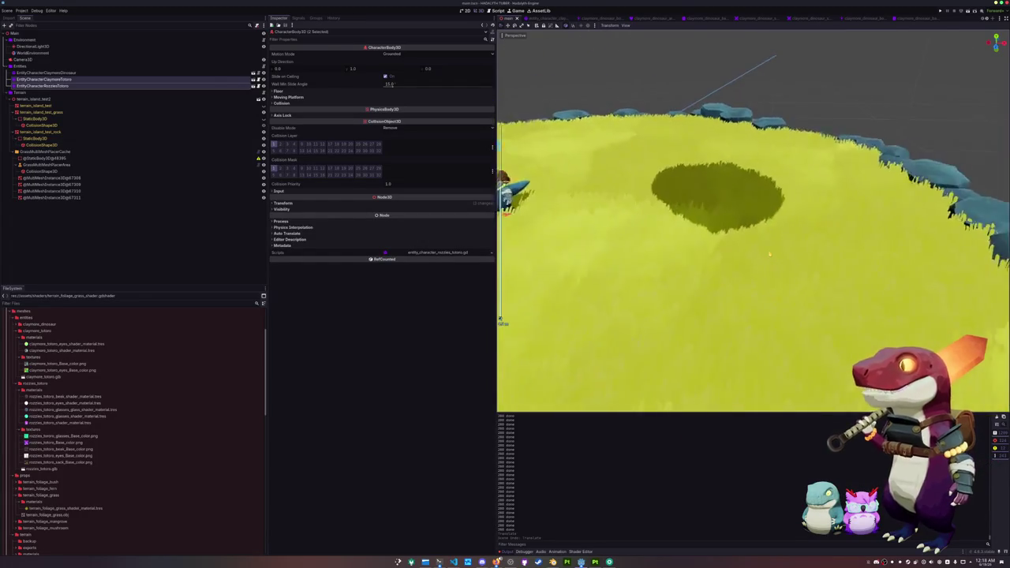
{"action": "scroll", "coordinate": [767, 253], "scroll_direction": "up", "scroll_amount": 5}
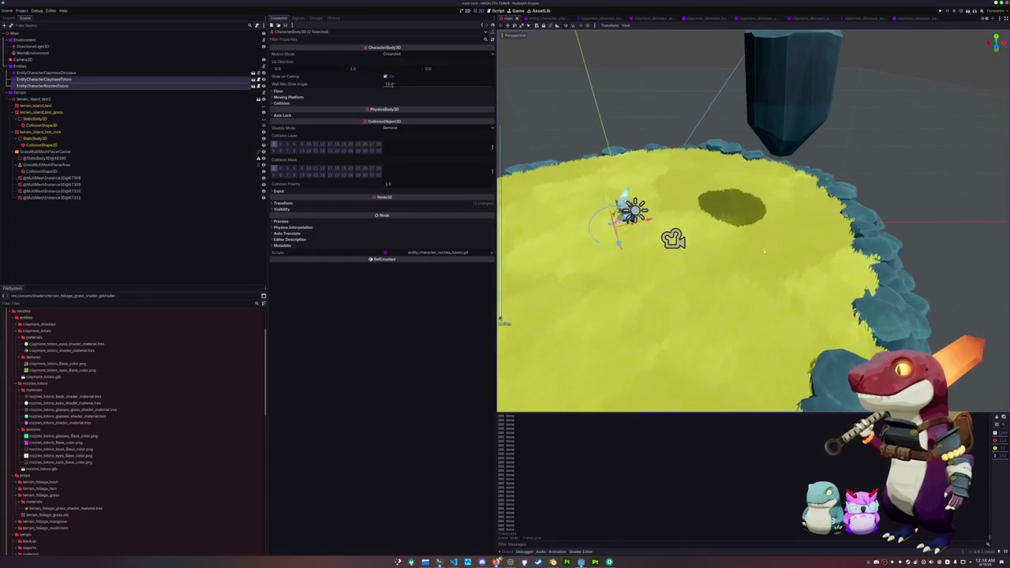
{"action": "scroll", "coordinate": [764, 251], "scroll_direction": "up", "scroll_amount": 5}
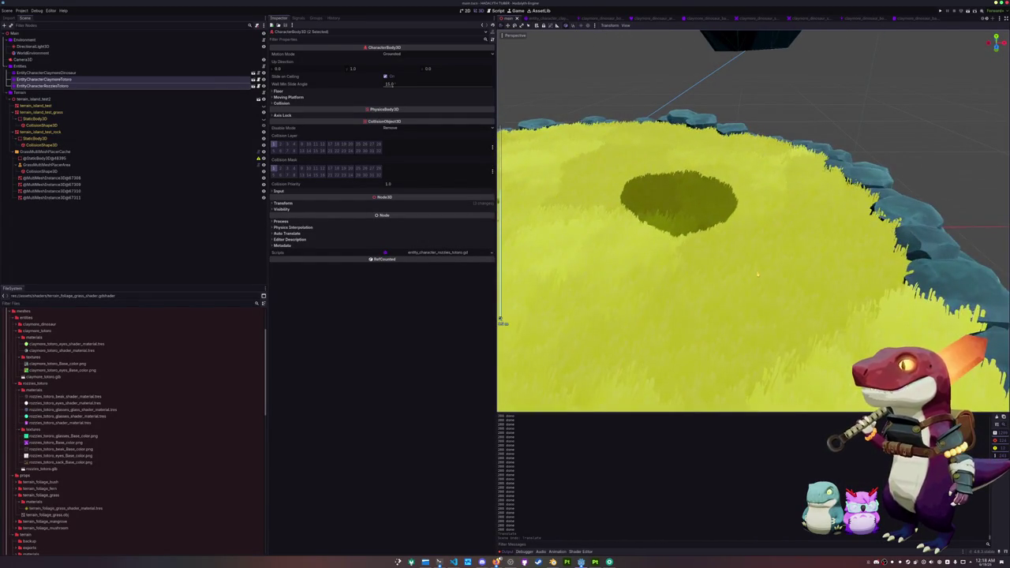
{"action": "scroll", "coordinate": [761, 275], "scroll_direction": "up", "scroll_amount": 3}
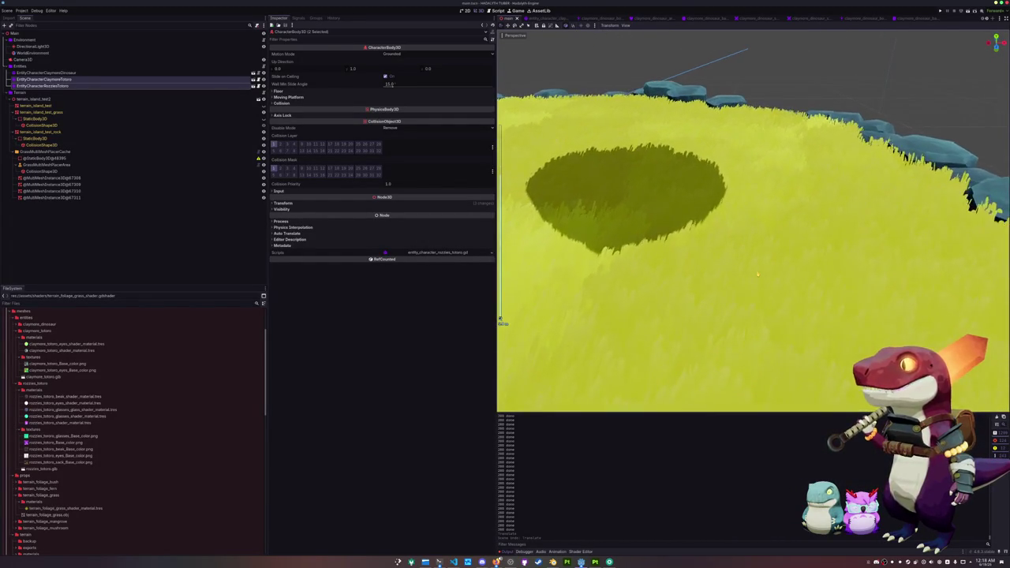
{"action": "key", "text": "f"}
{"action": "scroll", "coordinate": [769, 237], "scroll_direction": "up", "scroll_amount": 5}
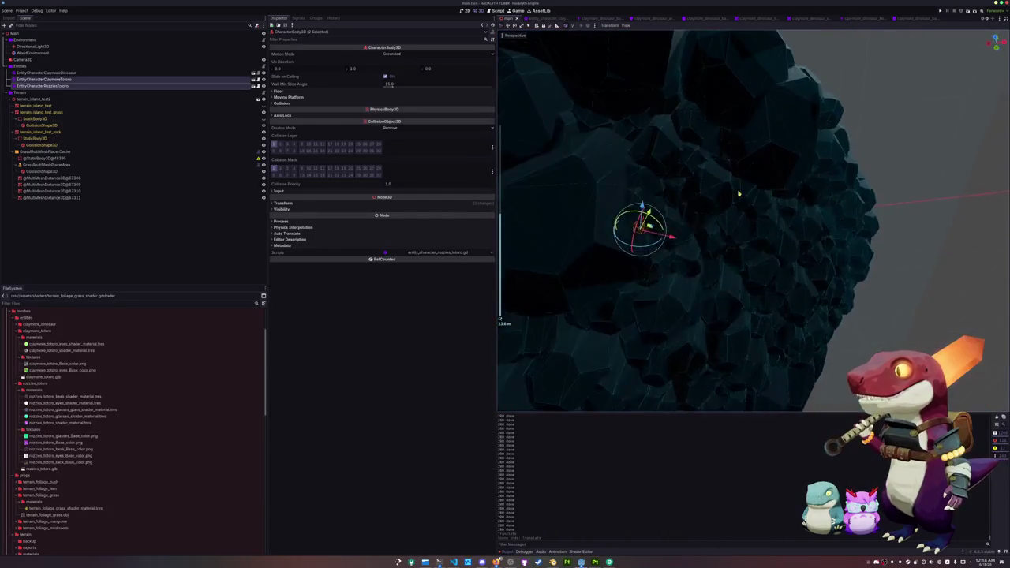
{"action": "scroll", "coordinate": [797, 217], "scroll_direction": "up", "scroll_amount": 5}
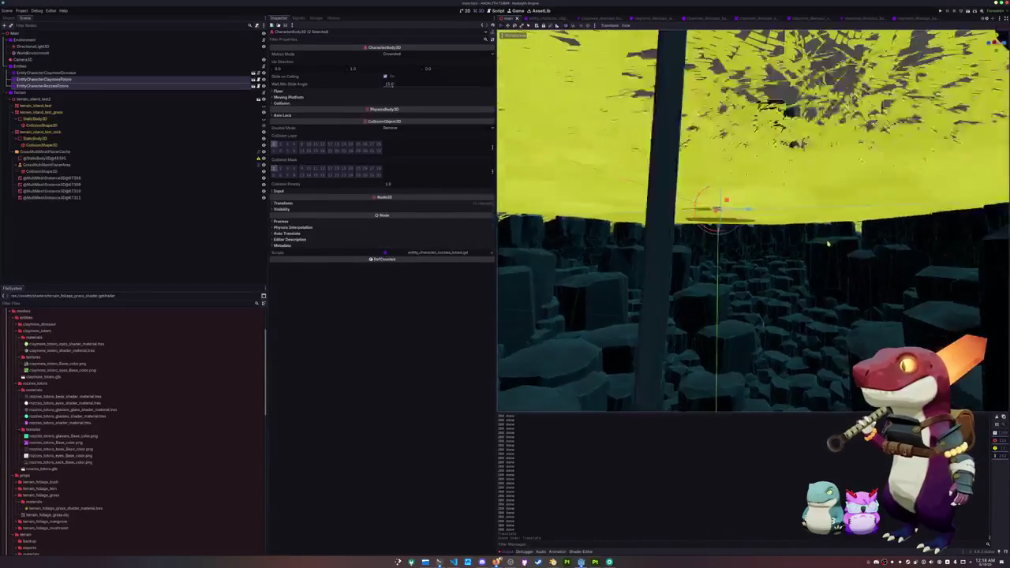
{"action": "scroll", "coordinate": [822, 227], "scroll_direction": "down", "scroll_amount": 10}
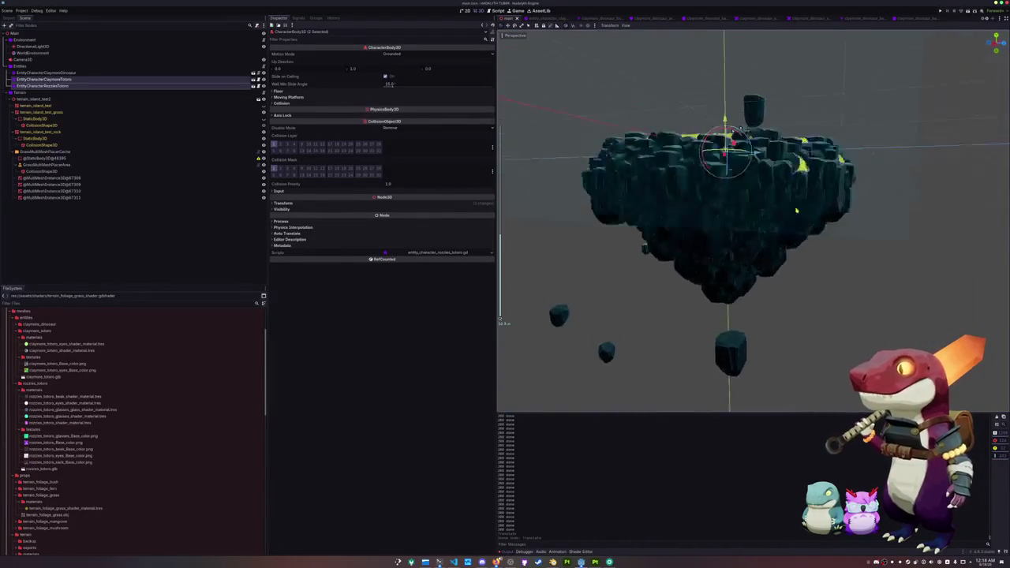
{"action": "scroll", "coordinate": [753, 221], "scroll_direction": "up", "scroll_amount": 5}
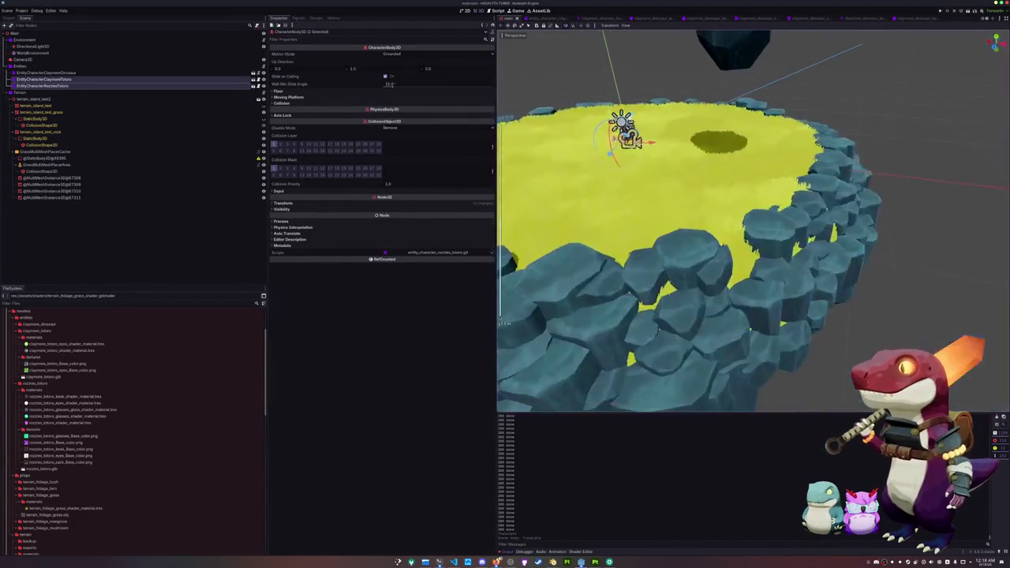
{"action": "scroll", "coordinate": [754, 221], "scroll_direction": "up", "scroll_amount": 5}
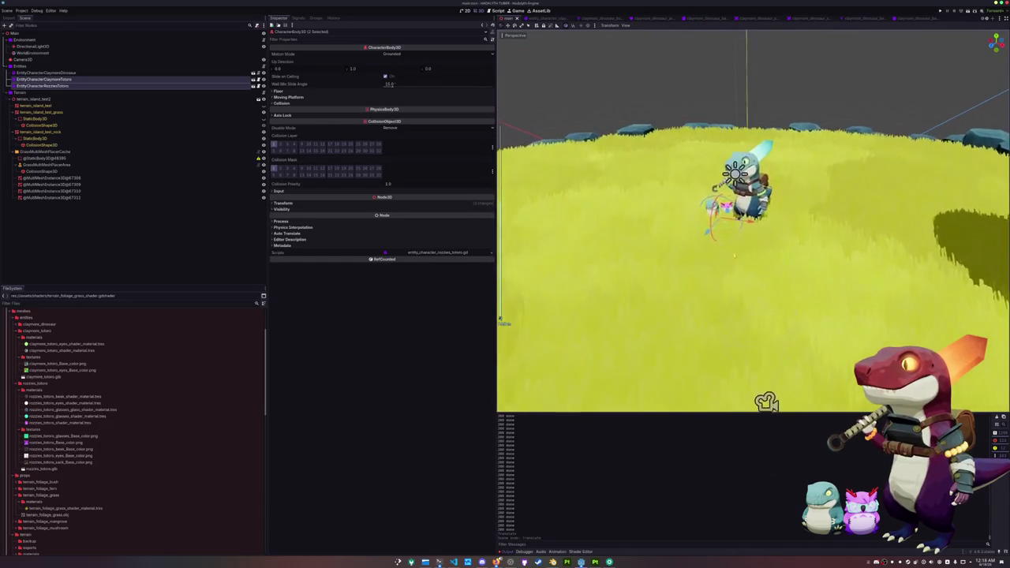
{"action": "key", "text": "ctrl+s"}
In Project Settings Shader Globals, paste cyan for terrain_grass_color_high and blue for terrain_grass_color_low.
{"action": "left_click", "coordinate": [21, 11]}
{"action": "left_click", "coordinate": [32, 17]}
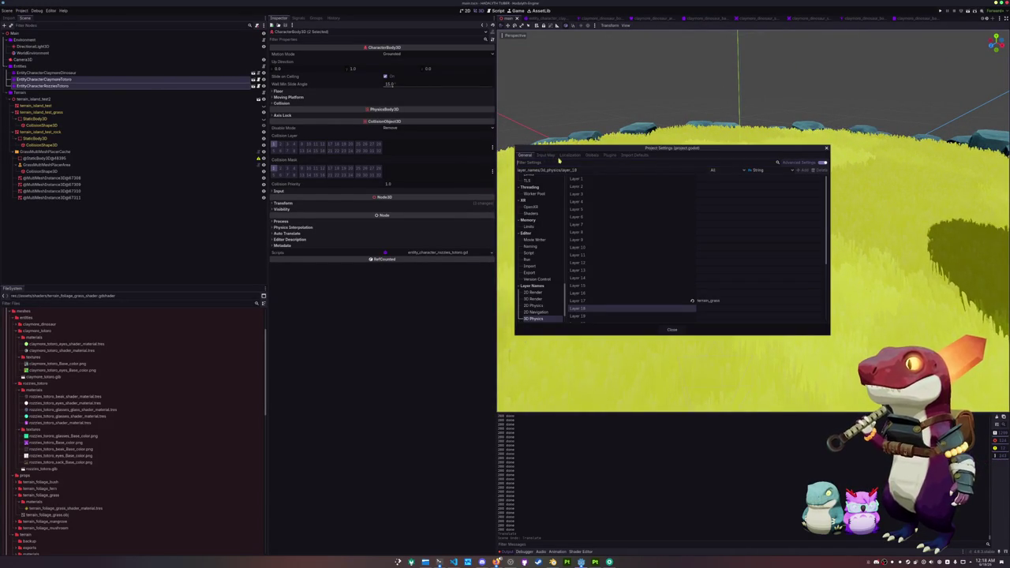
{"action": "left_click", "coordinate": [592, 155]}
{"action": "left_click", "coordinate": [699, 188]}
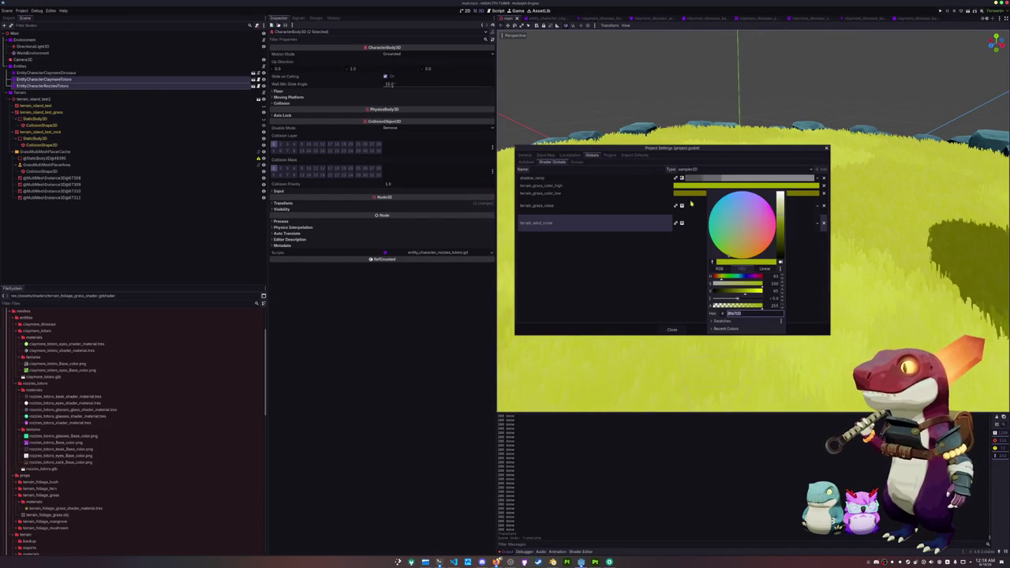
{"action": "key", "text": "ctrl+v"}
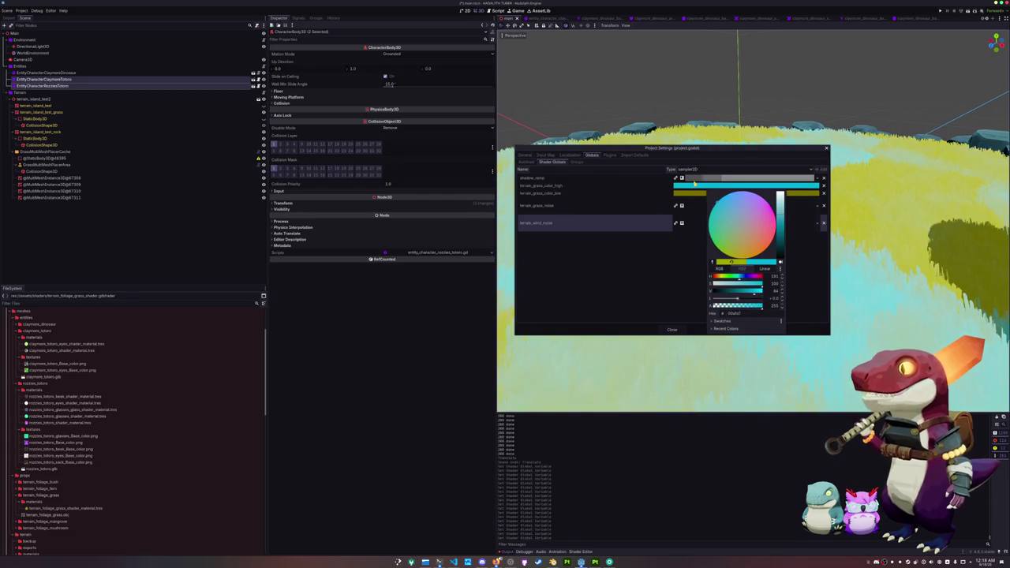
{"action": "left_click", "coordinate": [688, 192]}
{"action": "key", "text": "ctrl+v"}
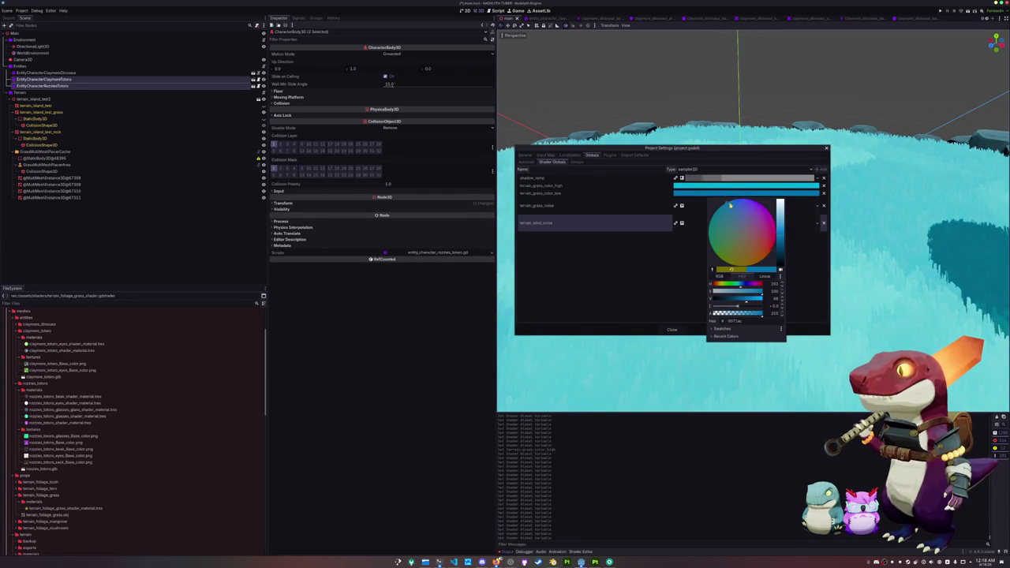
Retune grass low to a darker, deeper blue and grass high to a darker, saturated teal.
{"action": "left_click", "coordinate": [722, 188]}
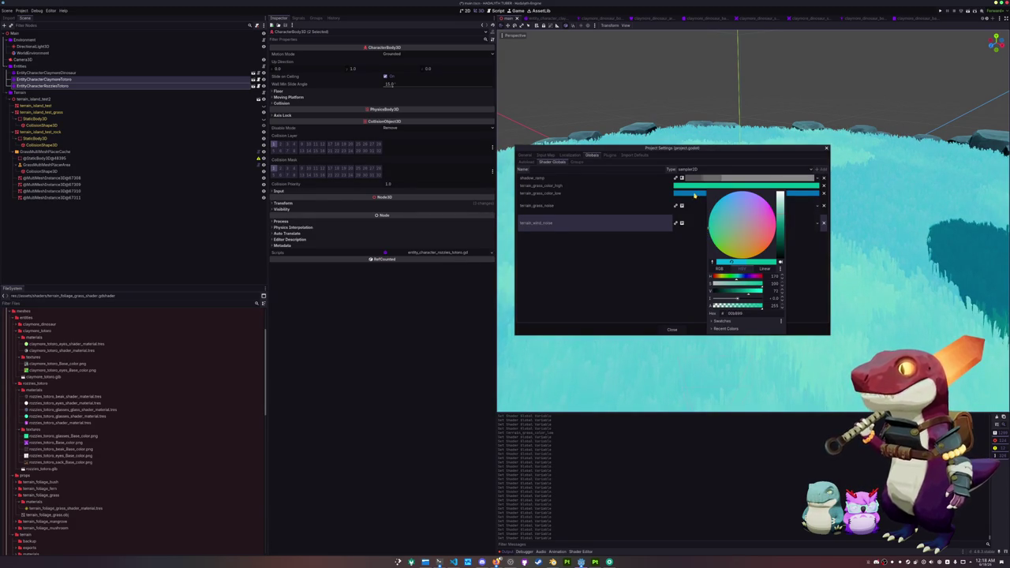
{"action": "left_click", "coordinate": [694, 194]}
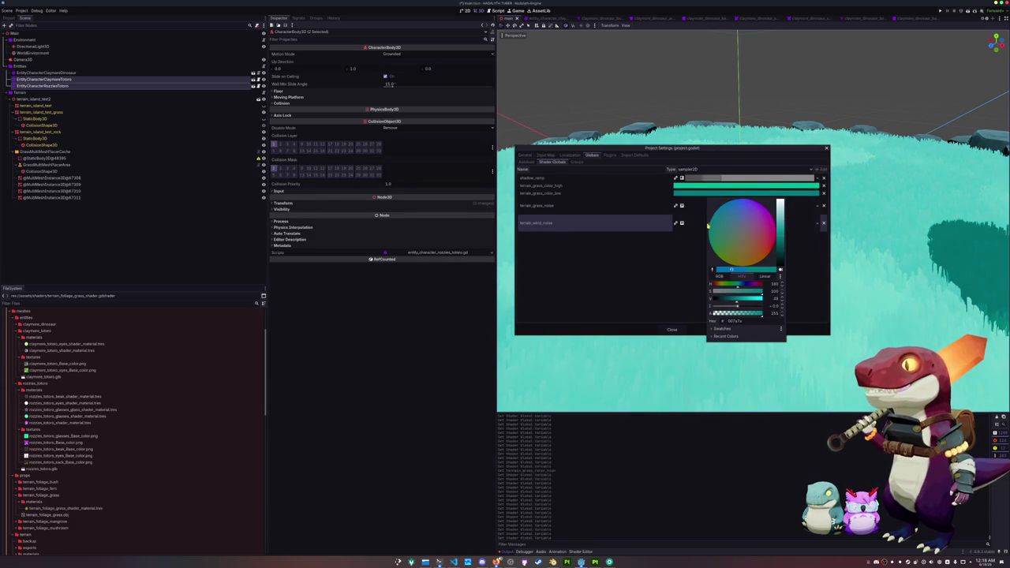
{"action": "left_click_drag", "start_coordinate": [735, 194], "coordinate": [716, 198]}
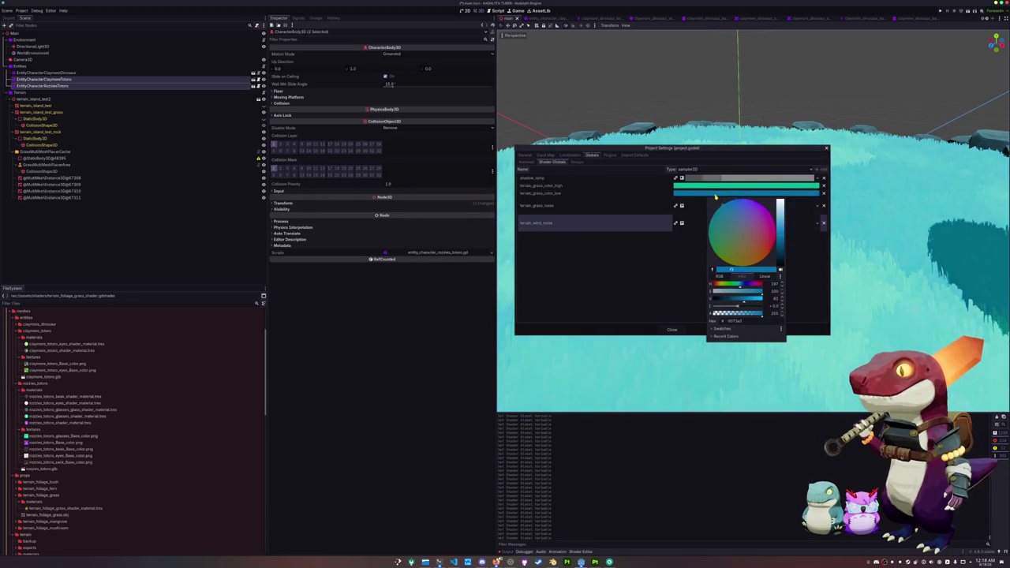
{"action": "left_click", "coordinate": [698, 186]}
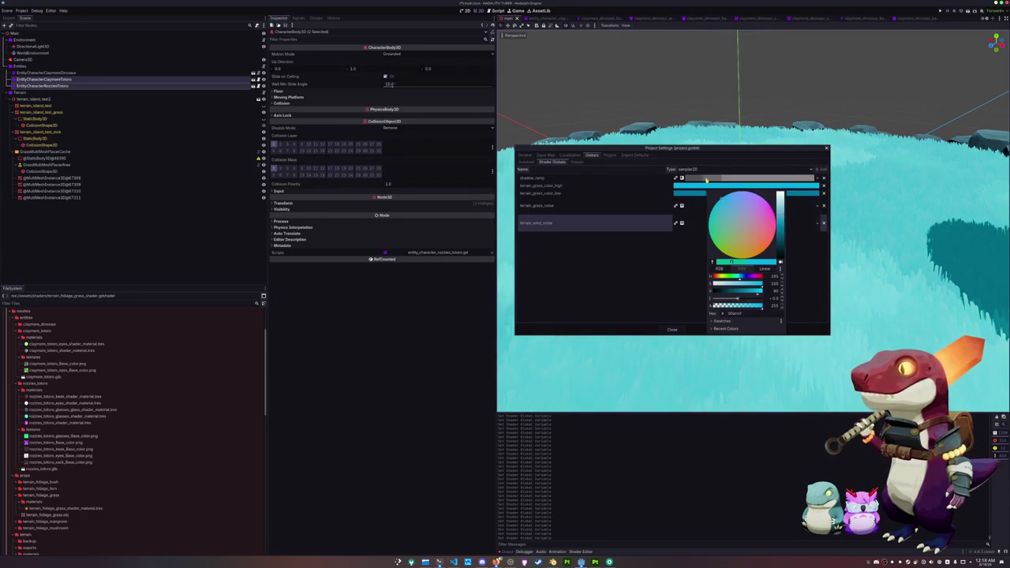
{"action": "left_click", "coordinate": [689, 194]}
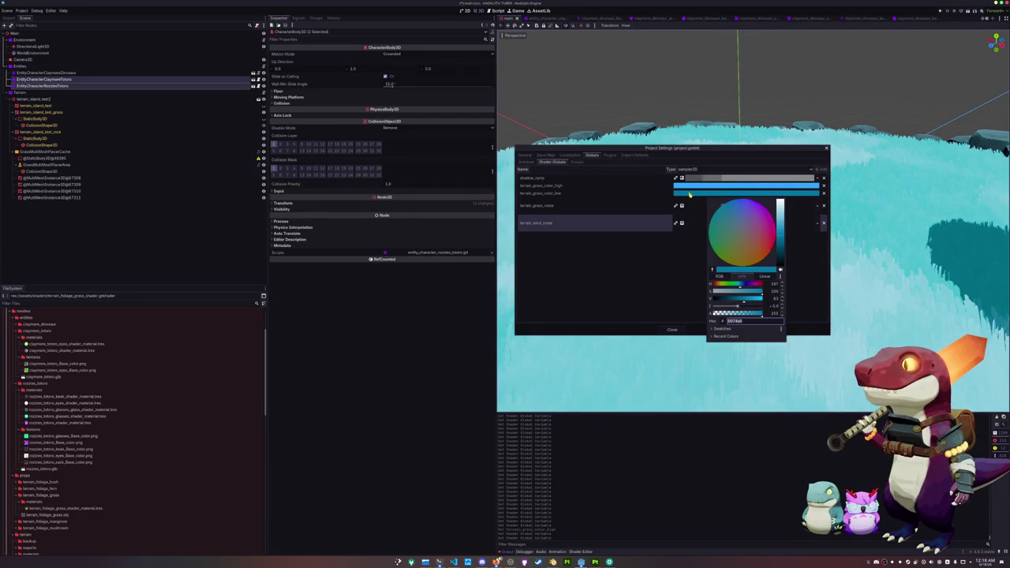
{"action": "mouse_move", "coordinate": [726, 206]}
{"action": "left_mouse_down"}
{"action": "mouse_move", "coordinate": [741, 196]}
{"action": "mouse_move", "coordinate": [726, 194]}
{"action": "left_mouse_up"}
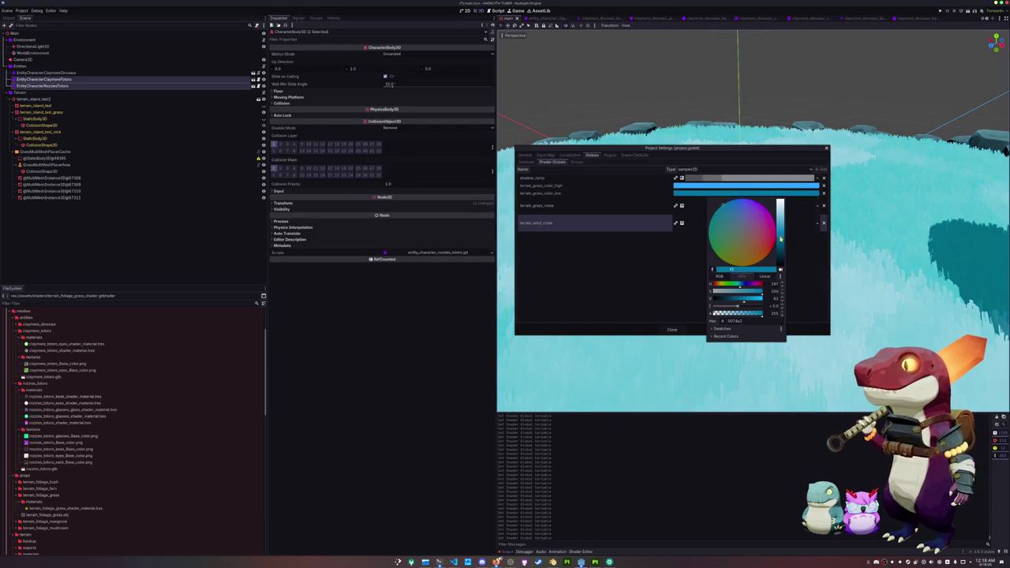
{"action": "left_click_drag", "start_coordinate": [780, 236], "coordinate": [782, 246]}
{"action": "left_click", "coordinate": [717, 186]}
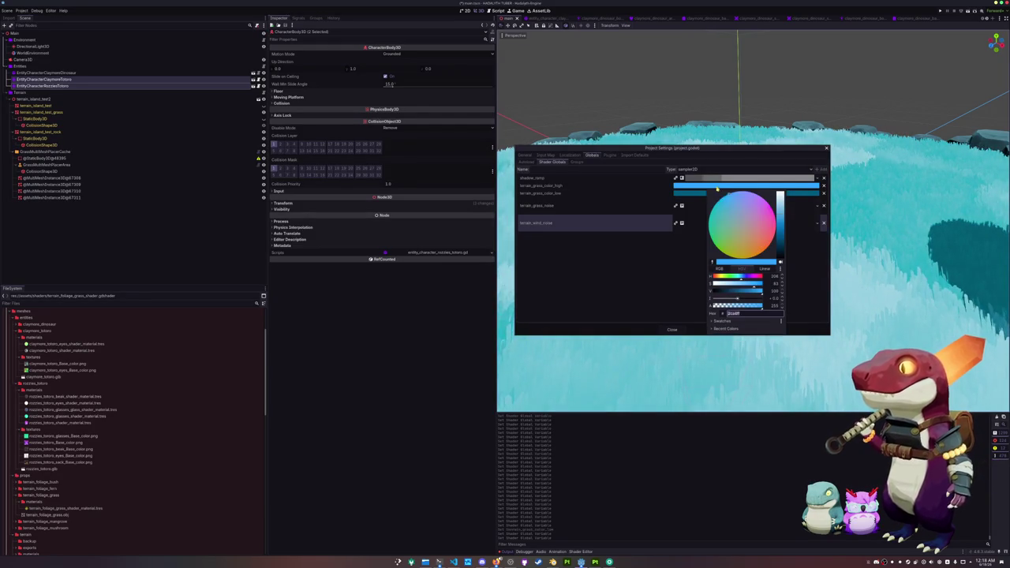
{"action": "left_click_drag", "start_coordinate": [733, 201], "coordinate": [715, 198]}
{"action": "left_click_drag", "start_coordinate": [781, 219], "coordinate": [782, 228]}
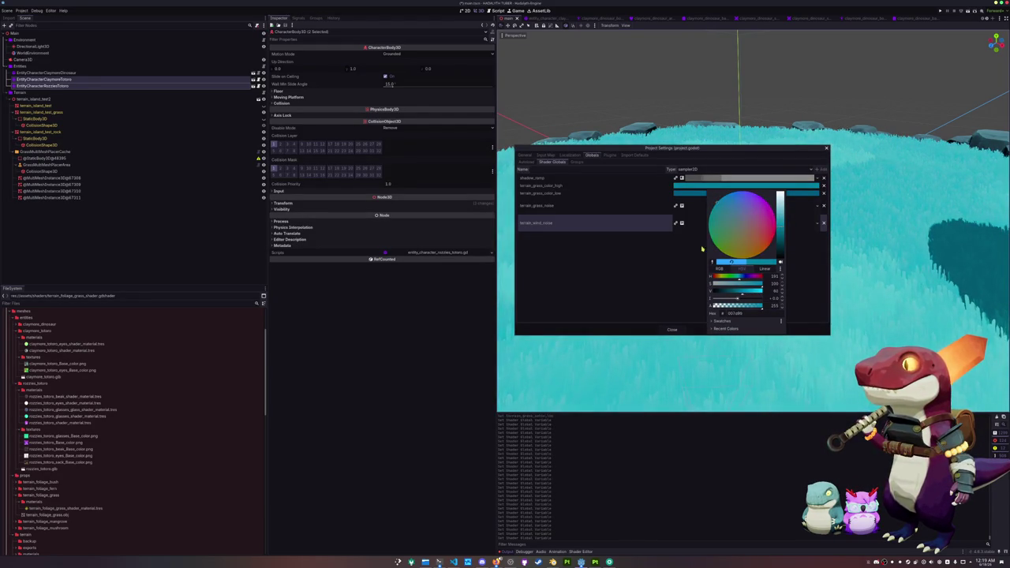
Close the colour picker and Project Settings, then save the scene.
{"action": "left_click", "coordinate": [672, 330]}
{"action": "left_click", "coordinate": [675, 332]}
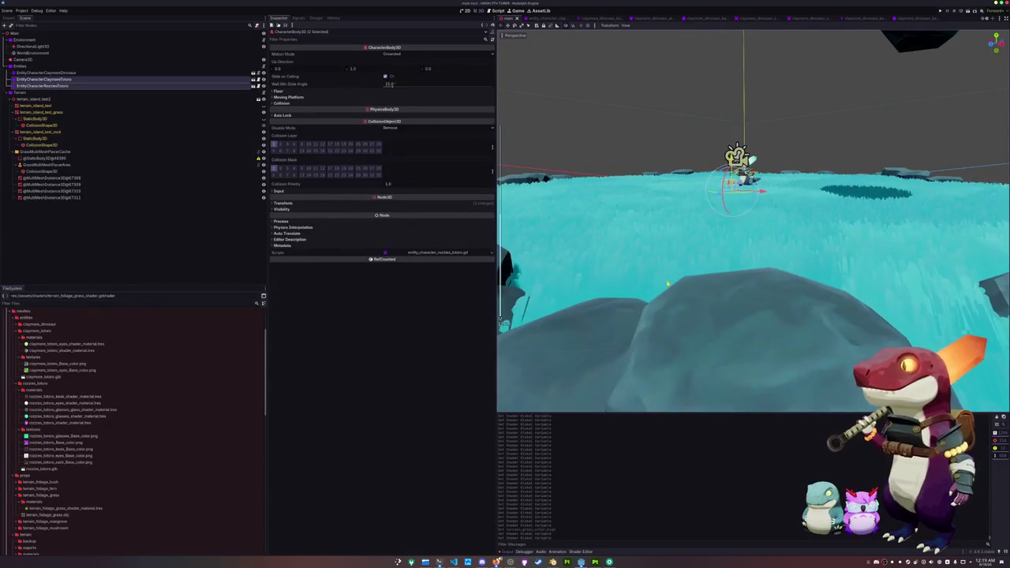
{"action": "key", "text": "ctrl+s"}
{"action": "scroll", "coordinate": [668, 285], "scroll_direction": "down", "scroll_amount": 6}
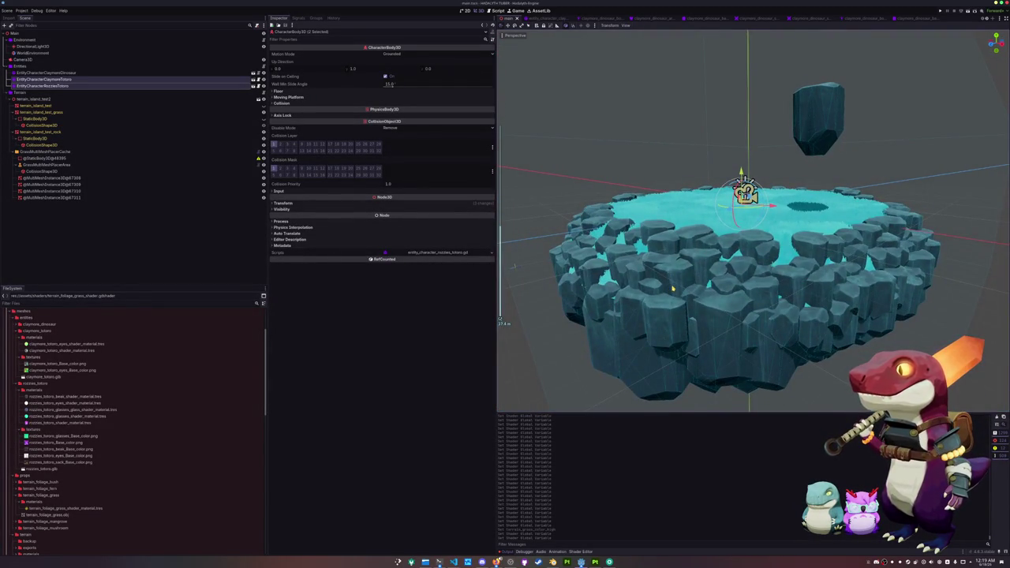
Select WorldEnvironment and switch its Tonemap Mode from ACES to Linear.
{"action": "mouse_move", "coordinate": [673, 289]}
{"action": "left_mouse_down"}
{"action": "mouse_move", "coordinate": [721, 271]}
{"action": "mouse_move", "coordinate": [778, 270]}
{"action": "mouse_move", "coordinate": [669, 284]}
{"action": "left_mouse_up"}
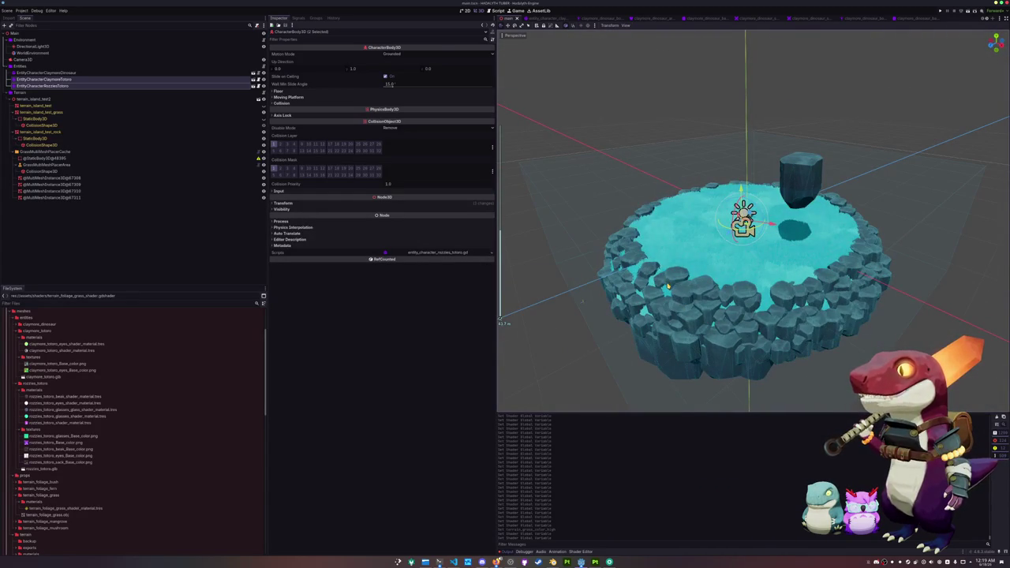
{"action": "left_click", "coordinate": [46, 53]}
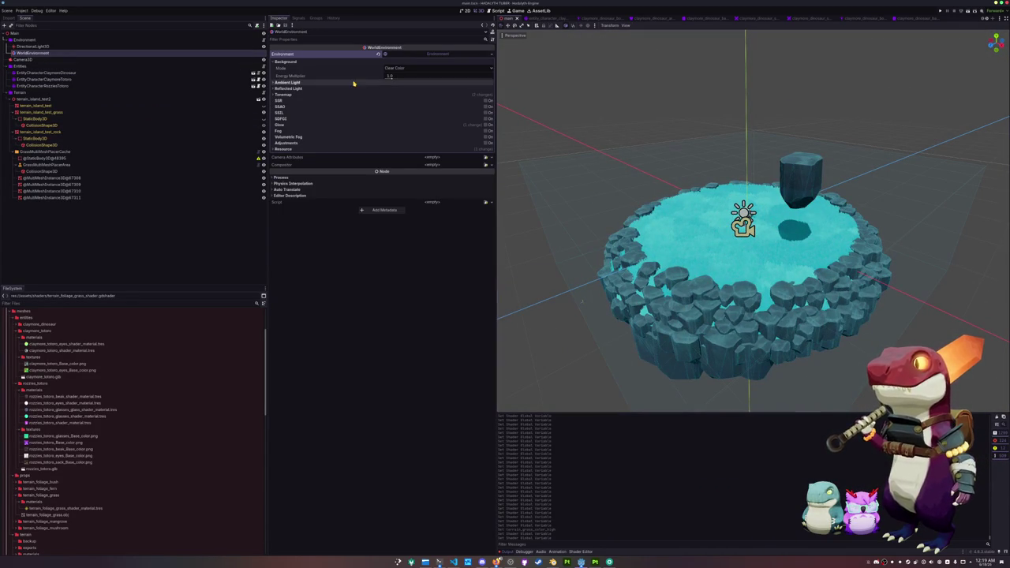
{"action": "left_click", "coordinate": [432, 95]}
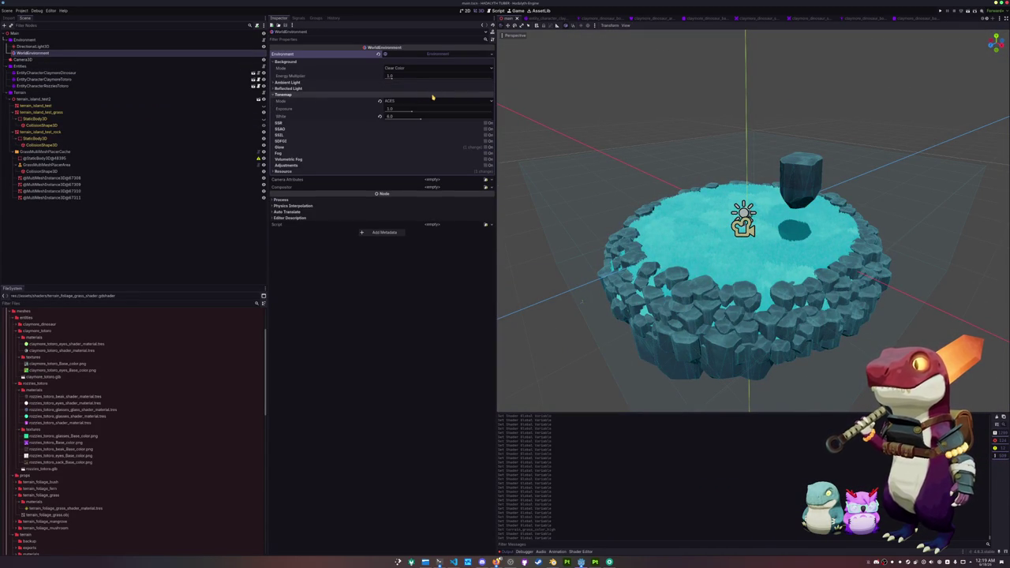
{"action": "left_click", "coordinate": [380, 102]}
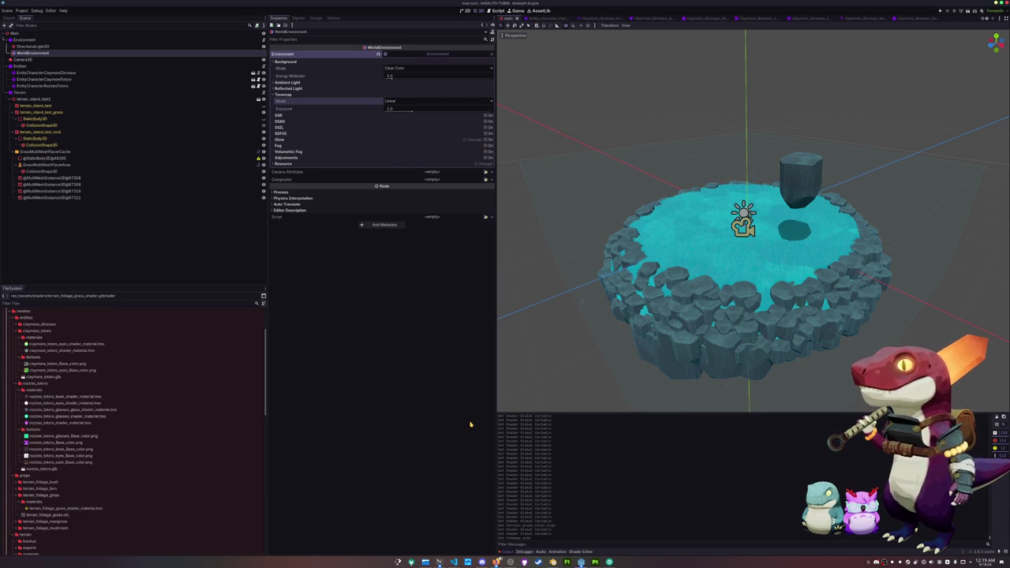
{"action": "scroll", "coordinate": [188, 446], "scroll_direction": "up", "scroll_amount": 3}
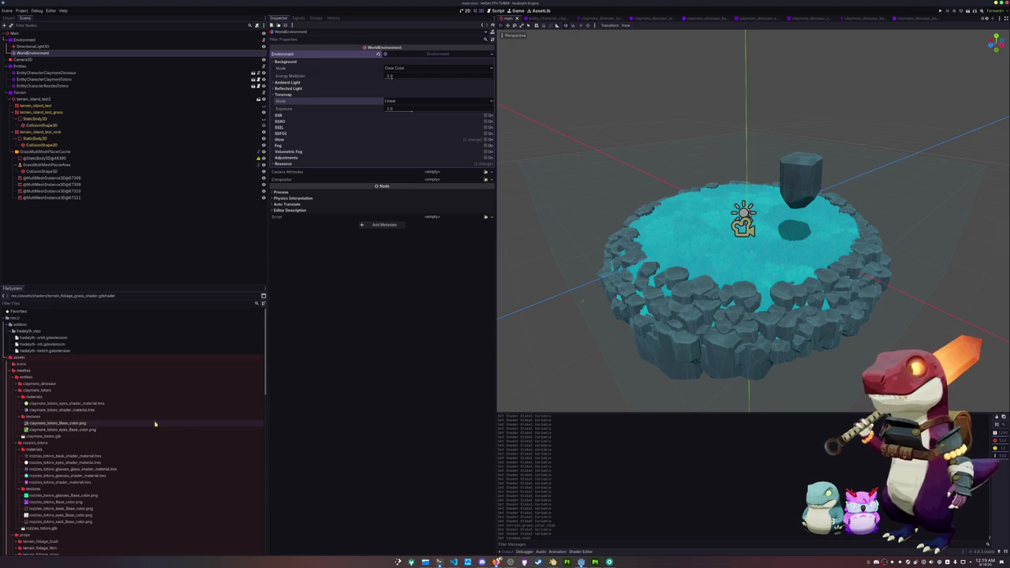
Collapse the character material, texture, meshes and assets folders in the FileSystem dock.
{"action": "left_click", "coordinate": [21, 396]}
{"action": "left_click", "coordinate": [50, 403]}
{"action": "double_click", "coordinate": [50, 403]}
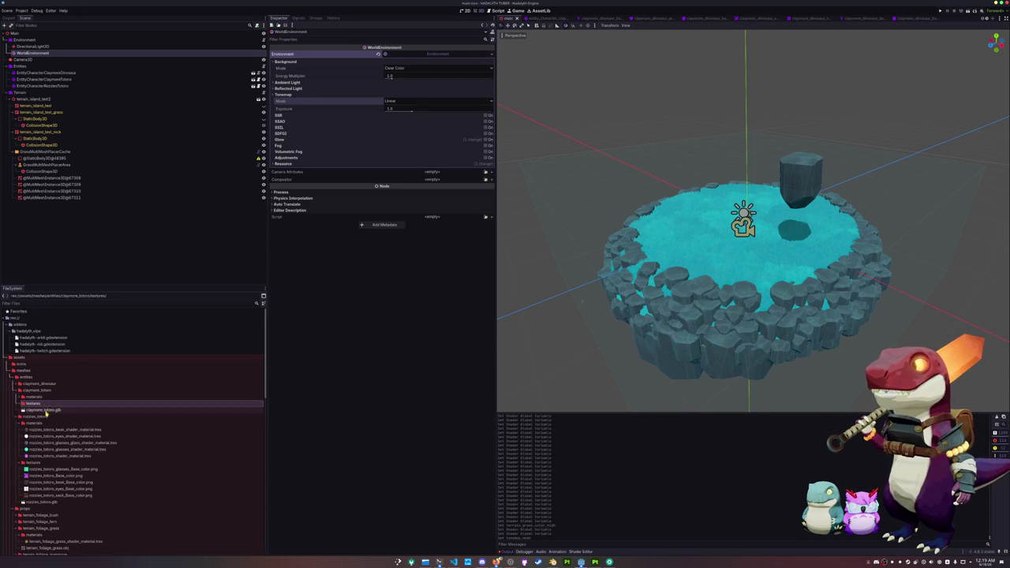
{"action": "double_click", "coordinate": [35, 423]}
{"action": "double_click", "coordinate": [38, 430]}
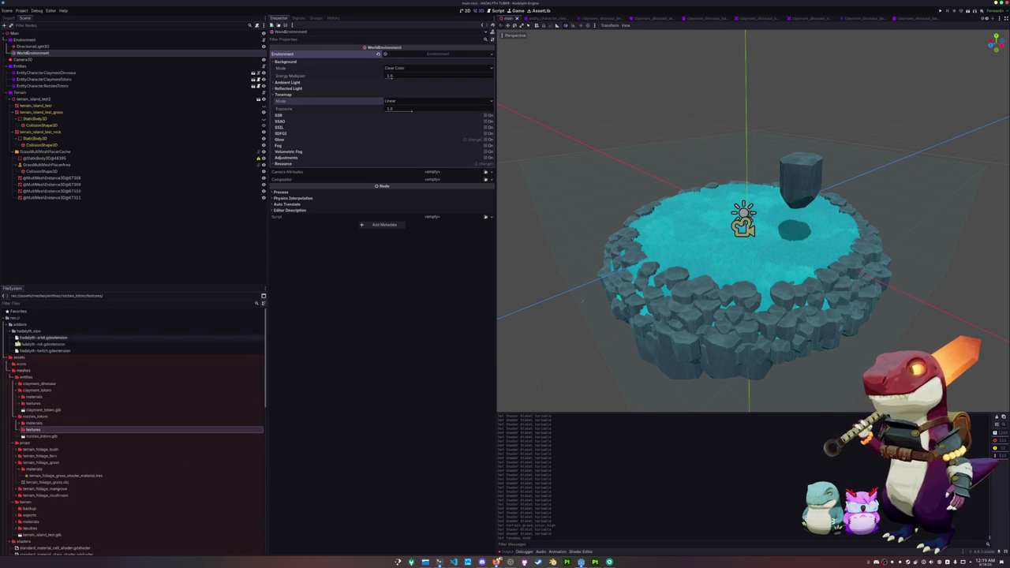
{"action": "double_click", "coordinate": [23, 370]}
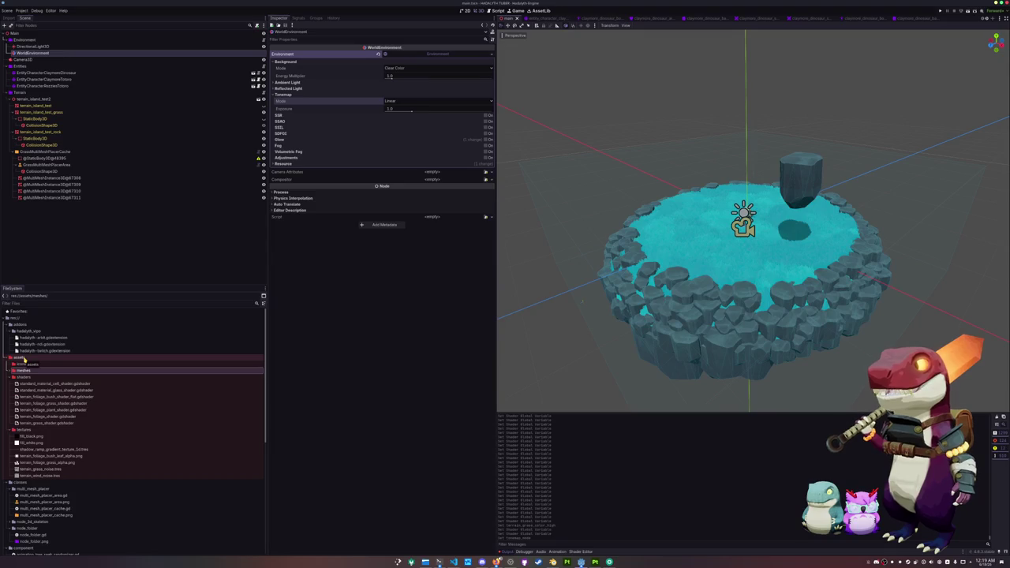
{"action": "double_click", "coordinate": [24, 359]}
Create a new compositor_effects folder at the res:// project root.
{"action": "left_click", "coordinate": [23, 319]}
{"action": "right_click", "coordinate": [22, 319]}
{"action": "left_click", "coordinate": [102, 324]}
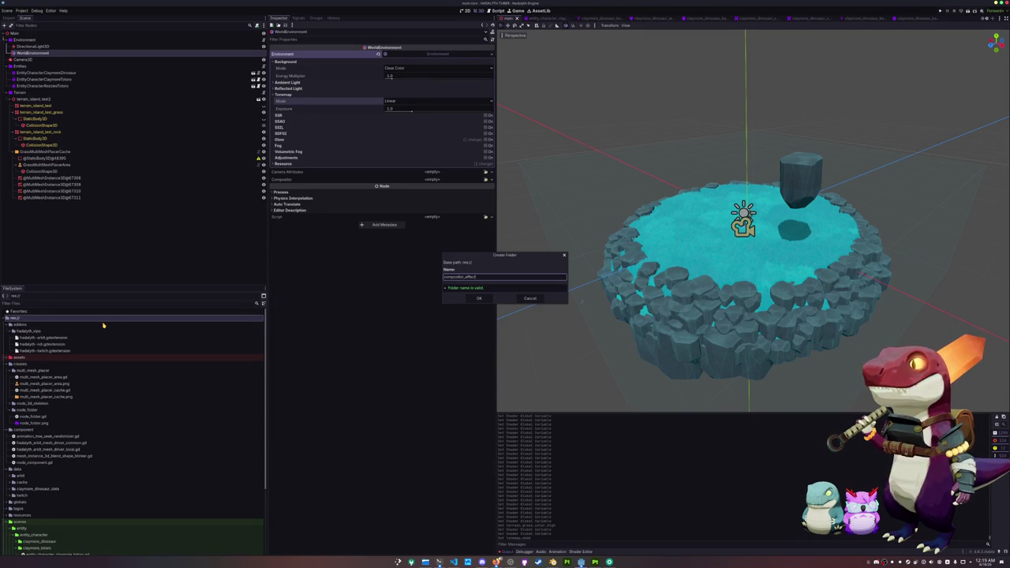
{"action": "type", "text": "s"}
{"action": "key", "text": "Return"}
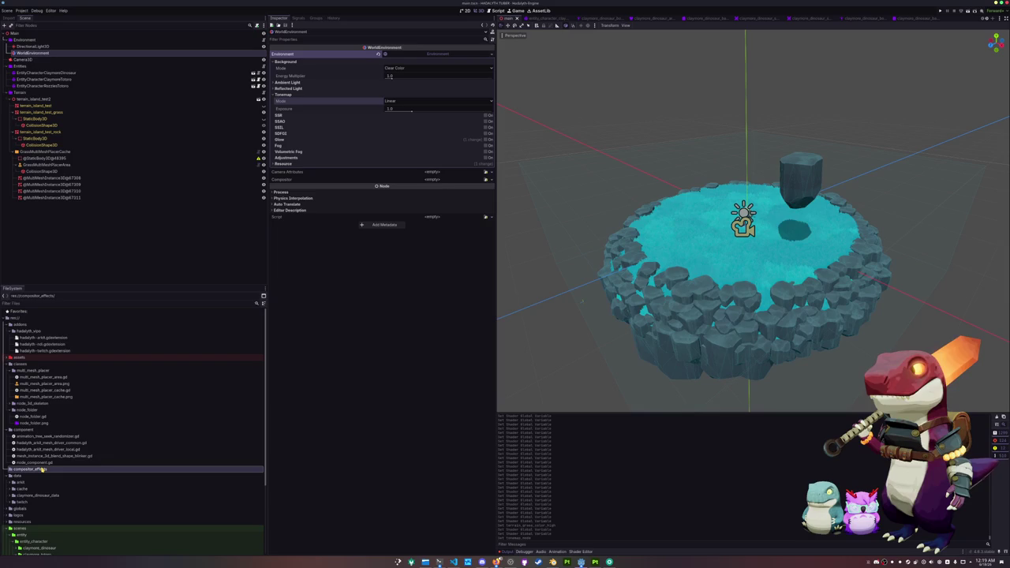
Create an aces subfolder inside compositor_effects and bring Dolphin forward.
{"action": "right_click", "coordinate": [42, 470]}
{"action": "mouse_move", "coordinate": [79, 462]}
{"action": "left_click", "coordinate": [126, 463]}
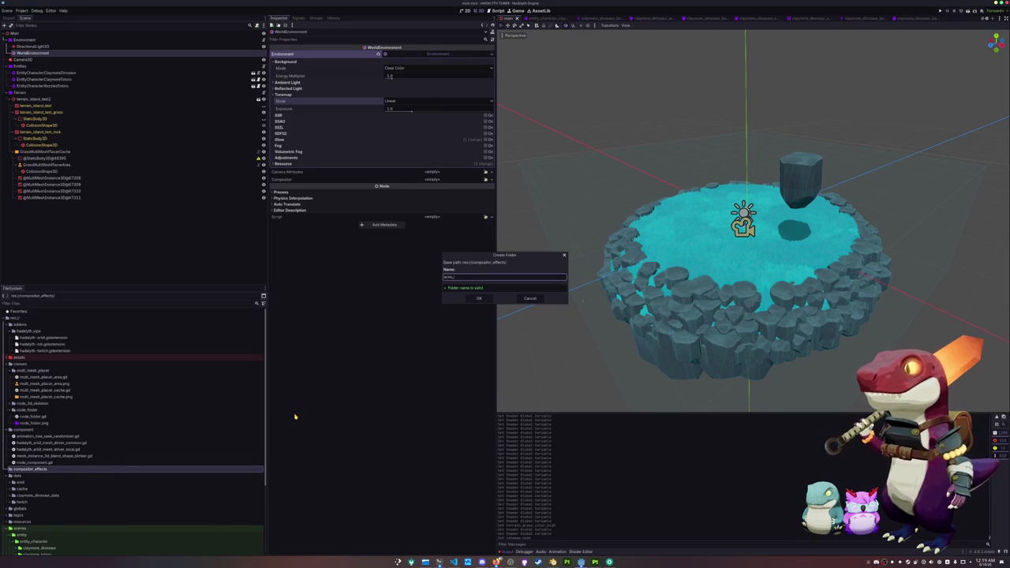
{"action": "key", "text": "Return"}
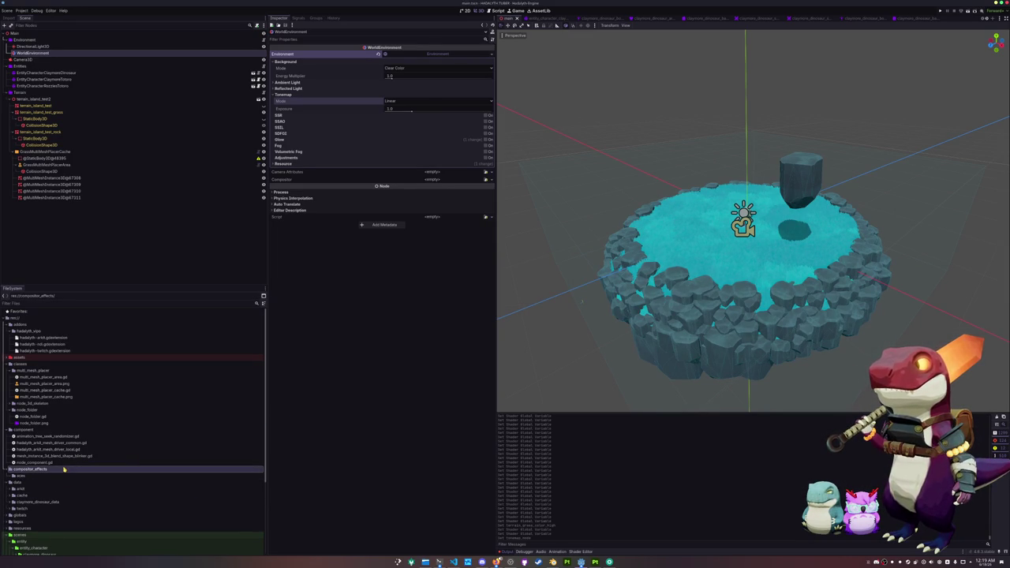
{"action": "scroll", "coordinate": [63, 469], "scroll_direction": "down", "scroll_amount": 2}
{"action": "left_click", "coordinate": [51, 414]}
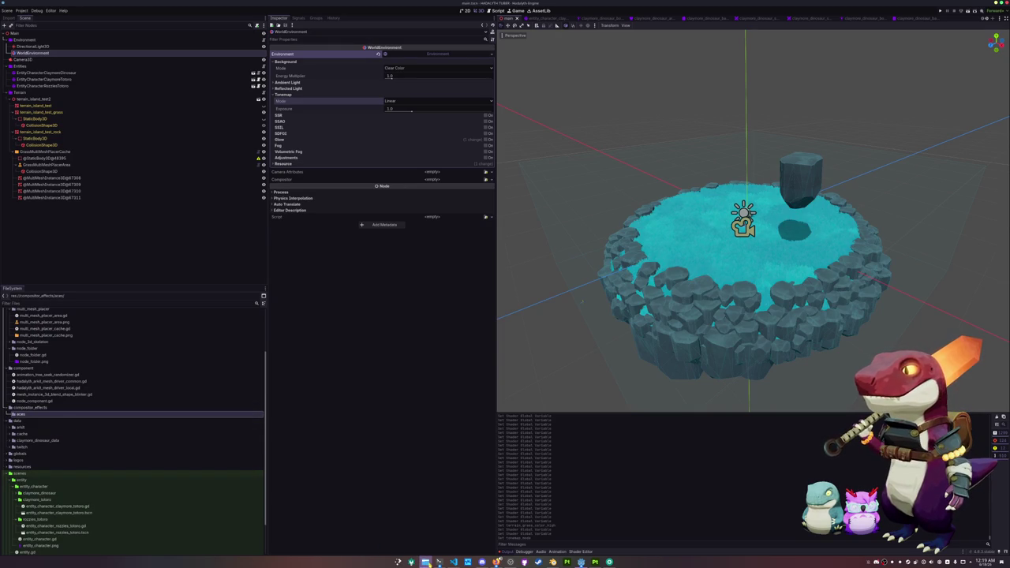
{"action": "left_click", "coordinate": [425, 562]}
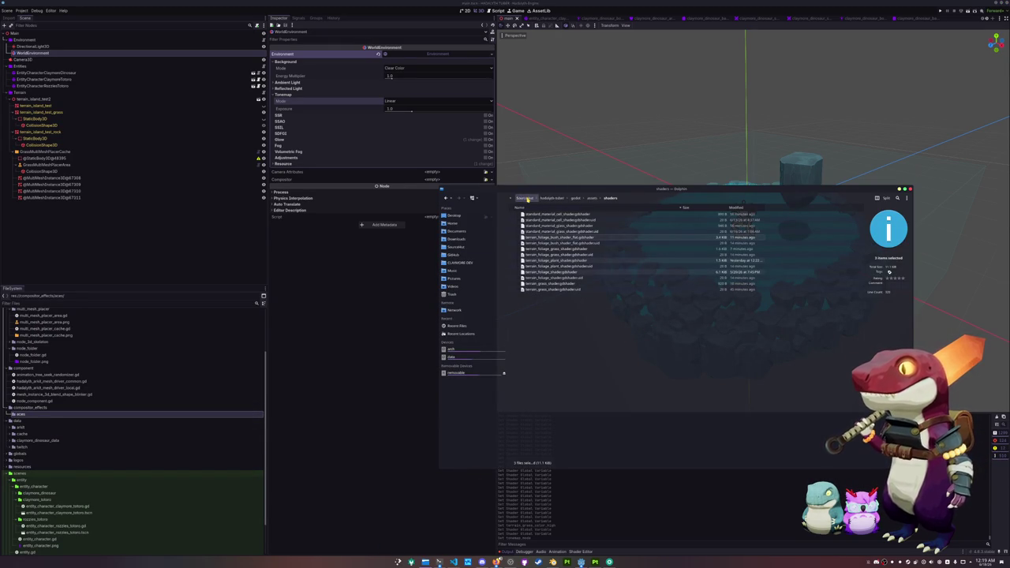
Browse in Dolphin from SourceHut through the repository's godot folder into compositor_effects/aces.
{"action": "left_click", "coordinate": [524, 198]}
{"action": "double_click", "coordinate": [535, 231]}
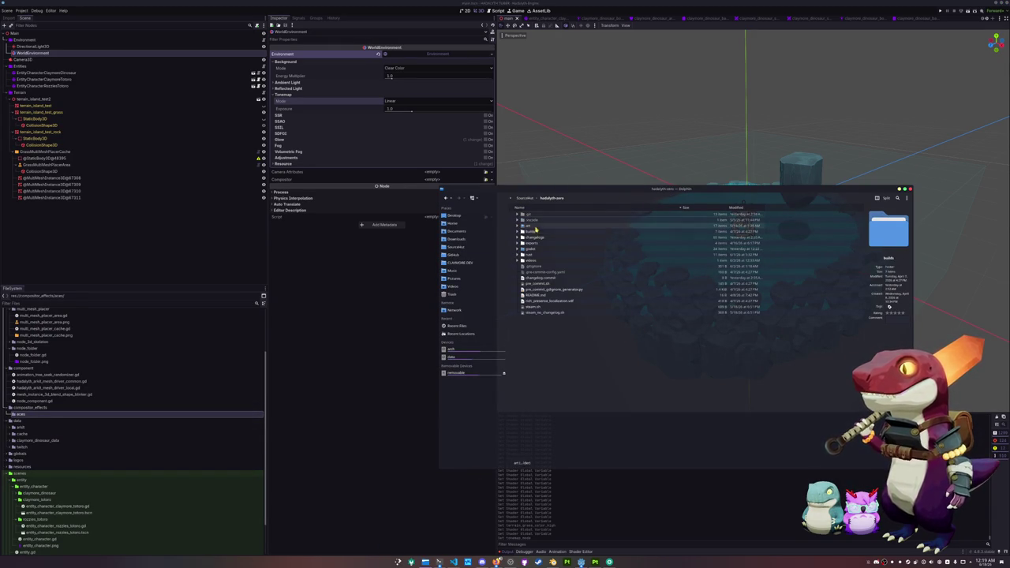
{"action": "double_click", "coordinate": [534, 247]}
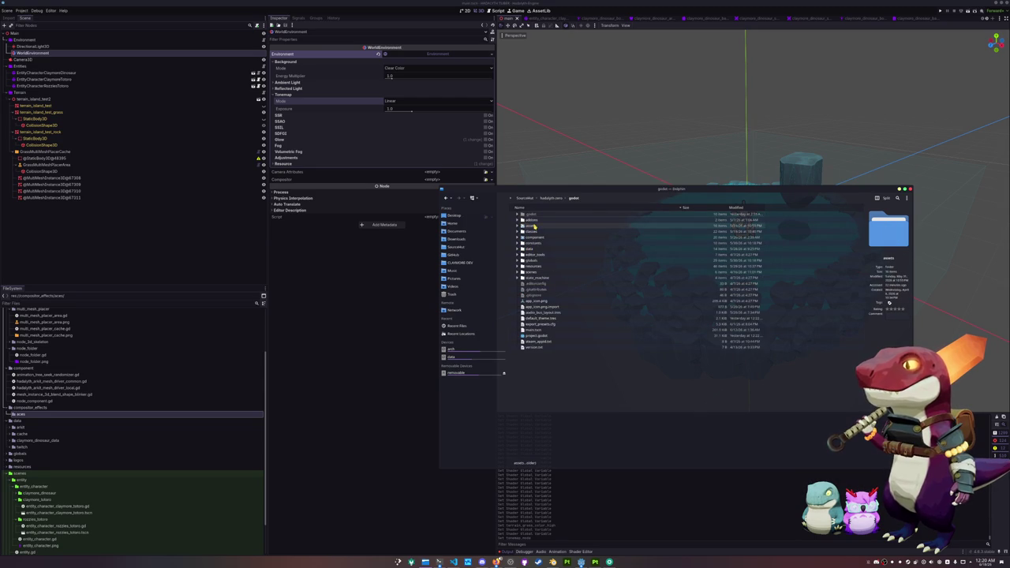
{"action": "double_click", "coordinate": [533, 225]}
{"action": "double_click", "coordinate": [536, 214]}
{"action": "double_click", "coordinate": [537, 215]}
{"action": "left_click", "coordinate": [616, 198]}
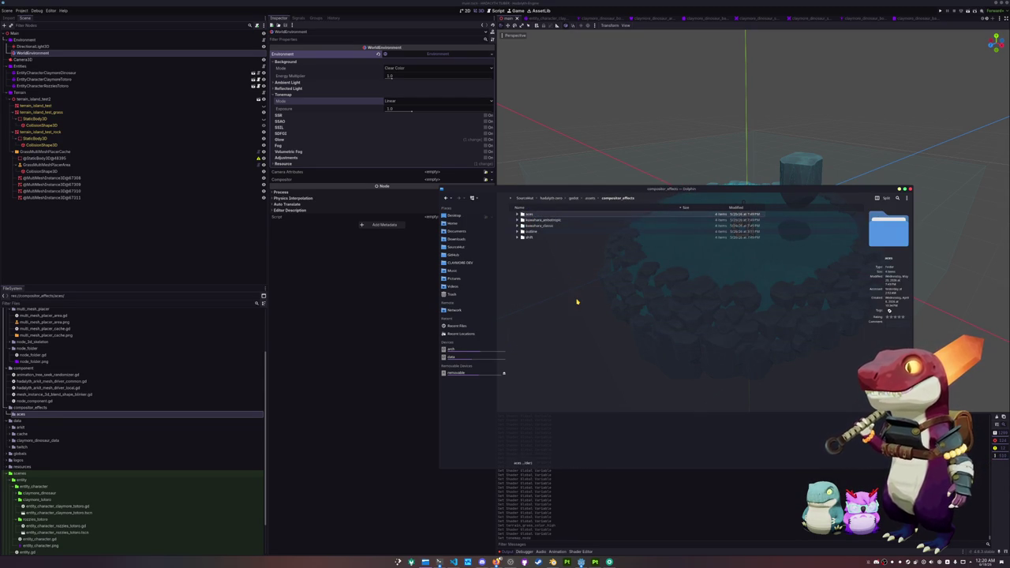
Paste the aces folder into the tuber project's compositor_effects, confirm the merge, and select Camera3D in Godot.
{"action": "left_click", "coordinate": [551, 198]}
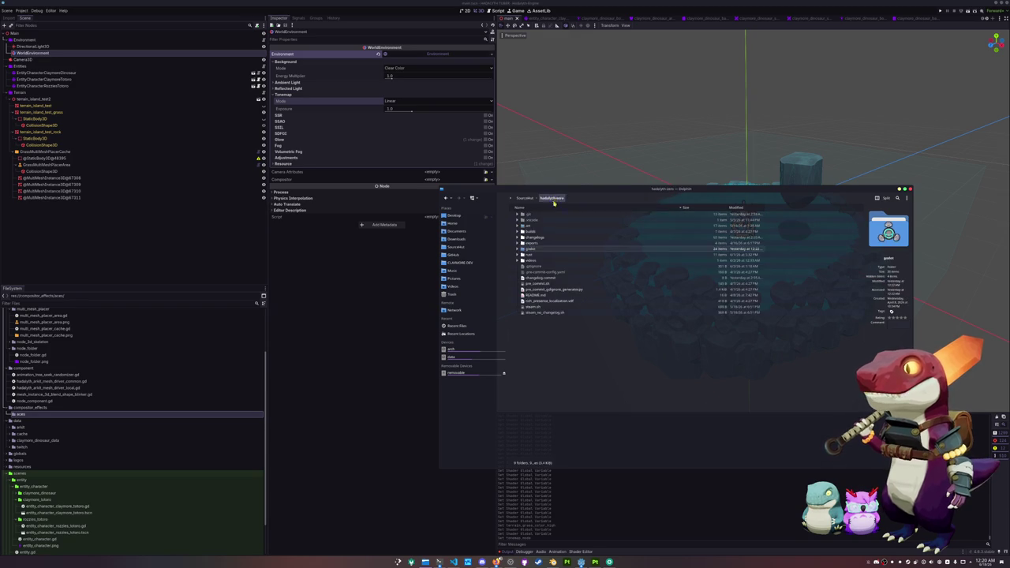
{"action": "left_click", "coordinate": [529, 199]}
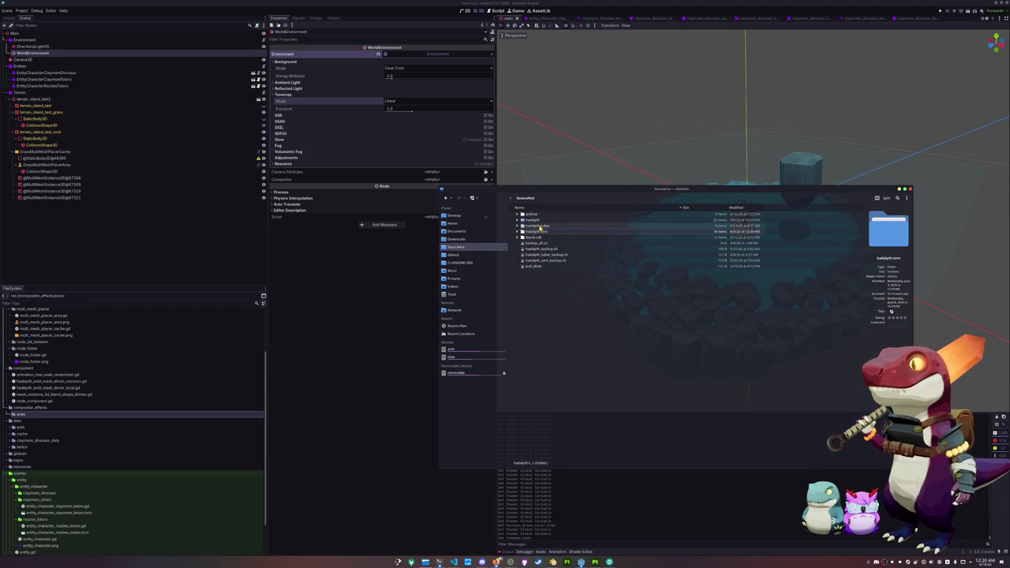
{"action": "double_click", "coordinate": [529, 226]}
{"action": "double_click", "coordinate": [526, 225]}
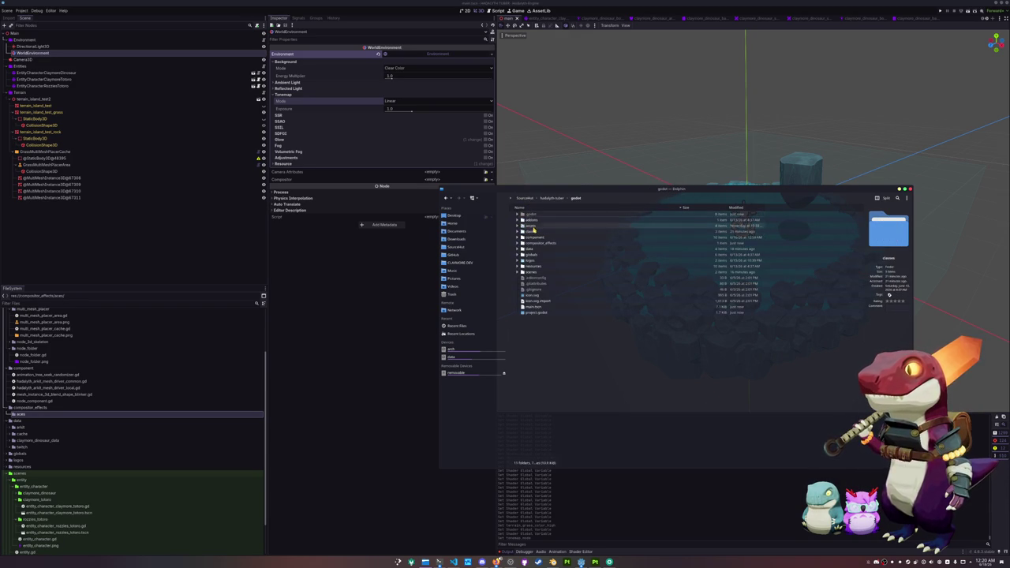
{"action": "double_click", "coordinate": [537, 218]}
{"action": "left_click", "coordinate": [575, 198]}
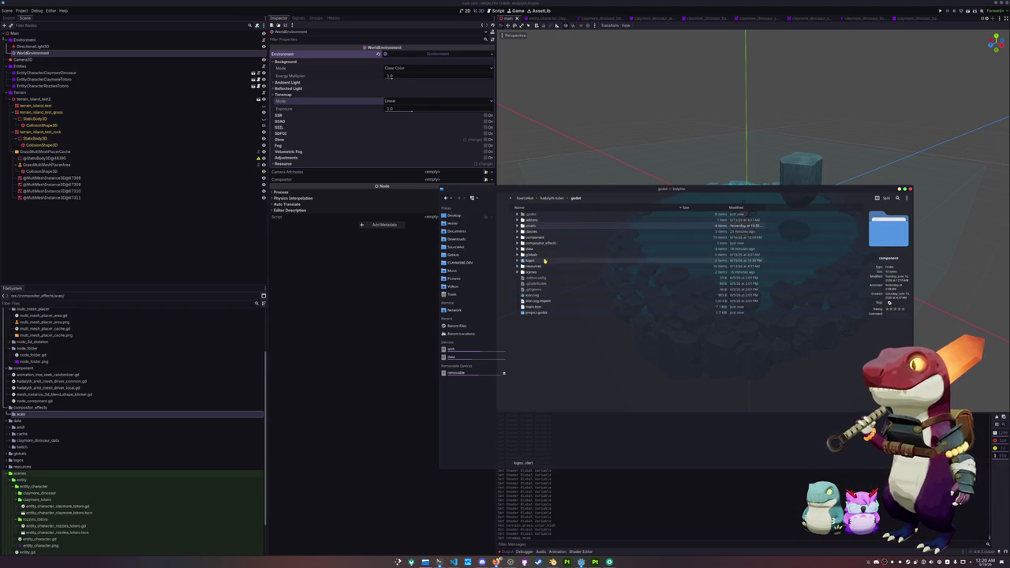
{"action": "double_click", "coordinate": [541, 241]}
{"action": "key", "text": "ctrl+v"}
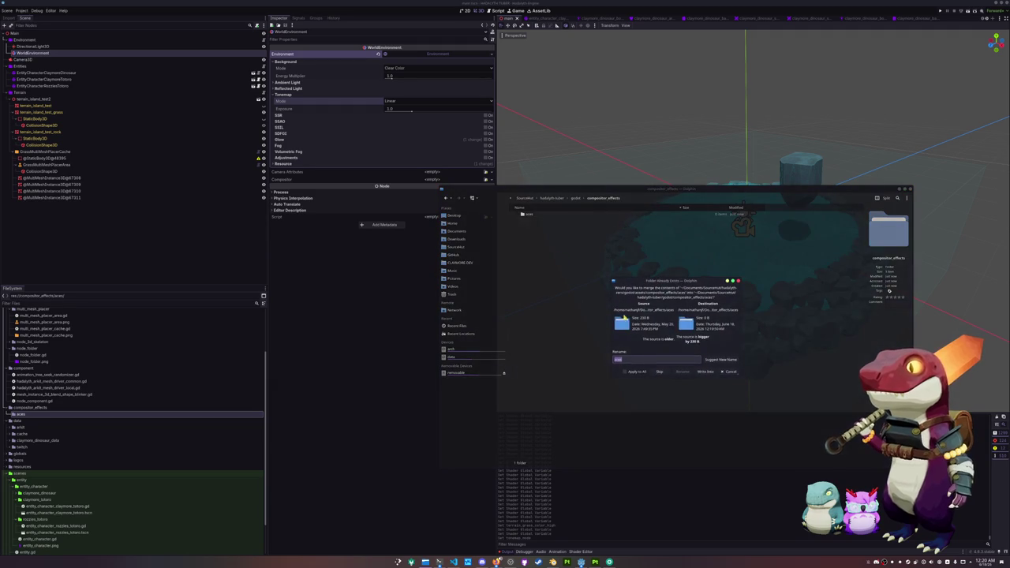
{"action": "left_click", "coordinate": [704, 368]}
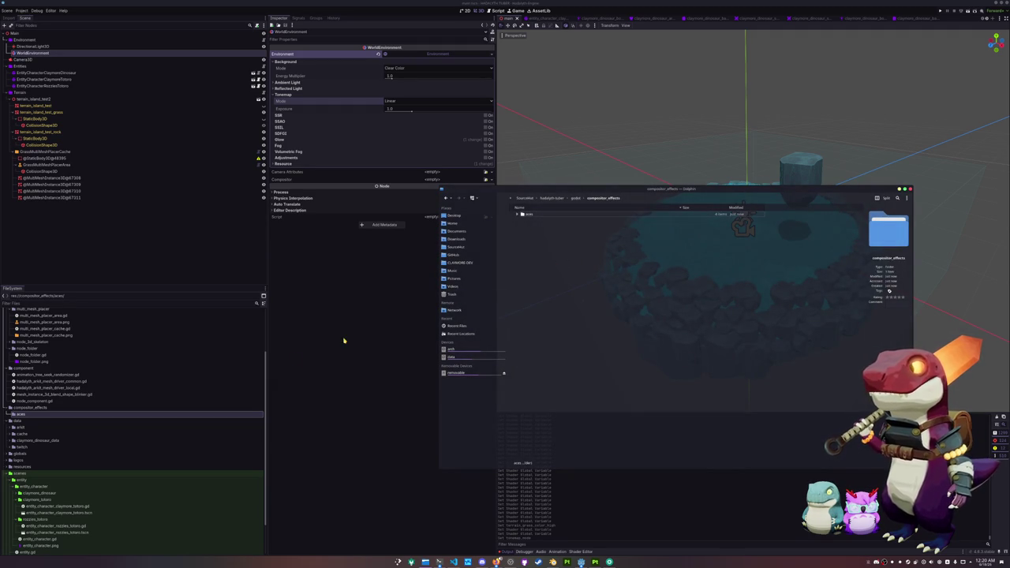
{"action": "left_click", "coordinate": [342, 340]}
{"action": "left_click", "coordinate": [46, 59]}
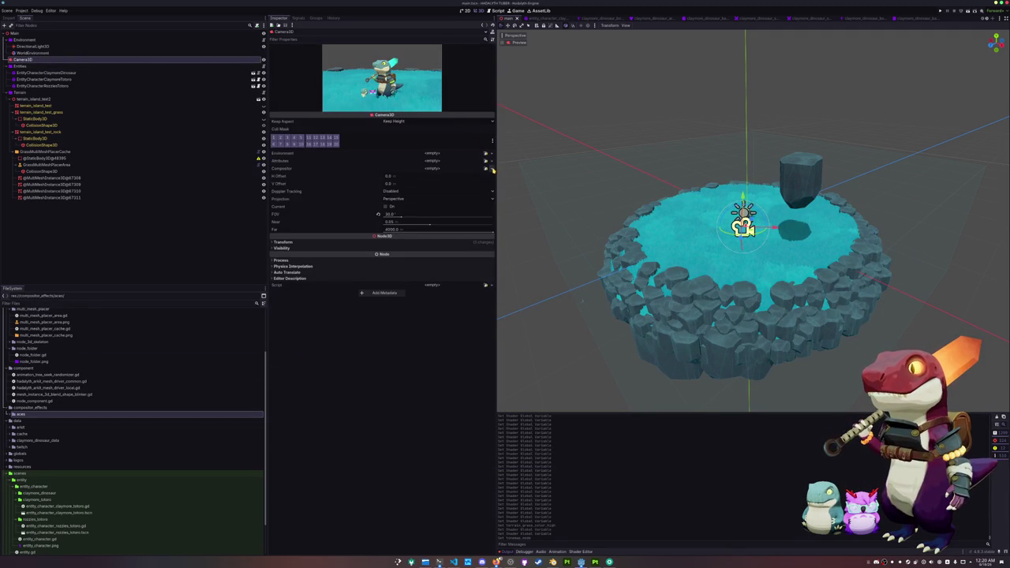
Give Camera3D a new Compositor and add one empty element to Compositor Effects.
{"action": "left_click", "coordinate": [489, 169]}
{"action": "left_click", "coordinate": [483, 182]}
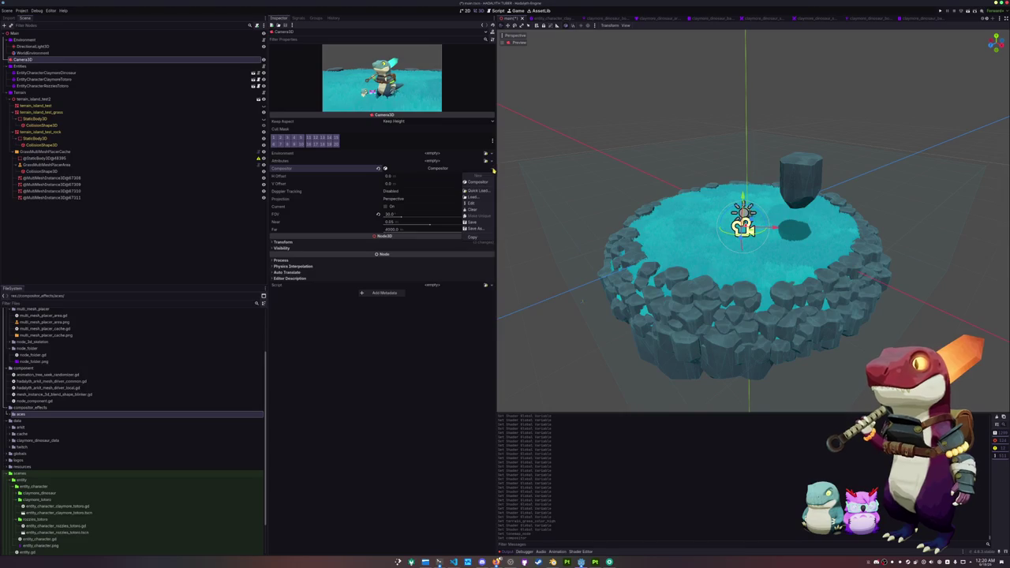
{"action": "left_click", "coordinate": [439, 168]}
{"action": "left_click", "coordinate": [439, 175]}
{"action": "left_click", "coordinate": [382, 193]}
{"action": "left_click", "coordinate": [478, 194]}
{"action": "key", "text": "Escape"}
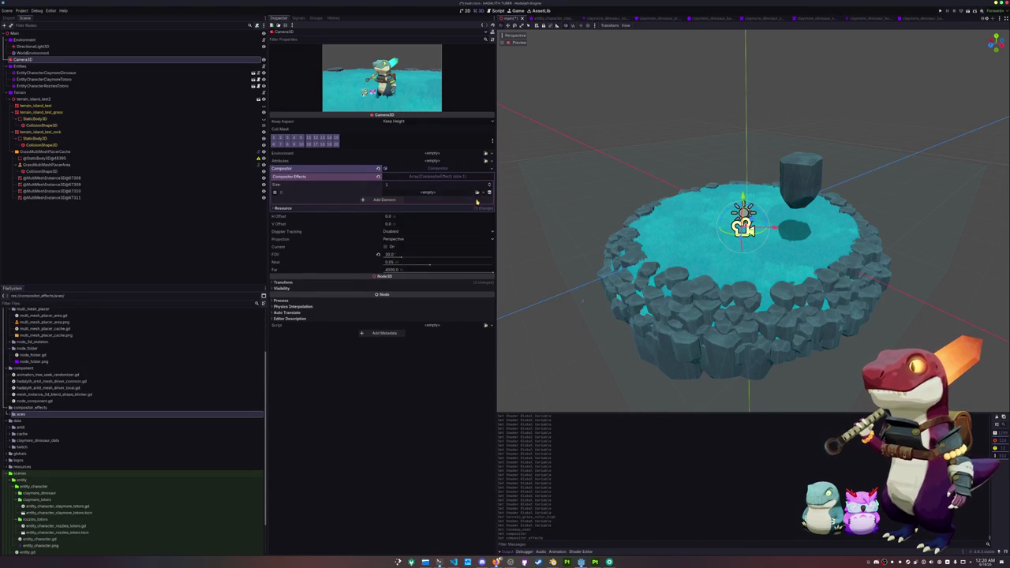
Open aces_compositor_effect.gd from the aces folder, then return to Camera3D's empty effect slot.
{"action": "double_click", "coordinate": [59, 415]}
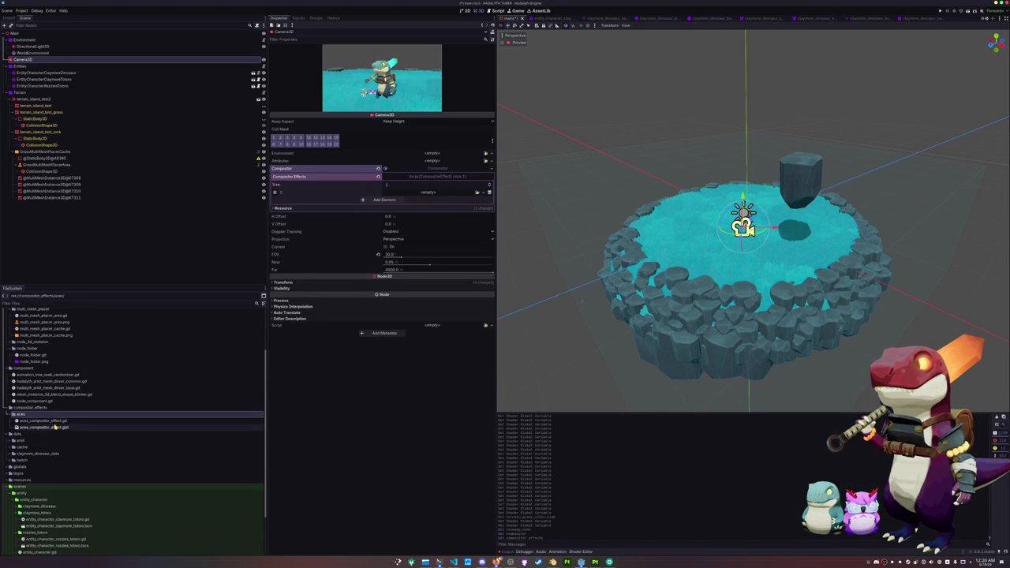
{"action": "left_click", "coordinate": [57, 421]}
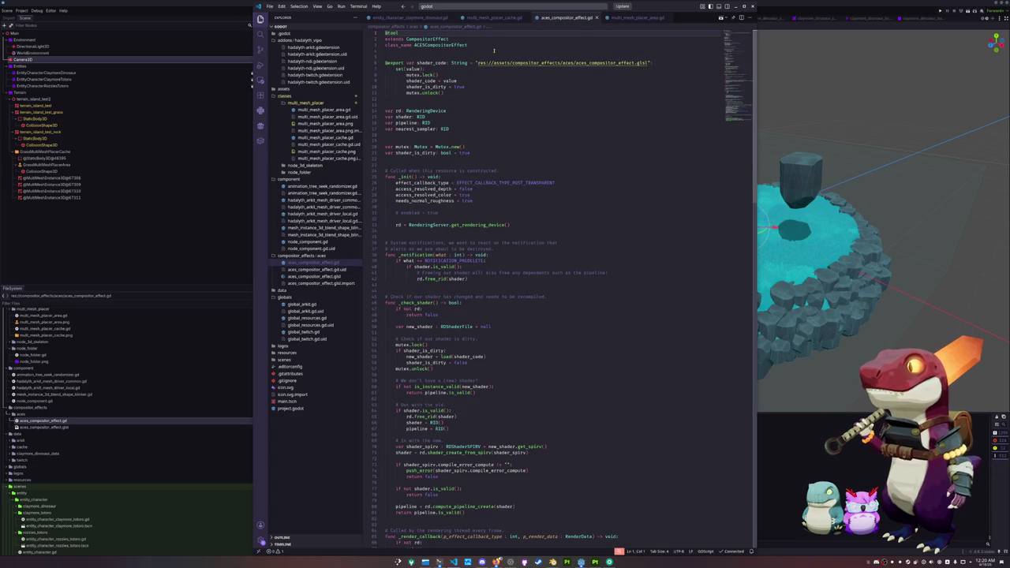
{"action": "left_click", "coordinate": [494, 52]}
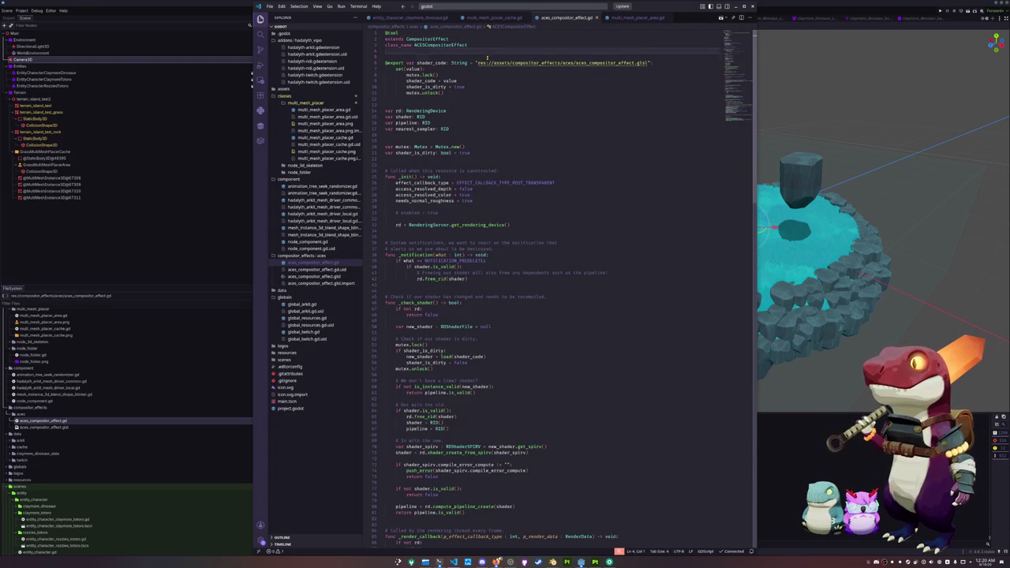
{"action": "key", "text": "alt+Tab"}
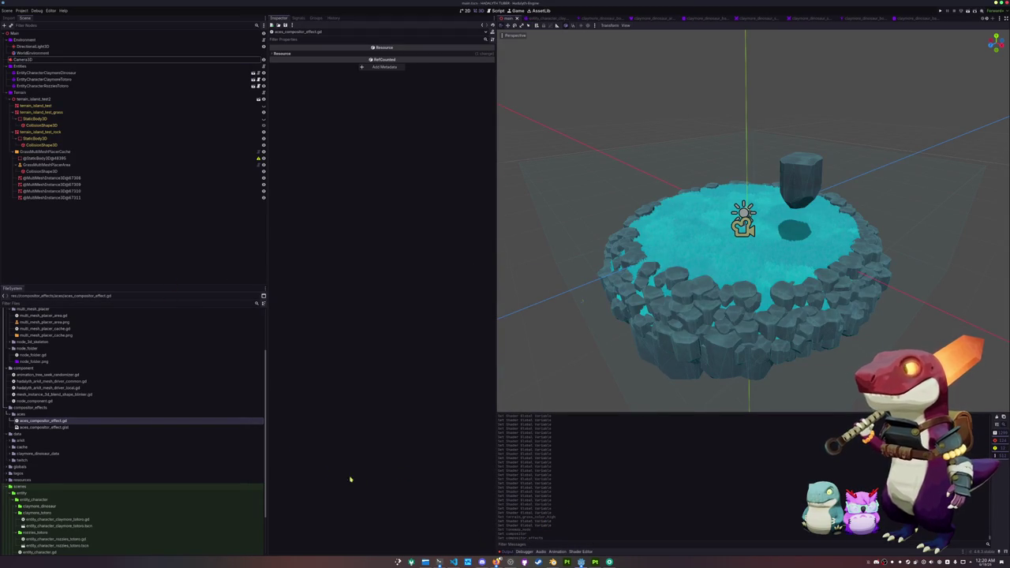
{"action": "left_click", "coordinate": [75, 60]}
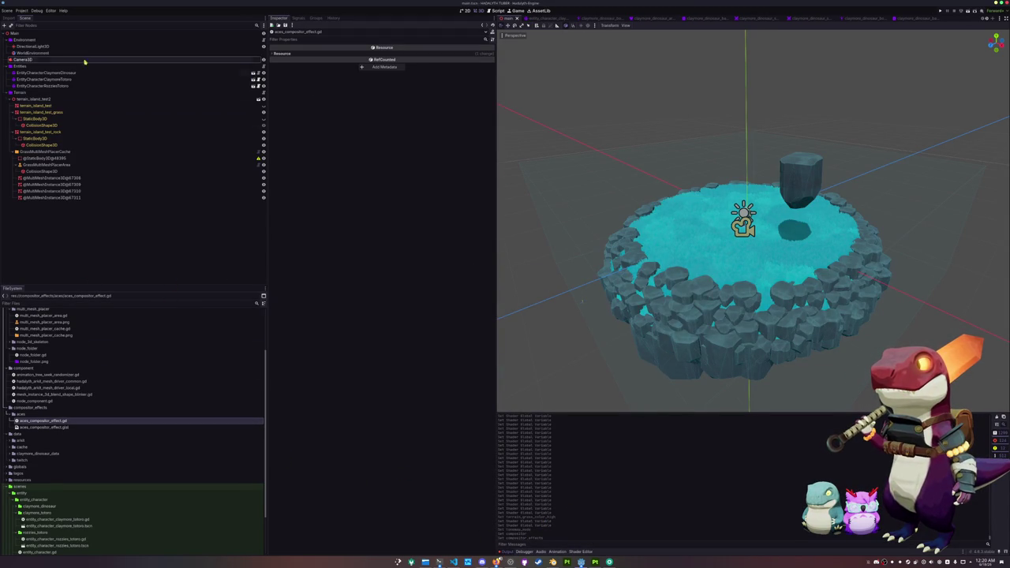
{"action": "left_click", "coordinate": [478, 193]}
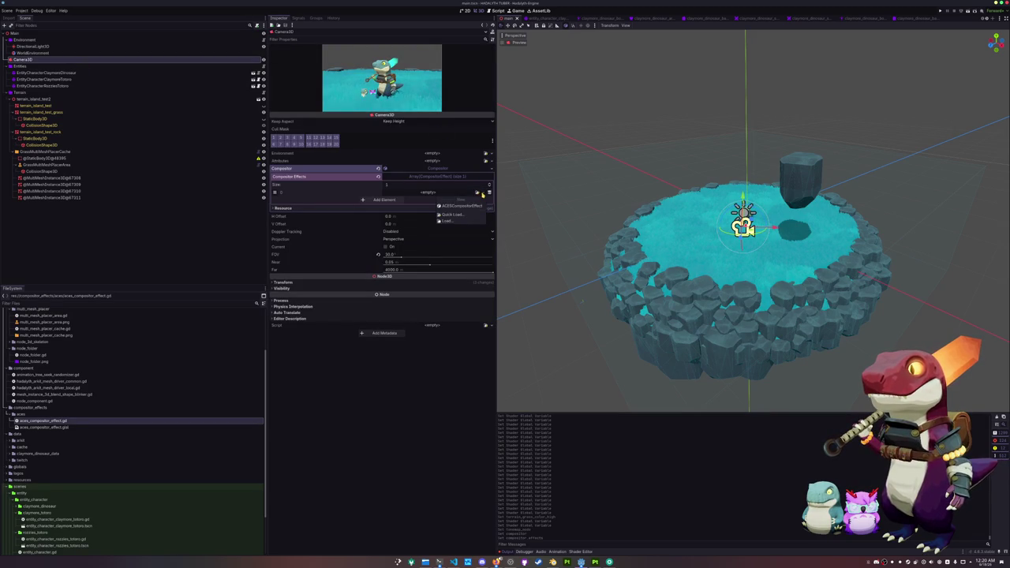
Assign a new ACESCompositorEffect on the camera, disable Needs Normal Roughness, then remove the Compositor.
{"action": "left_click", "coordinate": [460, 206]}
{"action": "left_click", "coordinate": [442, 193]}
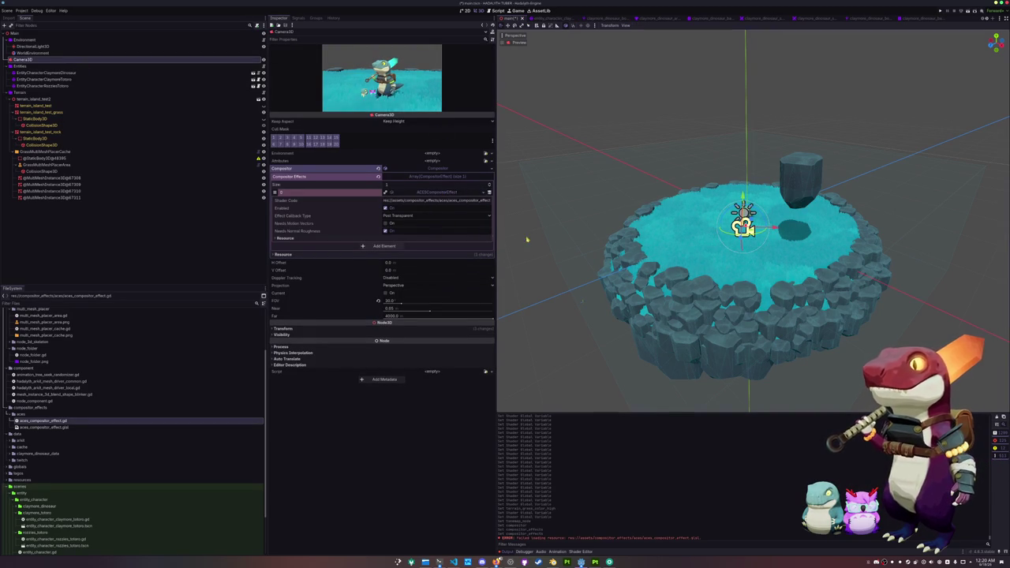
{"action": "scroll", "coordinate": [527, 239], "scroll_direction": "up", "scroll_amount": 5}
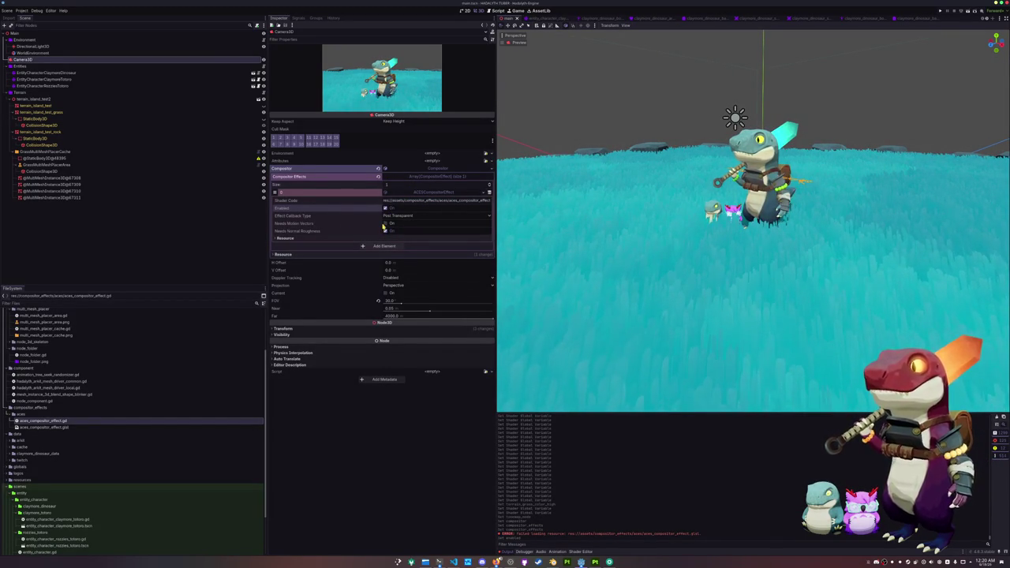
{"action": "left_click", "coordinate": [387, 232]}
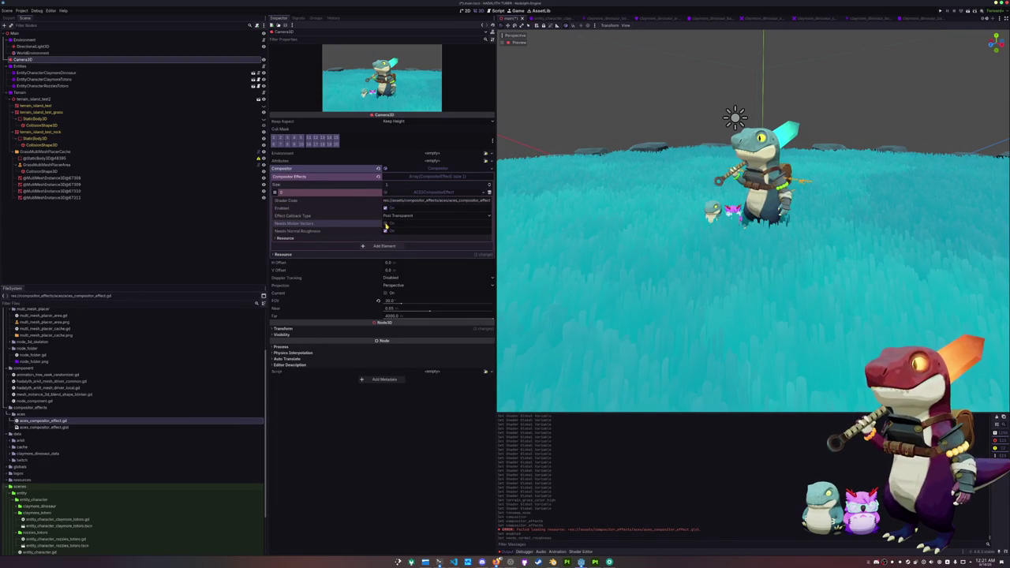
{"action": "left_click", "coordinate": [386, 215]}
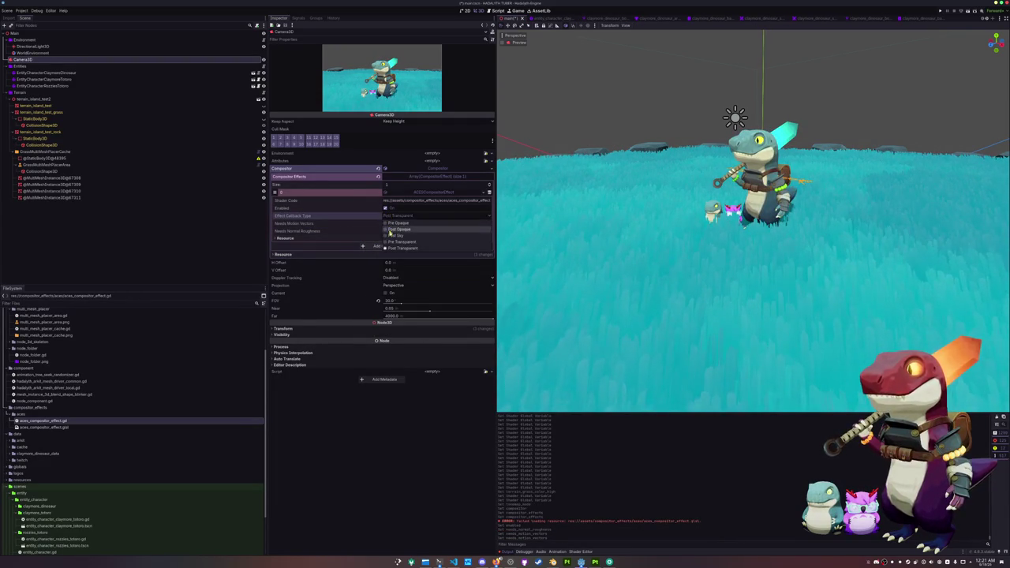
{"action": "left_click", "coordinate": [388, 247]}
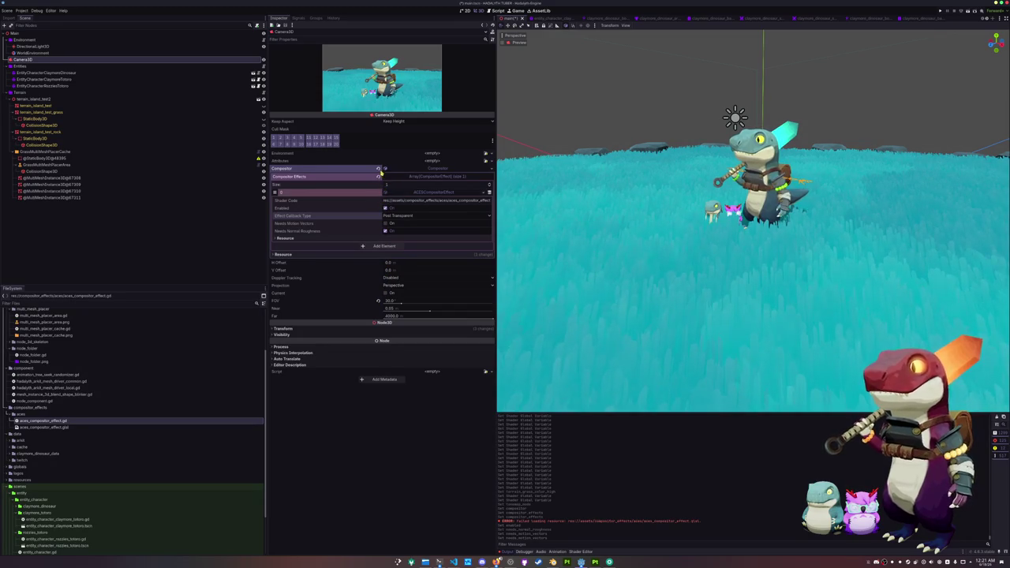
{"action": "left_click", "coordinate": [378, 168]}
Give WorldEnvironment a new Compositor with one ACESCompositorEffect in Compositor Effects.
{"action": "left_click", "coordinate": [51, 53]}
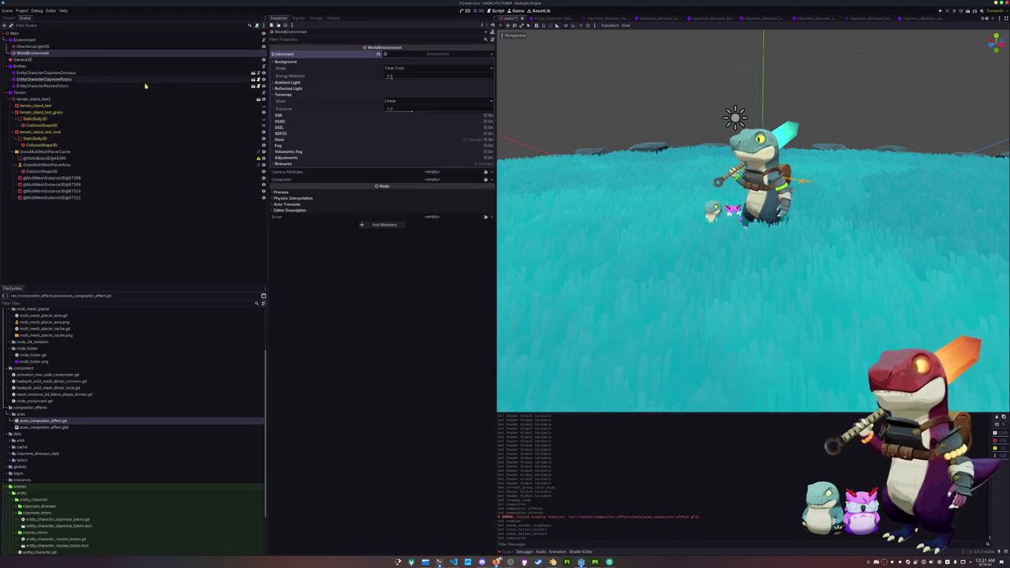
{"action": "left_click", "coordinate": [480, 179]}
{"action": "left_click", "coordinate": [477, 193]}
{"action": "left_click", "coordinate": [452, 190]}
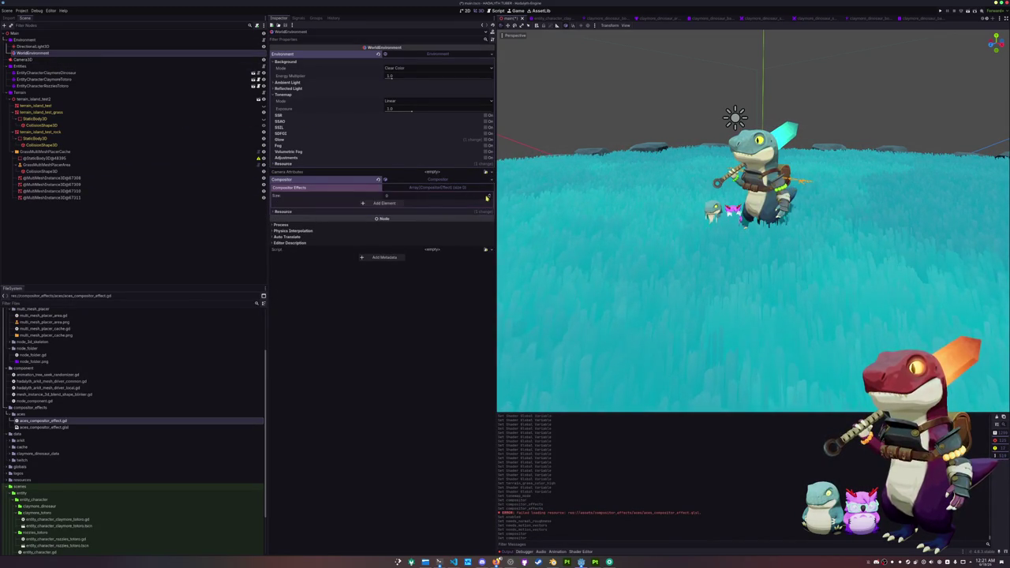
{"action": "left_click", "coordinate": [384, 204]}
{"action": "left_click", "coordinate": [482, 203]}
{"action": "left_click", "coordinate": [461, 217]}
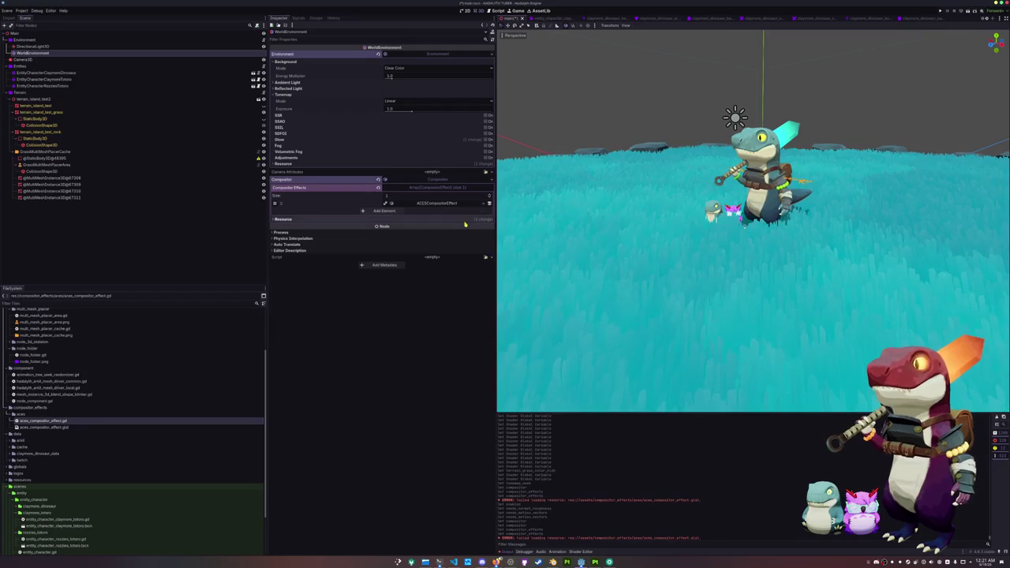
Check aces_compositor_effect.glsl's compile output in an enlarged shader panel.
{"action": "scroll", "coordinate": [552, 316], "scroll_direction": "down", "scroll_amount": 3}
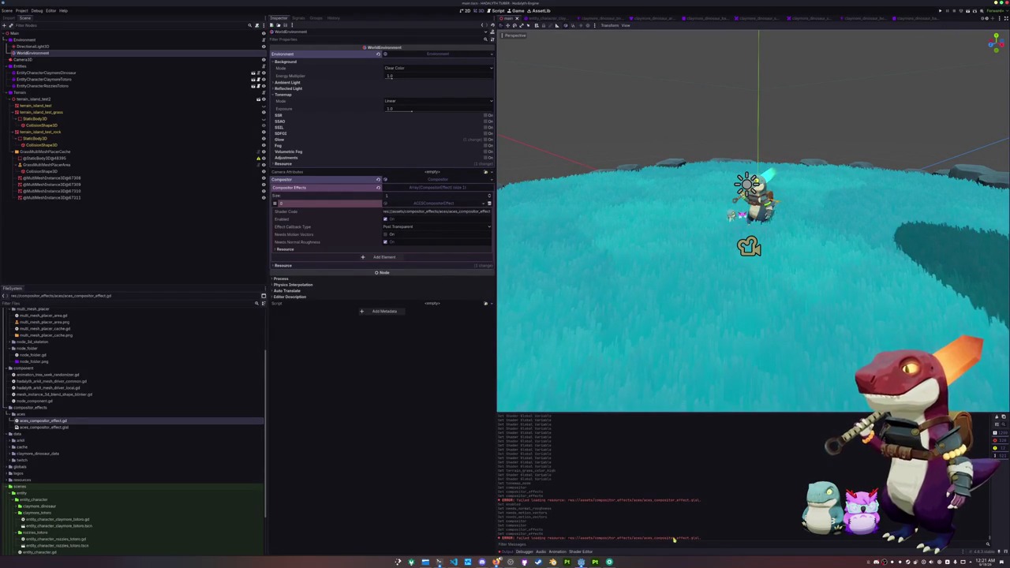
{"action": "left_click", "coordinate": [43, 427]}
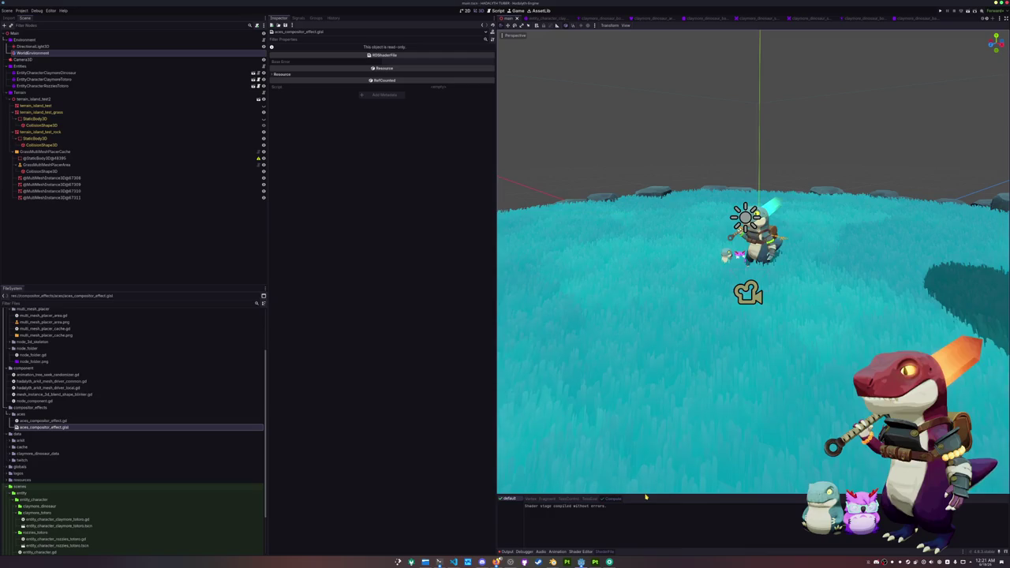
{"action": "left_click_drag", "start_coordinate": [644, 496], "coordinate": [642, 303]}
{"action": "key", "text": "alt+Tab"}
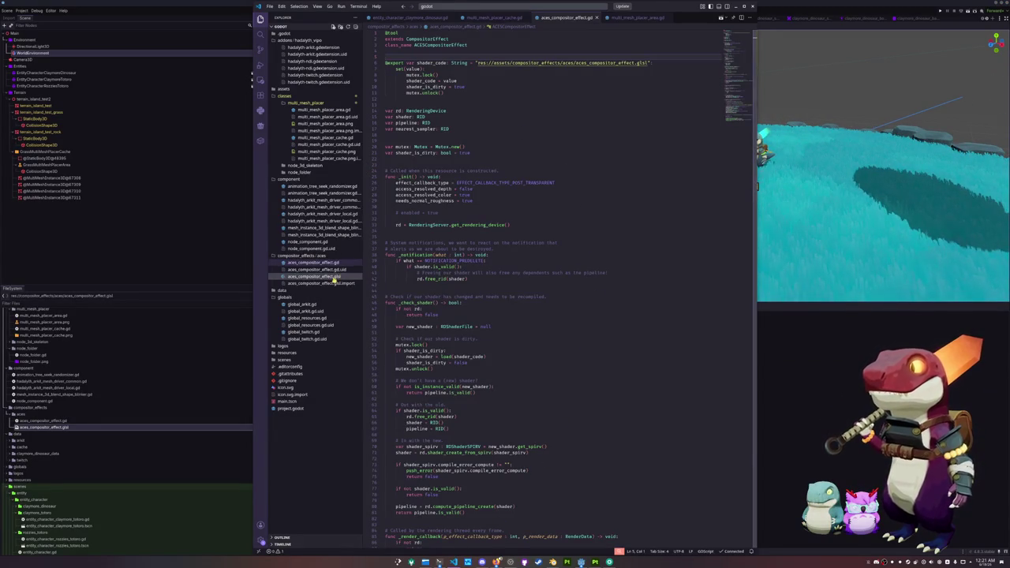
Open aces_compositor_effect.glsl and outdent the if block's closing brace near the end of main.
{"action": "left_click", "coordinate": [325, 277]}
{"action": "scroll", "coordinate": [386, 258], "scroll_direction": "down", "scroll_amount": 5}
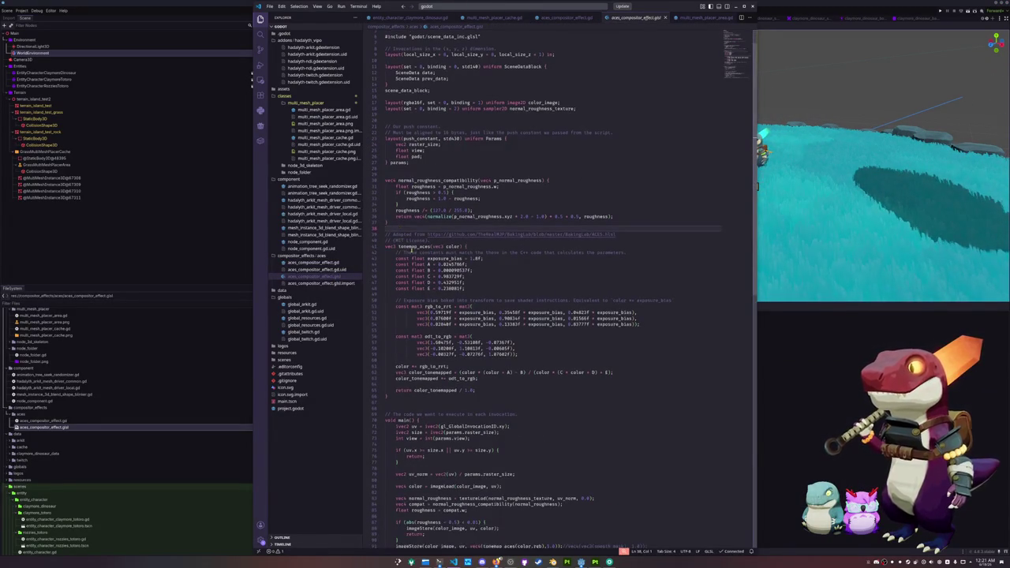
{"action": "scroll", "coordinate": [385, 258], "scroll_direction": "down", "scroll_amount": 3}
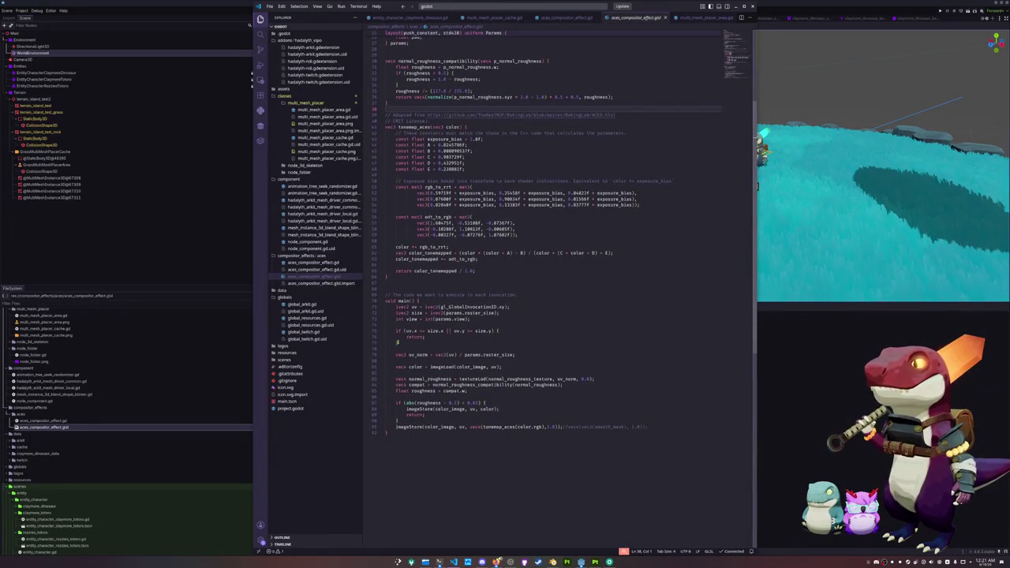
{"action": "scroll", "coordinate": [396, 357], "scroll_direction": "down", "scroll_amount": 2}
{"action": "left_click", "coordinate": [447, 370]}
{"action": "left_click", "coordinate": [440, 392]}
{"action": "key", "text": "shift+Tab"}
{"action": "left_click", "coordinate": [431, 410]}
Delete the trailing commented-out code on line 91's imageStore line and review the blank lines above.
{"action": "left_click_drag", "start_coordinate": [563, 400], "coordinate": [656, 400]}
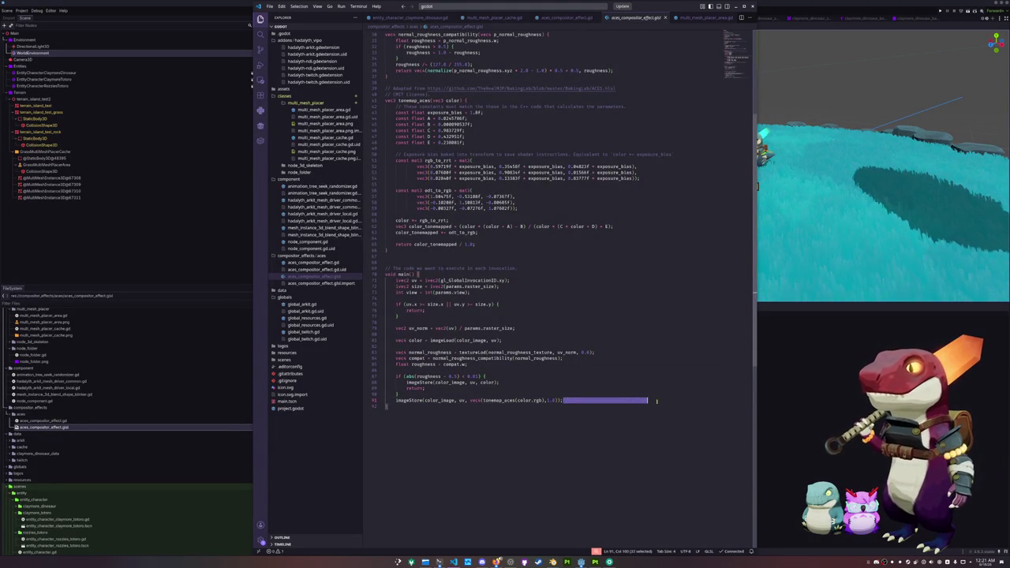
{"action": "key", "text": "BackSpace"}
{"action": "left_click", "coordinate": [453, 369]}
{"action": "scroll", "coordinate": [505, 372], "scroll_direction": "up", "scroll_amount": 1}
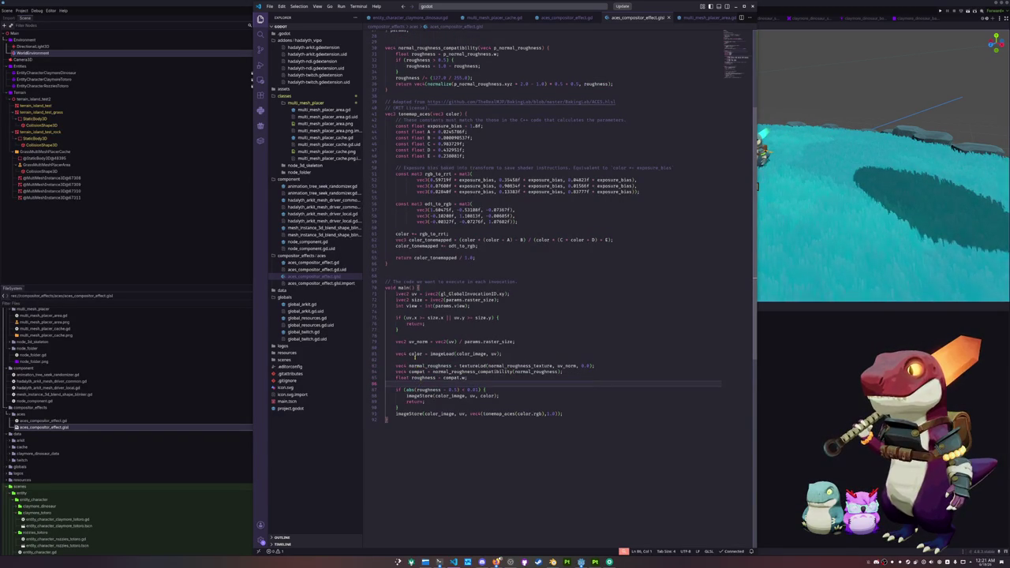
{"action": "left_click", "coordinate": [446, 334]}
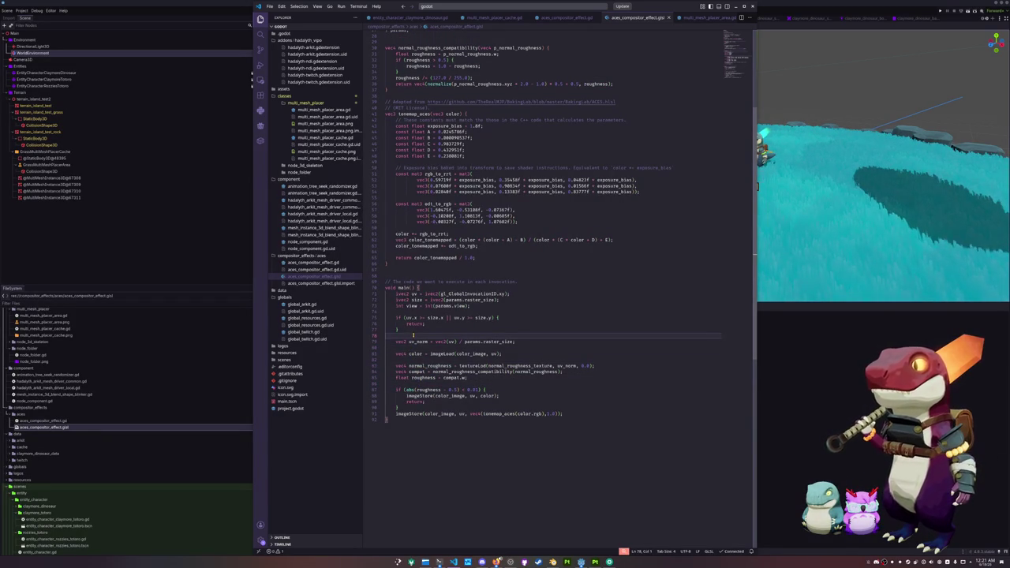
{"action": "left_click", "coordinate": [411, 311]}
{"action": "scroll", "coordinate": [435, 334], "scroll_direction": "up", "scroll_amount": 3}
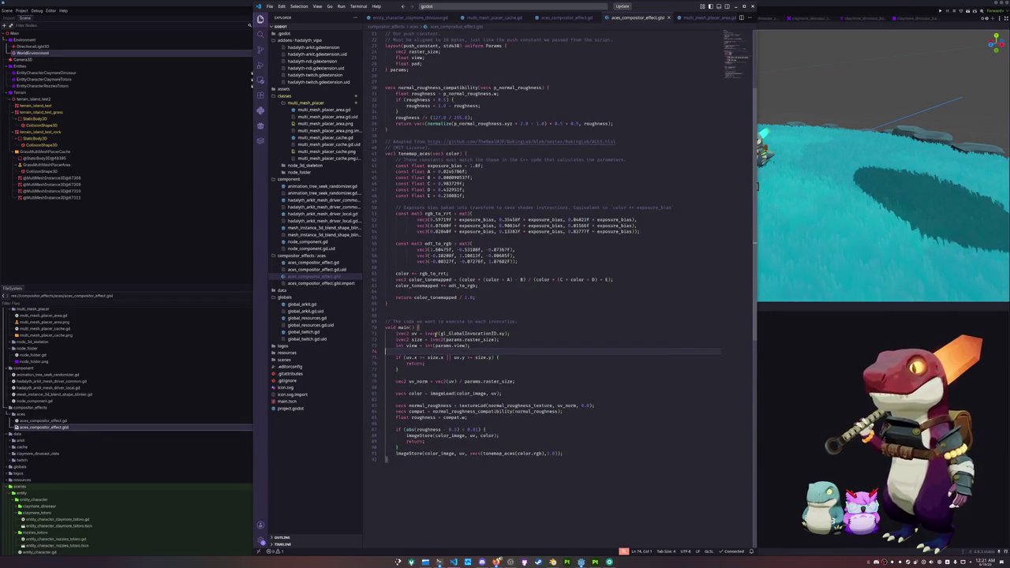
{"action": "left_click", "coordinate": [432, 313]}
{"action": "scroll", "coordinate": [426, 323], "scroll_direction": "up", "scroll_amount": 3}
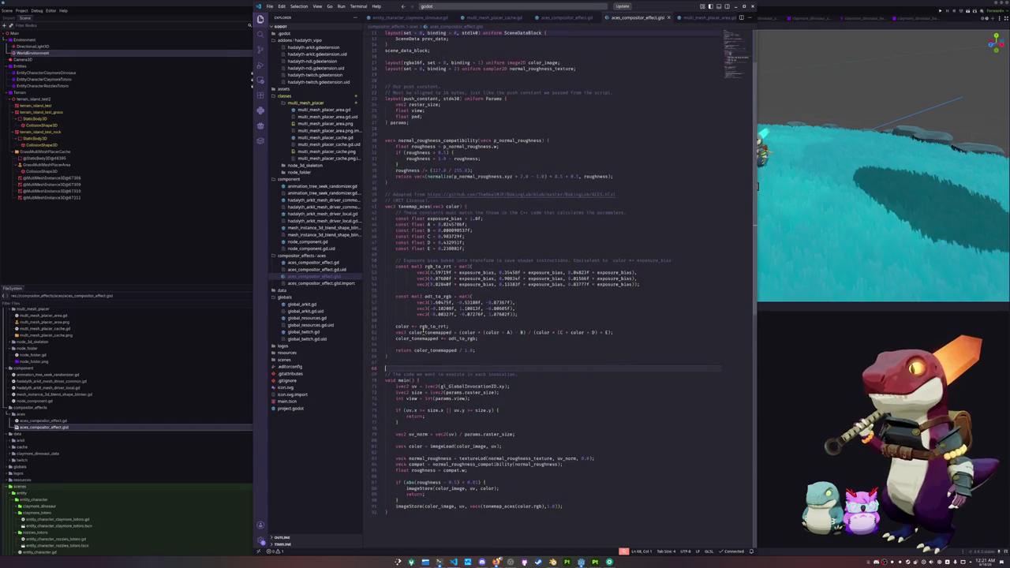
{"action": "scroll", "coordinate": [401, 343], "scroll_direction": "up", "scroll_amount": 4}
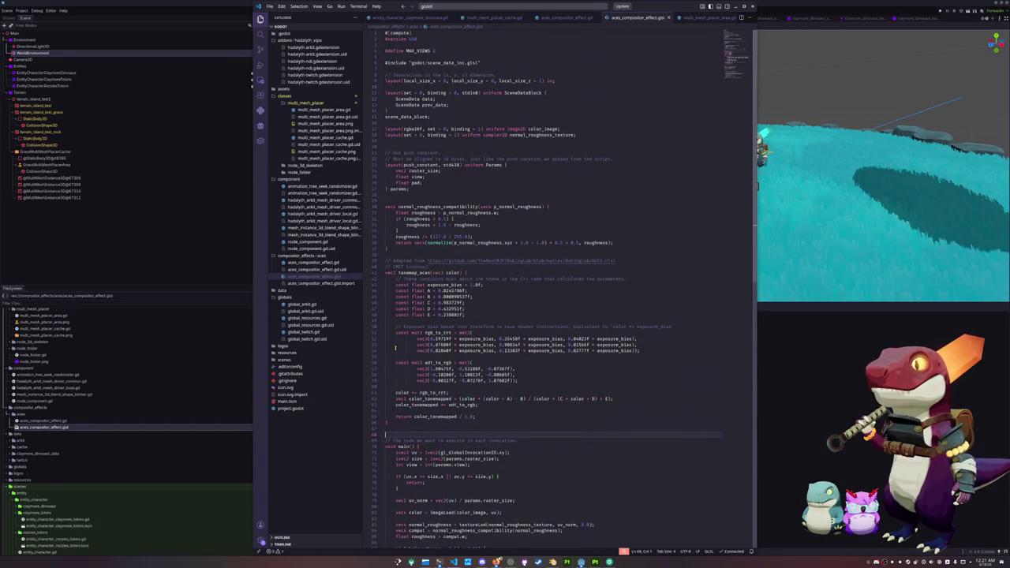
{"action": "left_click", "coordinate": [200, 231]}
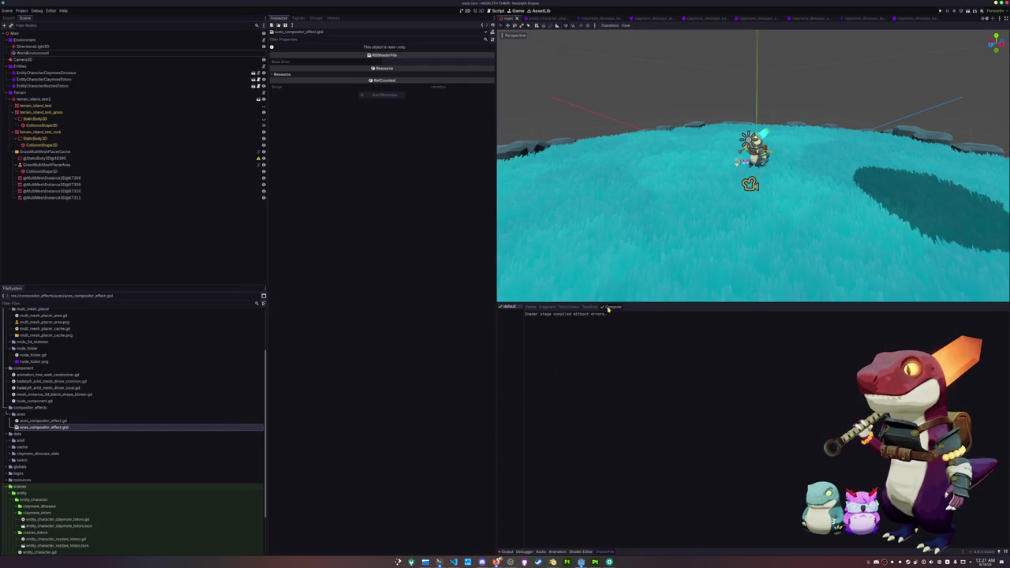
Disable the WorldEnvironment's ACESCompositorEffect and save the scene.
{"action": "left_click", "coordinate": [79, 54]}
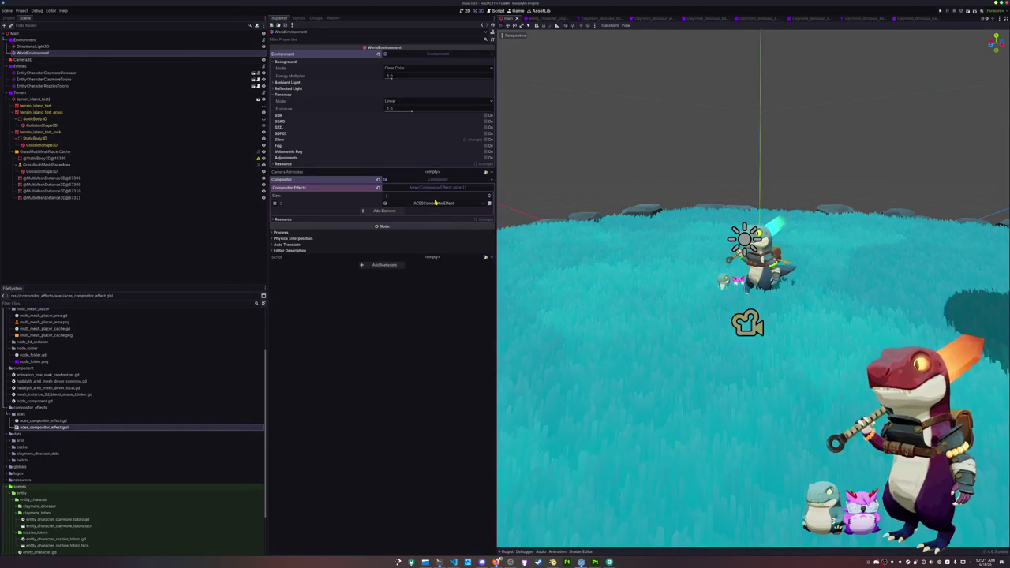
{"action": "left_click", "coordinate": [434, 204]}
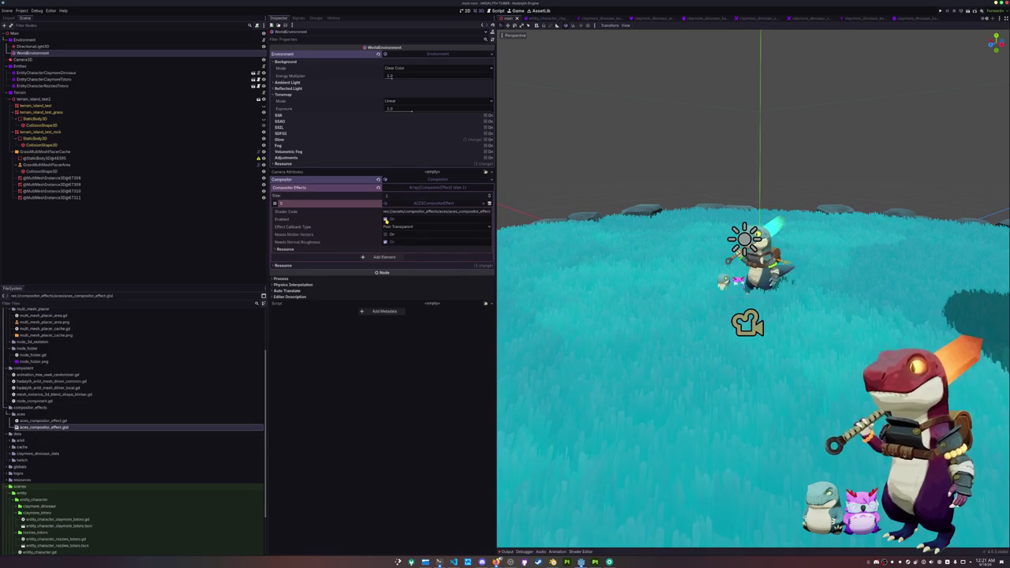
{"action": "left_click", "coordinate": [385, 218]}
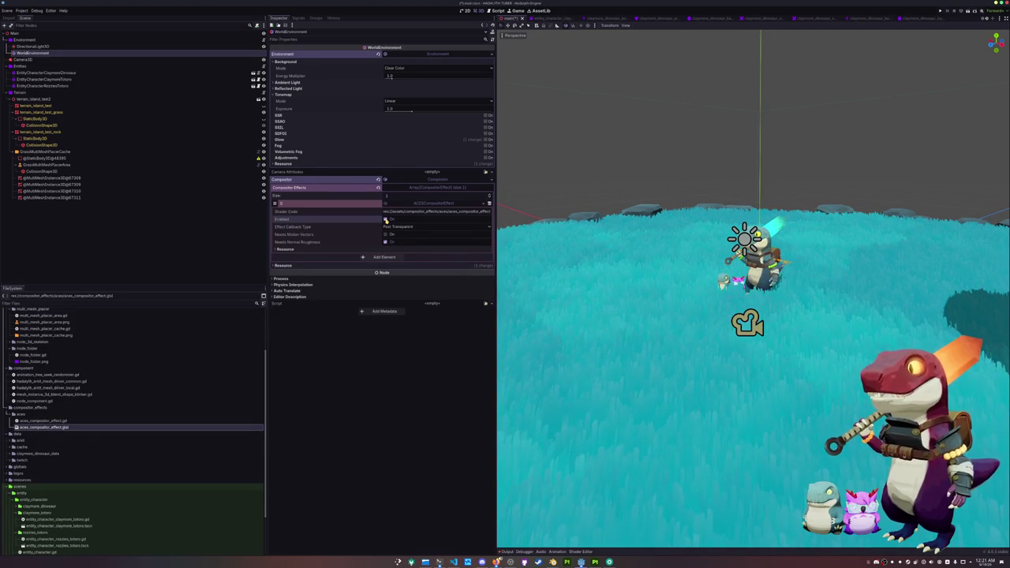
{"action": "key", "text": "ctrl+s"}
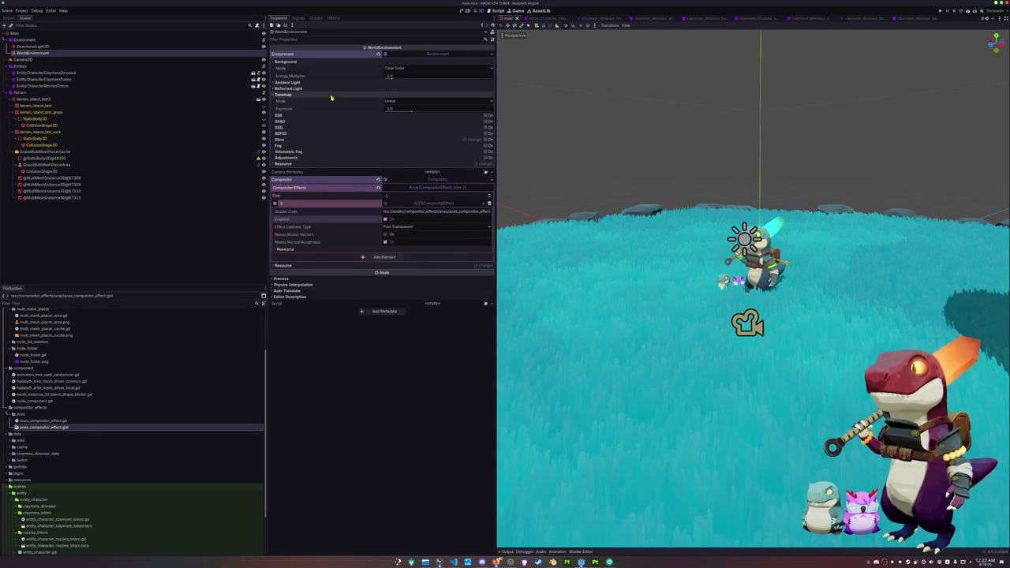
Reload the current project from the Project menu.
{"action": "left_click", "coordinate": [283, 95]}
{"action": "left_click", "coordinate": [7, 10]}
{"action": "mouse_move", "coordinate": [19, 12]}
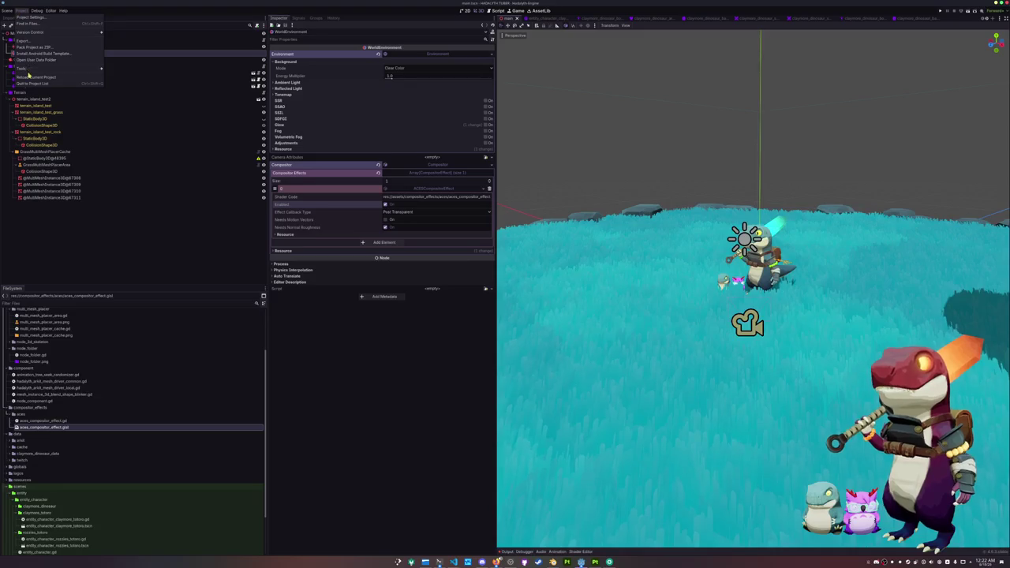
{"action": "left_click", "coordinate": [30, 77]}
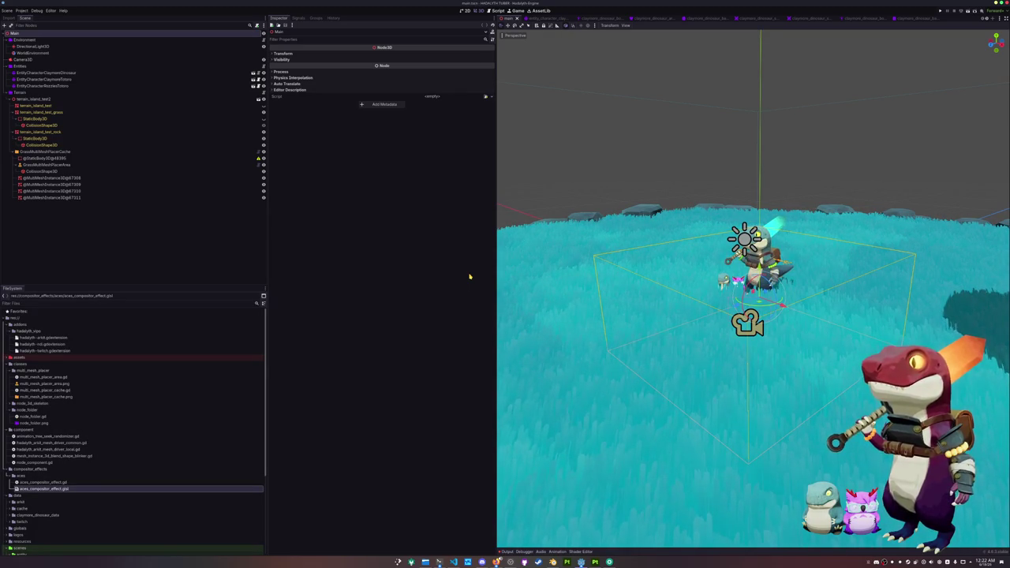
Toggle the ACES effect, keep Post Transparent as callback type, and turn on Needs Normal Roughness.
{"action": "left_click", "coordinate": [126, 47]}
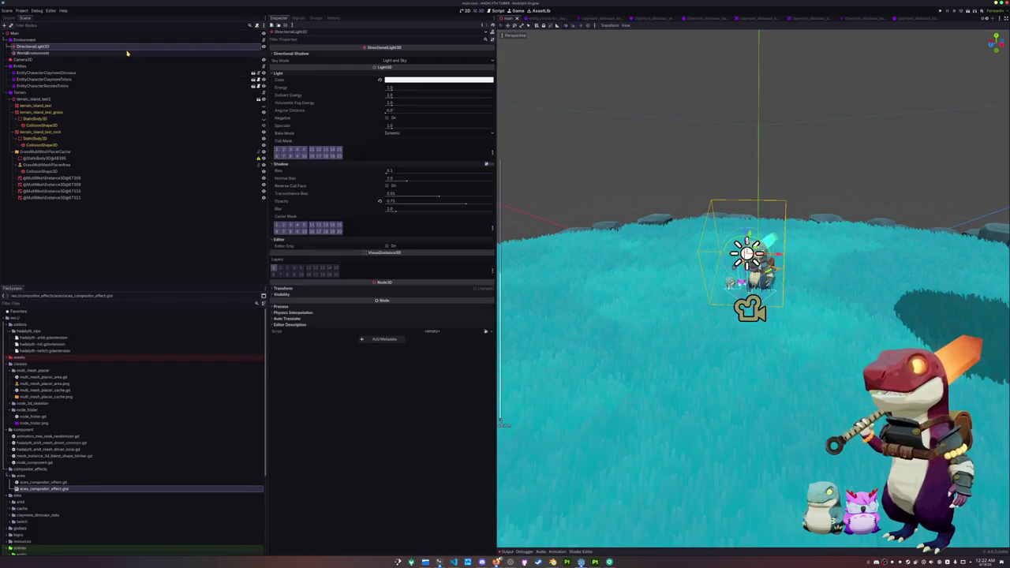
{"action": "left_click", "coordinate": [126, 53]}
{"action": "left_click", "coordinate": [440, 203]}
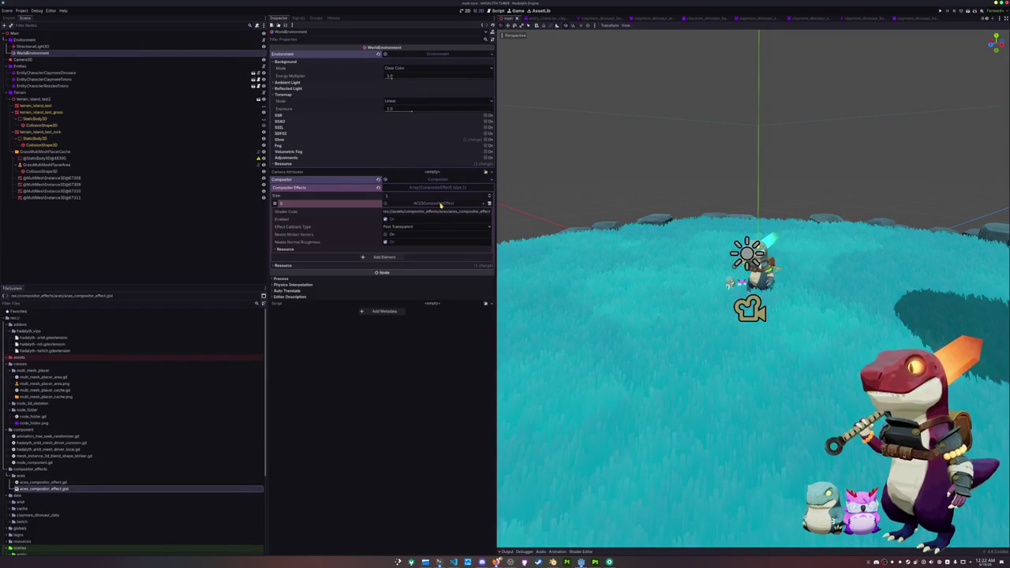
{"action": "left_click", "coordinate": [399, 221]}
{"action": "left_click", "coordinate": [399, 227]}
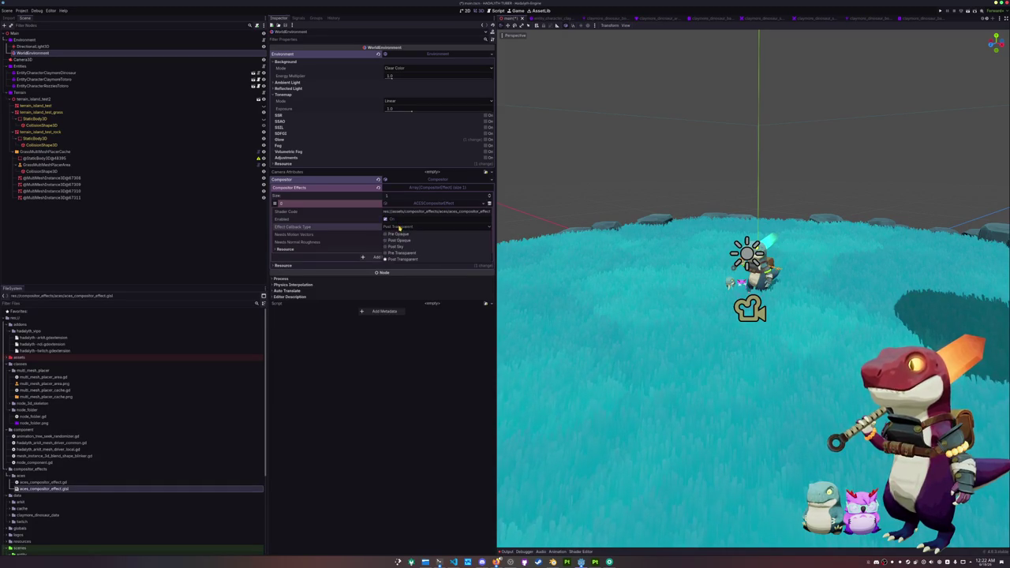
{"action": "left_click", "coordinate": [402, 260]}
{"action": "left_click", "coordinate": [386, 242]}
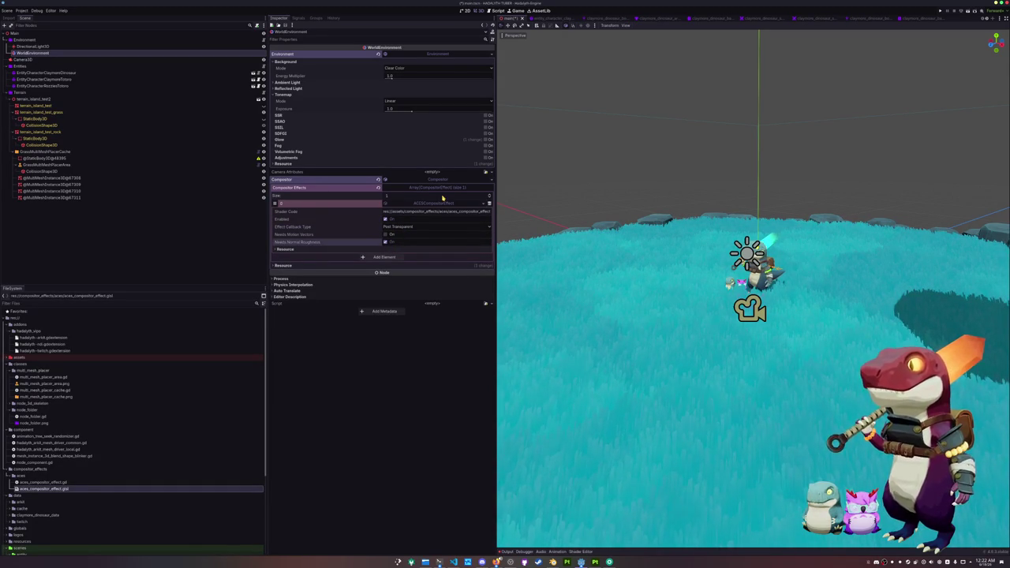
Check the output errors, then delete aces_compositor_effect.glsl.import from the aces folder in the file manager.
{"action": "left_click", "coordinate": [505, 552]}
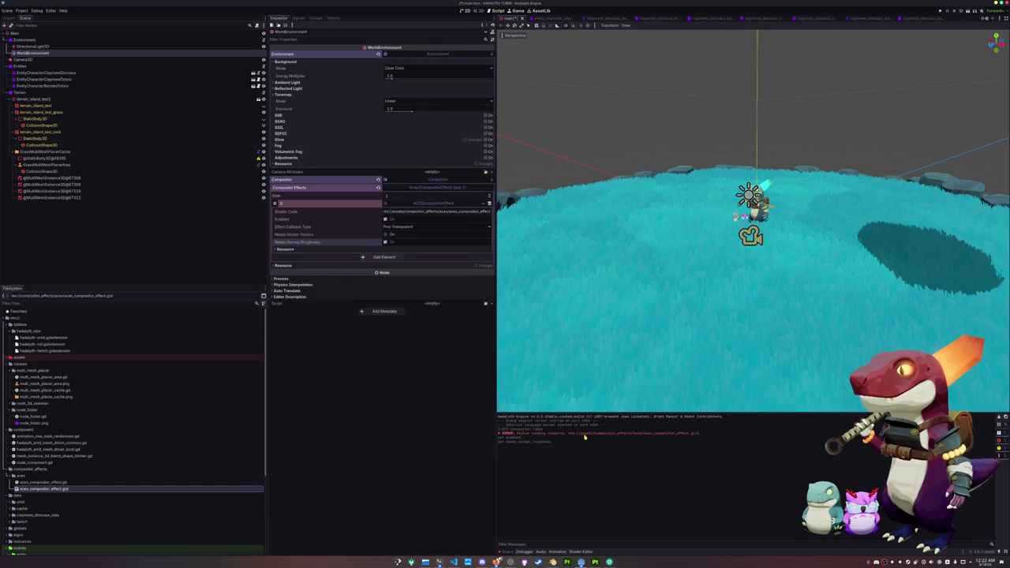
{"action": "left_click", "coordinate": [82, 490]}
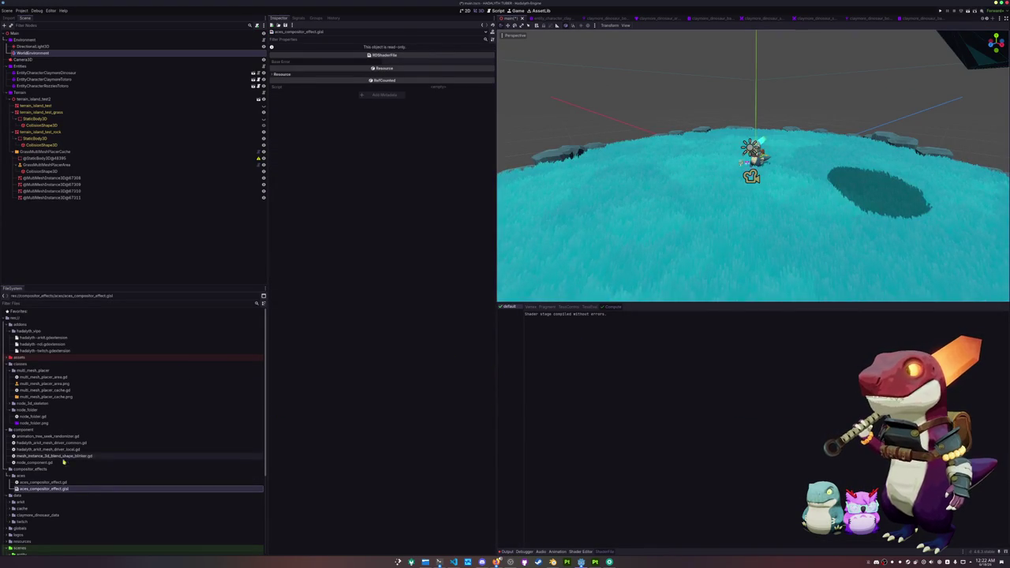
{"action": "left_click", "coordinate": [439, 561]}
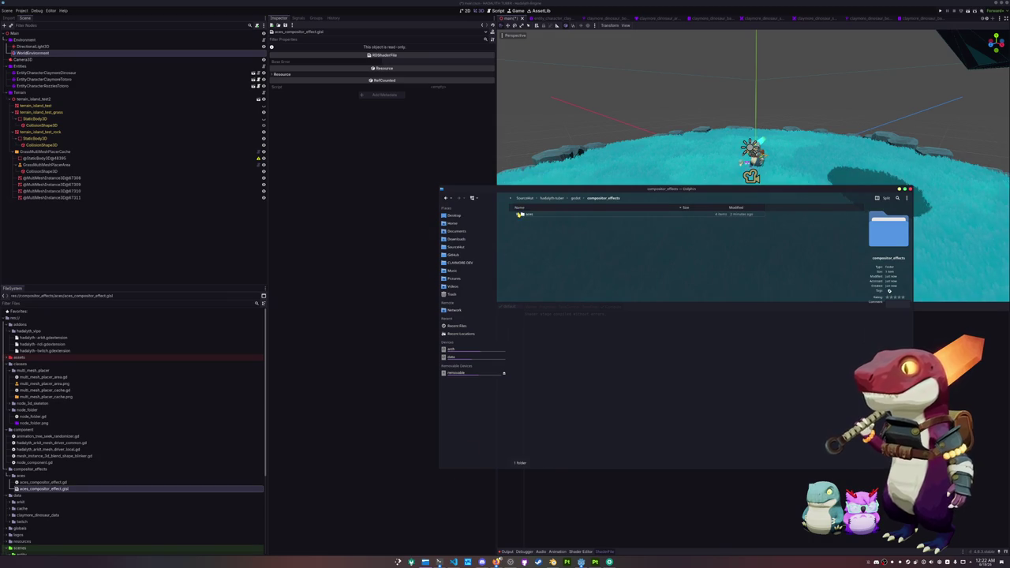
{"action": "left_click", "coordinate": [519, 214]}
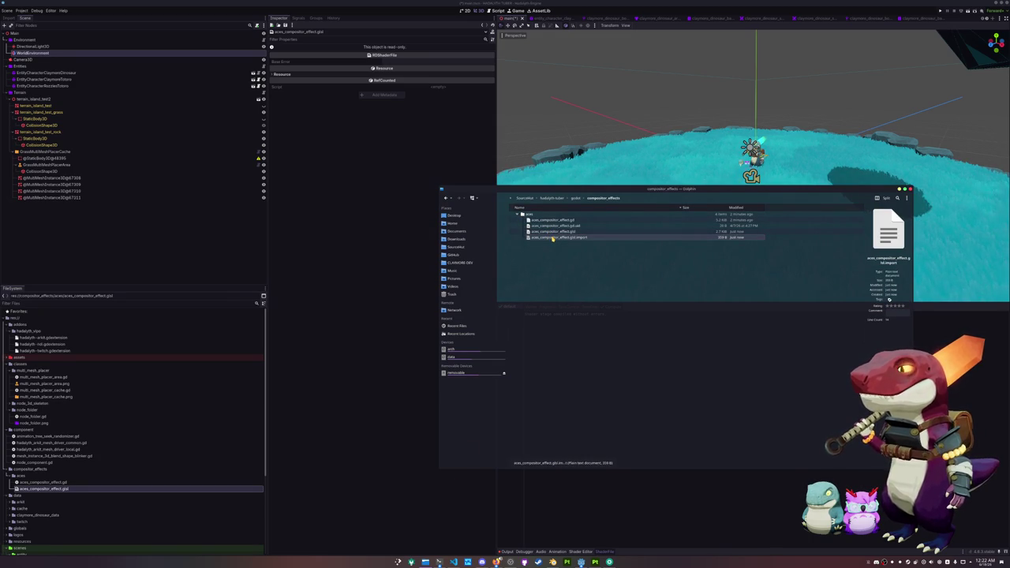
{"action": "key", "text": "Delete"}
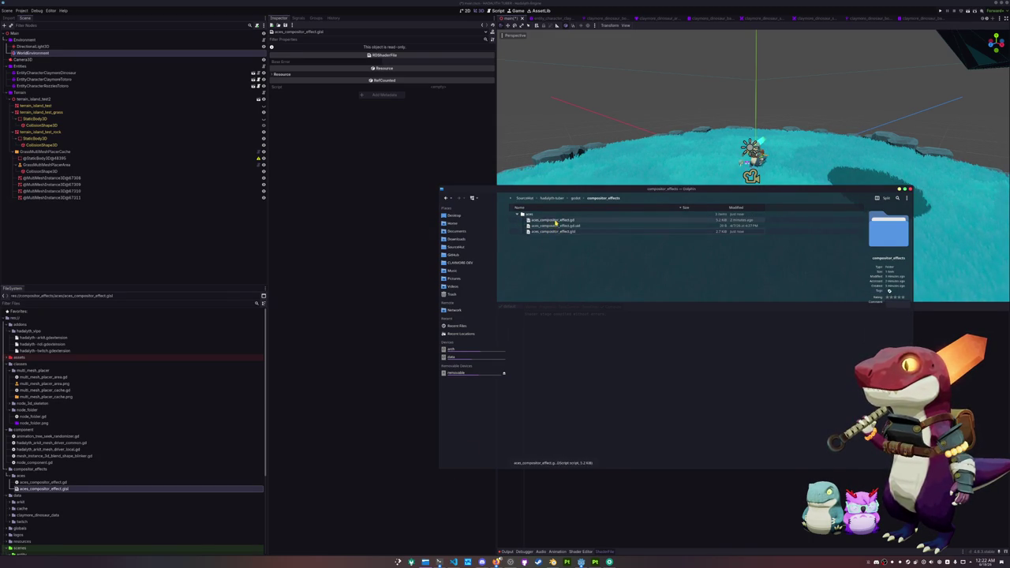
{"action": "left_click", "coordinate": [386, 318]}
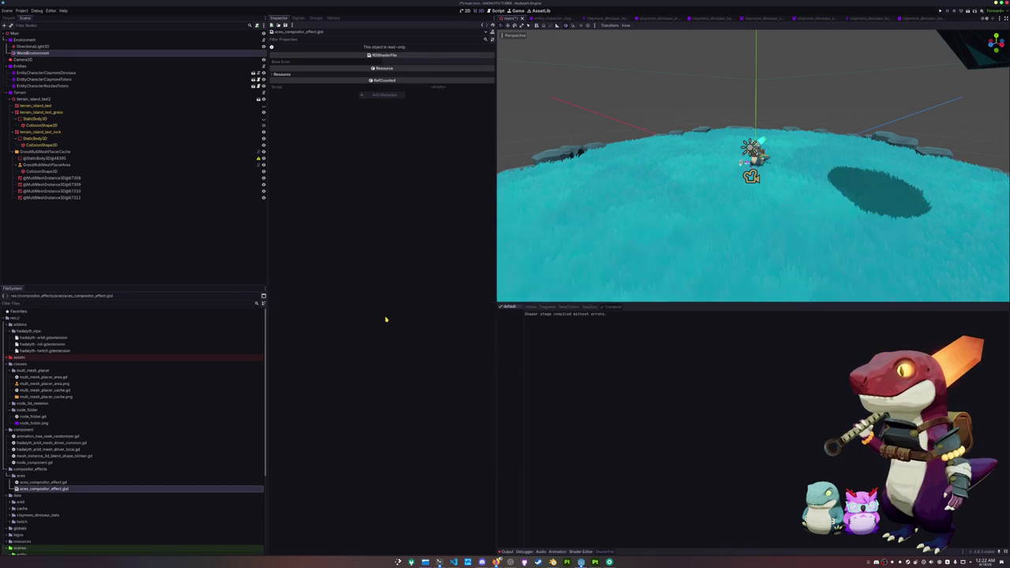
Review the shader loading errors in Output, then re-expand WorldEnvironment's ACESCompositorEffect settings.
{"action": "left_click", "coordinate": [505, 551]}
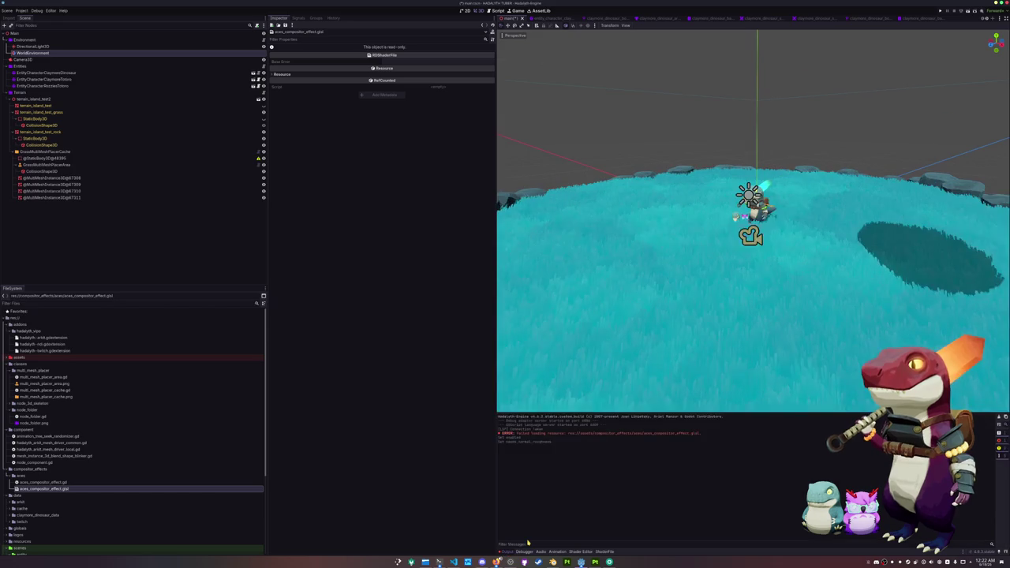
{"action": "left_click", "coordinate": [70, 489]}
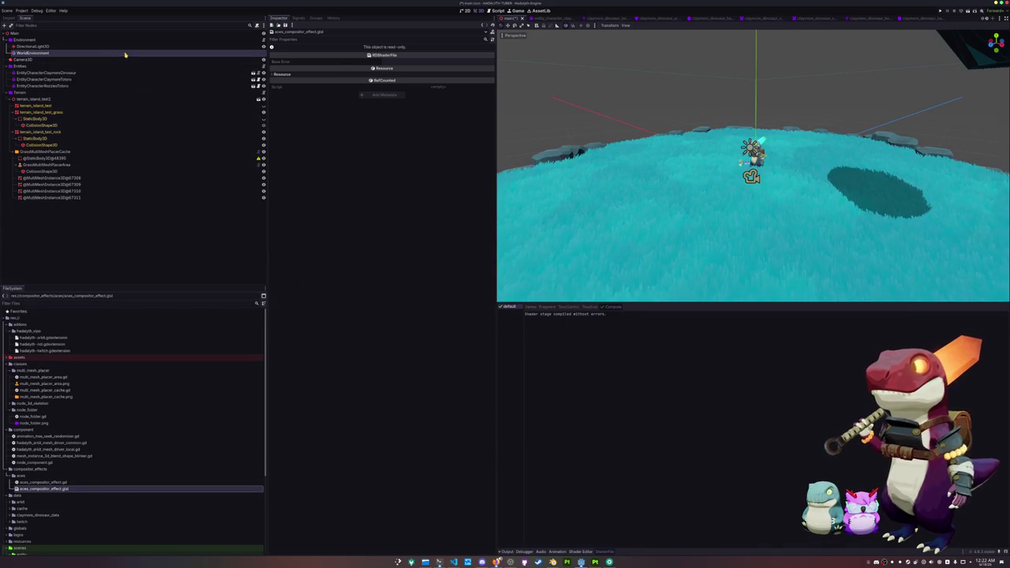
{"action": "left_click", "coordinate": [125, 53]}
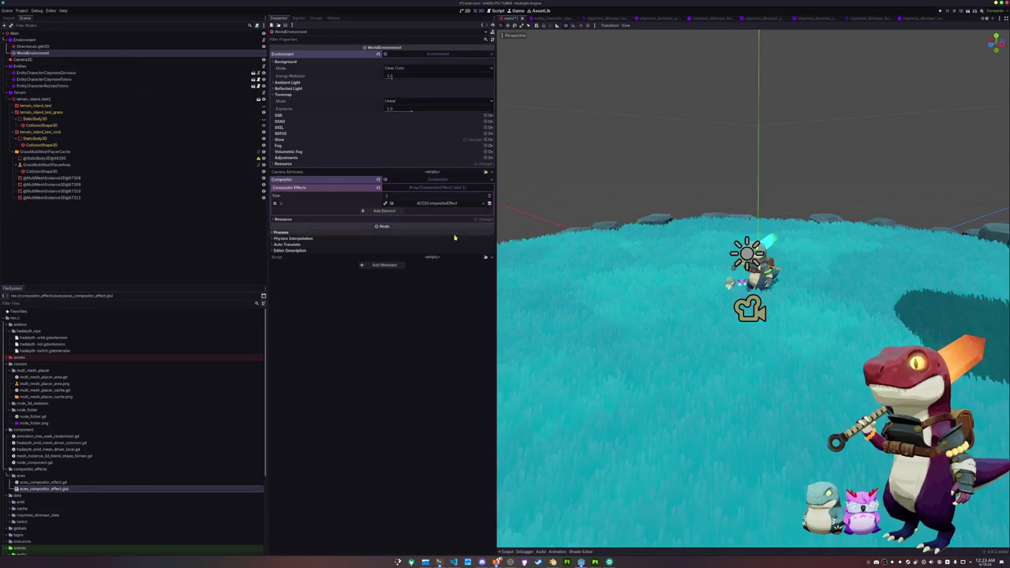
{"action": "left_click", "coordinate": [441, 203]}
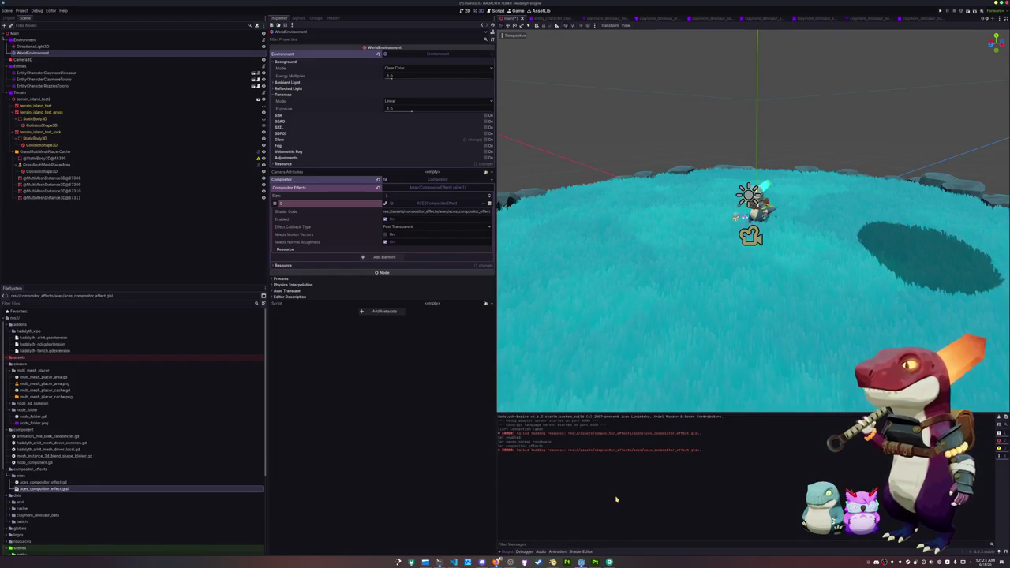
{"action": "left_click", "coordinate": [453, 562]}
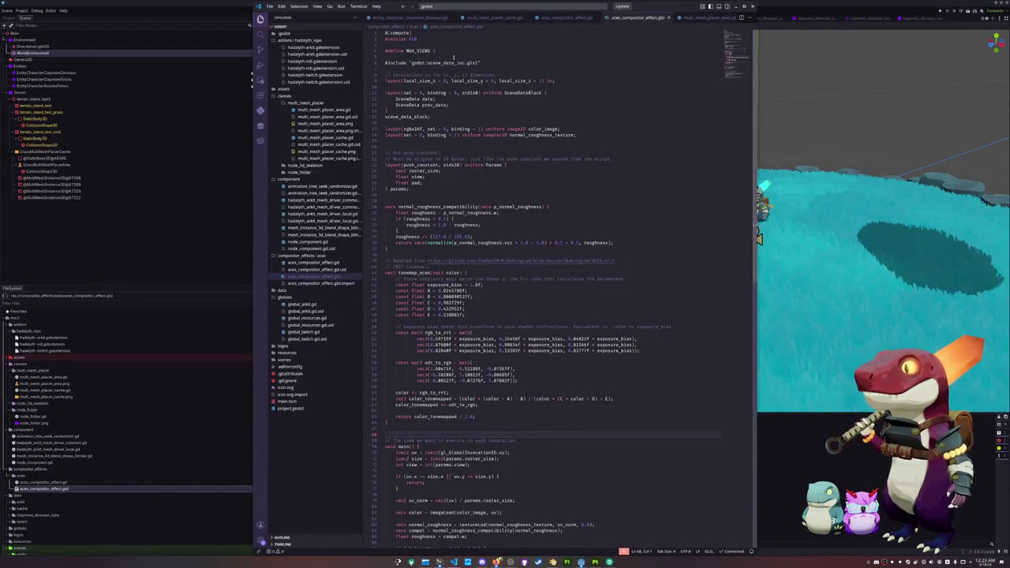
Remove 'assets/' from the shader_code path on line 5 of aces_compositor_effect.gd.
{"action": "left_click", "coordinate": [573, 19]}
{"action": "double_click", "coordinate": [501, 63]}
{"action": "key", "text": "shift+alt+Right"}
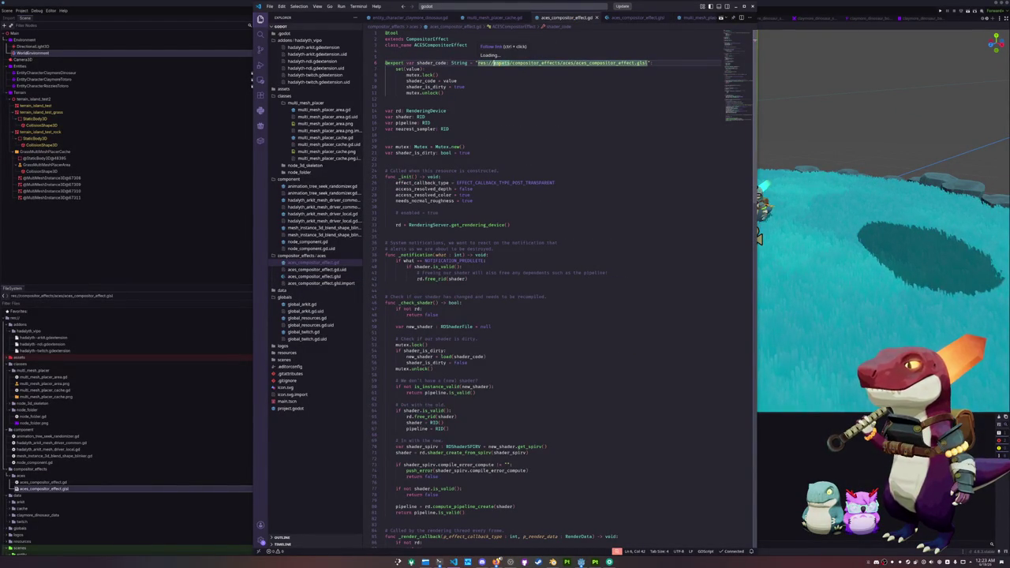
{"action": "key", "text": "shift+alt+Left"}
{"action": "key", "text": "Delete"}
{"action": "key", "text": "Delete"}
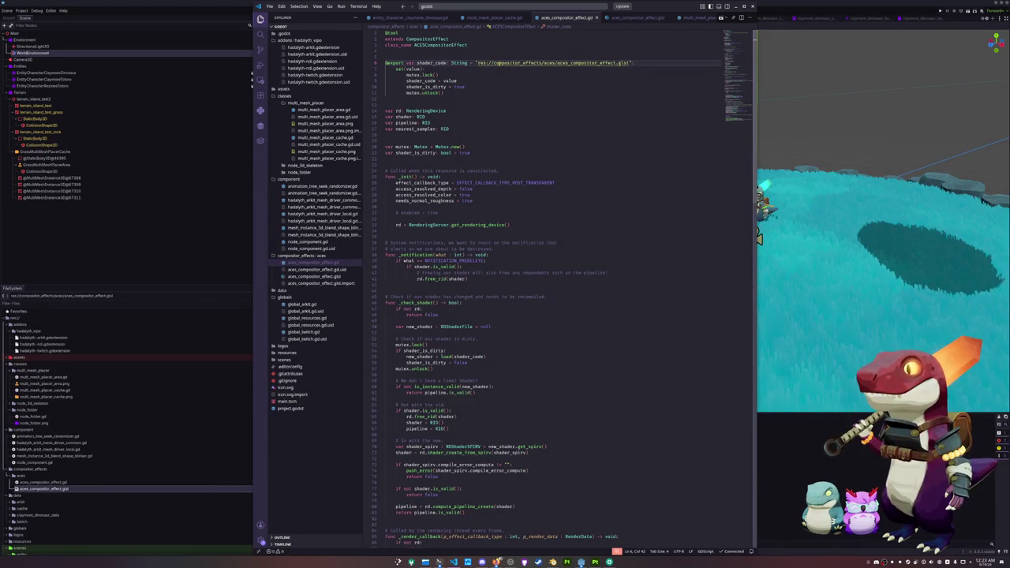
{"action": "key", "text": "alt+Tab"}
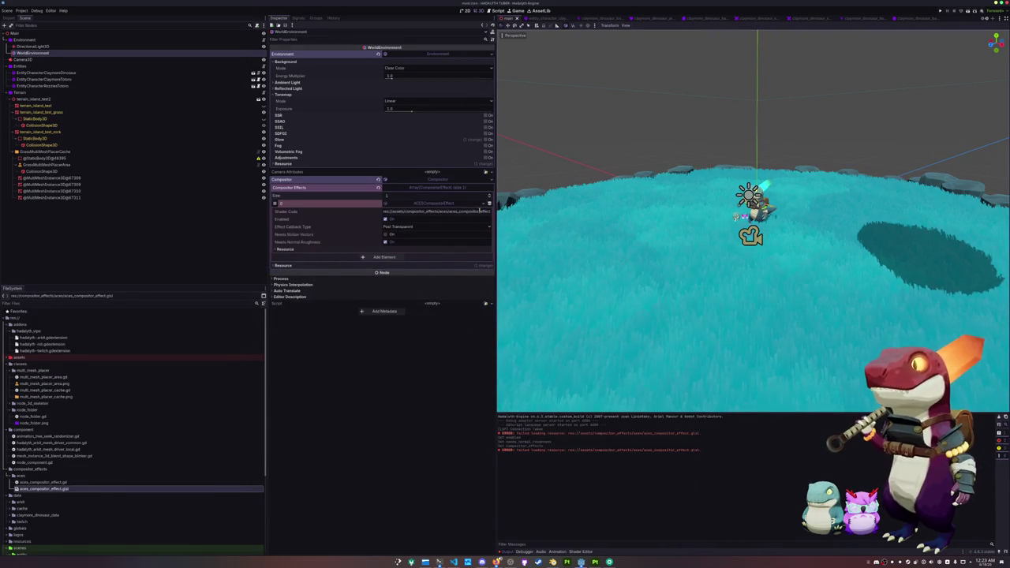
Experiment with glow intensity and strength, toggle SDFGI, and enable the ACES compositor effect.
{"action": "scroll", "coordinate": [498, 322], "scroll_direction": "up", "scroll_amount": 5}
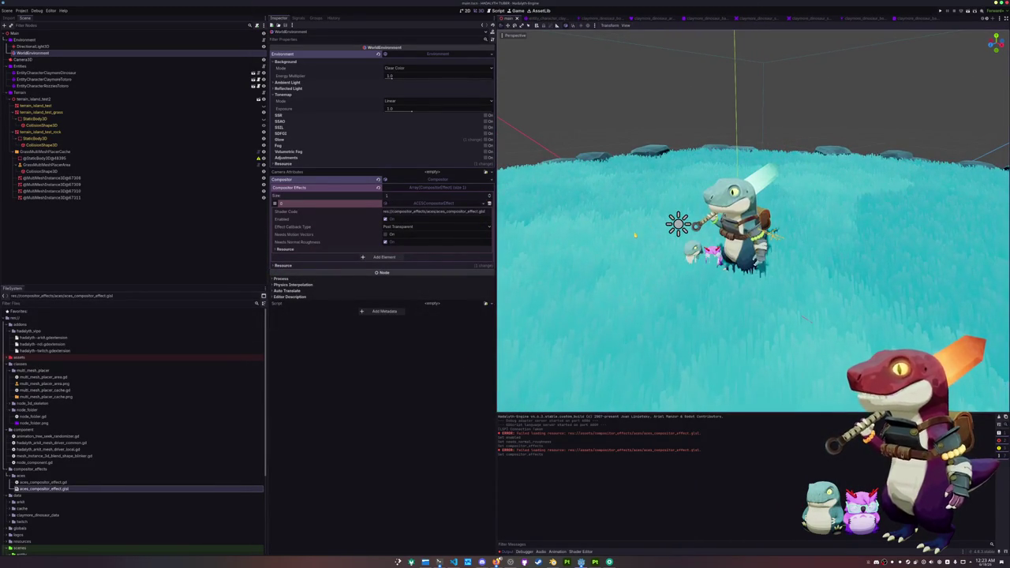
{"action": "scroll", "coordinate": [754, 221], "scroll_direction": "down", "scroll_amount": 3}
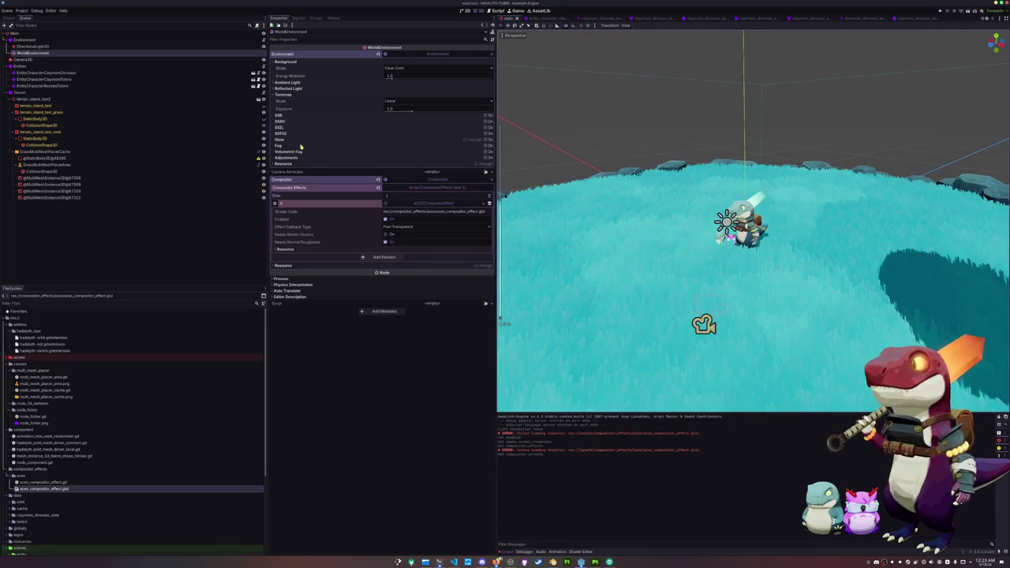
{"action": "left_click", "coordinate": [485, 140]}
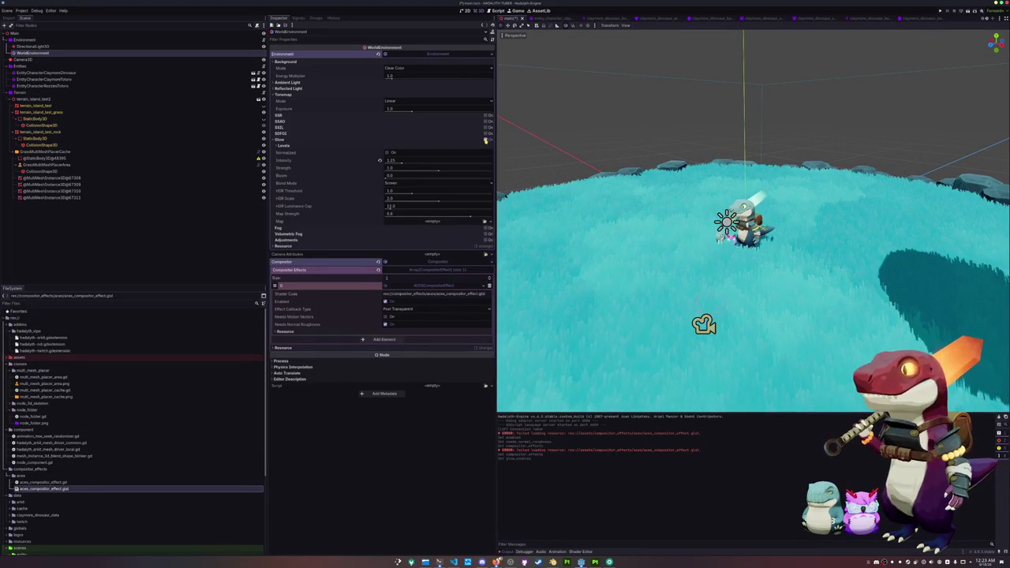
{"action": "scroll", "coordinate": [499, 321], "scroll_direction": "up", "scroll_amount": 1}
{"action": "mouse_move", "coordinate": [404, 163]}
{"action": "left_mouse_down"}
{"action": "mouse_move", "coordinate": [449, 162]}
{"action": "mouse_move", "coordinate": [394, 163]}
{"action": "mouse_move", "coordinate": [482, 164]}
{"action": "mouse_move", "coordinate": [384, 163]}
{"action": "mouse_move", "coordinate": [489, 164]}
{"action": "mouse_move", "coordinate": [379, 163]}
{"action": "left_mouse_up"}
{"action": "left_click", "coordinate": [487, 140]}
{"action": "left_click", "coordinate": [387, 219]}
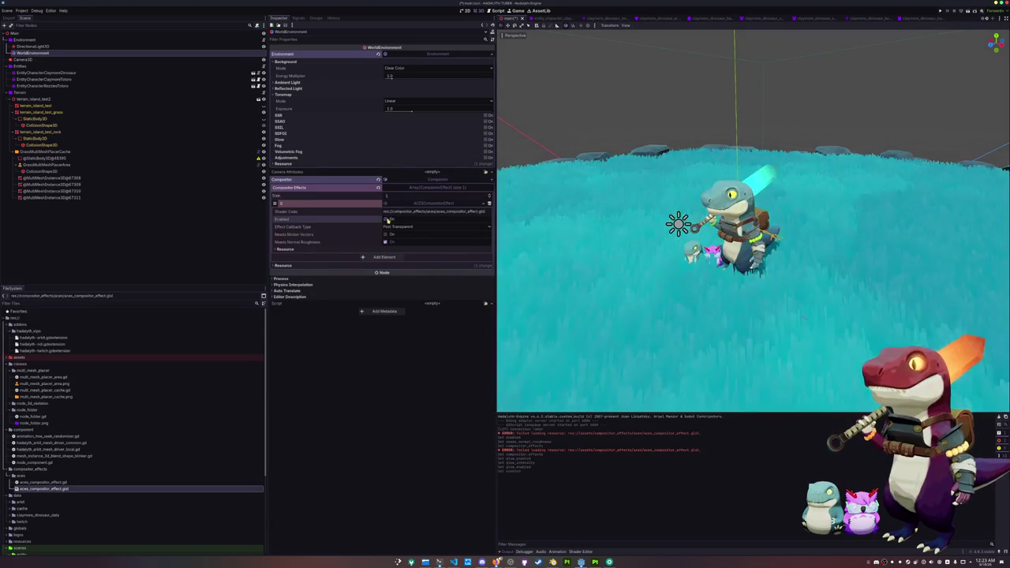
{"action": "left_click", "coordinate": [487, 134]}
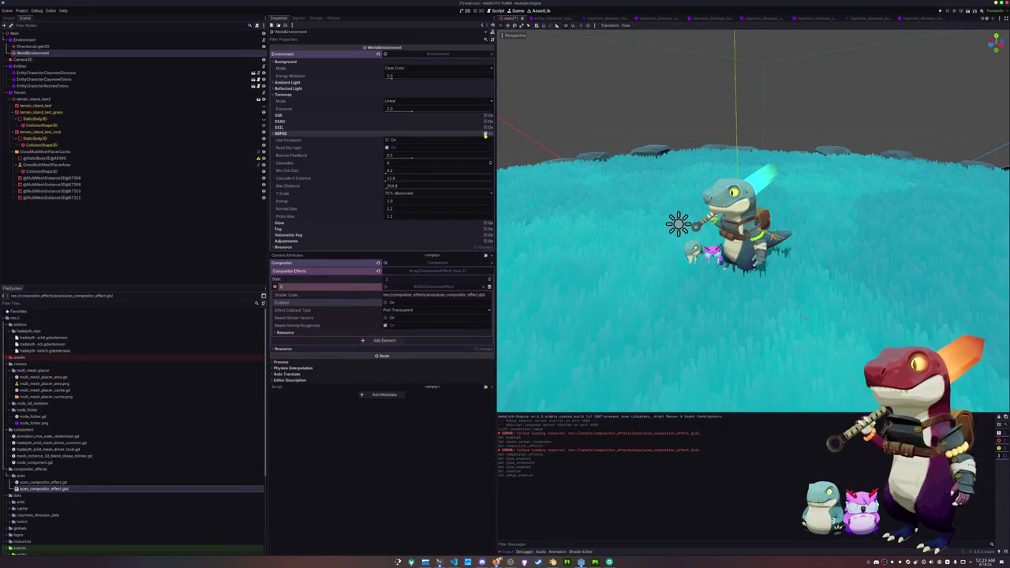
{"action": "left_click", "coordinate": [487, 134]}
{"action": "left_click", "coordinate": [487, 140]}
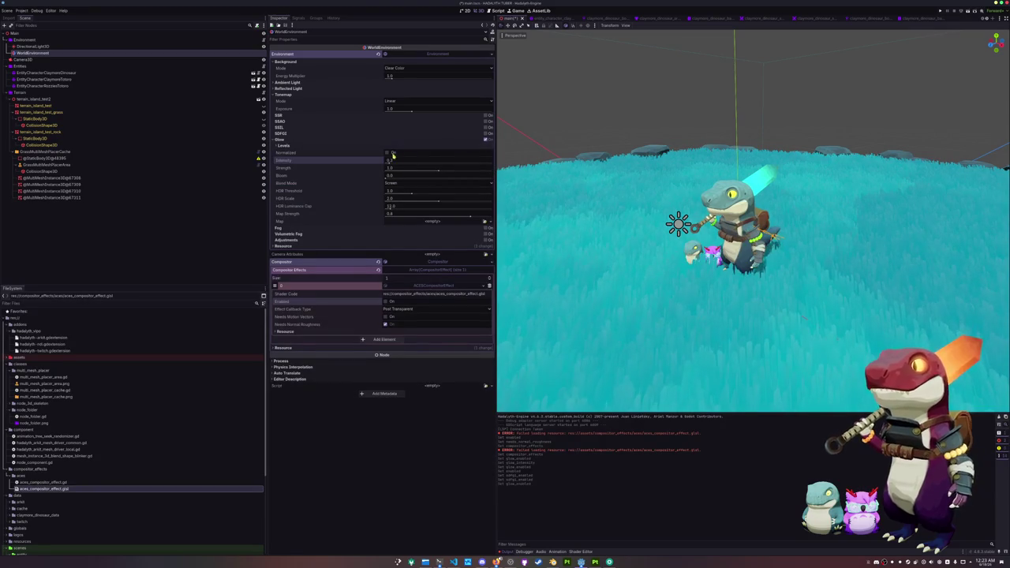
{"action": "left_click_drag", "start_coordinate": [439, 171], "coordinate": [493, 169]}
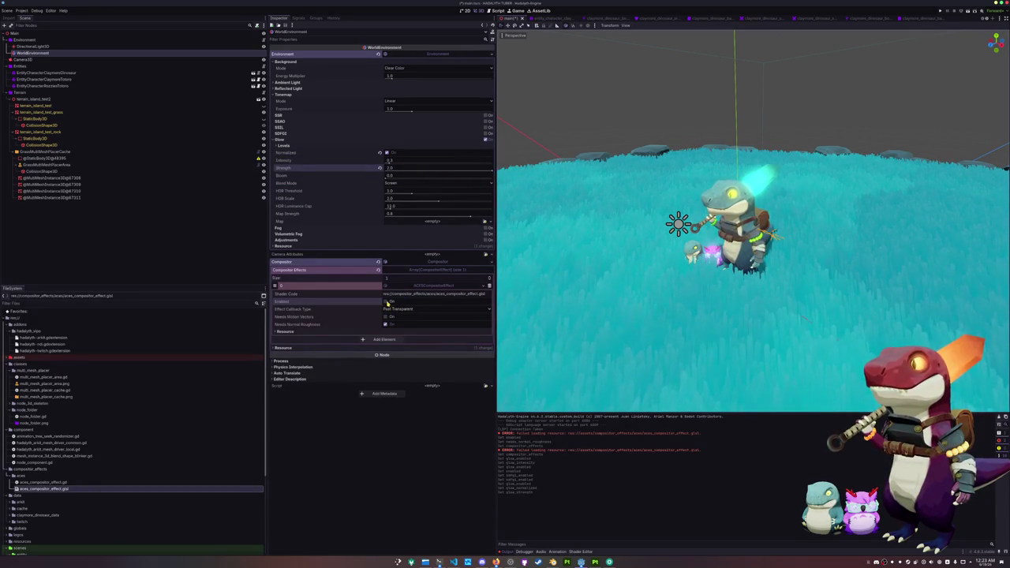
Toggle the ACES compositor effect repeatedly to compare looks, leaving it enabled.
{"action": "left_click", "coordinate": [385, 302]}
{"action": "left_click", "coordinate": [385, 302]}
{"action": "left_click", "coordinate": [386, 303]}
{"action": "left_click", "coordinate": [386, 302]}
{"action": "left_click", "coordinate": [386, 302]}
{"action": "left_click", "coordinate": [385, 302]}
{"action": "left_click", "coordinate": [385, 302]}
{"action": "left_click", "coordinate": [386, 302]}
{"action": "left_click", "coordinate": [385, 302]}
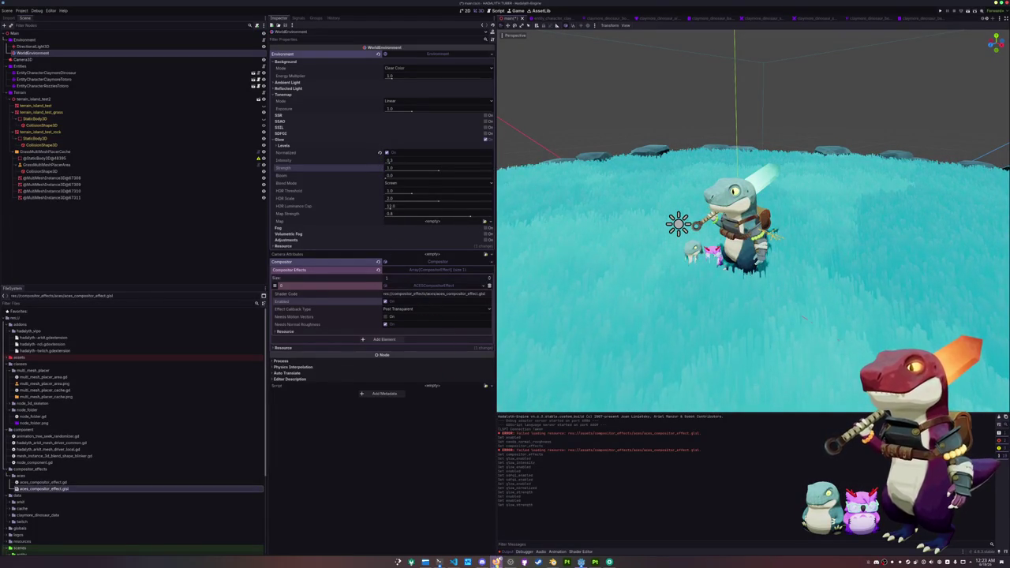
{"action": "left_click", "coordinate": [453, 561]}
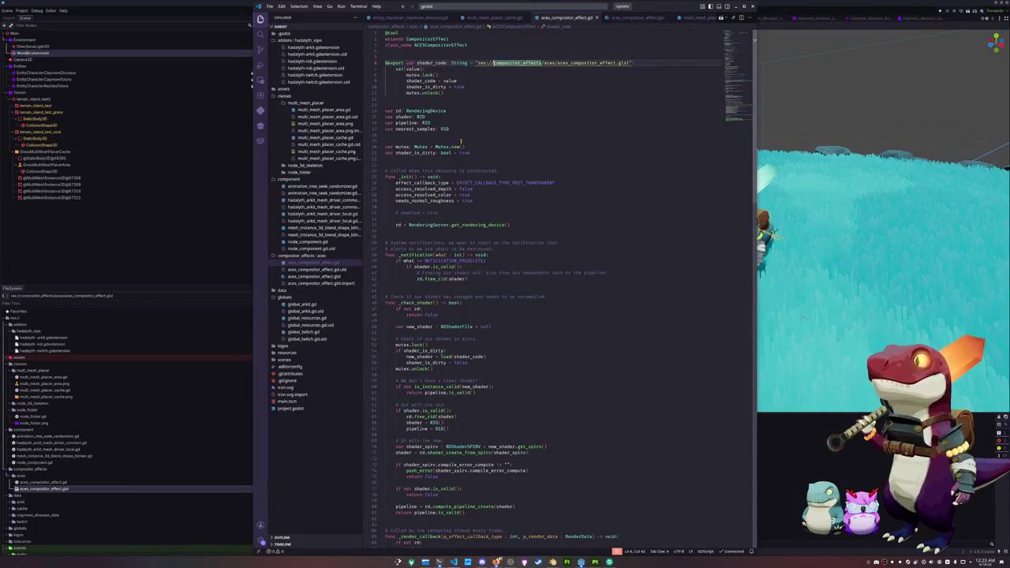
Delete the empty line 161 before the uniform set code in aces_compositor_effect.gd.
{"action": "scroll", "coordinate": [461, 142], "scroll_direction": "down", "scroll_amount": 5}
{"action": "scroll", "coordinate": [448, 215], "scroll_direction": "up", "scroll_amount": 3}
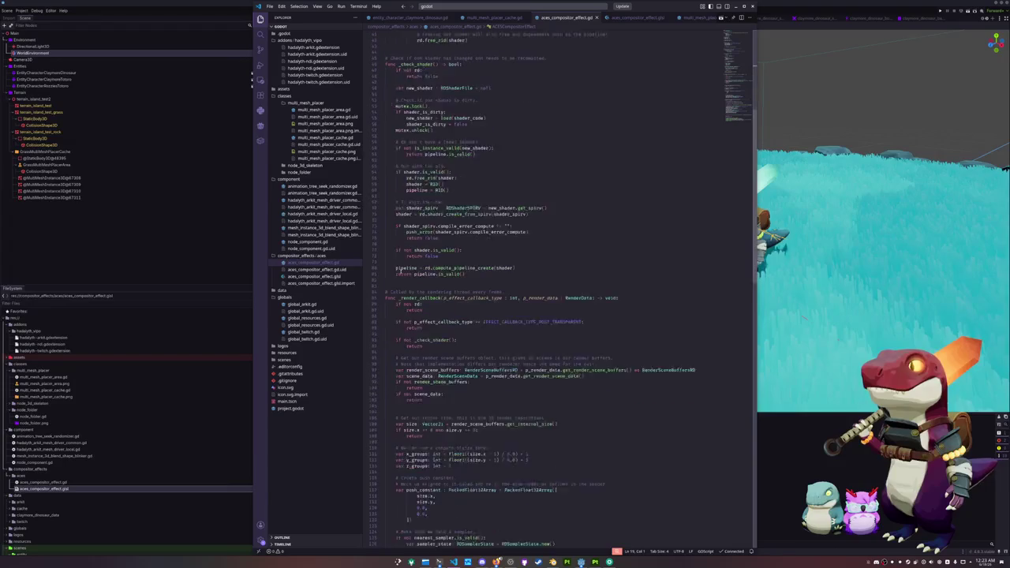
{"action": "scroll", "coordinate": [393, 300], "scroll_direction": "up", "scroll_amount": 5}
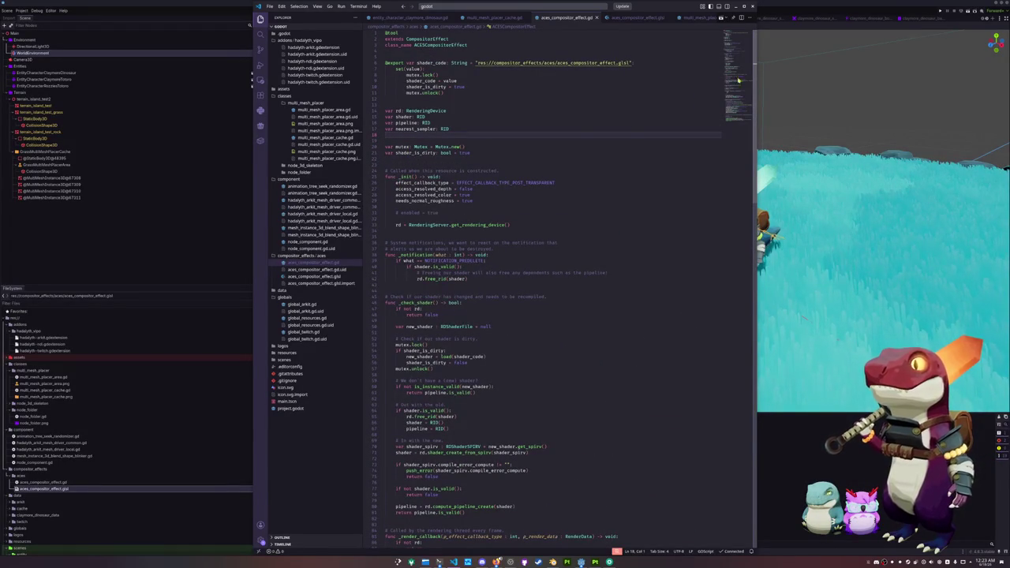
{"action": "scroll", "coordinate": [446, 250], "scroll_direction": "down", "scroll_amount": 20}
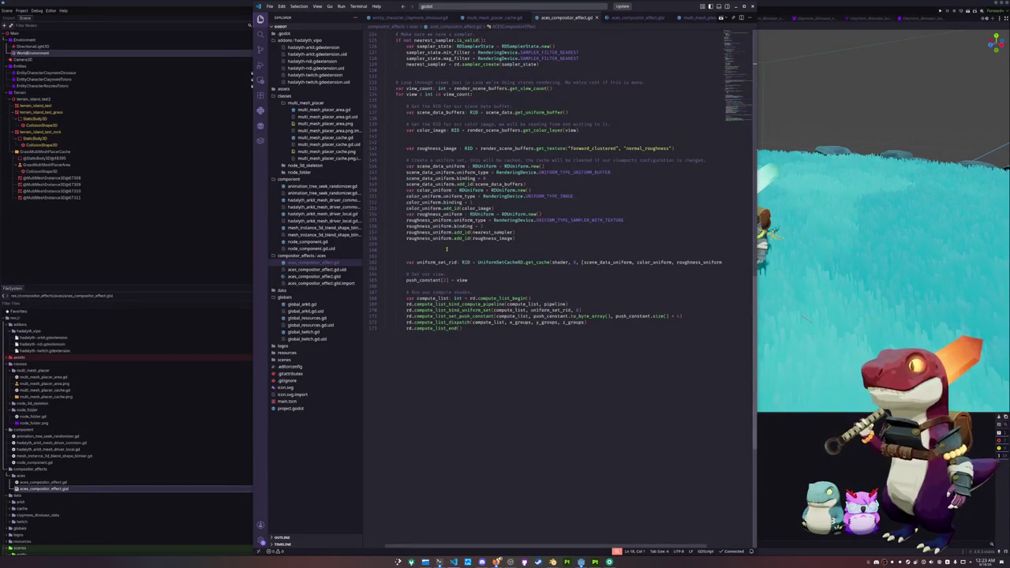
{"action": "left_click", "coordinate": [444, 254]}
{"action": "key", "text": "Delete"}
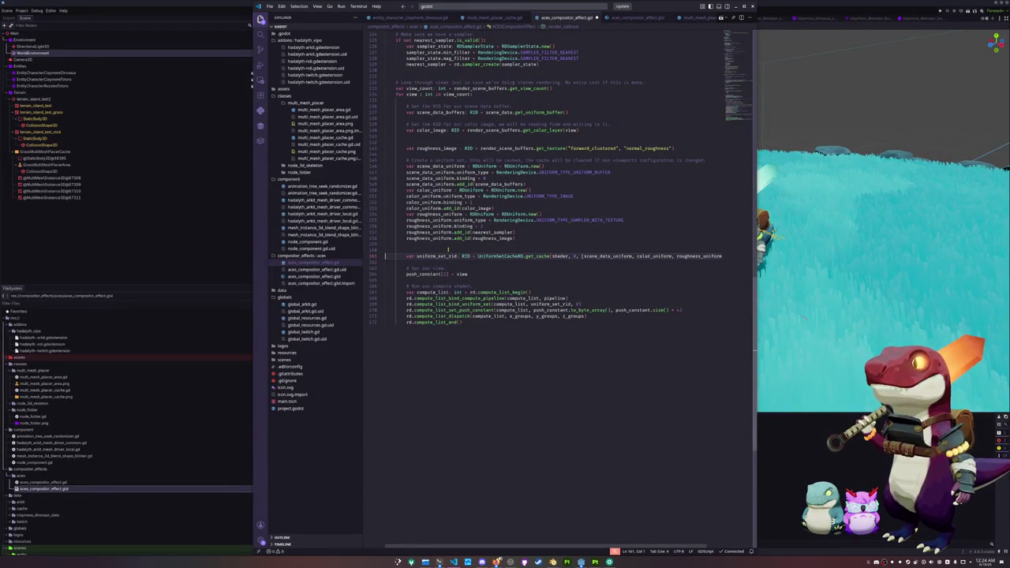
Open aces_compositor_effect.glsl and look through its main() function and color load.
{"action": "left_click", "coordinate": [323, 276]}
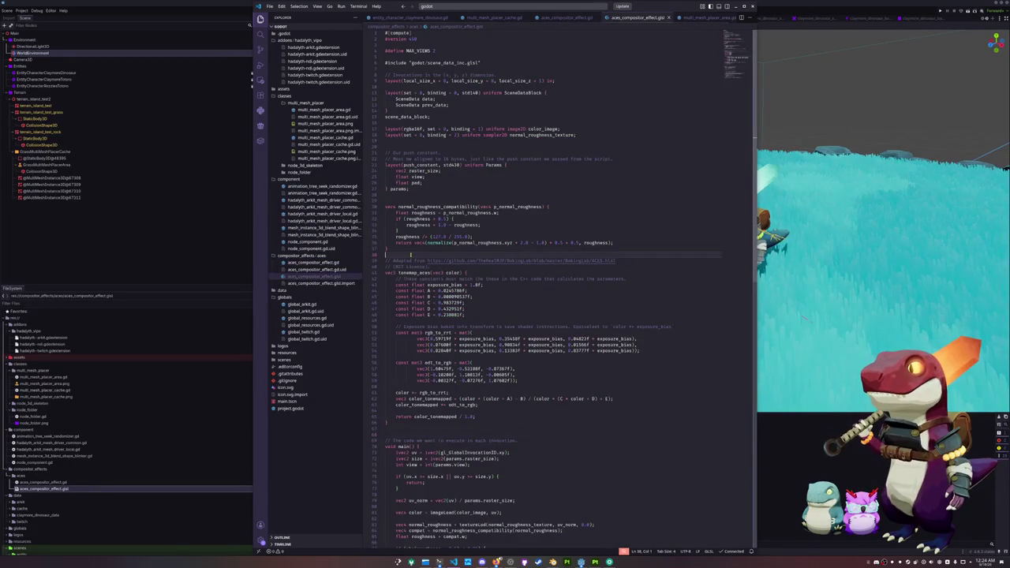
{"action": "scroll", "coordinate": [404, 257], "scroll_direction": "down", "scroll_amount": 5}
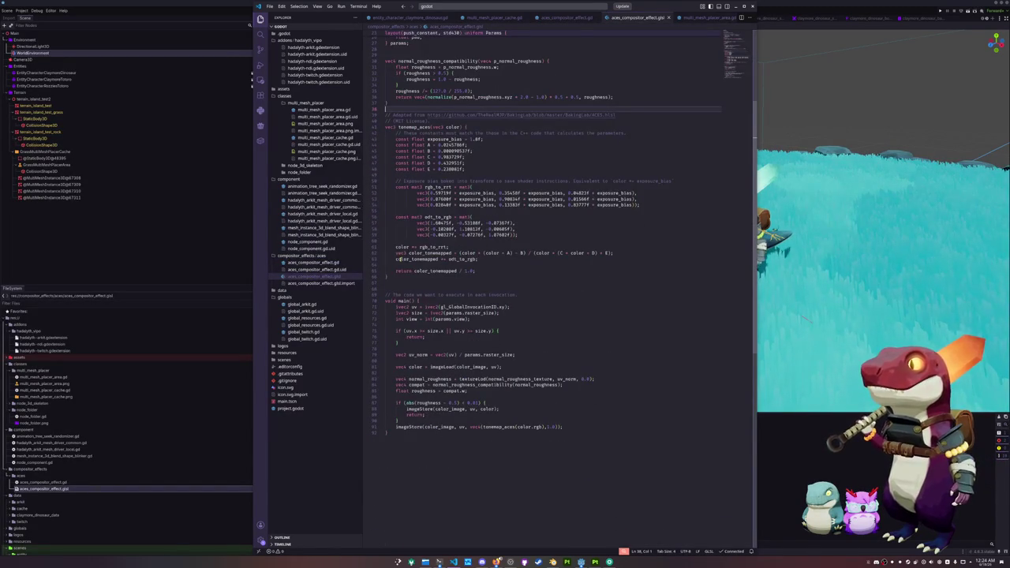
{"action": "scroll", "coordinate": [399, 259], "scroll_direction": "up", "scroll_amount": 1}
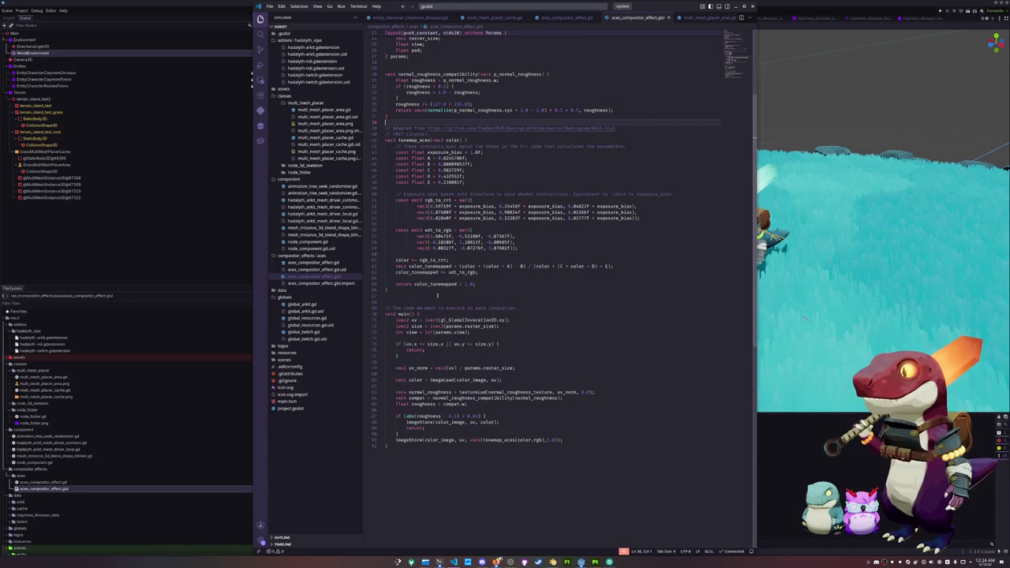
{"action": "scroll", "coordinate": [436, 304], "scroll_direction": "down", "scroll_amount": 1}
{"action": "scroll", "coordinate": [463, 362], "scroll_direction": "up", "scroll_amount": 10}
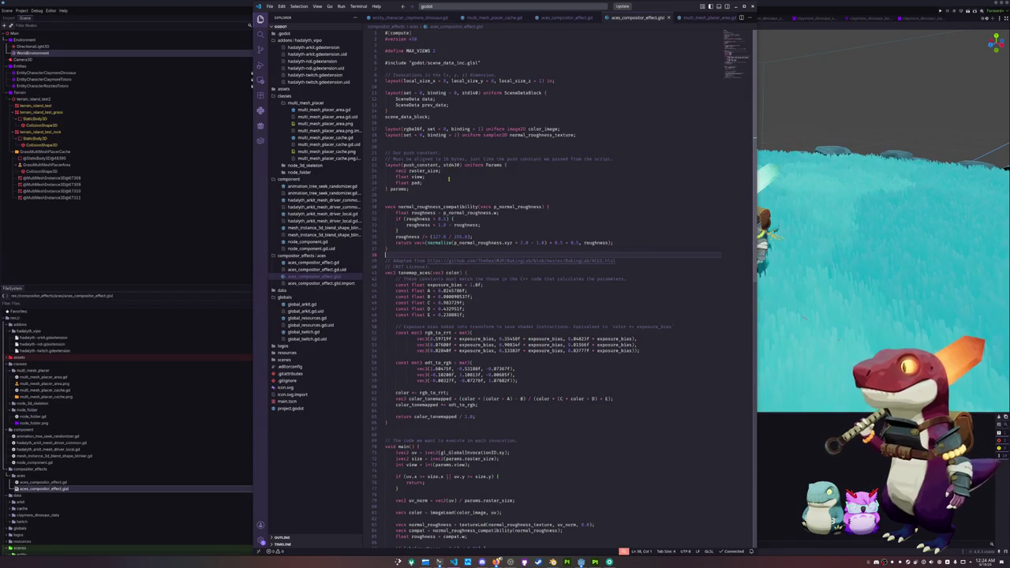
{"action": "scroll", "coordinate": [449, 178], "scroll_direction": "down", "scroll_amount": 5}
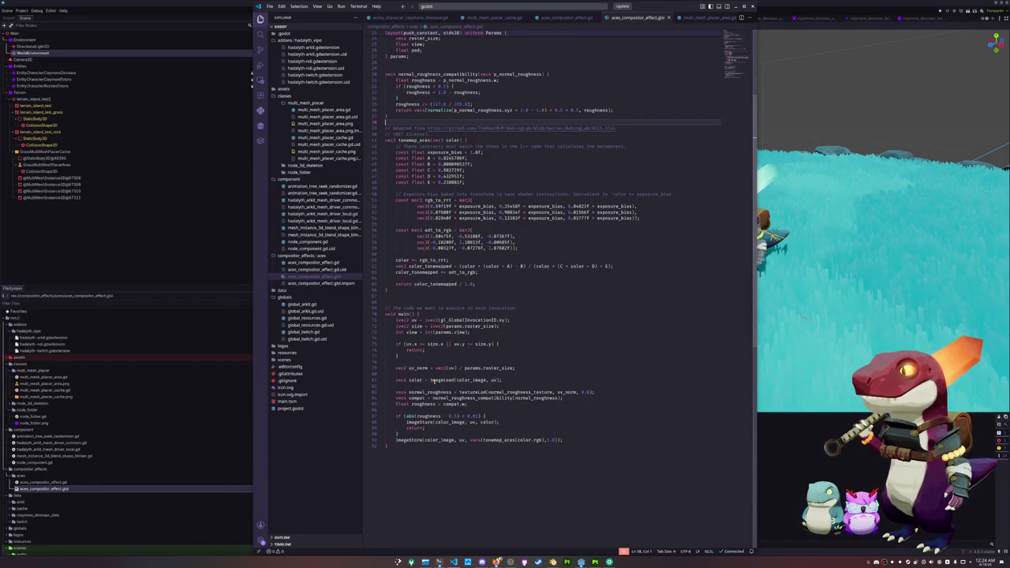
{"action": "left_click", "coordinate": [455, 446]}
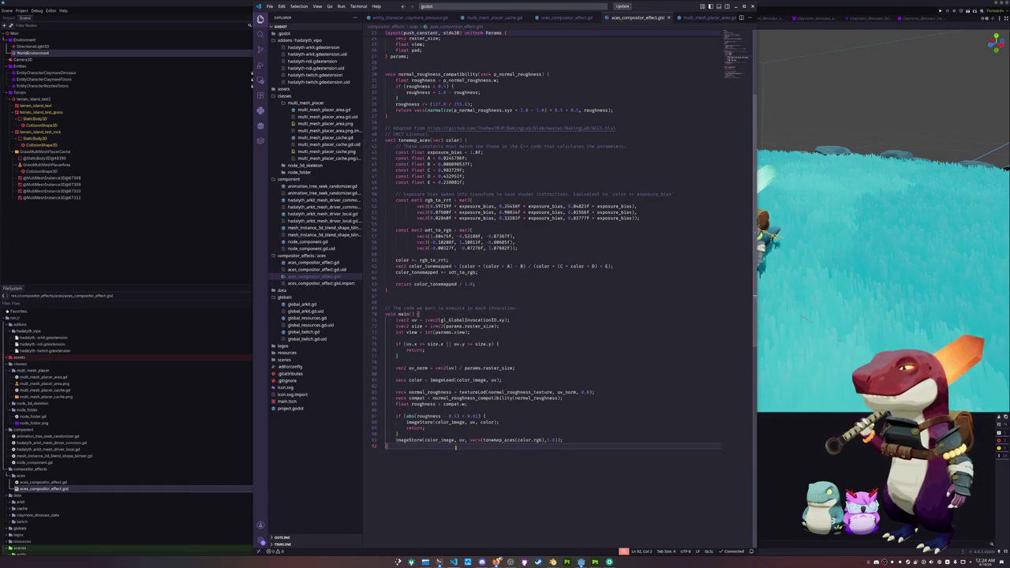
{"action": "scroll", "coordinate": [455, 447], "scroll_direction": "up", "scroll_amount": 2}
{"action": "left_click", "coordinate": [406, 438]}
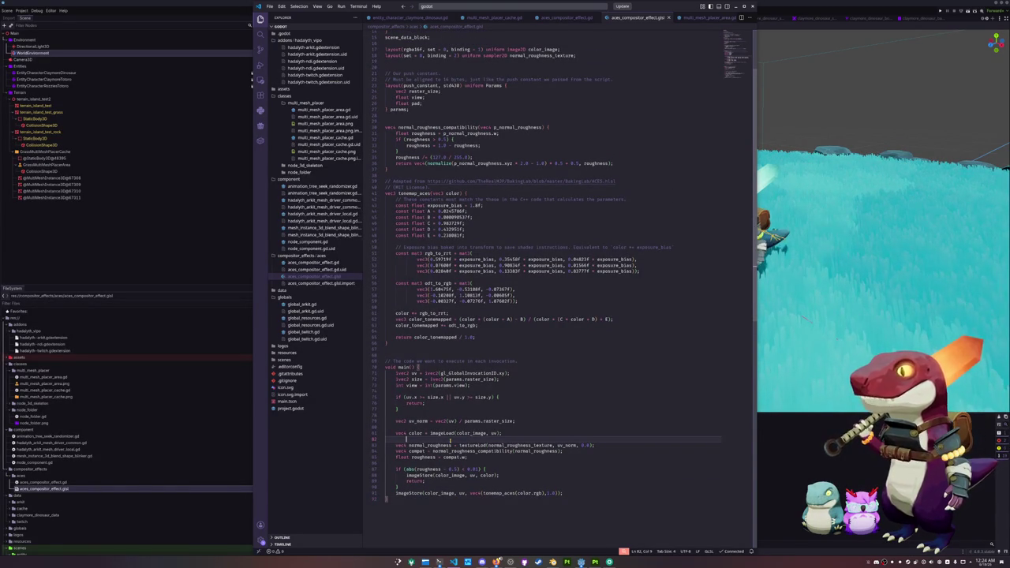
{"action": "scroll", "coordinate": [449, 439], "scroll_direction": "up", "scroll_amount": 2}
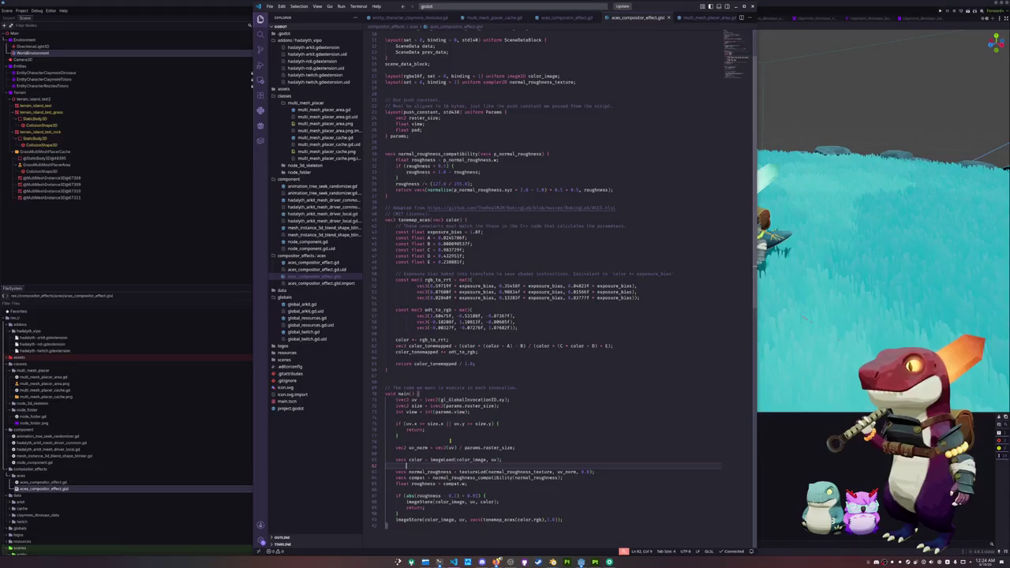
{"action": "scroll", "coordinate": [449, 440], "scroll_direction": "up", "scroll_amount": 1}
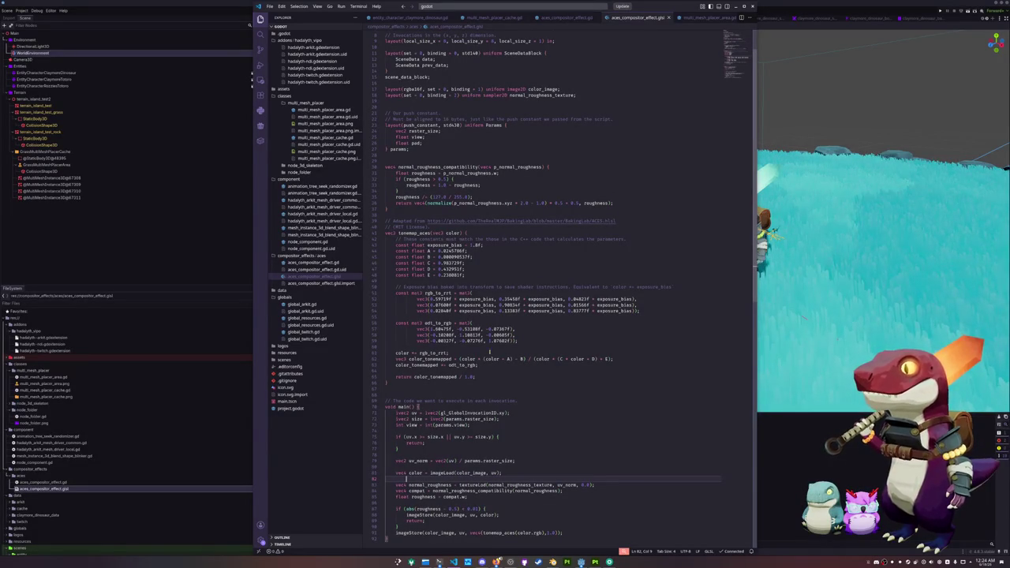
Review the tonemap constant lines around lines 43–49 of the shader.
{"action": "left_click", "coordinate": [548, 227]}
{"action": "left_click", "coordinate": [541, 233]}
{"action": "left_click", "coordinate": [530, 245]}
{"action": "key", "text": "Down"}
{"action": "key", "text": "Down"}
{"action": "key", "text": "Down"}
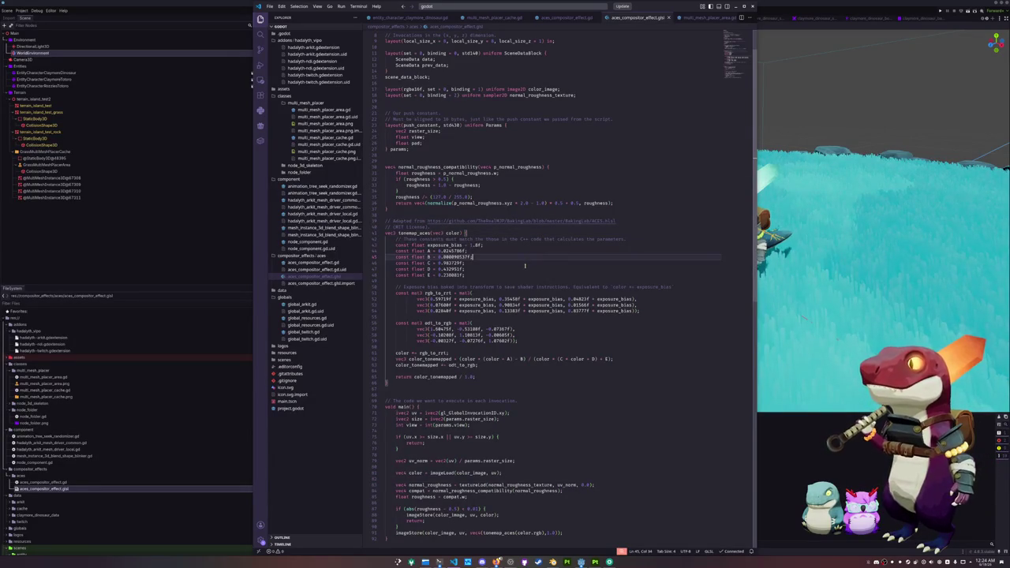
{"action": "left_click", "coordinate": [520, 280]}
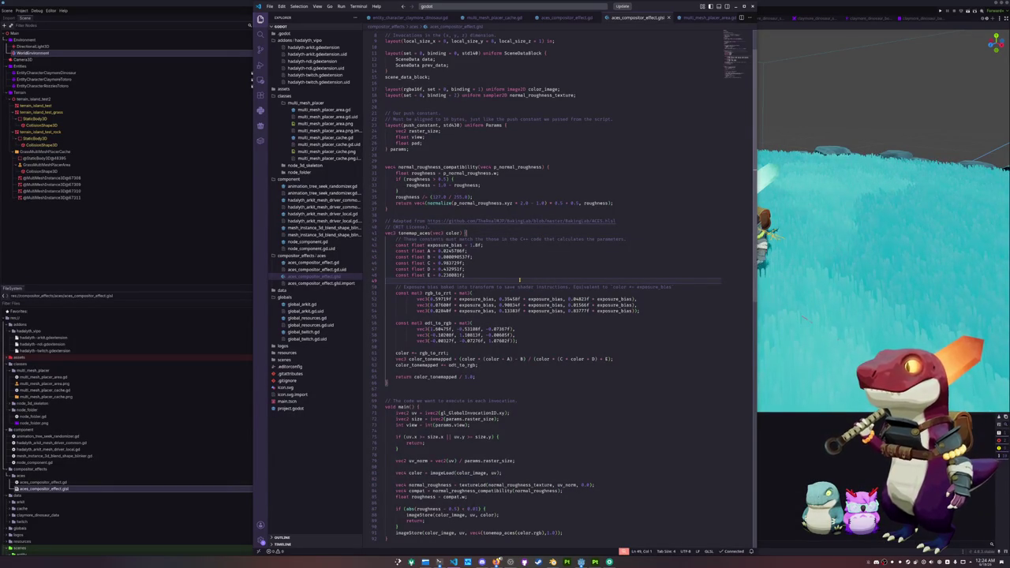
{"action": "scroll", "coordinate": [519, 280], "scroll_direction": "up", "scroll_amount": 2}
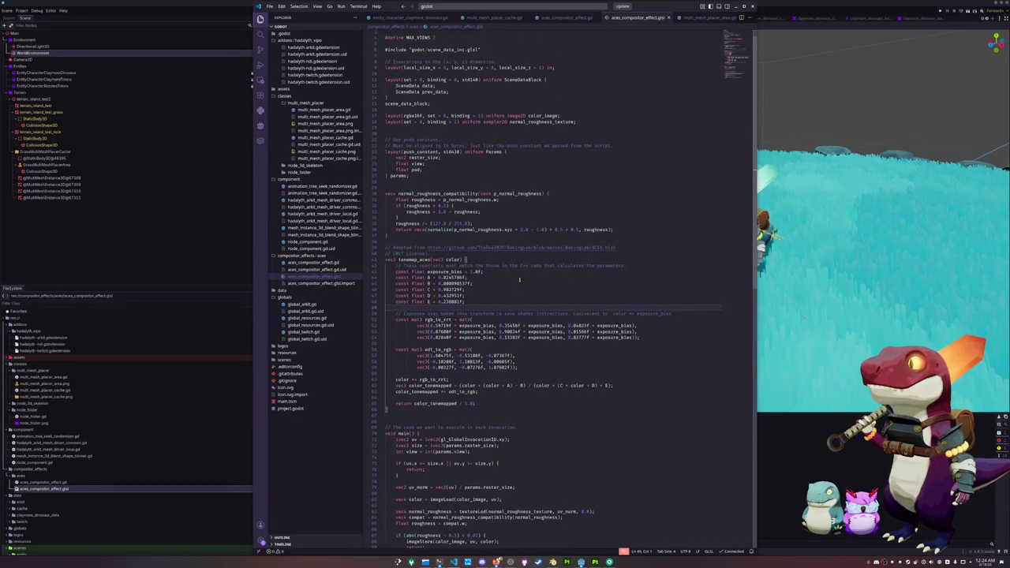
{"action": "scroll", "coordinate": [519, 279], "scroll_direction": "down", "scroll_amount": 4}
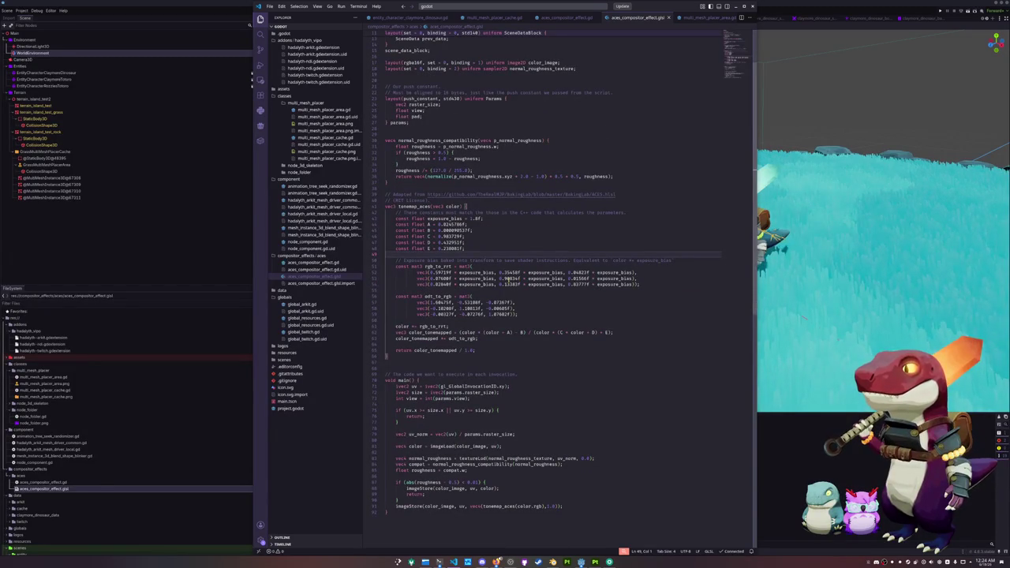
{"action": "left_click", "coordinate": [209, 277]}
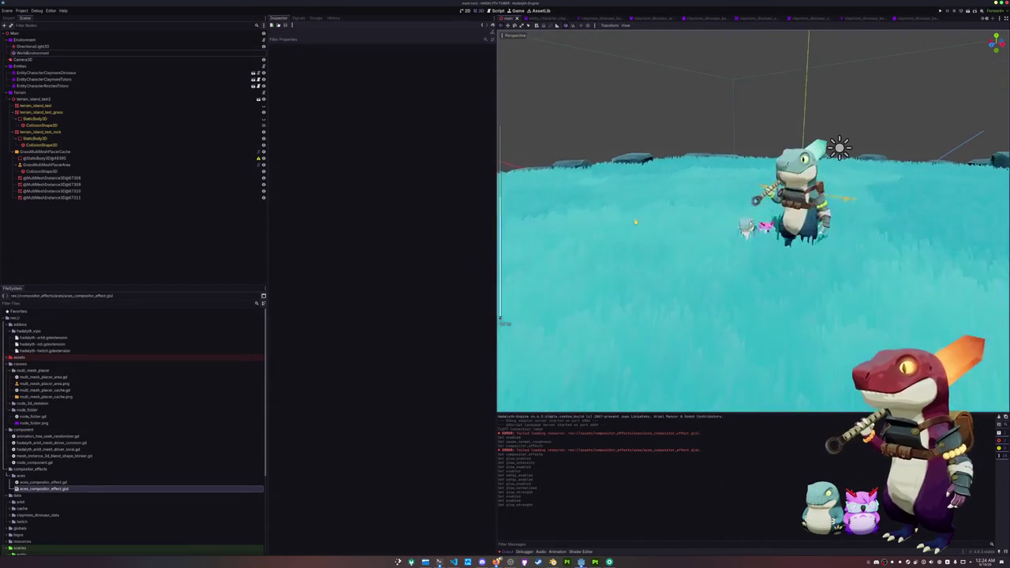
Collapse the Tonemap, Reflected Light and Glow sections of the WorldEnvironment Inspector.
{"action": "left_click", "coordinate": [74, 53]}
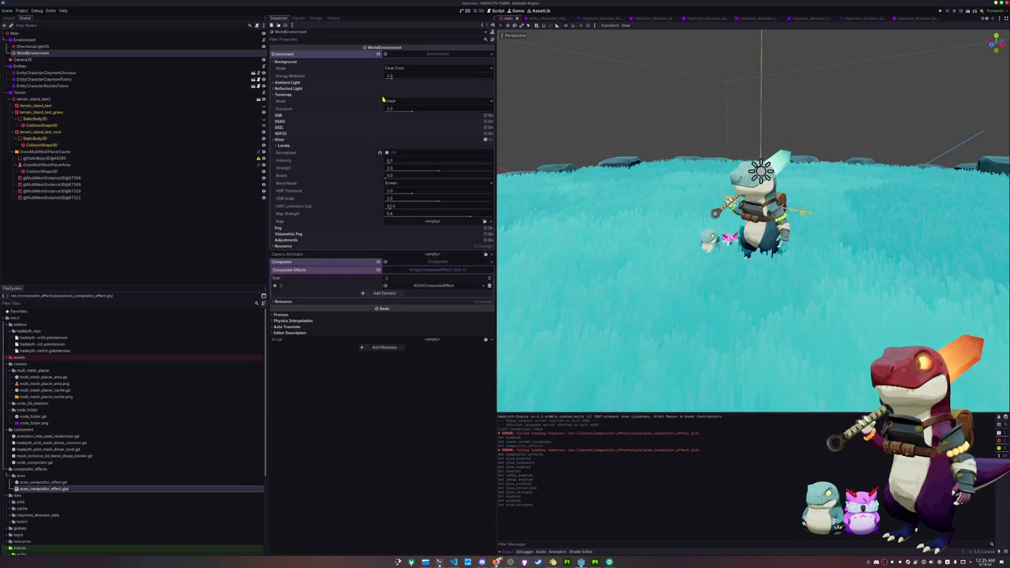
{"action": "left_click", "coordinate": [371, 95]}
{"action": "left_click", "coordinate": [372, 88]}
{"action": "left_click", "coordinate": [372, 88]}
{"action": "left_click", "coordinate": [340, 126]}
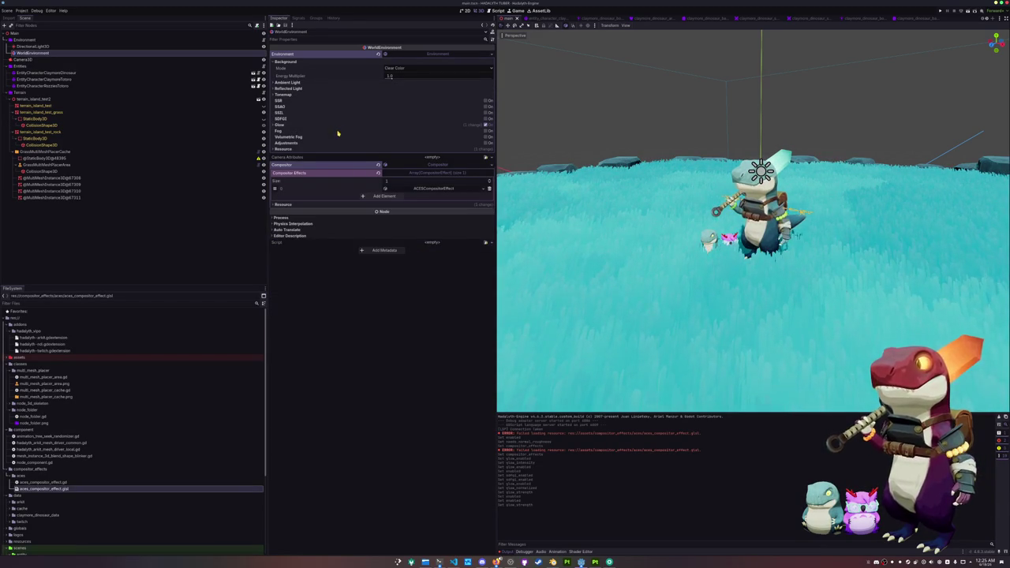
Enable Depth fog with Depth Begin 250.0 and Depth End 4000.0.
{"action": "left_click", "coordinate": [486, 131]}
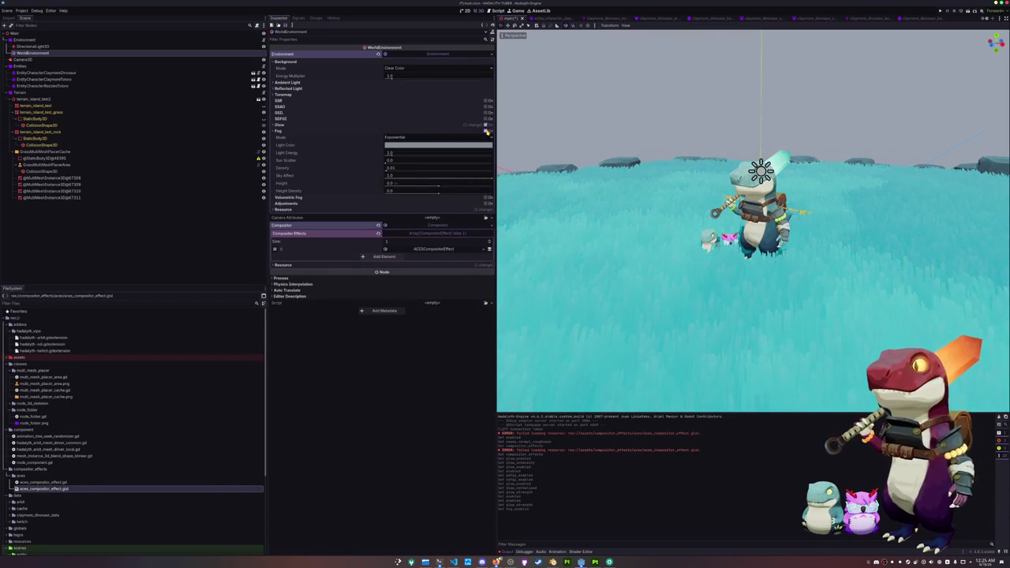
{"action": "left_click", "coordinate": [426, 138]}
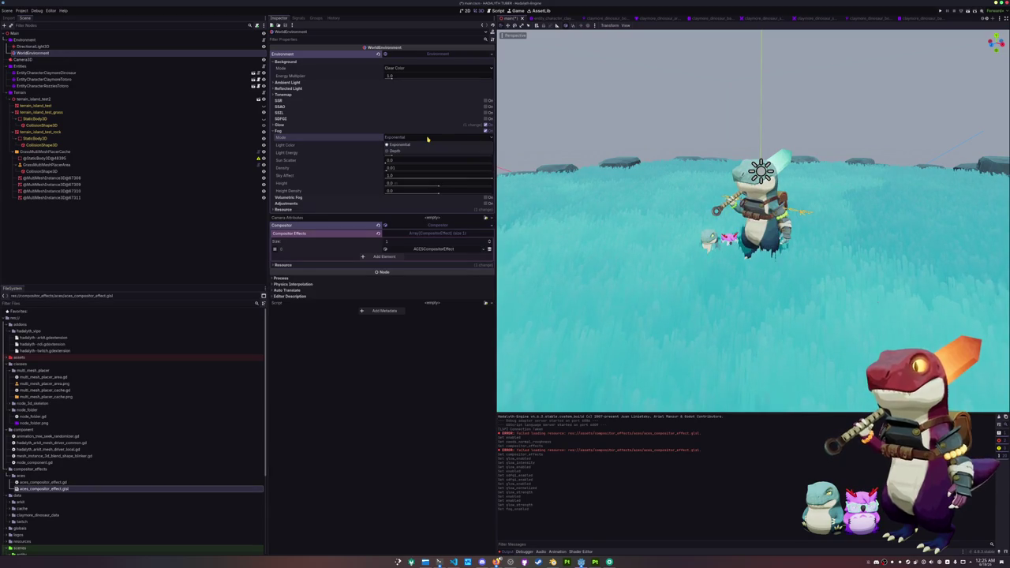
{"action": "left_click", "coordinate": [411, 152]}
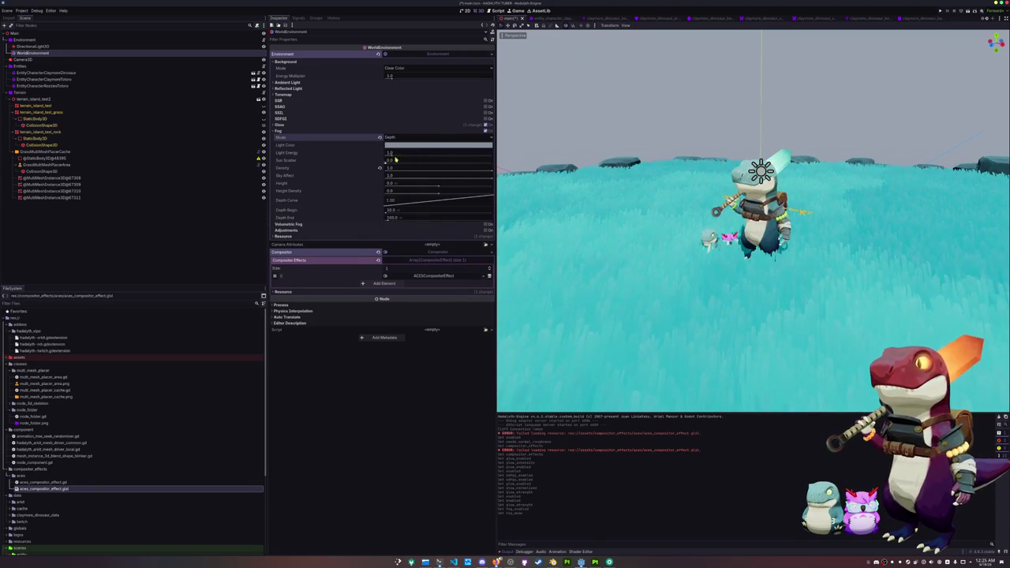
{"action": "left_click_drag", "start_coordinate": [395, 219], "coordinate": [396, 219]}
{"action": "left_click", "coordinate": [396, 211]}
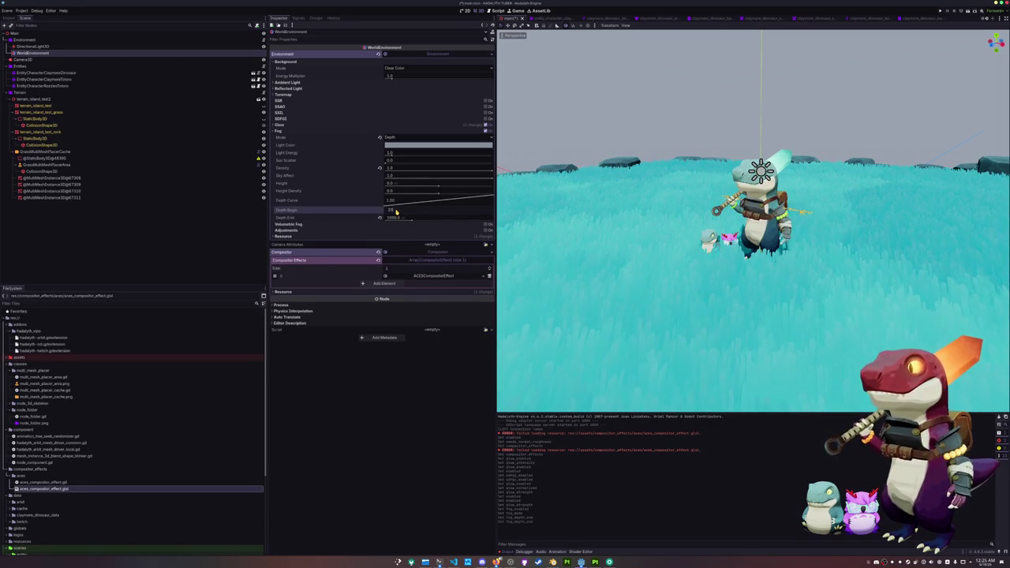
{"action": "key", "text": "Return"}
{"action": "scroll", "coordinate": [637, 219], "scroll_direction": "down", "scroll_amount": 6}
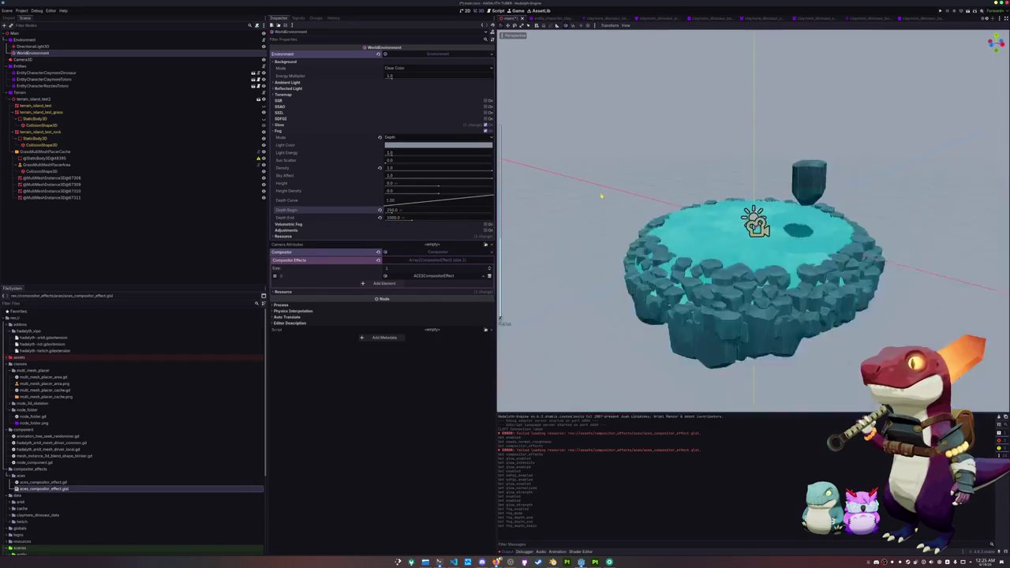
{"action": "scroll", "coordinate": [640, 220], "scroll_direction": "up", "scroll_amount": 8}
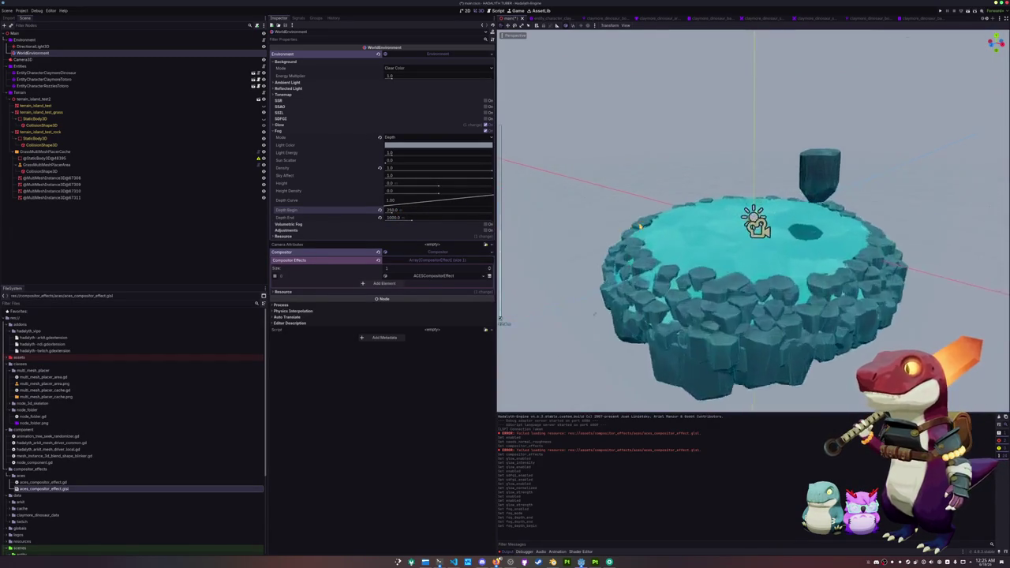
{"action": "left_click", "coordinate": [402, 217]}
{"action": "type", "text": "500"}
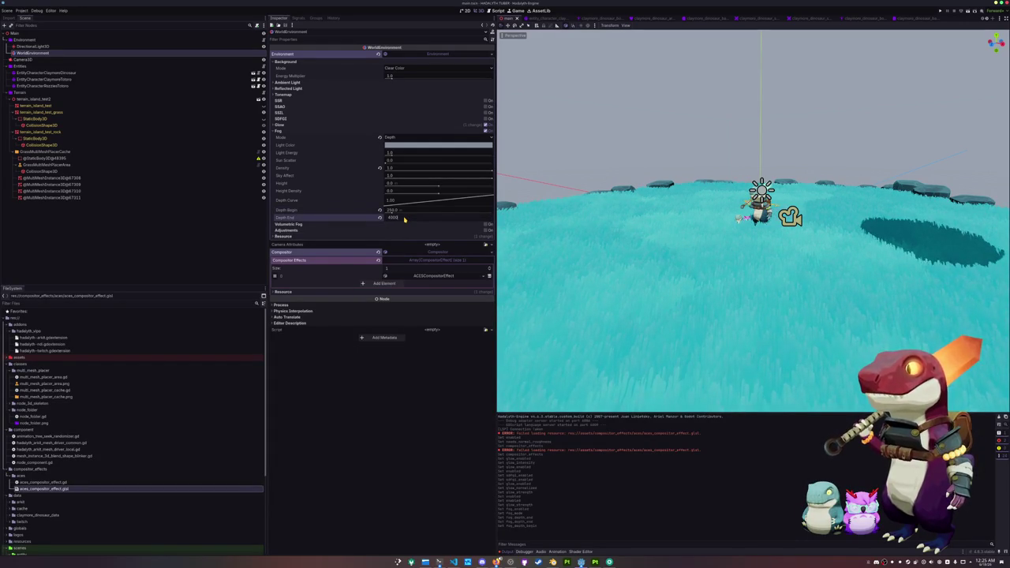
{"action": "key", "text": "Return"}
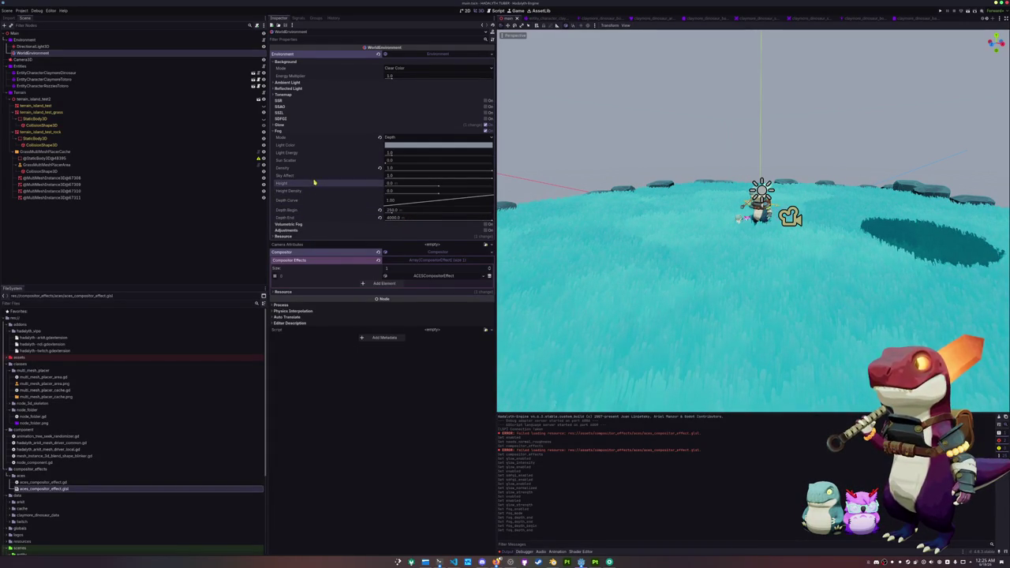
Set the fog's Sky Affect to 0.5.
{"action": "mouse_move", "coordinate": [490, 179]}
{"action": "left_mouse_down"}
{"action": "mouse_move", "coordinate": [385, 179]}
{"action": "mouse_move", "coordinate": [483, 179]}
{"action": "left_mouse_up"}
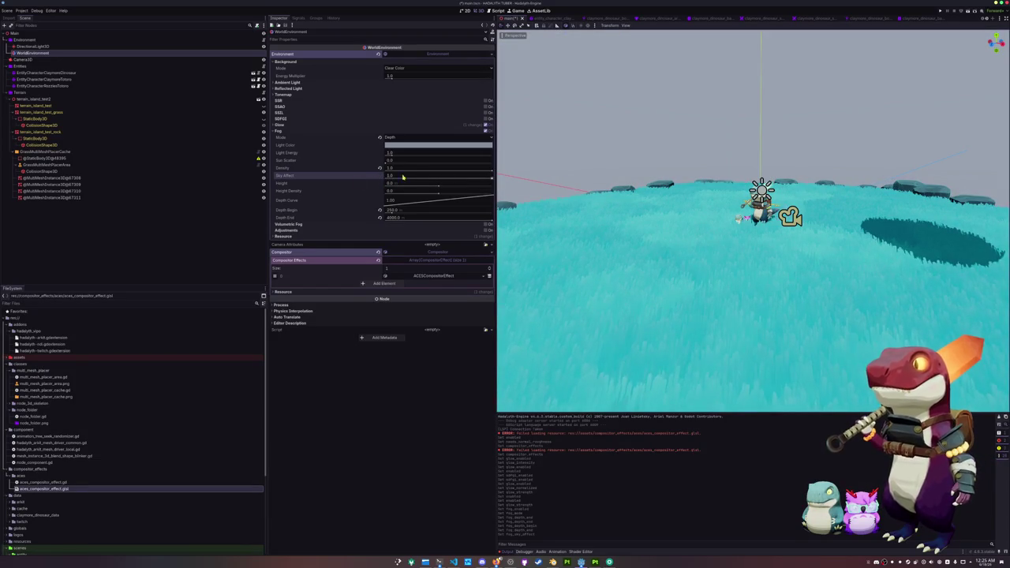
{"action": "left_click", "coordinate": [407, 177]}
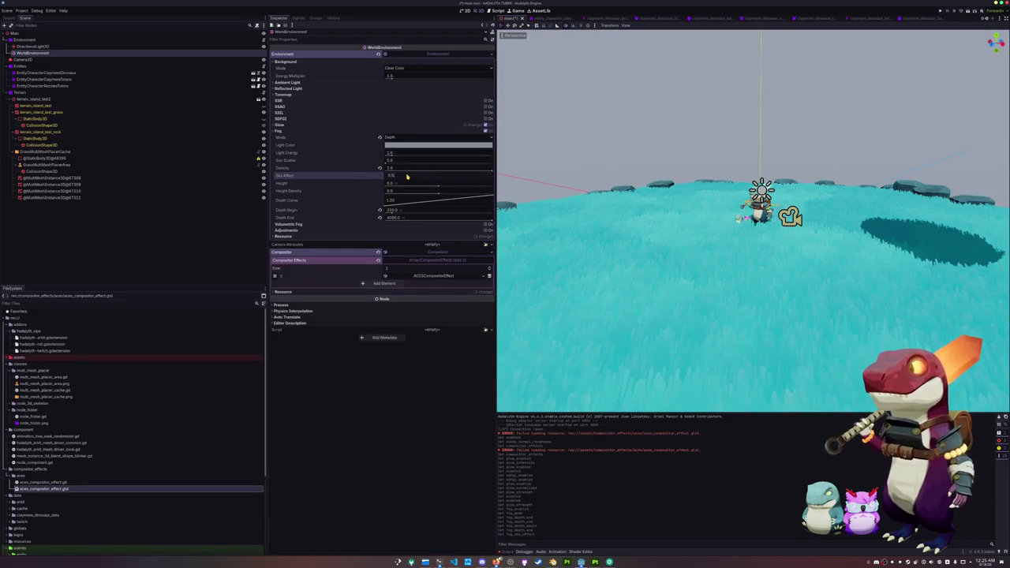
{"action": "key", "text": "Return"}
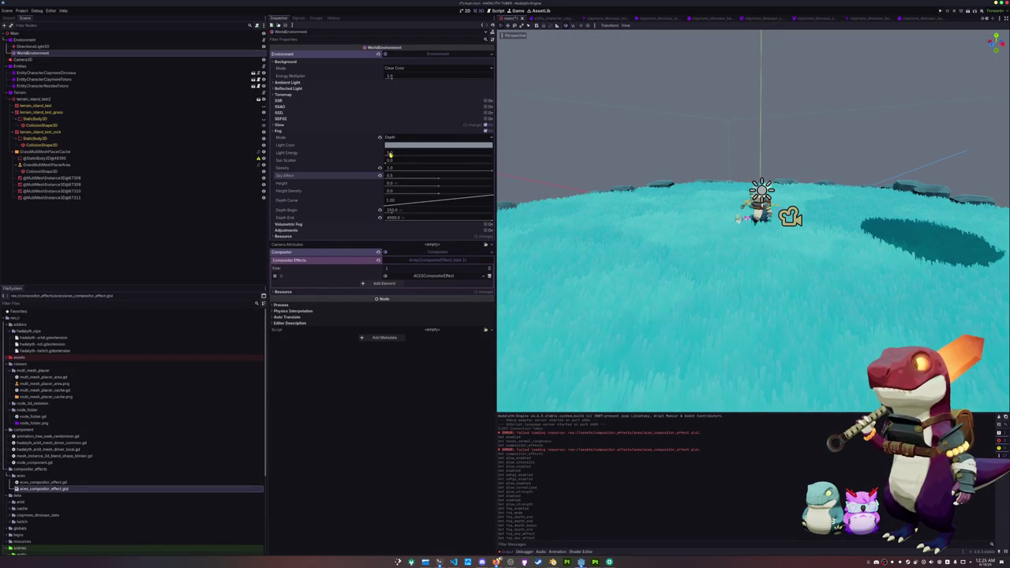
{"action": "left_click", "coordinate": [415, 146]}
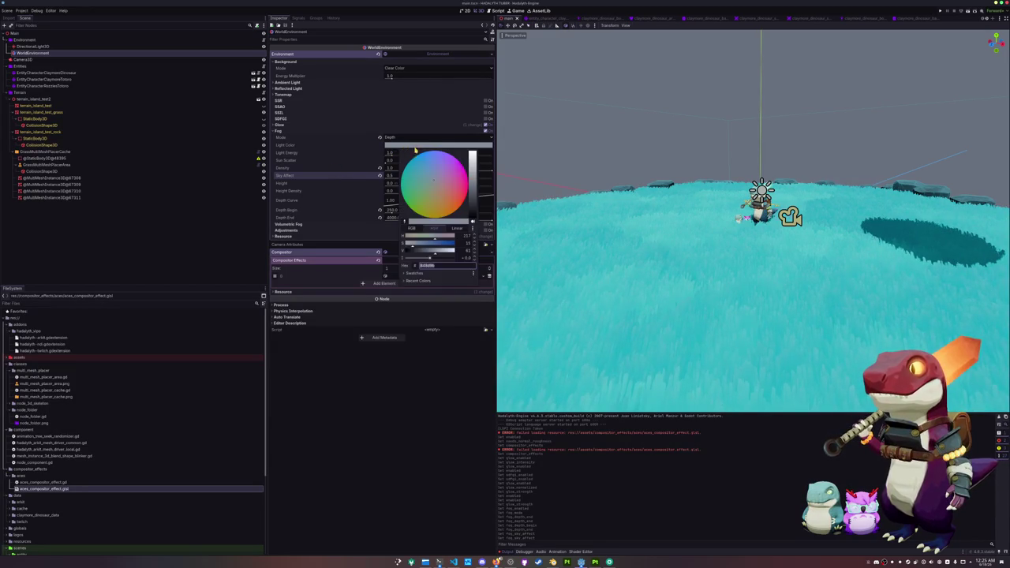
Change the fog light colour to a light cyan.
{"action": "mouse_move", "coordinate": [430, 163]}
{"action": "left_mouse_down"}
{"action": "mouse_move", "coordinate": [409, 151]}
{"action": "mouse_move", "coordinate": [406, 186]}
{"action": "left_mouse_up"}
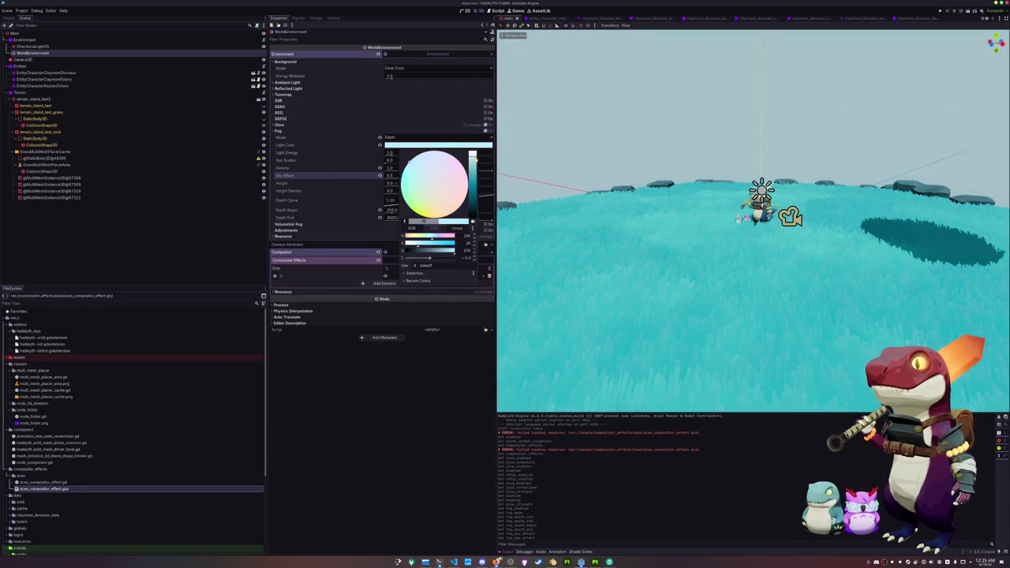
{"action": "left_click", "coordinate": [345, 164]}
{"action": "left_click", "coordinate": [304, 126]}
{"action": "left_click", "coordinate": [304, 126]}
Turn on SSAO and fly the view toward the cliff and waterfall.
{"action": "left_click", "coordinate": [444, 113]}
{"action": "left_click", "coordinate": [444, 112]}
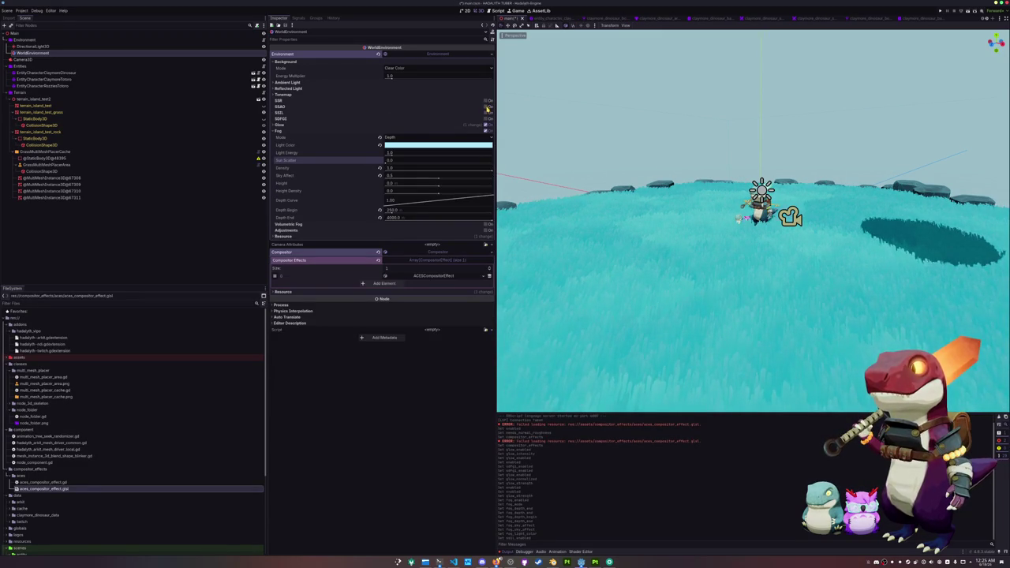
{"action": "left_click", "coordinate": [487, 106]}
{"action": "key", "text": "w"}
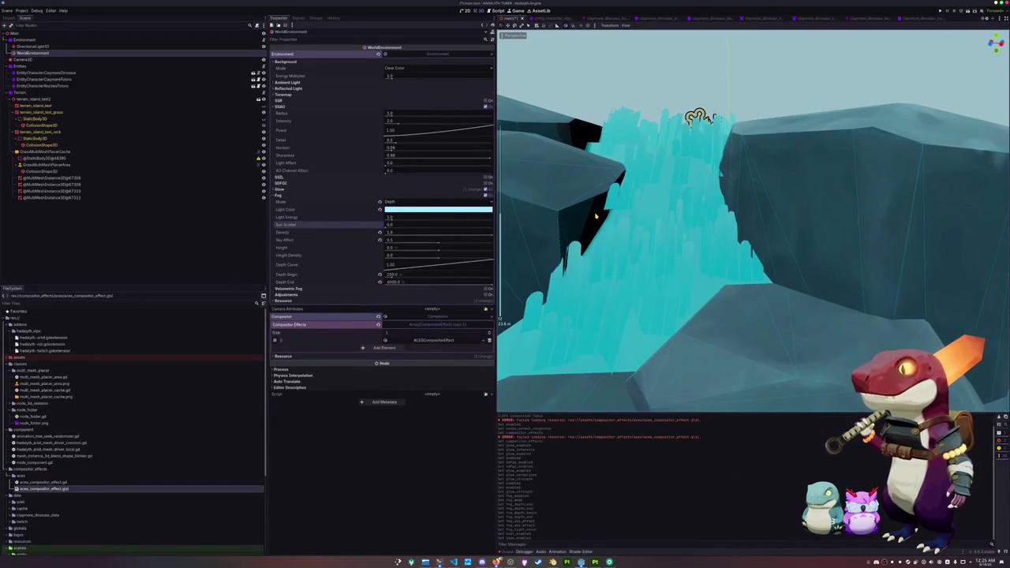
Try an SSAO radius near 11.5, reset radius and intensity, disable SSAO, and run the game.
{"action": "mouse_move", "coordinate": [395, 116]}
{"action": "left_mouse_down"}
{"action": "mouse_move", "coordinate": [474, 118]}
{"action": "mouse_move", "coordinate": [426, 119]}
{"action": "mouse_move", "coordinate": [454, 126]}
{"action": "mouse_move", "coordinate": [386, 118]}
{"action": "mouse_move", "coordinate": [479, 116]}
{"action": "mouse_move", "coordinate": [388, 116]}
{"action": "left_mouse_up"}
{"action": "left_click", "coordinate": [379, 120]}
{"action": "left_click", "coordinate": [486, 103]}
{"action": "left_click", "coordinate": [426, 123]}
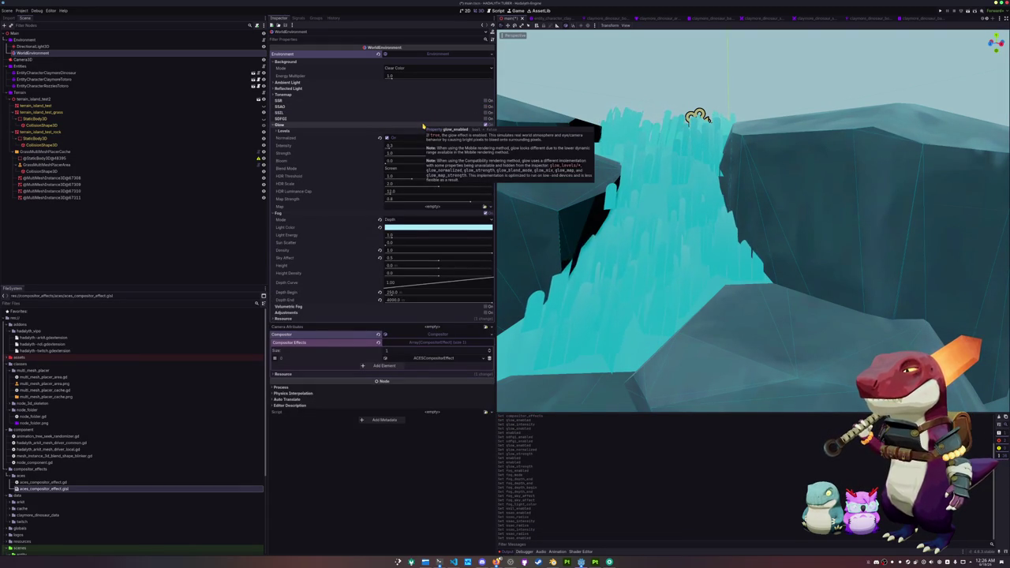
{"action": "left_click", "coordinate": [423, 126]}
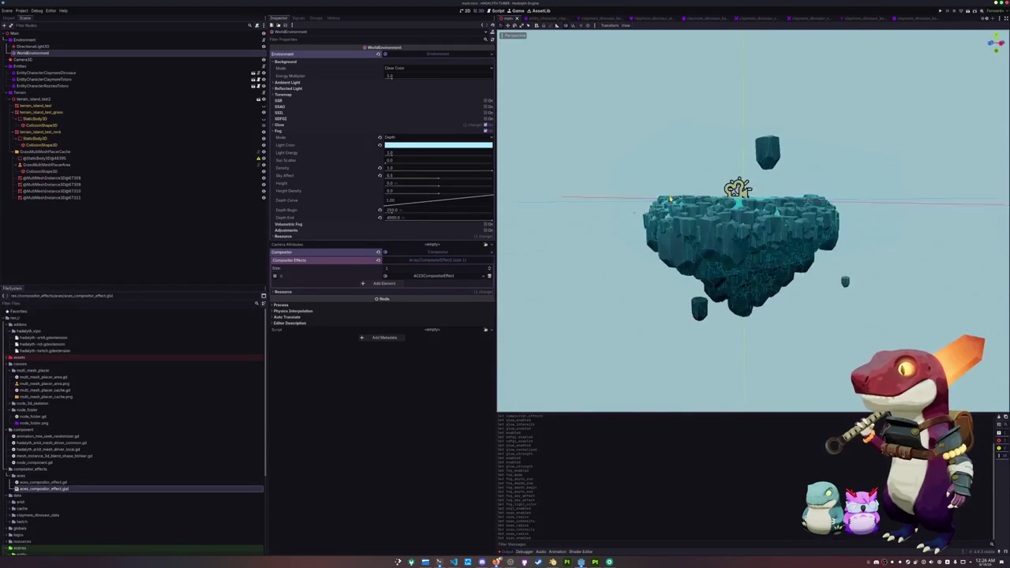
{"action": "key", "text": "F5"}
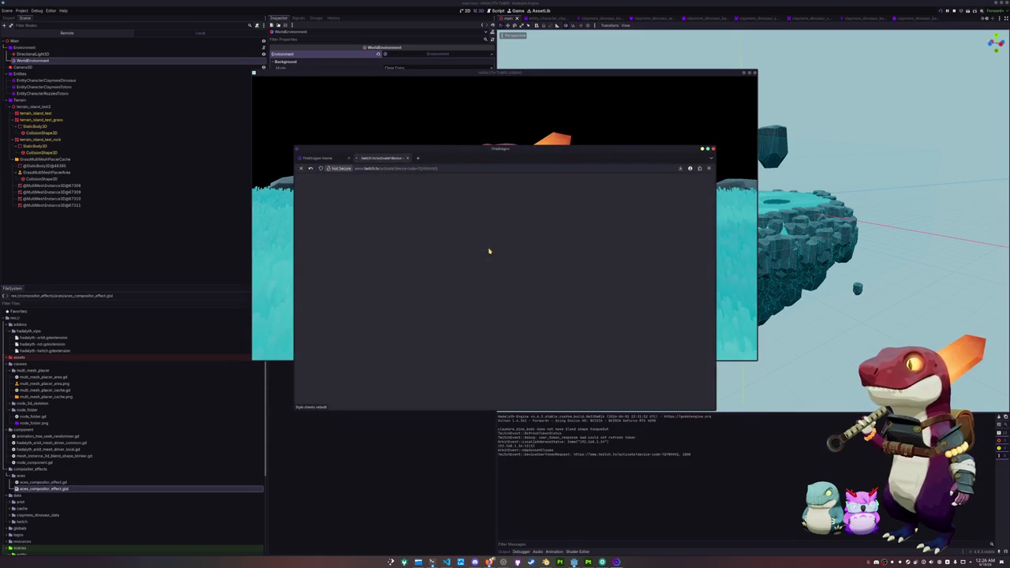
Move the browser window, close the extra tab, and try activating with the prefilled code.
{"action": "mouse_move", "coordinate": [489, 251]}
{"action": "left_mouse_down"}
{"action": "mouse_move", "coordinate": [527, 286]}
{"action": "mouse_move", "coordinate": [576, 306]}
{"action": "left_mouse_up"}
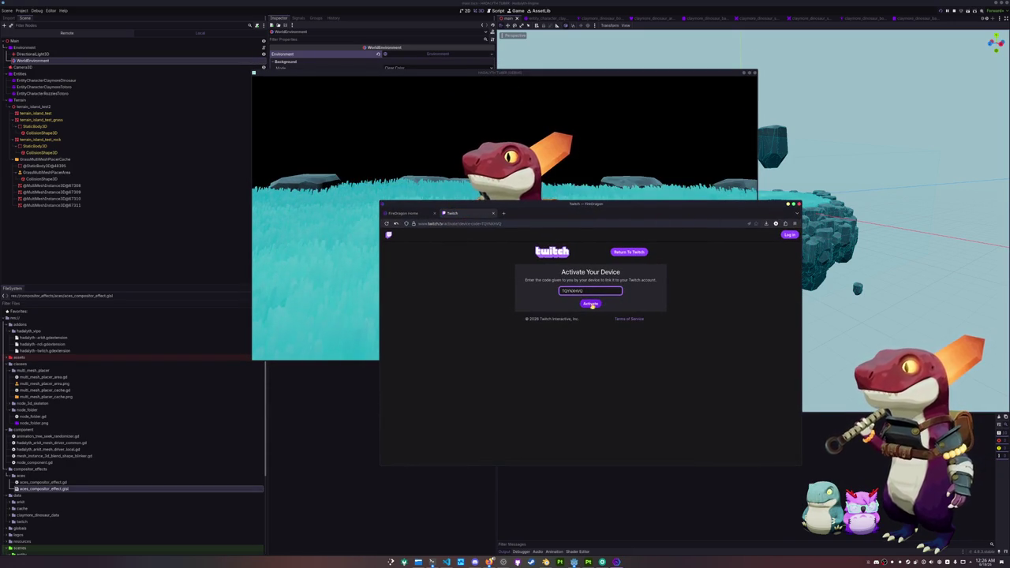
{"action": "left_click", "coordinate": [434, 213]}
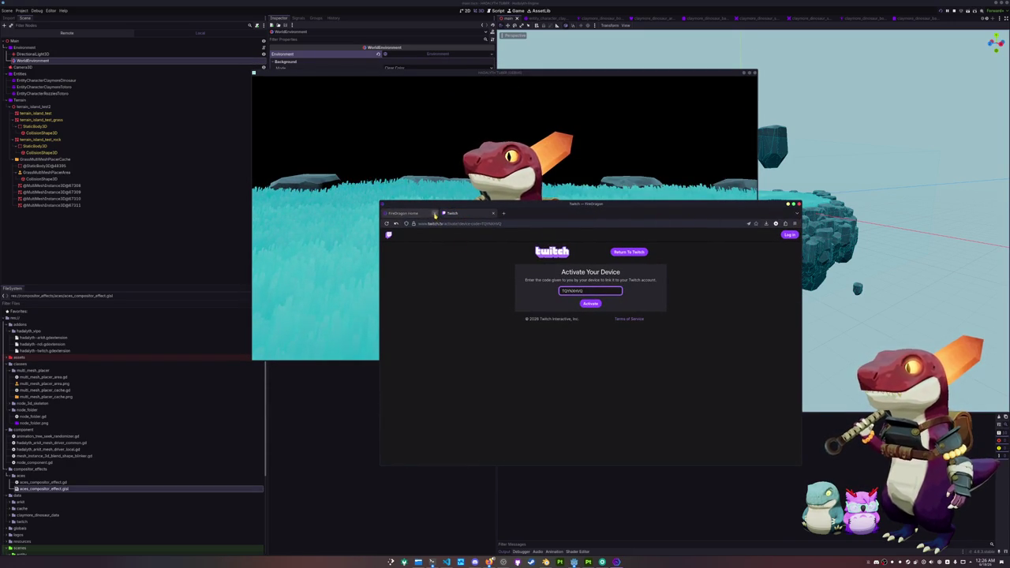
{"action": "left_click", "coordinate": [590, 303]}
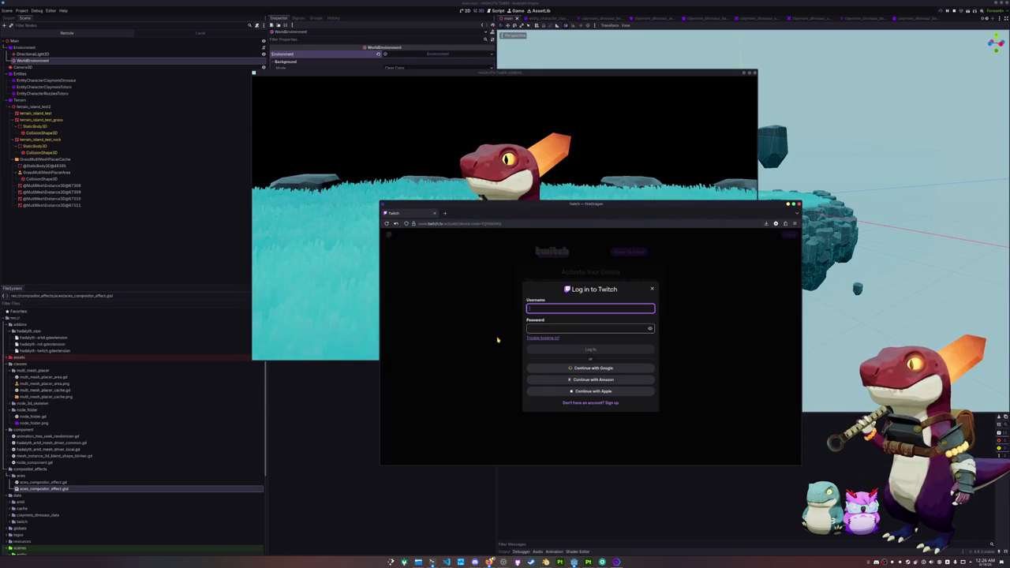
Dismiss the Twitch login prompt, close the browser, and stop the running game with F8.
{"action": "left_click", "coordinate": [653, 288]}
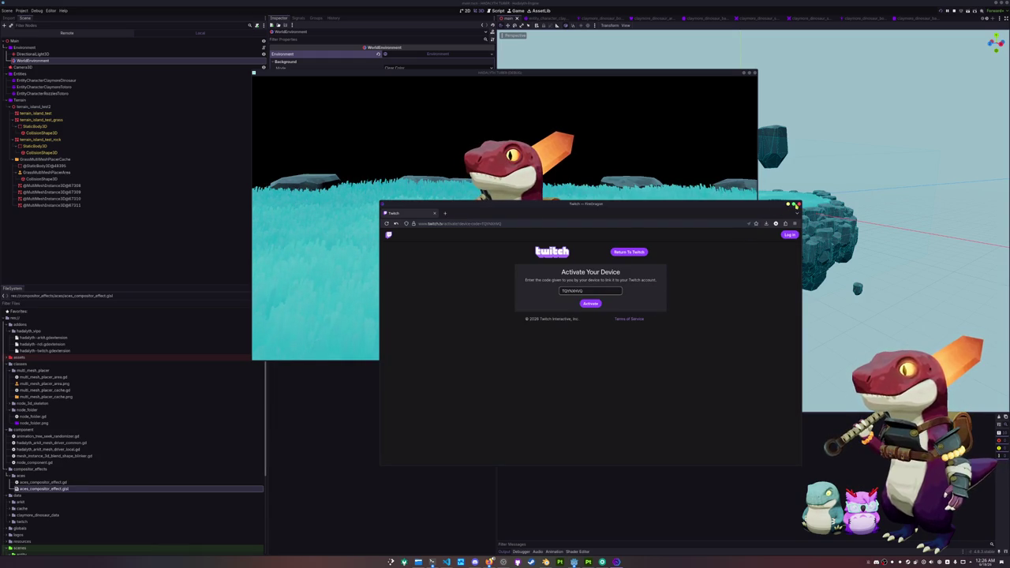
{"action": "left_click", "coordinate": [798, 204]}
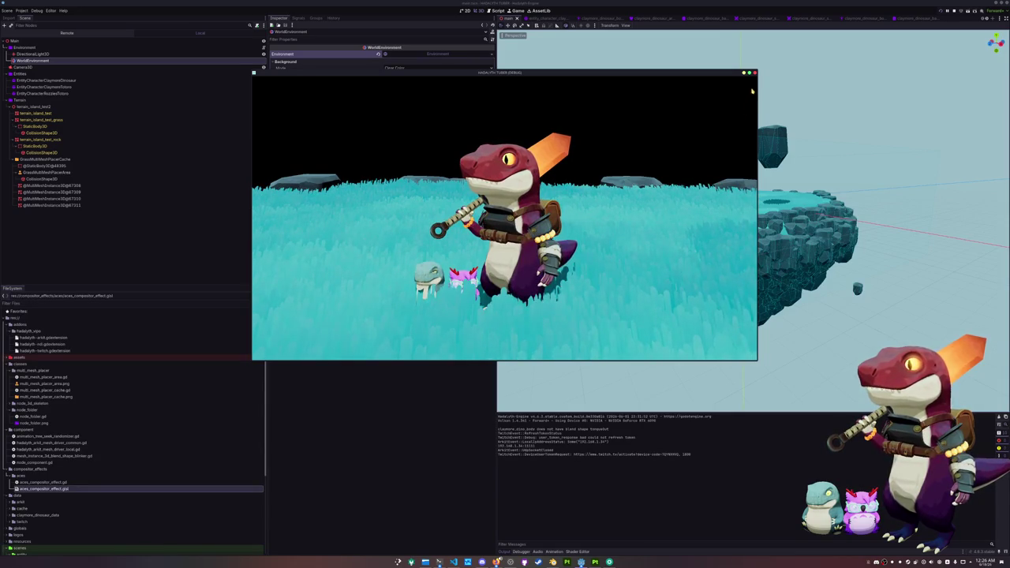
{"action": "key", "text": "F8"}
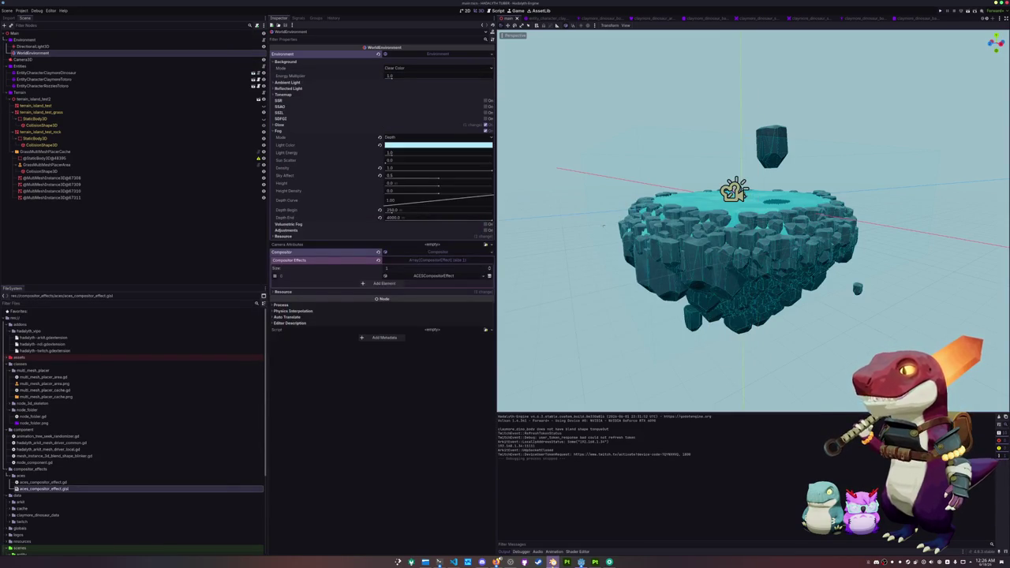
In Blender, delete the terrain_island_test_rock_col object and save the terrain file.
{"action": "left_click", "coordinate": [553, 562]}
{"action": "scroll", "coordinate": [538, 309], "scroll_direction": "down", "scroll_amount": 3}
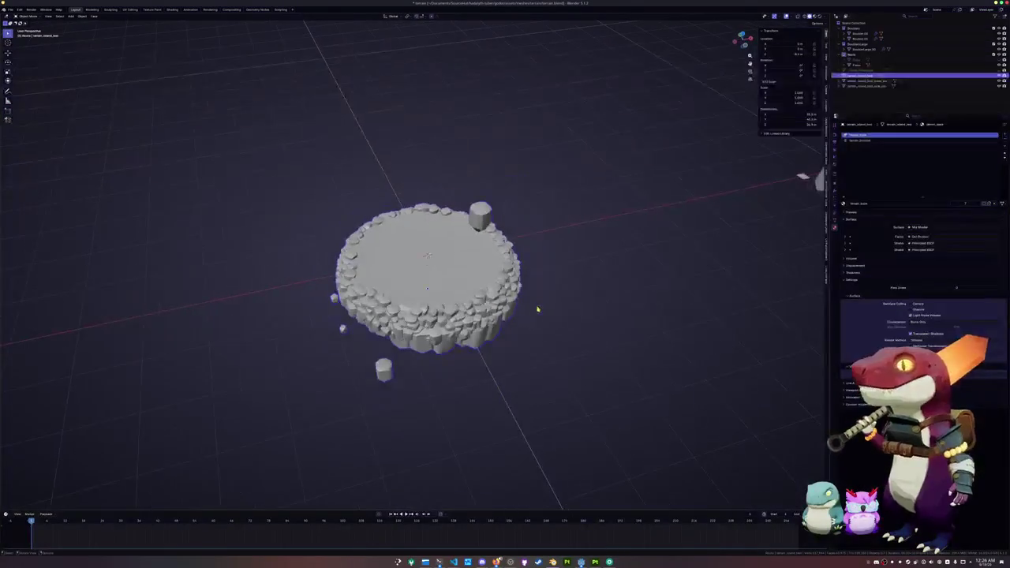
{"action": "left_click", "coordinate": [868, 85]}
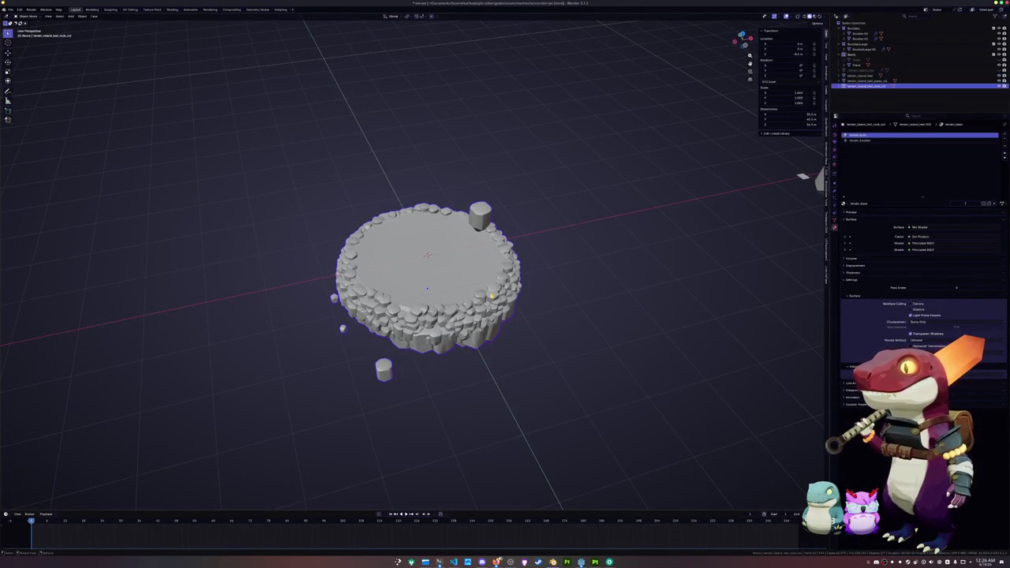
{"action": "key", "text": "x"}
{"action": "left_click", "coordinate": [479, 293]}
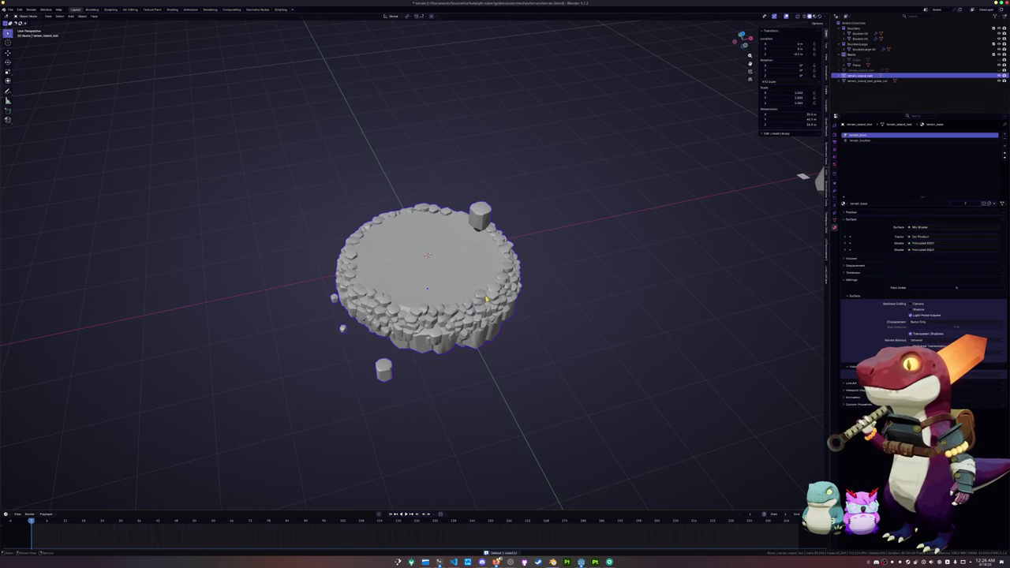
{"action": "key", "text": "ctrl+s"}
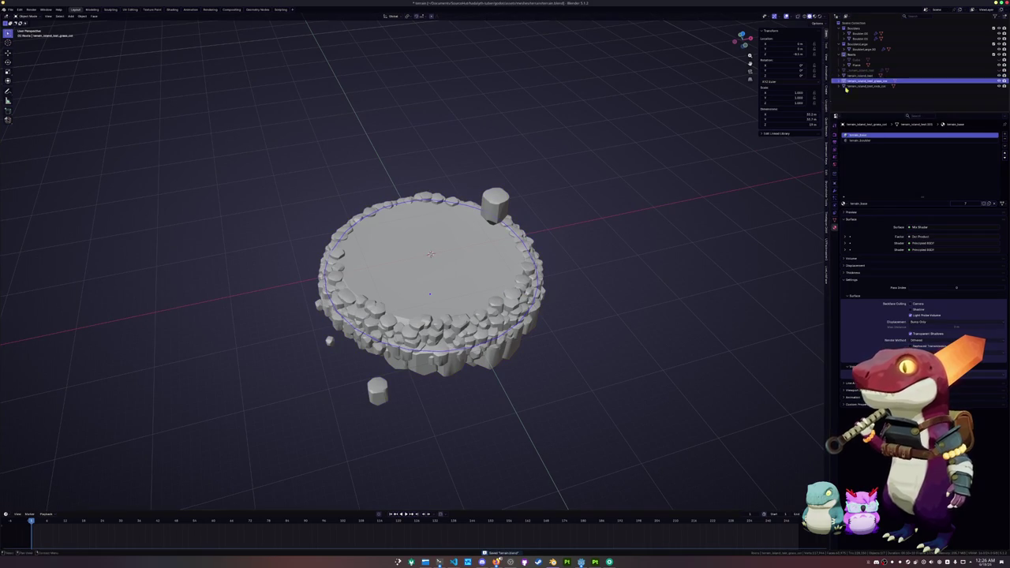
Select terrain_island_test, check it from the top view, and save the terrain file again.
{"action": "left_click", "coordinate": [860, 75]}
{"action": "key", "text": "KP_7"}
{"action": "key", "text": "Tab"}
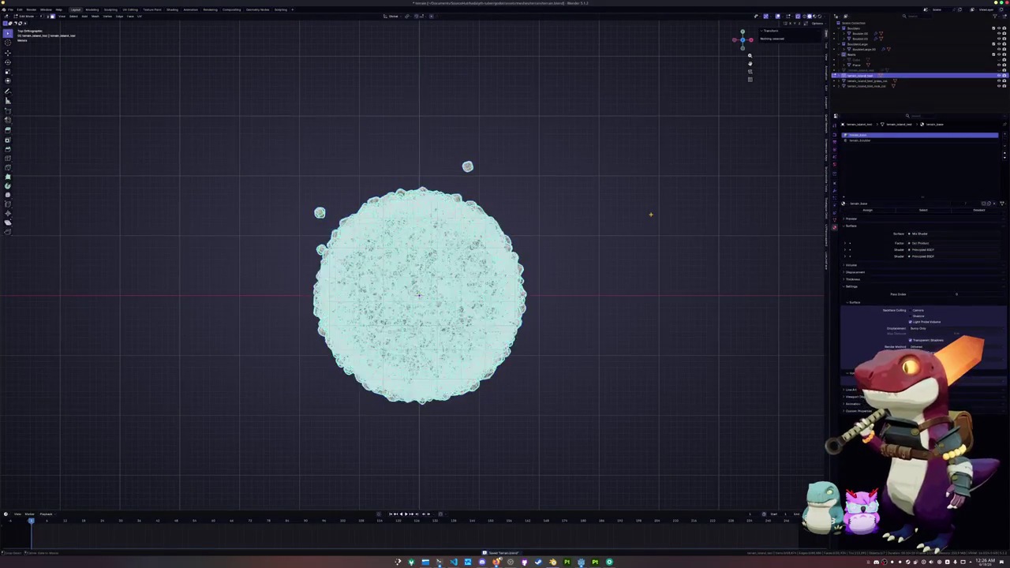
{"action": "key", "text": "Tab"}
{"action": "left_click_drag", "start_coordinate": [575, 282], "coordinate": [567, 248]}
{"action": "key", "text": "ctrl+s"}
Try a vertical move of the island mesh, cancel it, and frame all objects.
{"action": "left_click", "coordinate": [534, 278]}
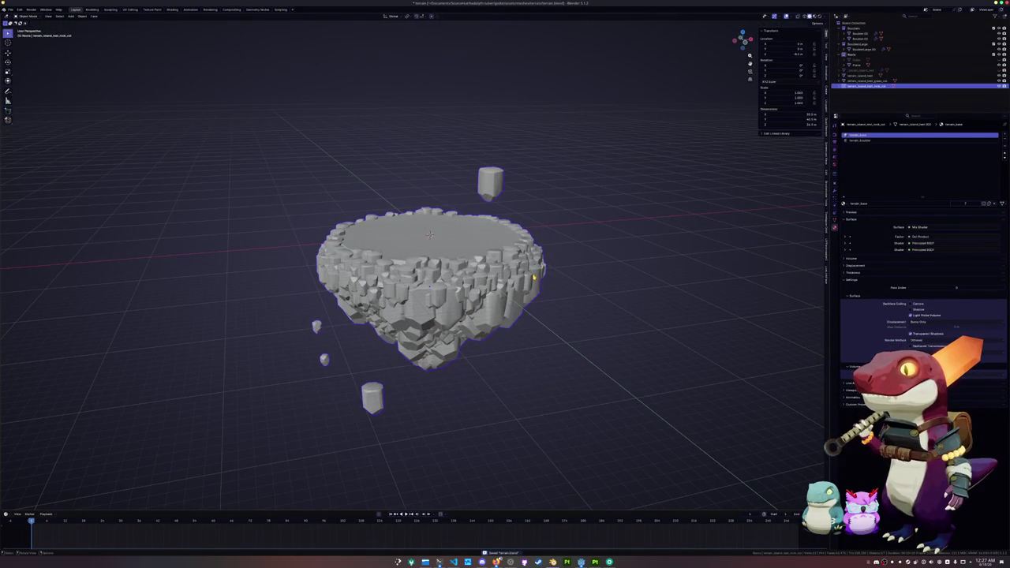
{"action": "key", "text": "g"}
{"action": "key", "text": "z"}
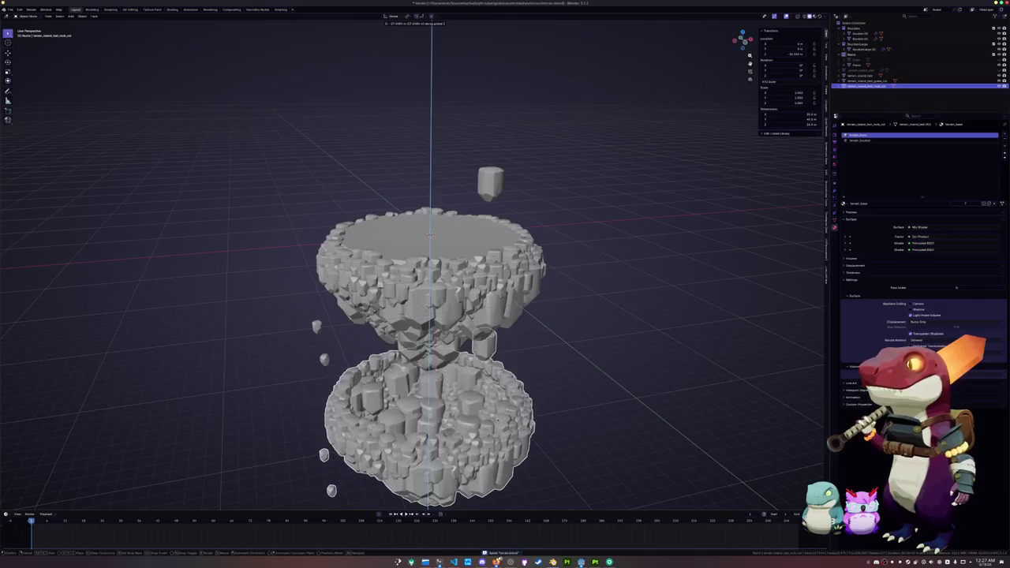
{"action": "right_click", "coordinate": [503, 408]}
{"action": "left_click", "coordinate": [568, 354]}
{"action": "key", "text": "Home"}
{"action": "mouse_move", "coordinate": [568, 354]}
{"action": "left_mouse_down"}
{"action": "mouse_move", "coordinate": [602, 354]}
{"action": "mouse_move", "coordinate": [590, 361]}
{"action": "mouse_move", "coordinate": [563, 322]}
{"action": "left_mouse_up"}
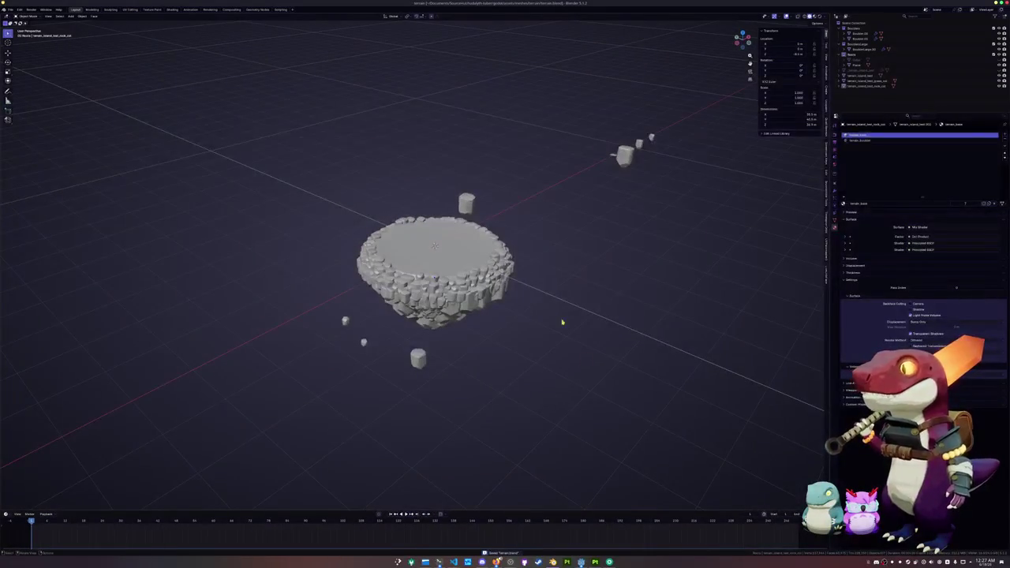
Edit the island mesh and box-select the top floating rock using X-ray.
{"action": "left_click", "coordinate": [469, 211]}
{"action": "key", "text": "KP_Decimal"}
{"action": "key", "text": "Tab"}
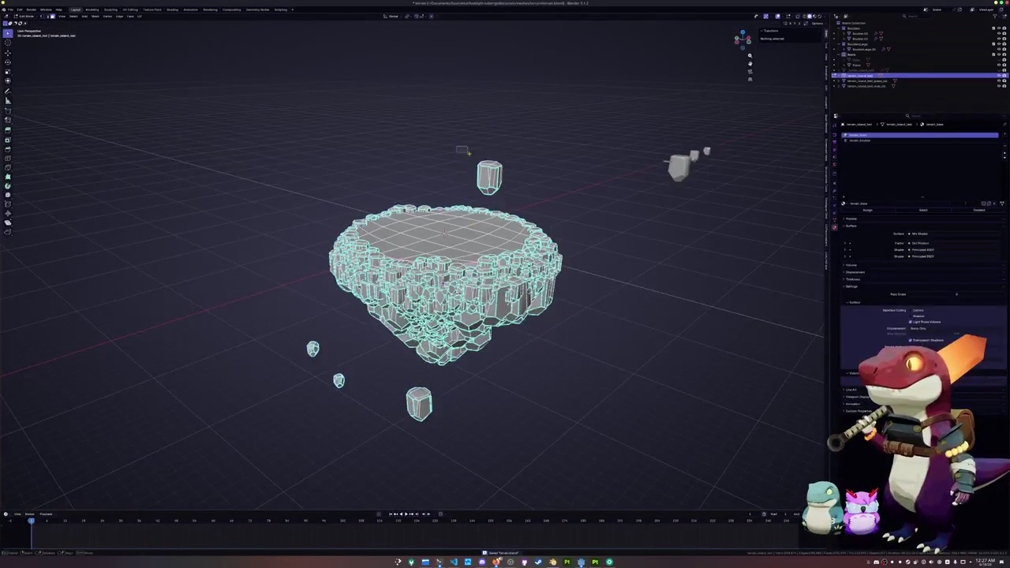
{"action": "key", "text": "l"}
{"action": "key", "text": "alt+z"}
{"action": "left_click_drag", "start_coordinate": [519, 202], "coordinate": [458, 148]}
{"action": "key", "text": "alt+z"}
Add the small floating rocks to the selection, including the rightmost one.
{"action": "mouse_move", "coordinate": [394, 429]}
{"action": "left_mouse_down"}
{"action": "mouse_move", "coordinate": [419, 349]}
{"action": "mouse_move", "coordinate": [411, 335]}
{"action": "left_mouse_up"}
{"action": "left_click_drag", "start_coordinate": [377, 365], "coordinate": [331, 322]}
{"action": "left_click_drag", "start_coordinate": [288, 268], "coordinate": [338, 326]}
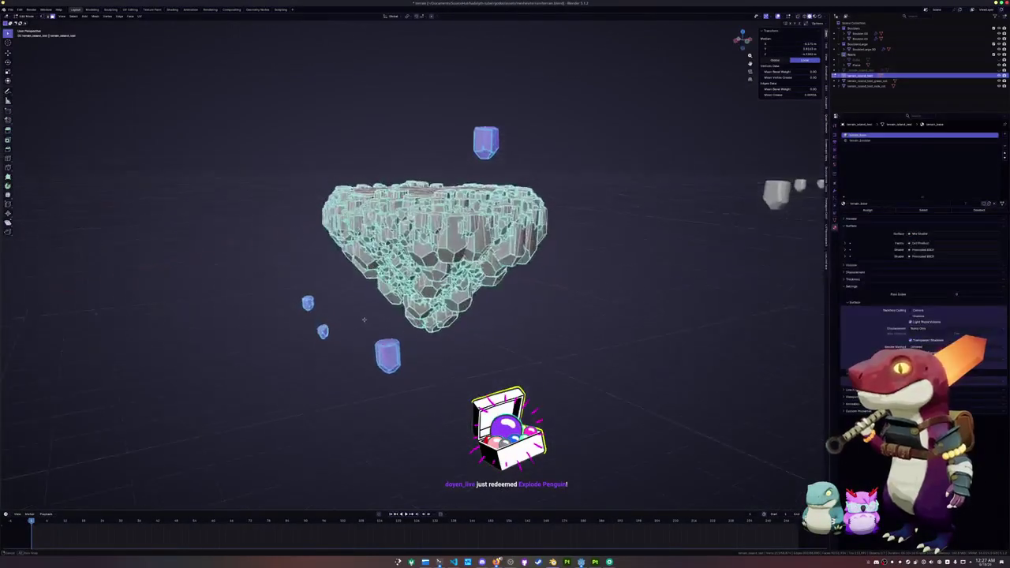
{"action": "key", "text": "alt+z"}
{"action": "left_click_drag", "start_coordinate": [465, 369], "coordinate": [412, 328]}
{"action": "key", "text": "alt+z"}
Select all linked rock geometry and separate it into its own object.
{"action": "key", "text": "ctrl+l"}
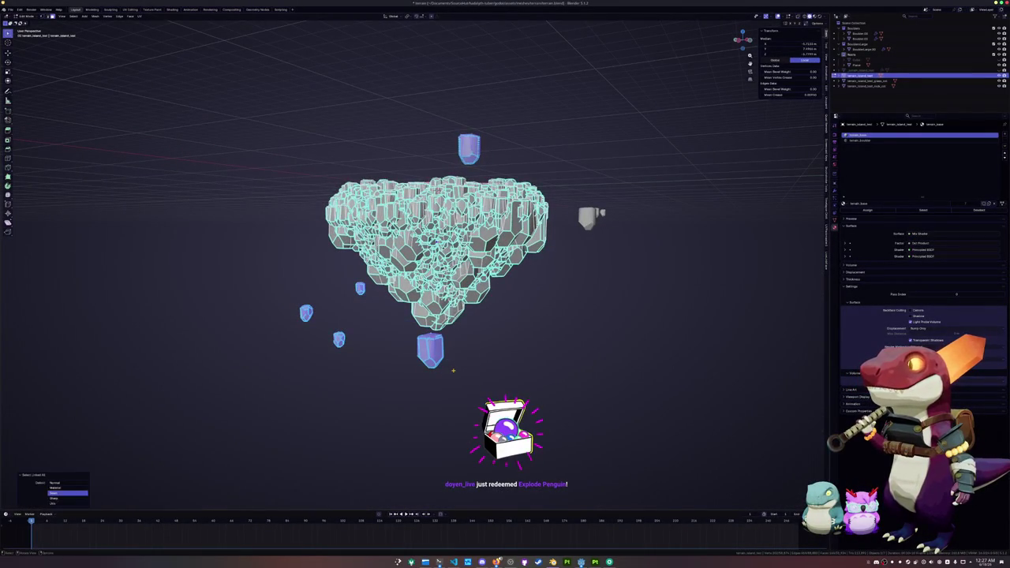
{"action": "key", "text": "ctrl+f"}
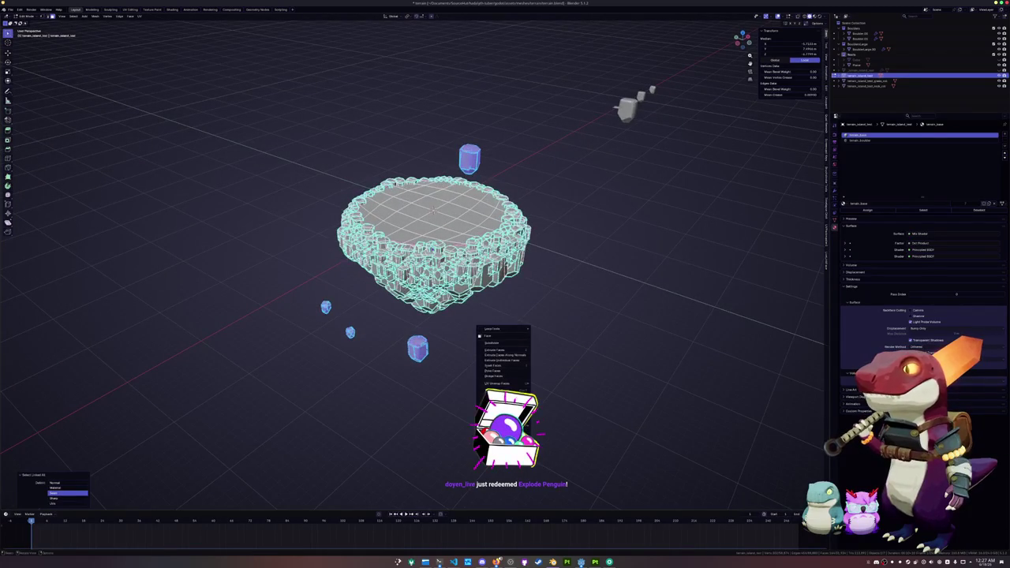
{"action": "left_click", "coordinate": [548, 426]}
{"action": "key", "text": "Tab"}
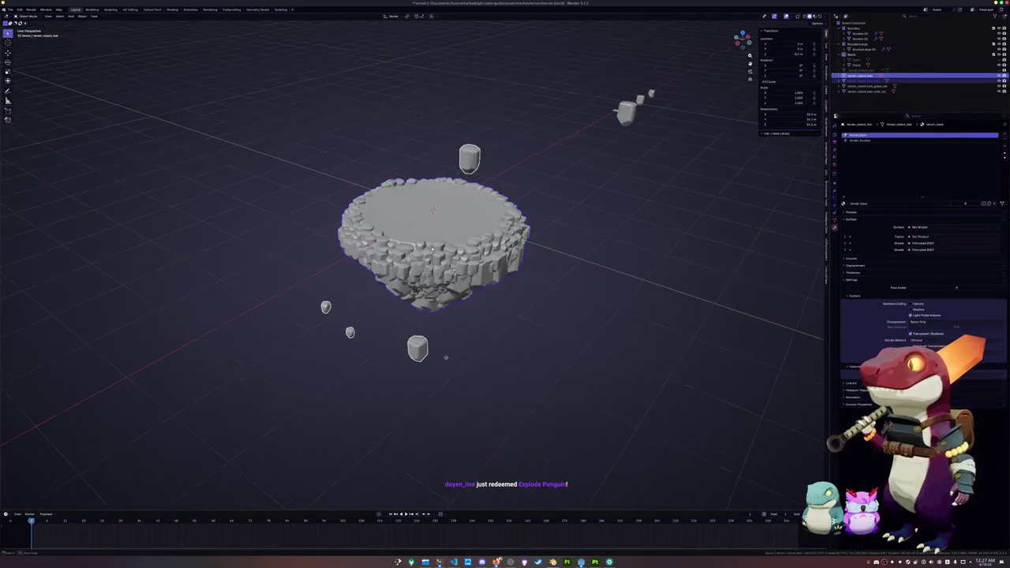
{"action": "key", "text": "ctrl+z"}
{"action": "key", "text": "ctrl+shift+z"}
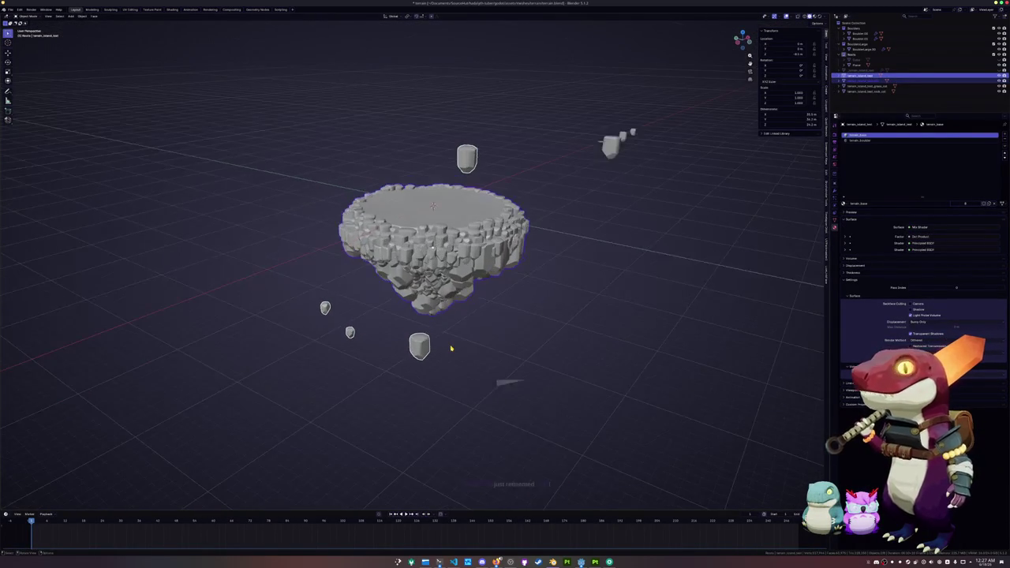
{"action": "scroll", "coordinate": [452, 348], "scroll_direction": "up", "scroll_amount": 2}
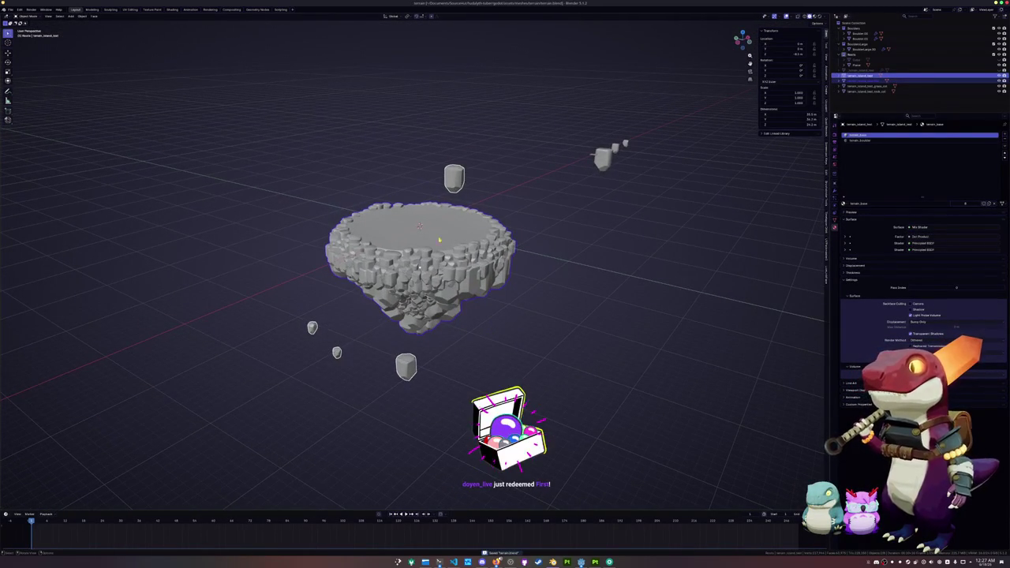
{"action": "left_click", "coordinate": [10, 8]}
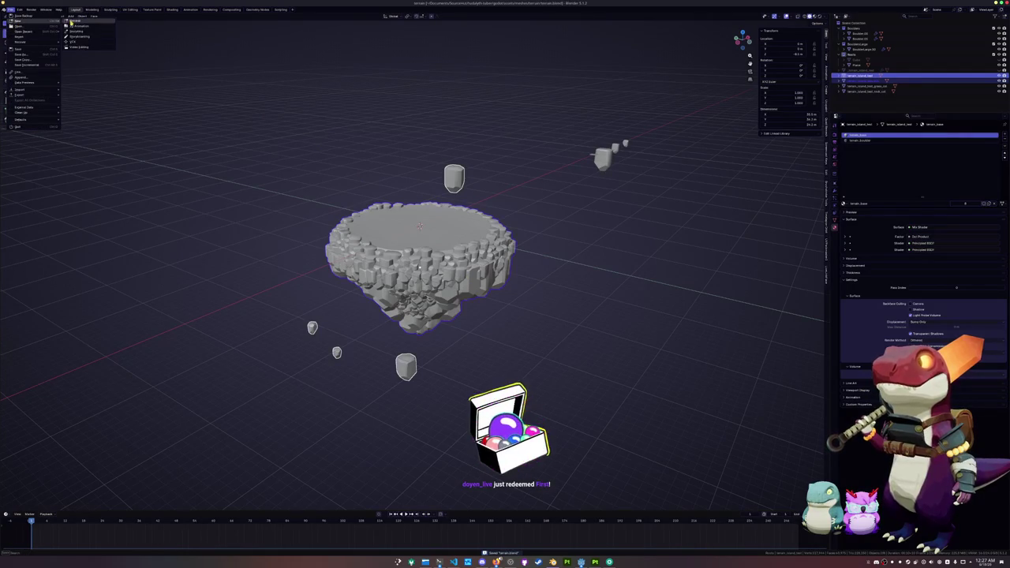
Start a new General file, delete the default camera, cube and light, and begin saving.
{"action": "left_click", "coordinate": [79, 21]}
{"action": "key", "text": "a"}
{"action": "key", "text": "x"}
{"action": "left_click", "coordinate": [366, 197]}
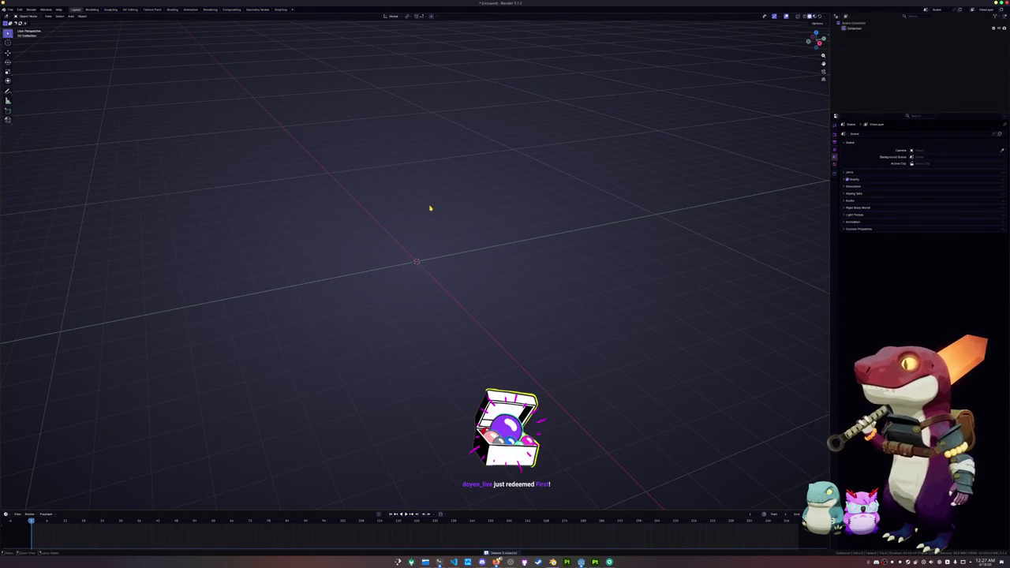
{"action": "key", "text": "ctrl+s"}
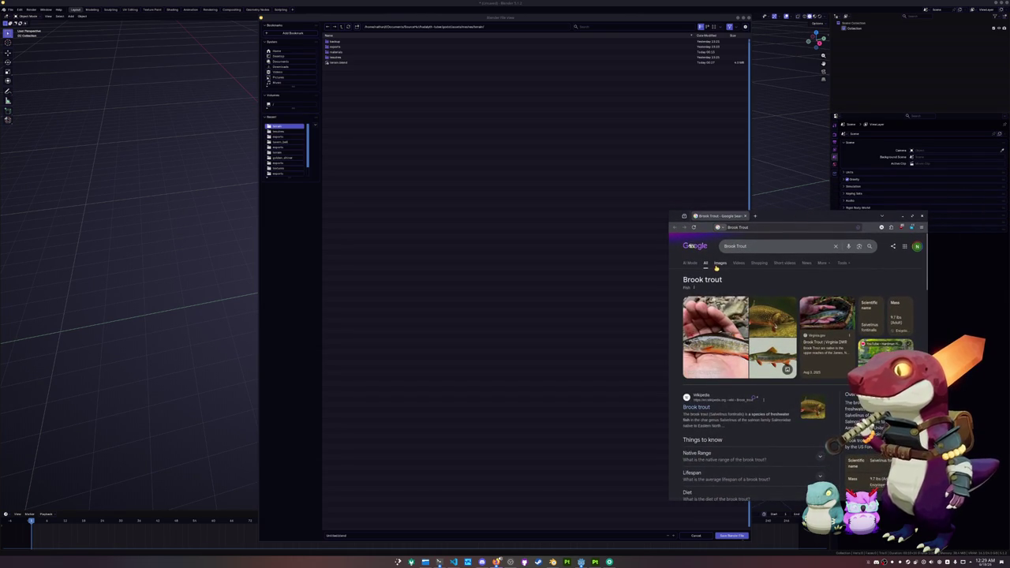
Show Brook trout image results in an enlarged window and preview the Fish Iowa photo.
{"action": "left_click", "coordinate": [718, 264]}
{"action": "mouse_move", "coordinate": [670, 211]}
{"action": "left_mouse_down"}
{"action": "mouse_move", "coordinate": [599, 104]}
{"action": "mouse_move", "coordinate": [590, 69]}
{"action": "mouse_move", "coordinate": [562, 59]}
{"action": "left_mouse_up"}
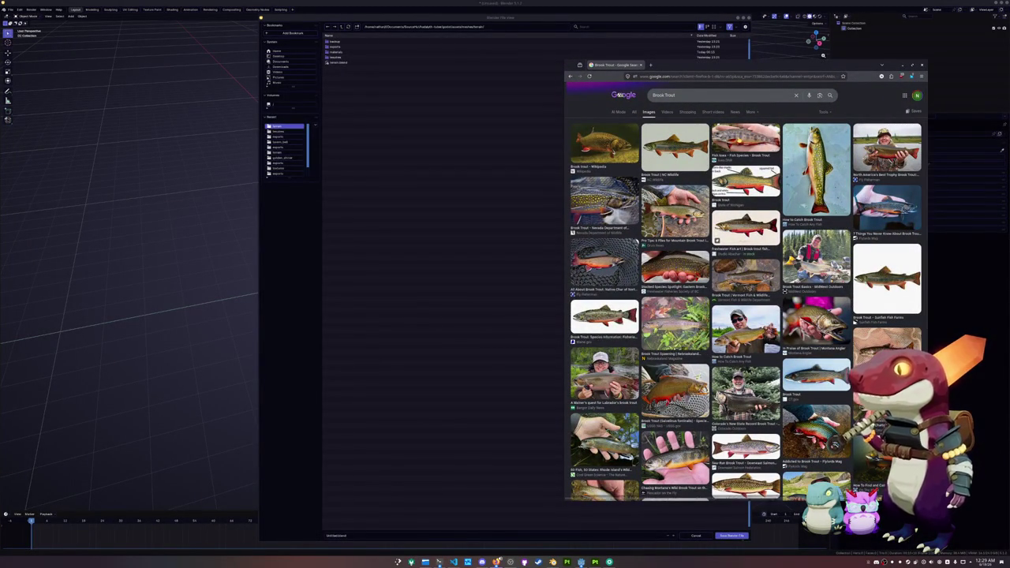
{"action": "left_click", "coordinate": [745, 140]}
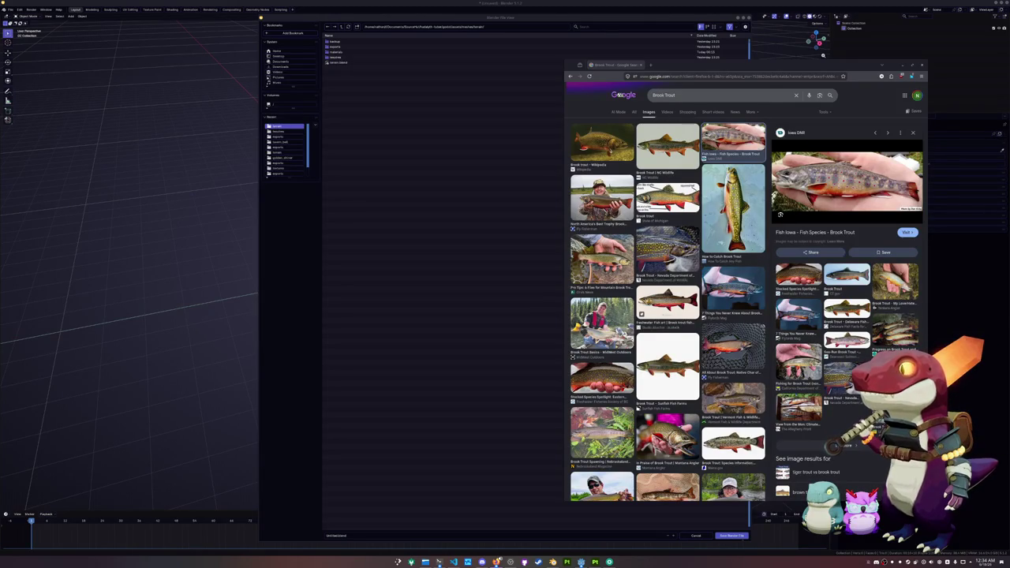
Bring Blender's save-file dialog back in front of the browser window.
{"action": "key", "text": "super+w"}
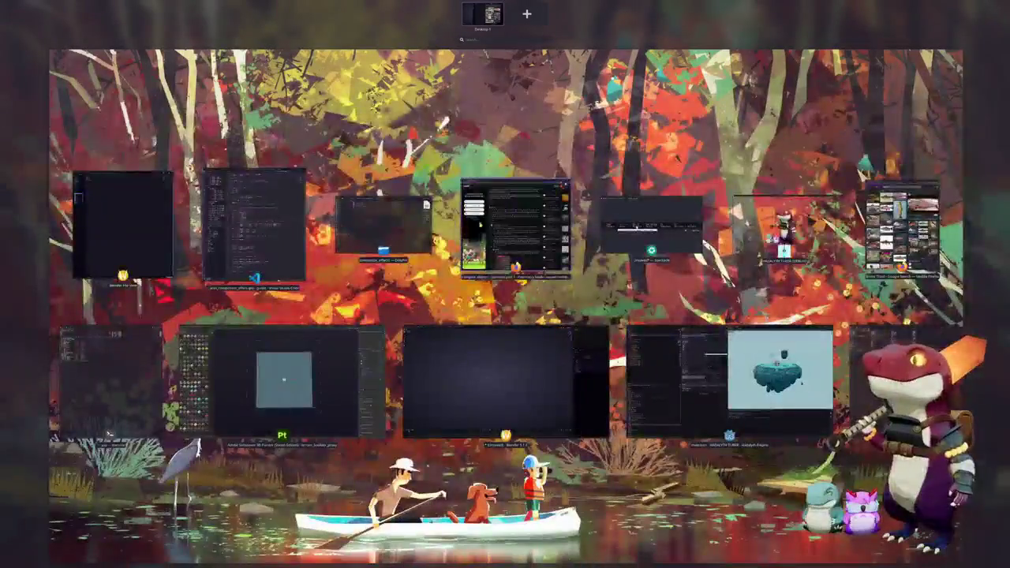
{"action": "key", "text": "Escape"}
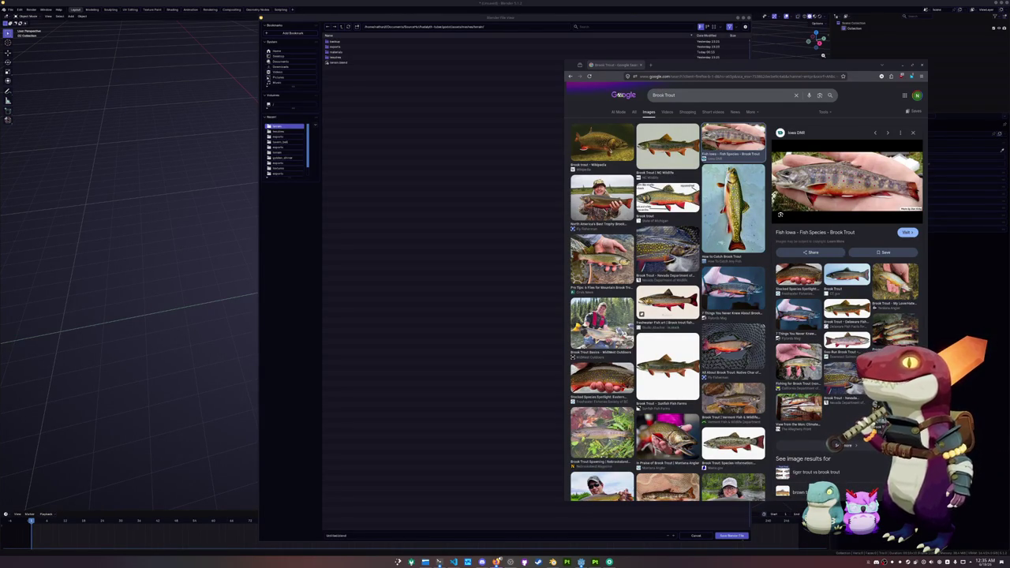
{"action": "left_click", "coordinate": [448, 265]}
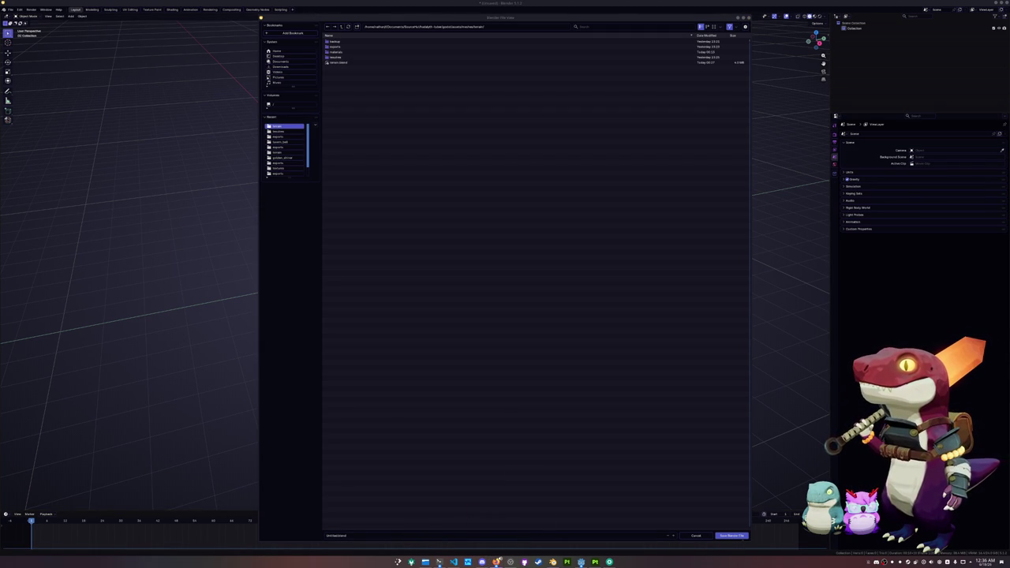
Bring the tuna crab results window on screen, enlarge it, and browse the results.
{"action": "mouse_move", "coordinate": [1009, 183]}
{"action": "left_mouse_down"}
{"action": "mouse_move", "coordinate": [621, 183]}
{"action": "mouse_move", "coordinate": [682, 183]}
{"action": "left_mouse_up"}
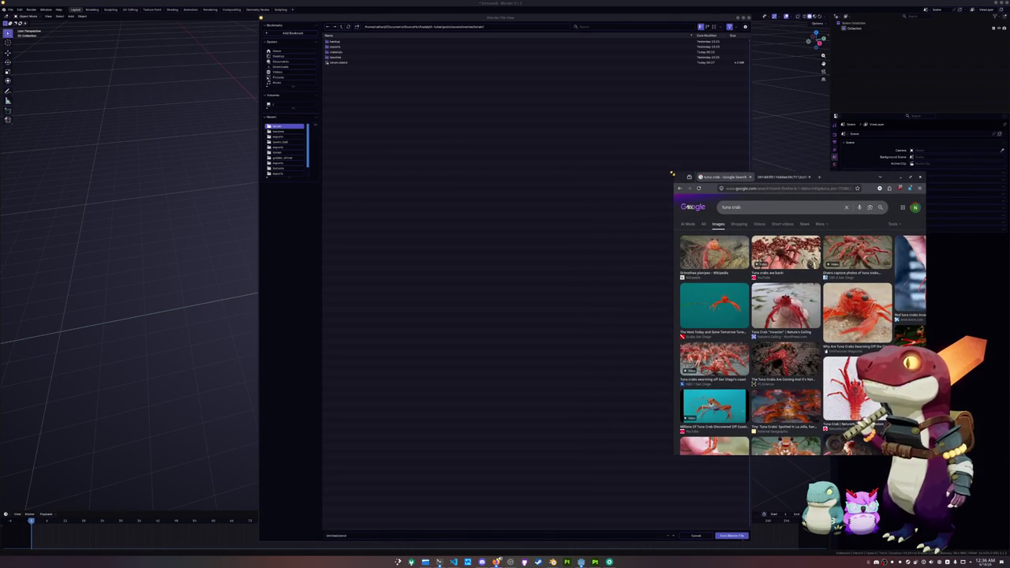
{"action": "left_click_drag", "start_coordinate": [547, 164], "coordinate": [474, 107]}
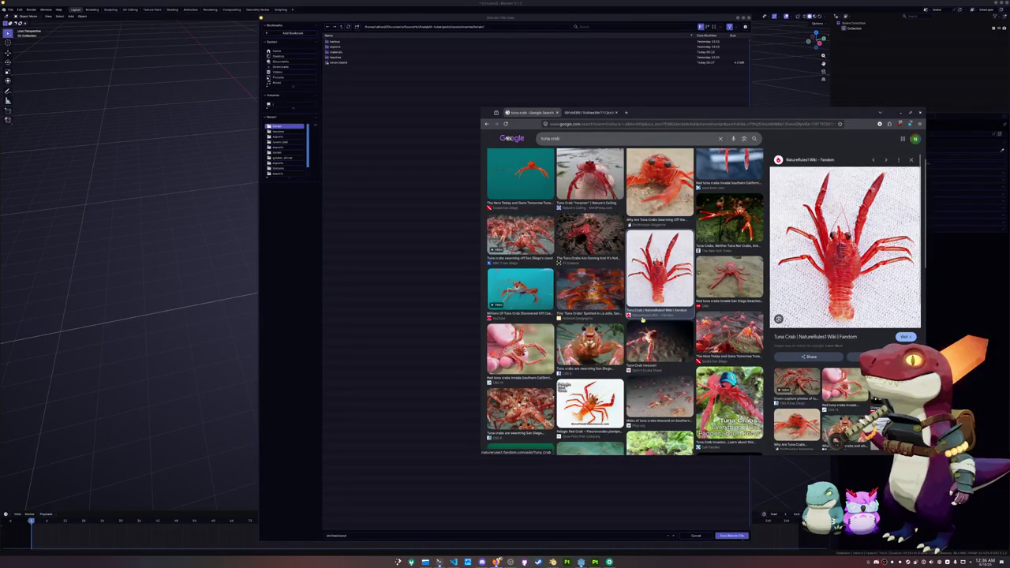
{"action": "scroll", "coordinate": [629, 318], "scroll_direction": "down", "scroll_amount": 2}
{"action": "scroll", "coordinate": [628, 318], "scroll_direction": "down", "scroll_amount": 4}
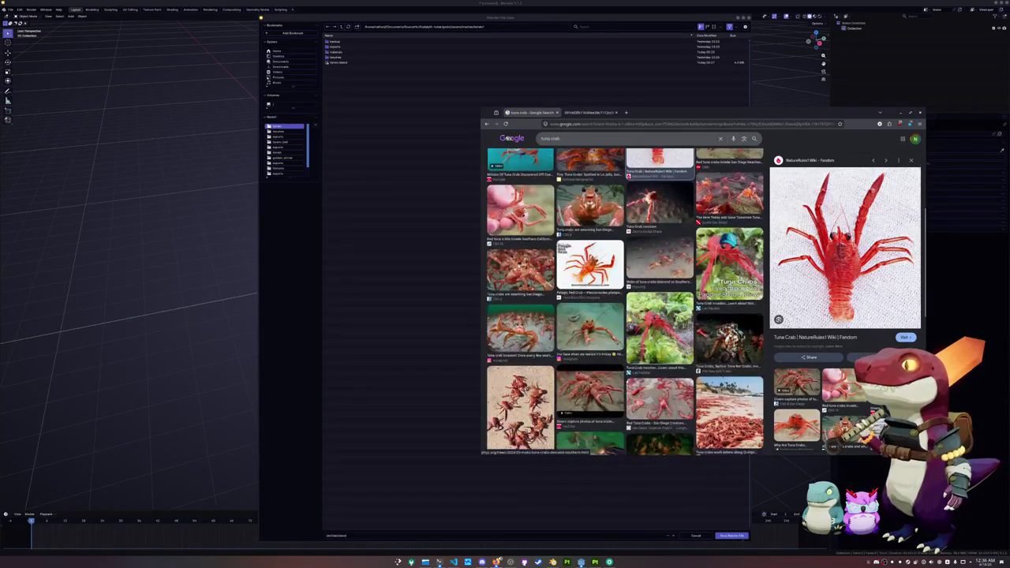
{"action": "scroll", "coordinate": [629, 318], "scroll_direction": "down", "scroll_amount": 4}
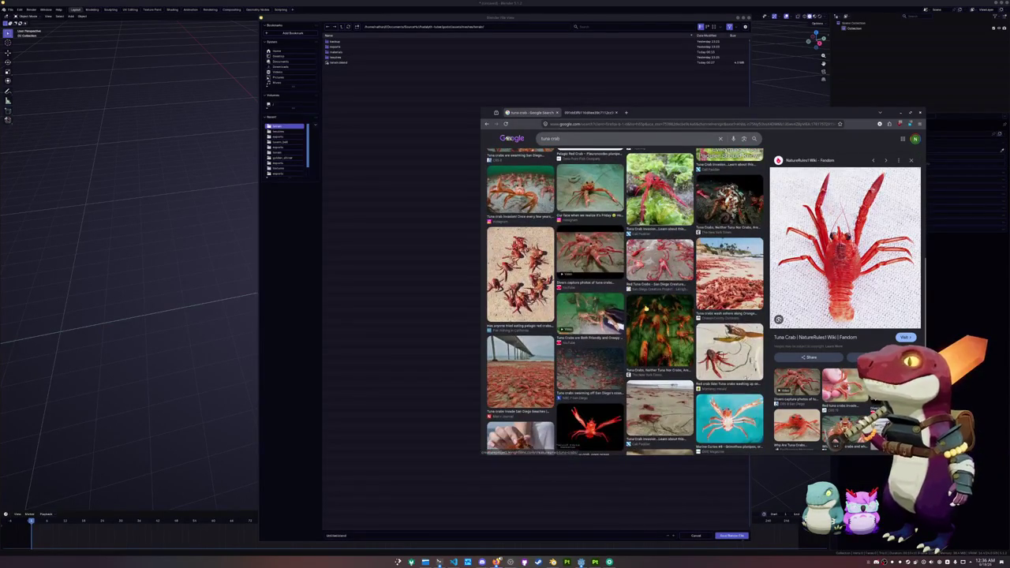
{"action": "scroll", "coordinate": [639, 308], "scroll_direction": "down", "scroll_amount": 5}
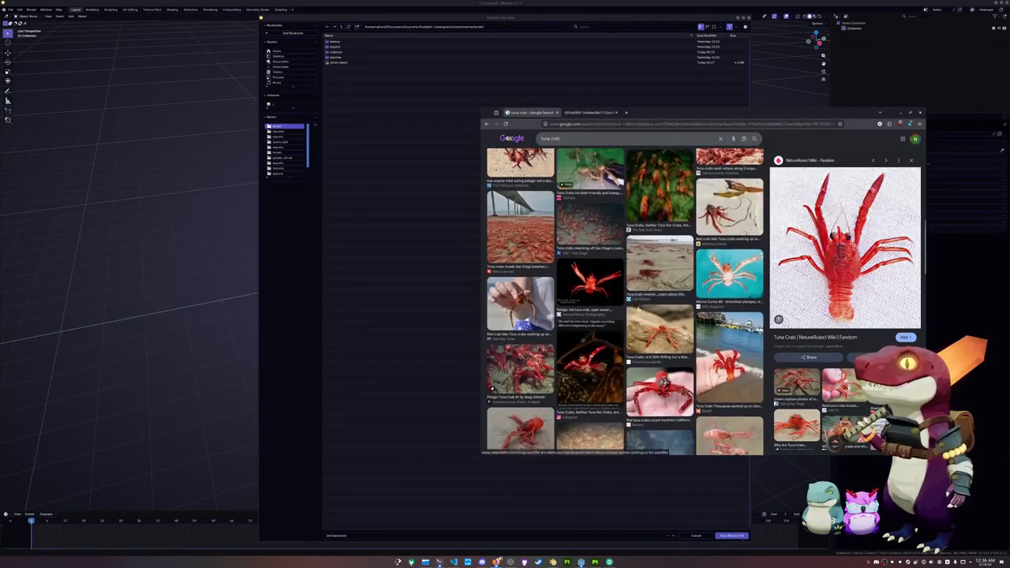
{"action": "scroll", "coordinate": [638, 308], "scroll_direction": "down", "scroll_amount": 2}
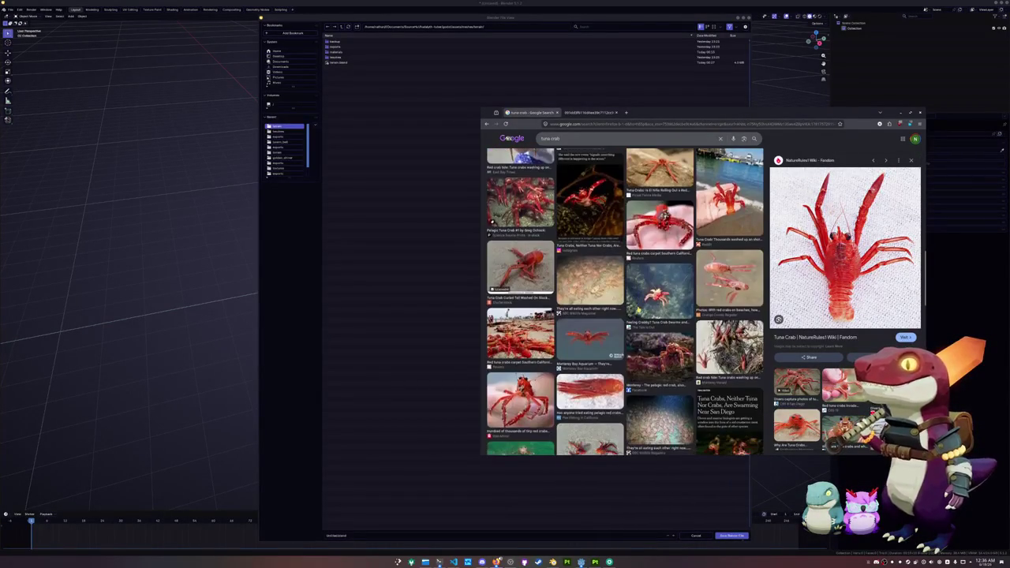
{"action": "scroll", "coordinate": [638, 308], "scroll_direction": "down", "scroll_amount": 10}
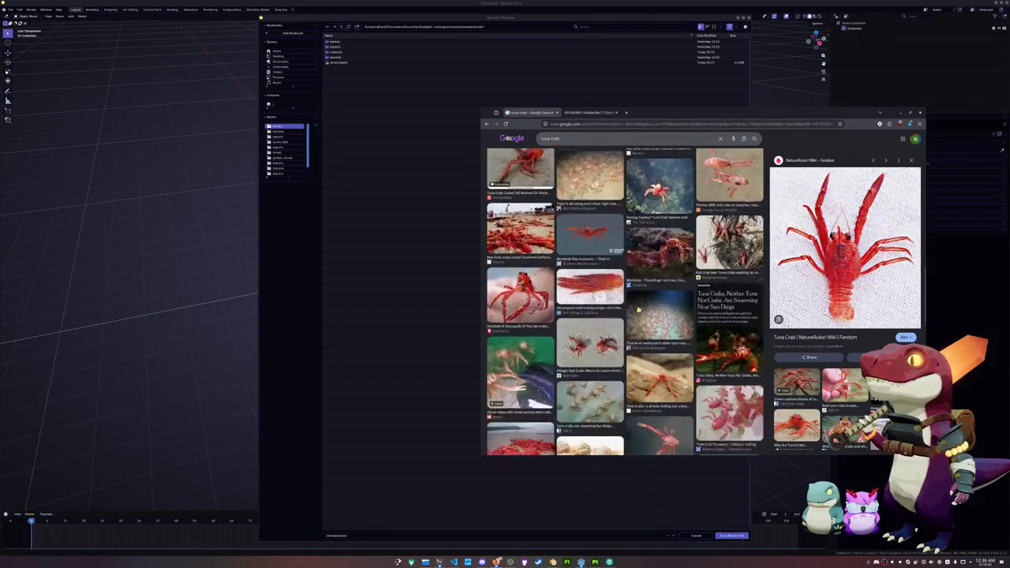
{"action": "scroll", "coordinate": [638, 309], "scroll_direction": "down", "scroll_amount": 15}
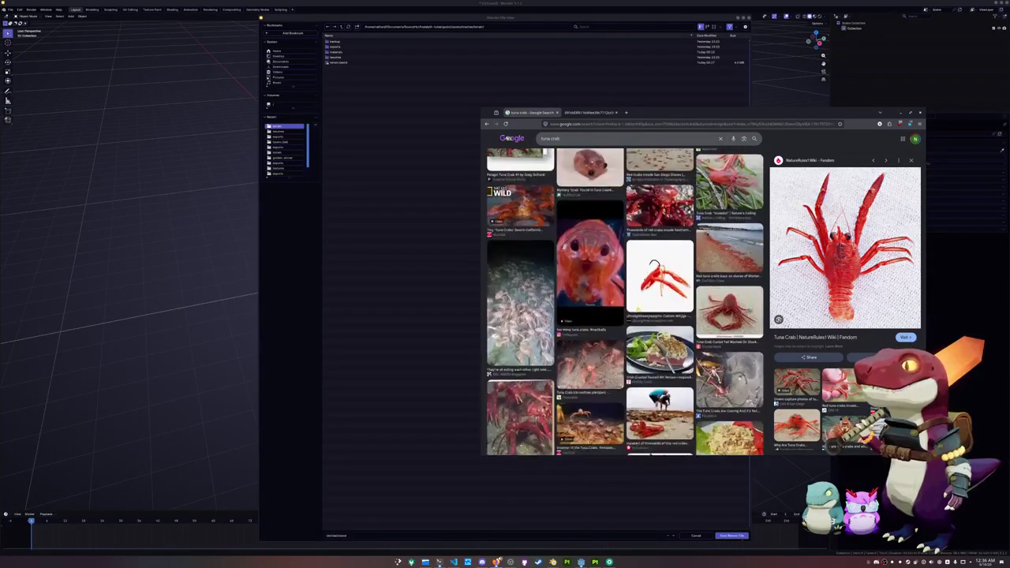
{"action": "scroll", "coordinate": [628, 311], "scroll_direction": "down", "scroll_amount": 15}
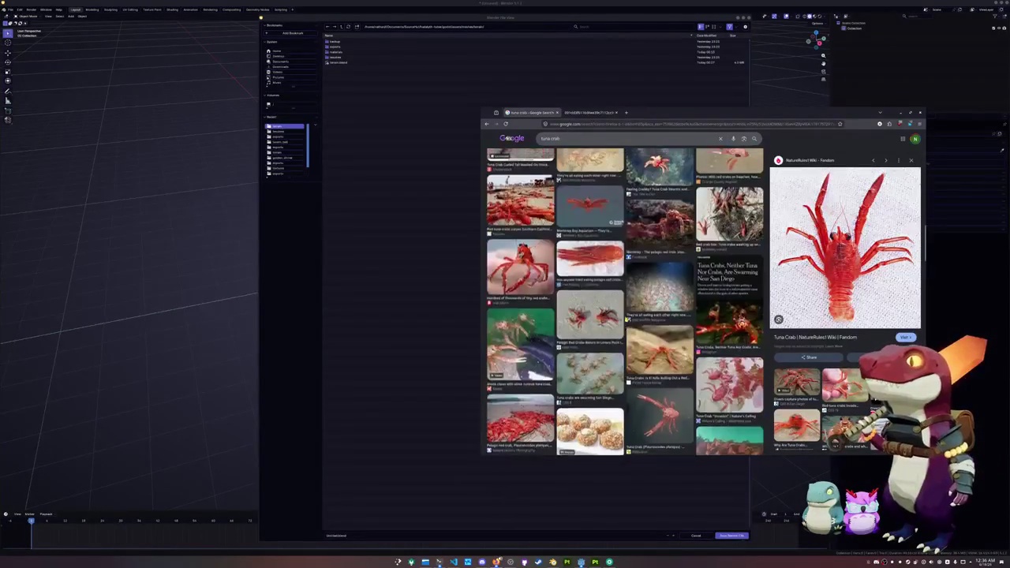
{"action": "scroll", "coordinate": [624, 322], "scroll_direction": "up", "scroll_amount": 2}
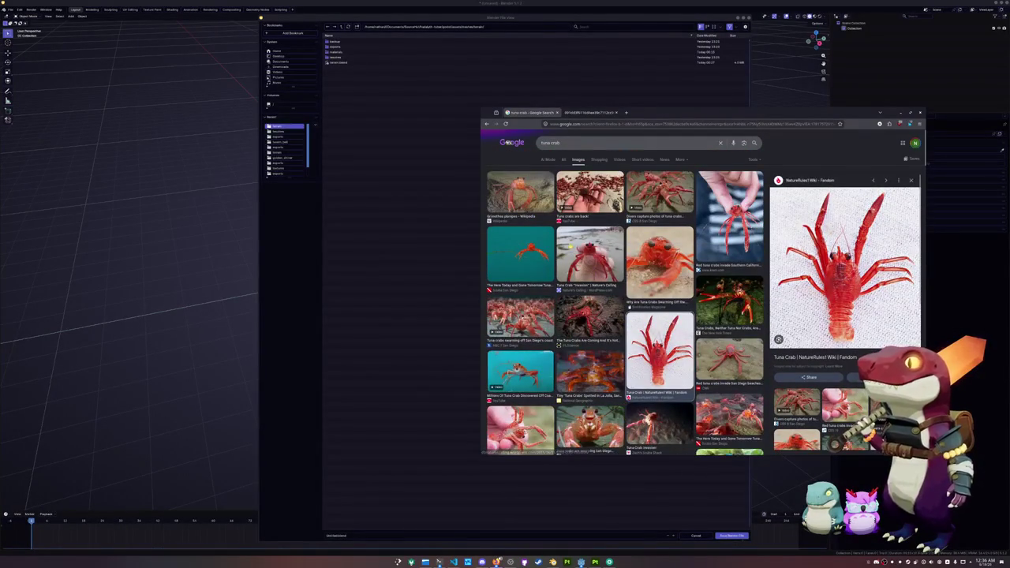
Preview several tuna crab photos, settling on the red Fandom wiki crab.
{"action": "left_click", "coordinate": [667, 257]}
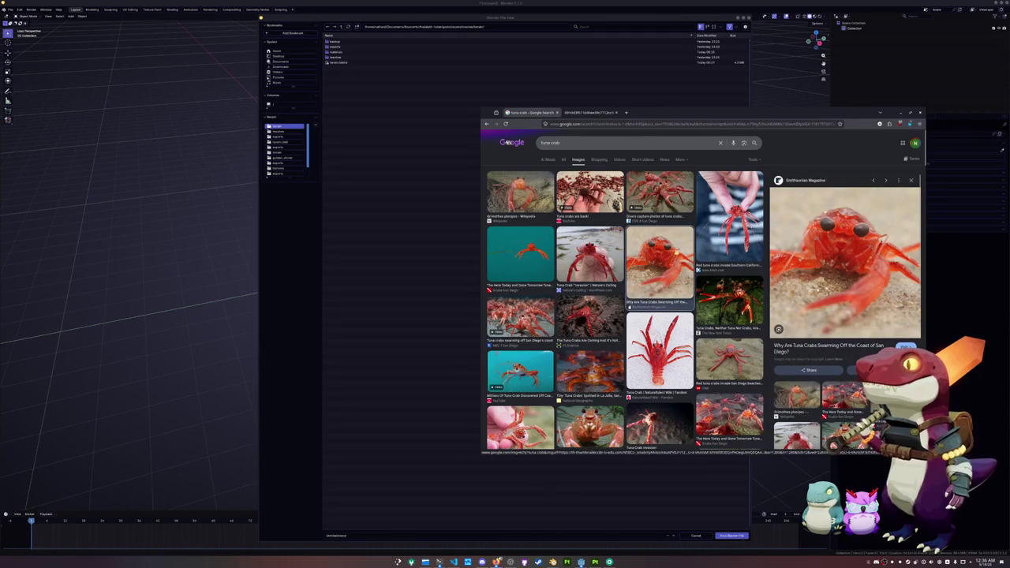
{"action": "left_click", "coordinate": [730, 216]}
{"action": "left_click", "coordinate": [660, 352]}
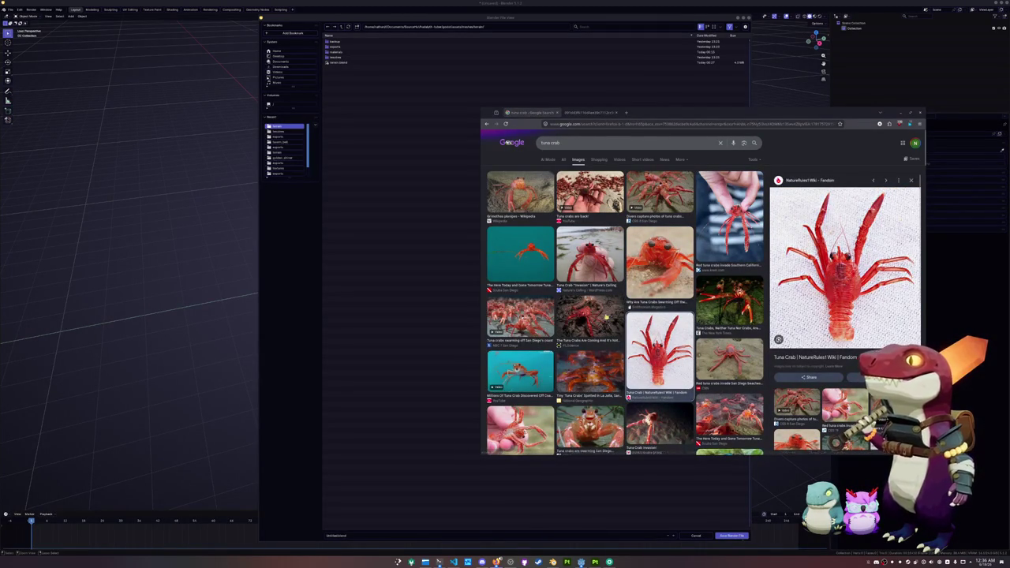
{"action": "scroll", "coordinate": [611, 311], "scroll_direction": "down", "scroll_amount": 2}
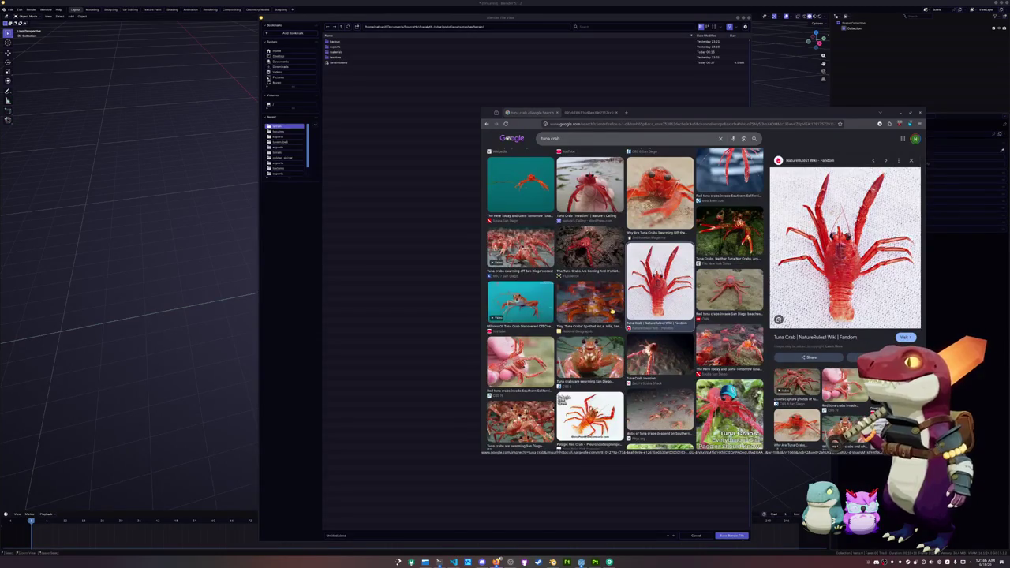
{"action": "scroll", "coordinate": [611, 311], "scroll_direction": "down", "scroll_amount": 2}
{"action": "scroll", "coordinate": [608, 313], "scroll_direction": "up", "scroll_amount": 4}
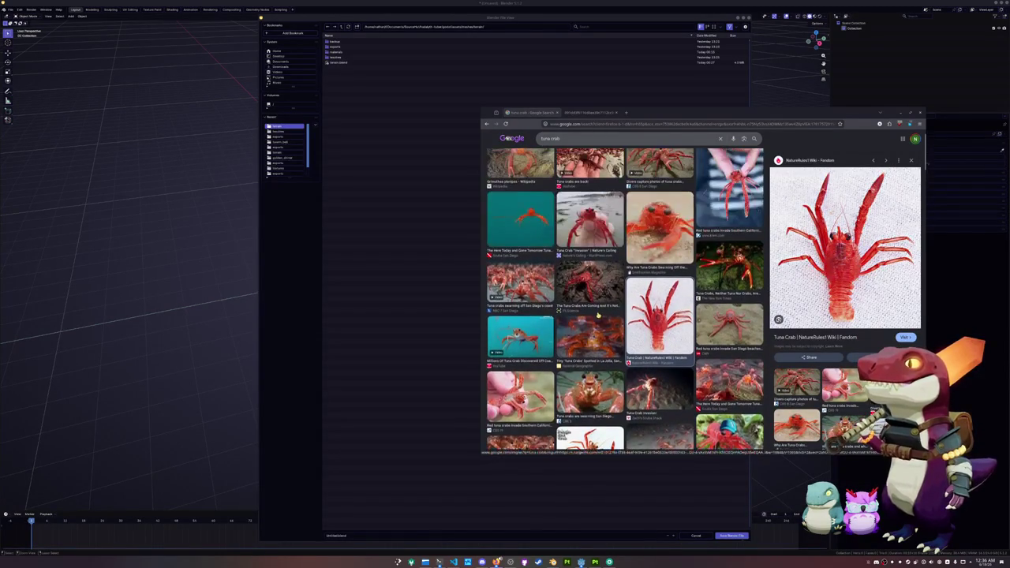
{"action": "right_click", "coordinate": [486, 123]}
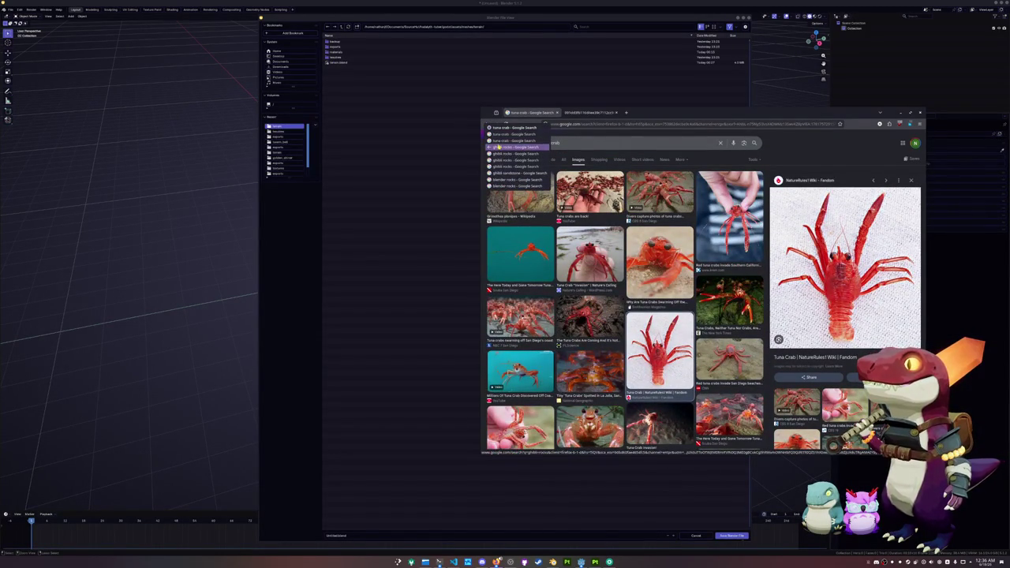
{"action": "left_click", "coordinate": [642, 117]}
{"action": "key", "text": "alt+Tab"}
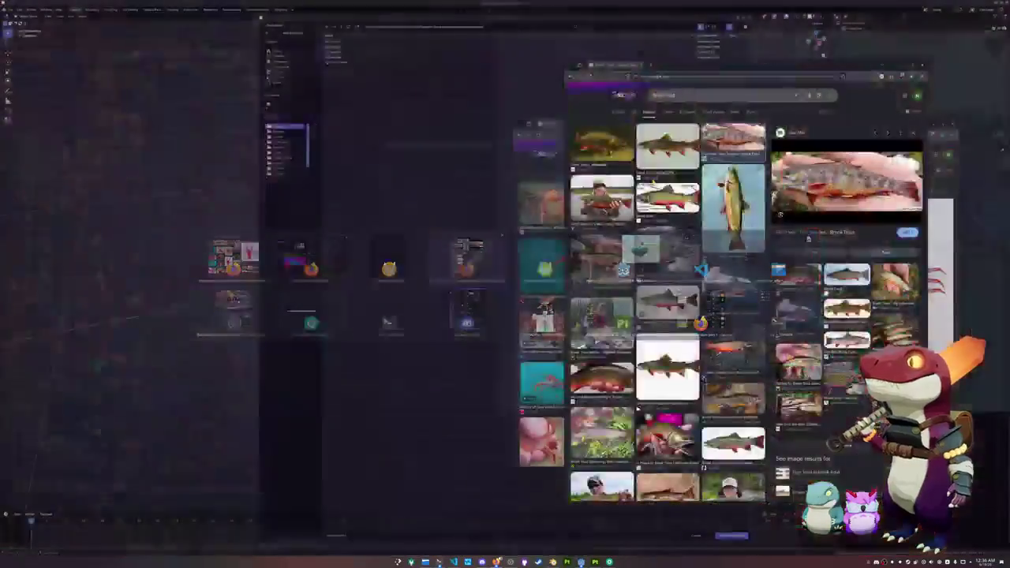
Reposition the Brook trout results and open the Studio Abacher trout illustration in a new tab.
{"action": "scroll", "coordinate": [643, 241], "scroll_direction": "down", "scroll_amount": 1}
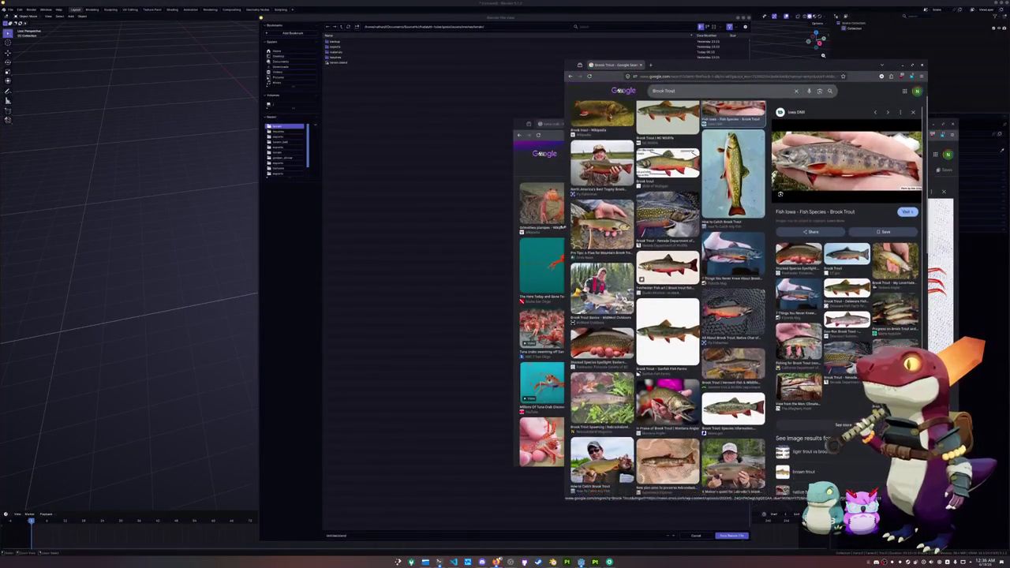
{"action": "mouse_move", "coordinate": [565, 187]}
{"action": "left_mouse_down"}
{"action": "mouse_move", "coordinate": [402, 187]}
{"action": "mouse_move", "coordinate": [442, 187]}
{"action": "left_mouse_up"}
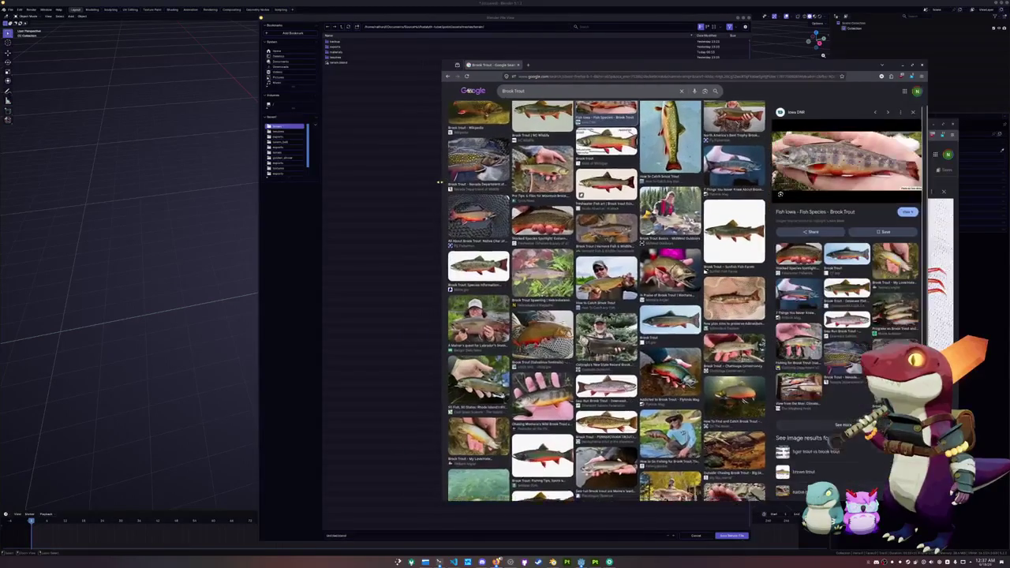
{"action": "mouse_move", "coordinate": [612, 71]}
{"action": "left_mouse_down"}
{"action": "mouse_move", "coordinate": [652, 96]}
{"action": "mouse_move", "coordinate": [636, 93]}
{"action": "left_mouse_up"}
{"action": "scroll", "coordinate": [494, 116], "scroll_direction": "up", "scroll_amount": 1}
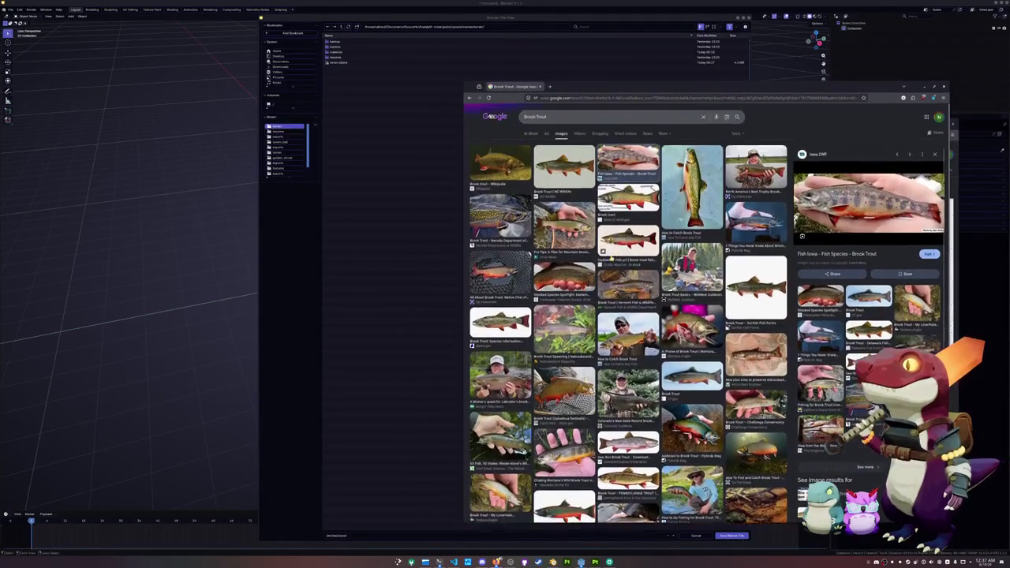
{"action": "left_click", "coordinate": [627, 236]}
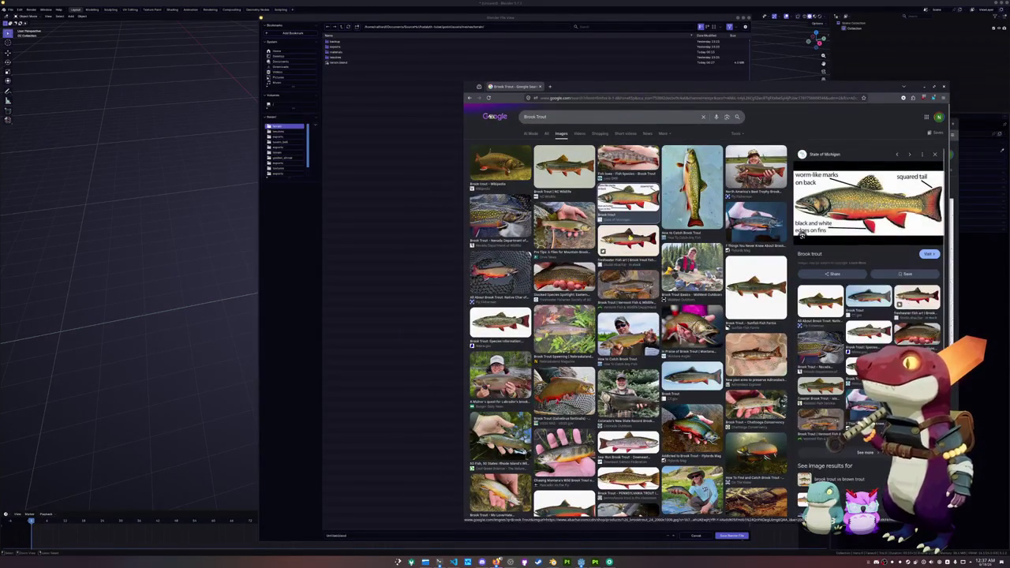
{"action": "right_click", "coordinate": [830, 203]}
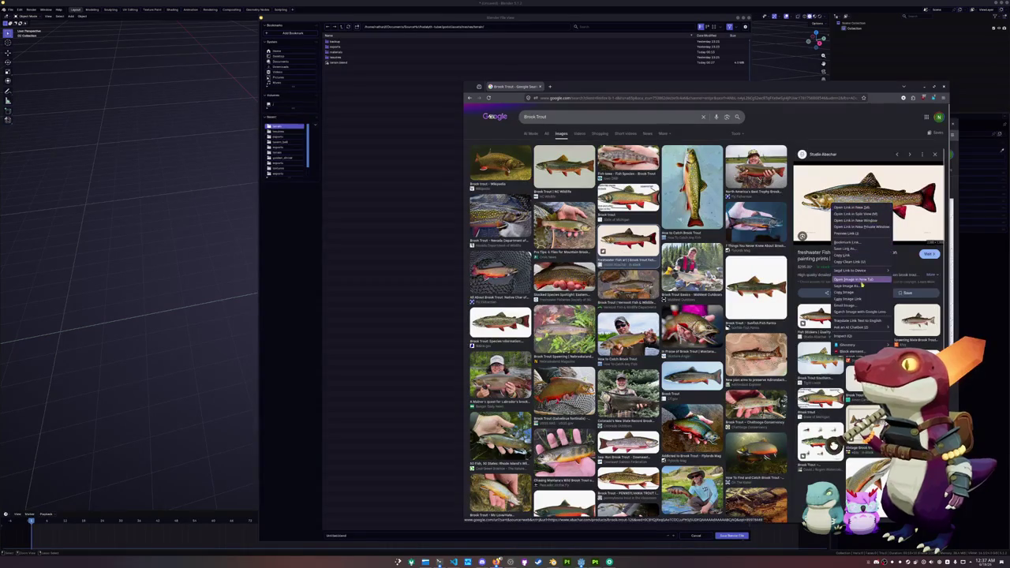
{"action": "left_click", "coordinate": [860, 282]}
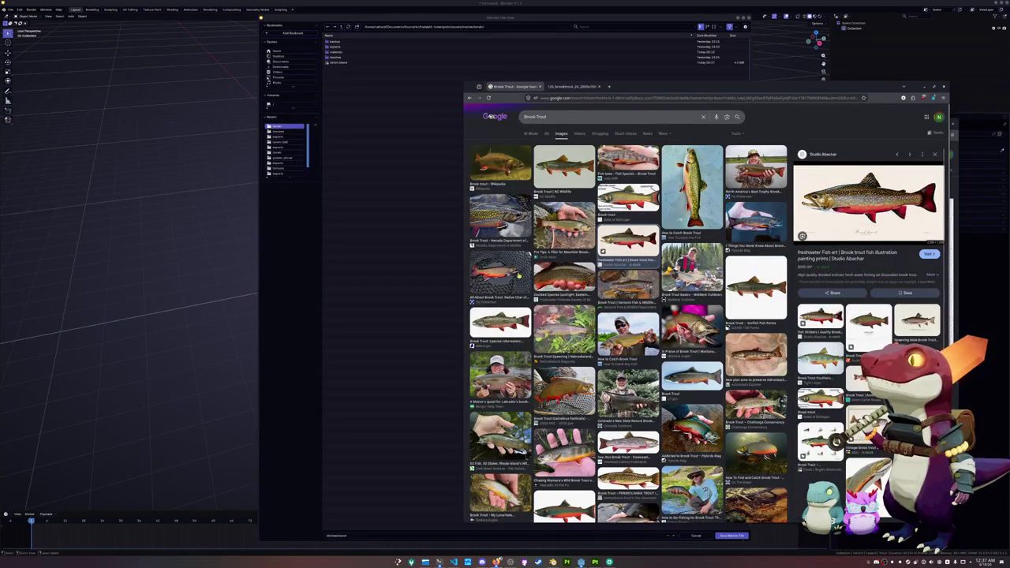
Step through Brook trout previews to the How to Catch Brook Trout image.
{"action": "left_click", "coordinate": [499, 221]}
{"action": "key", "text": "Right"}
{"action": "key", "text": "Left"}
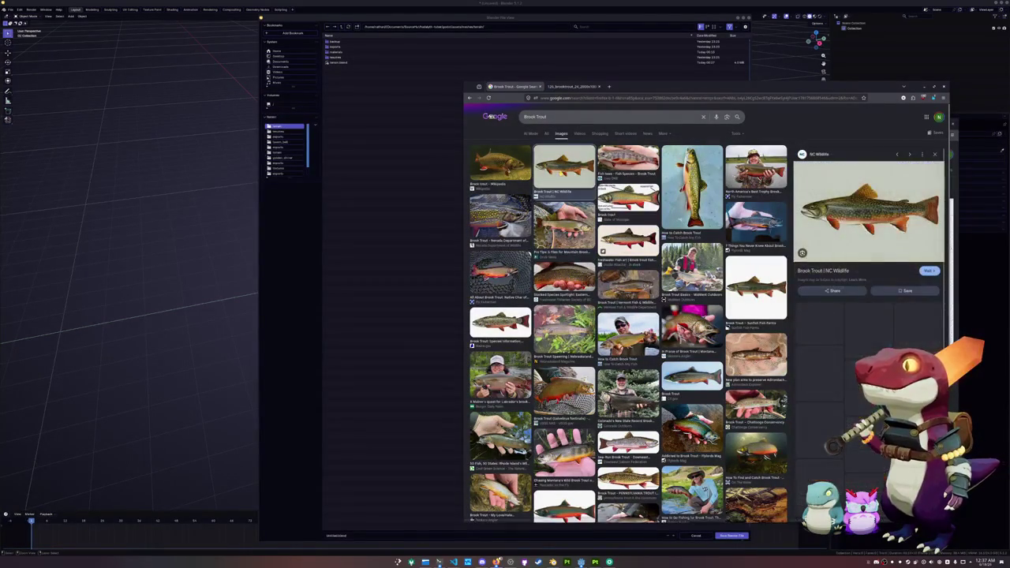
{"action": "key", "text": "Right"}
{"action": "key", "text": "Down"}
{"action": "key", "text": "Down"}
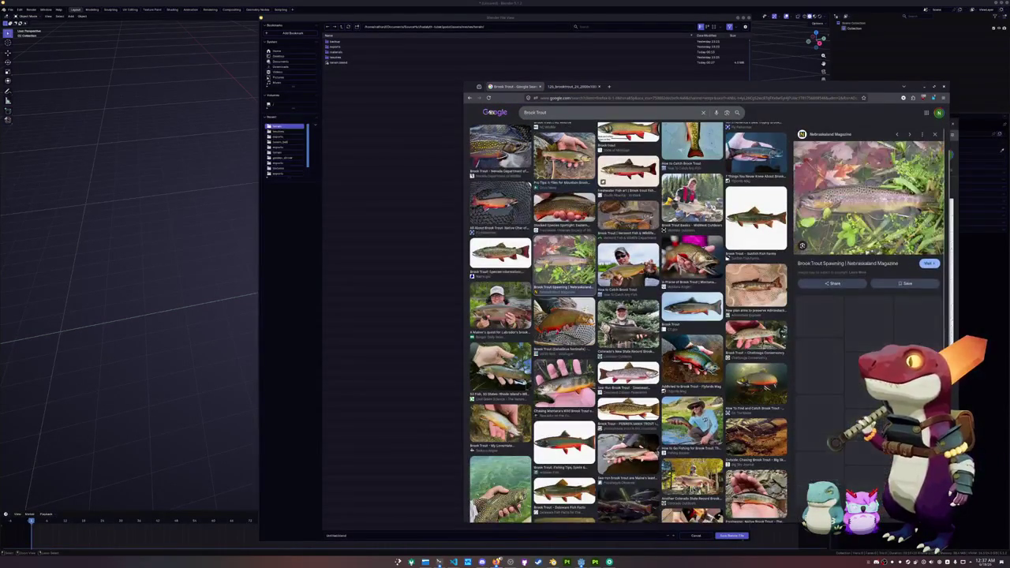
{"action": "key", "text": "Right"}
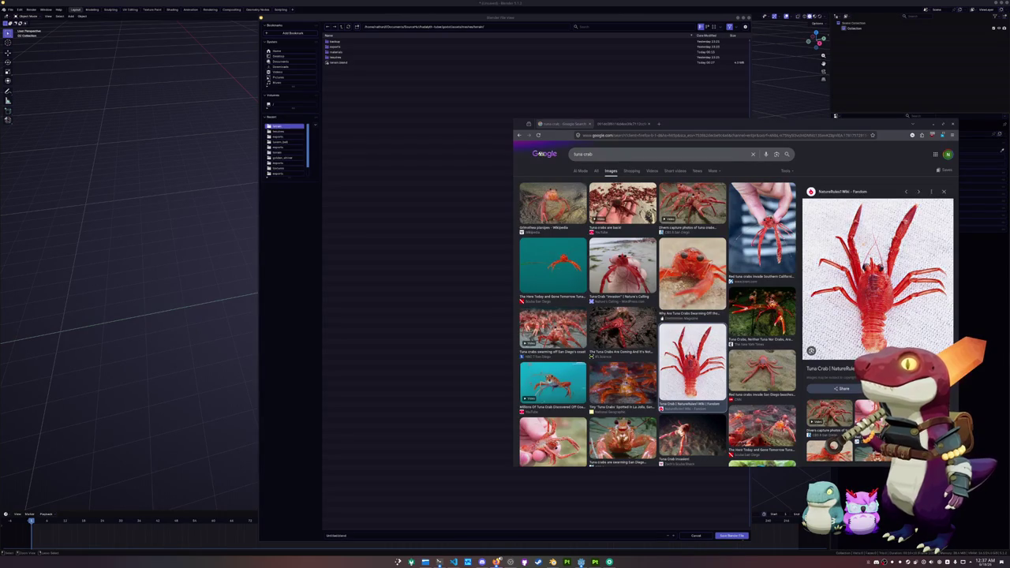
Open the Imperial Tropicals page and Wet Spot headstander image in new tabs.
{"action": "mouse_move", "coordinate": [1009, 237]}
{"action": "left_mouse_down"}
{"action": "mouse_move", "coordinate": [740, 224]}
{"action": "mouse_move", "coordinate": [672, 102]}
{"action": "mouse_move", "coordinate": [678, 96]}
{"action": "left_mouse_up"}
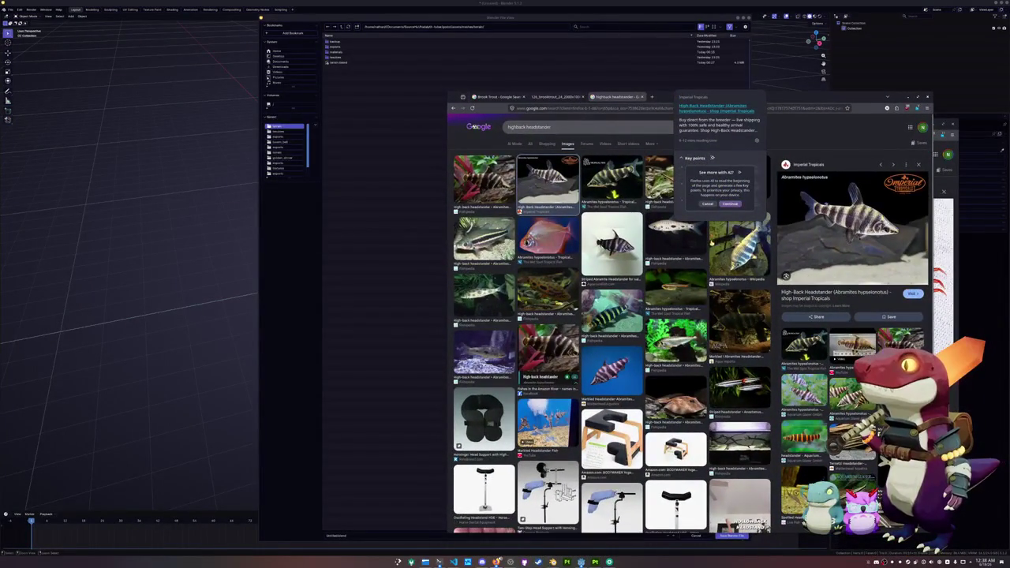
{"action": "left_click", "coordinate": [818, 178]}
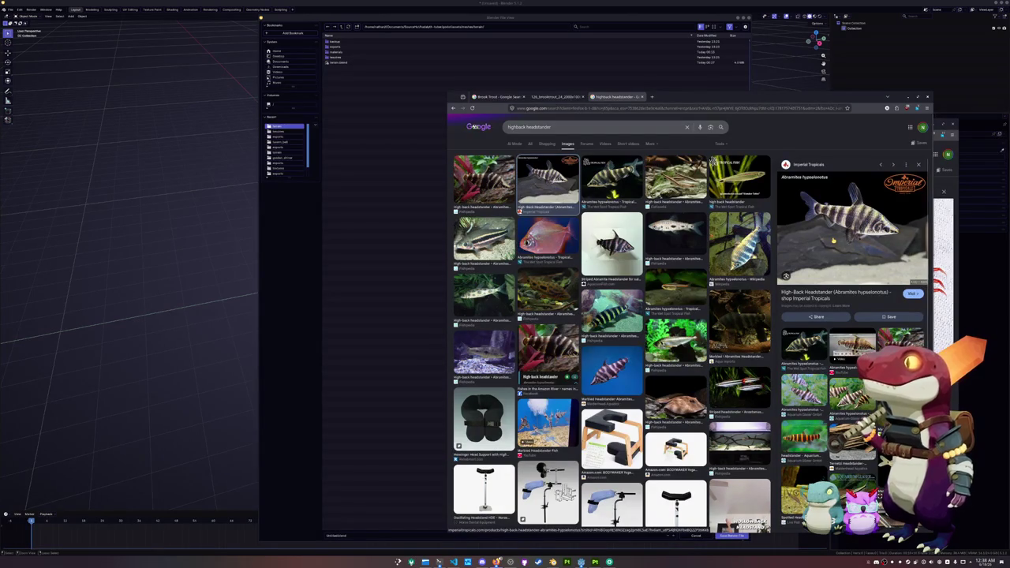
{"action": "right_click", "coordinate": [832, 240]}
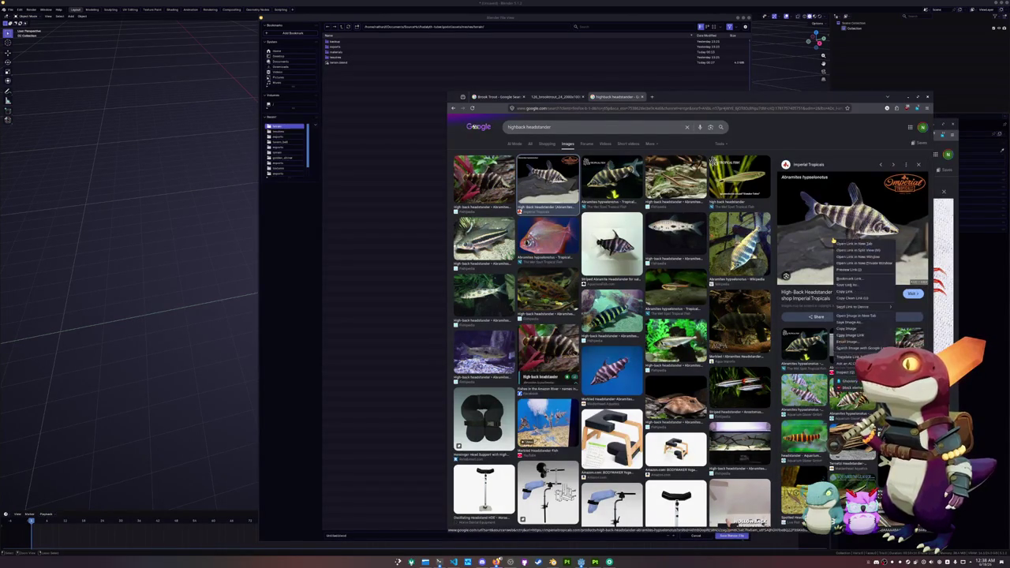
{"action": "left_click", "coordinate": [850, 246]}
{"action": "scroll", "coordinate": [723, 307], "scroll_direction": "down", "scroll_amount": 1}
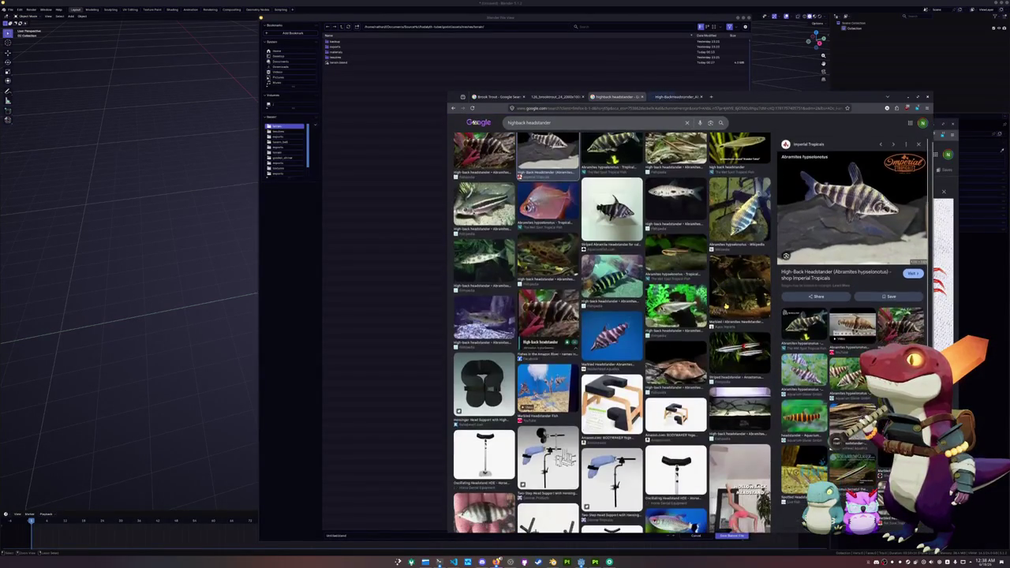
{"action": "left_click", "coordinate": [798, 331]}
{"action": "right_click", "coordinate": [817, 232]}
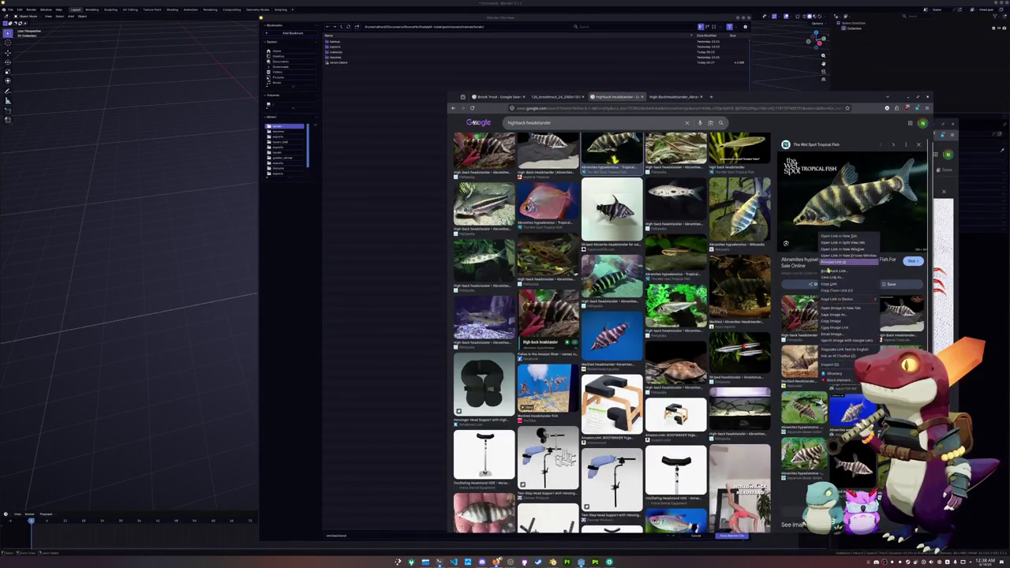
{"action": "left_click", "coordinate": [828, 301]}
View the large Abramites hypselonotus photo, then return to Blender's save dialog.
{"action": "scroll", "coordinate": [611, 331], "scroll_direction": "up", "scroll_amount": 1}
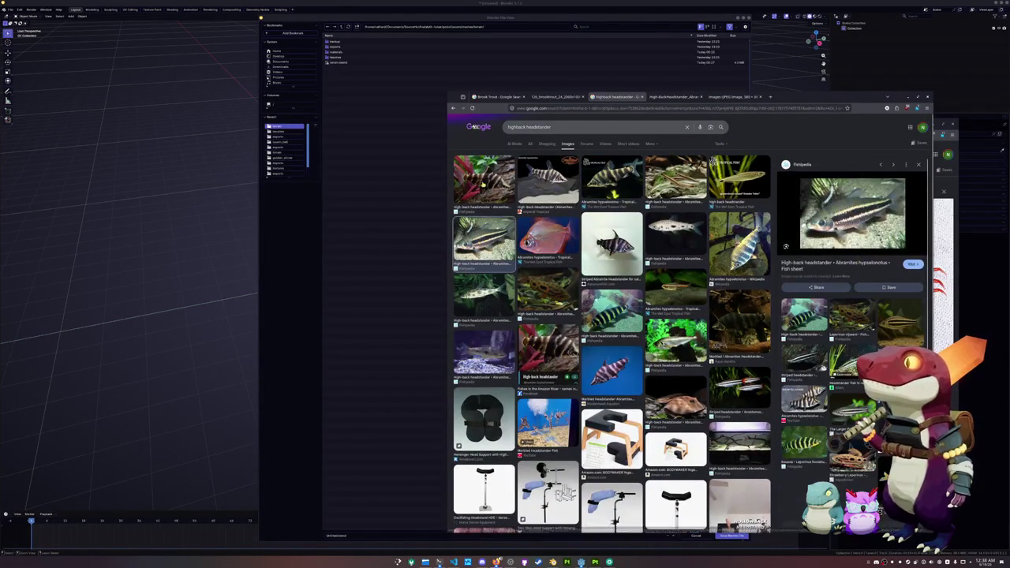
{"action": "left_click", "coordinate": [484, 182]}
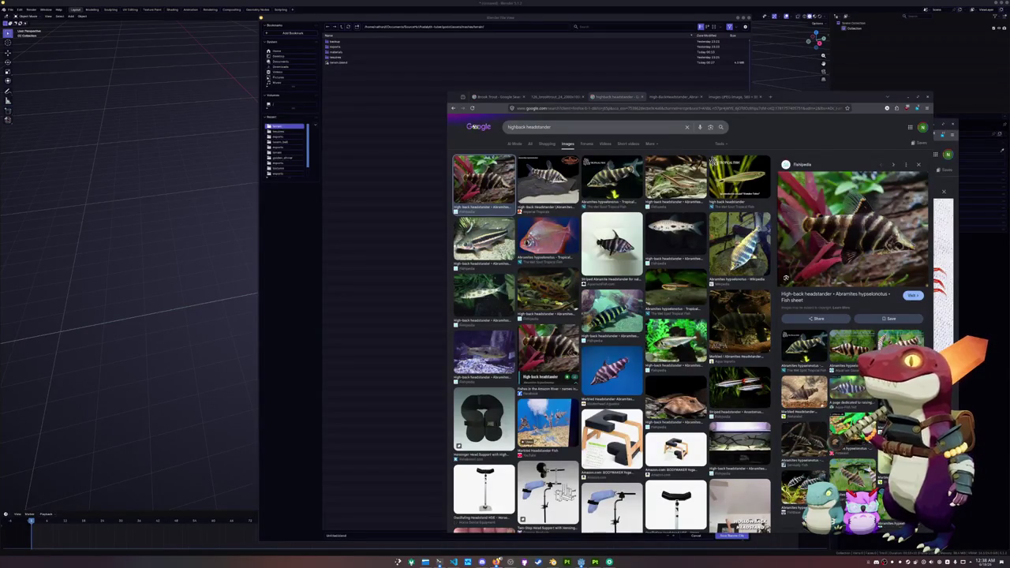
{"action": "scroll", "coordinate": [665, 306], "scroll_direction": "down", "scroll_amount": 2}
{"action": "scroll", "coordinate": [665, 306], "scroll_direction": "up", "scroll_amount": 2}
{"action": "left_click", "coordinate": [665, 307]}
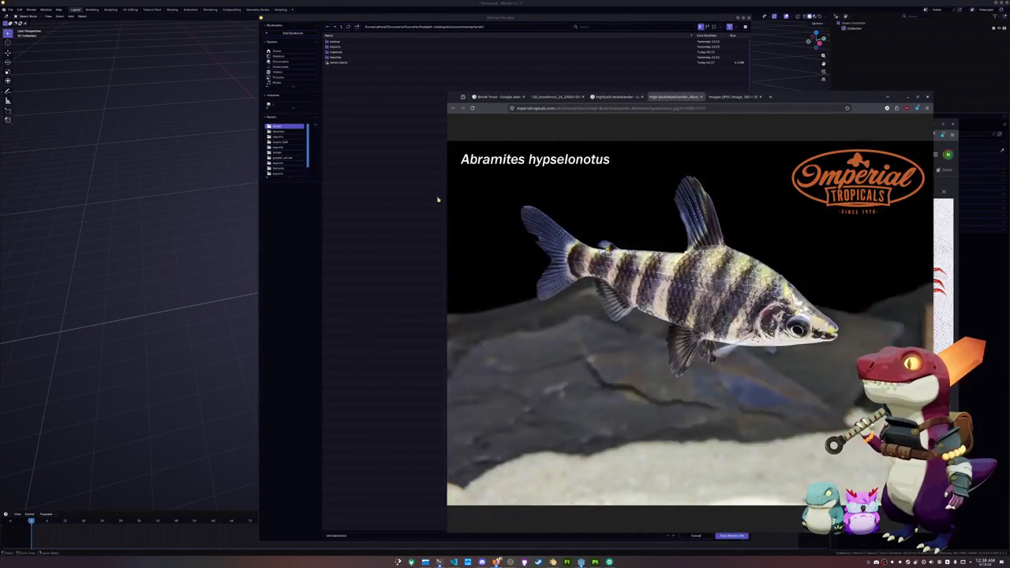
{"action": "left_click", "coordinate": [357, 248]}
Navigate the save dialog up to Source, then into godot/assets/meshes/fish/small.
{"action": "left_click", "coordinate": [340, 27]}
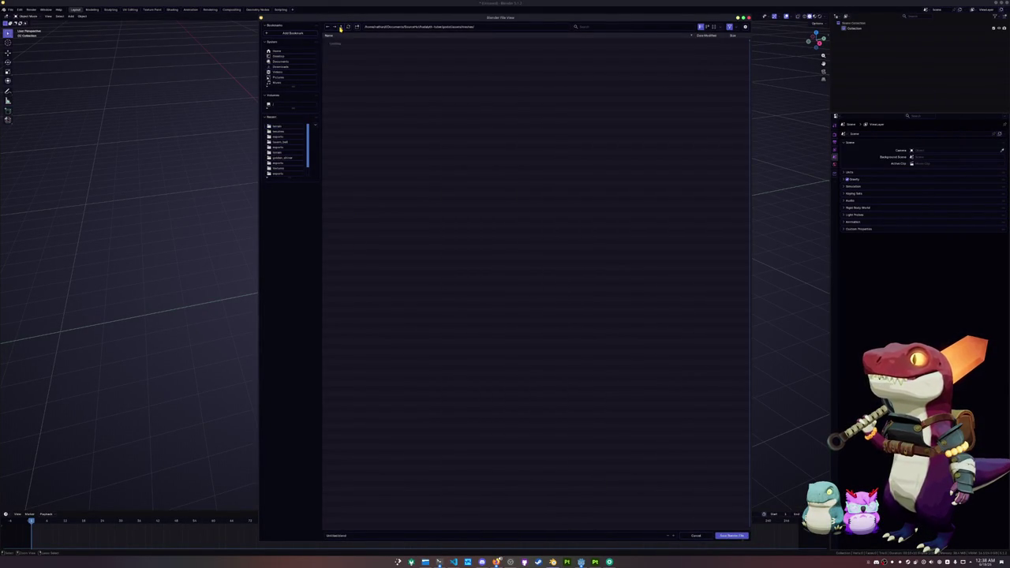
{"action": "left_click", "coordinate": [340, 28]}
{"action": "left_click", "coordinate": [340, 27]}
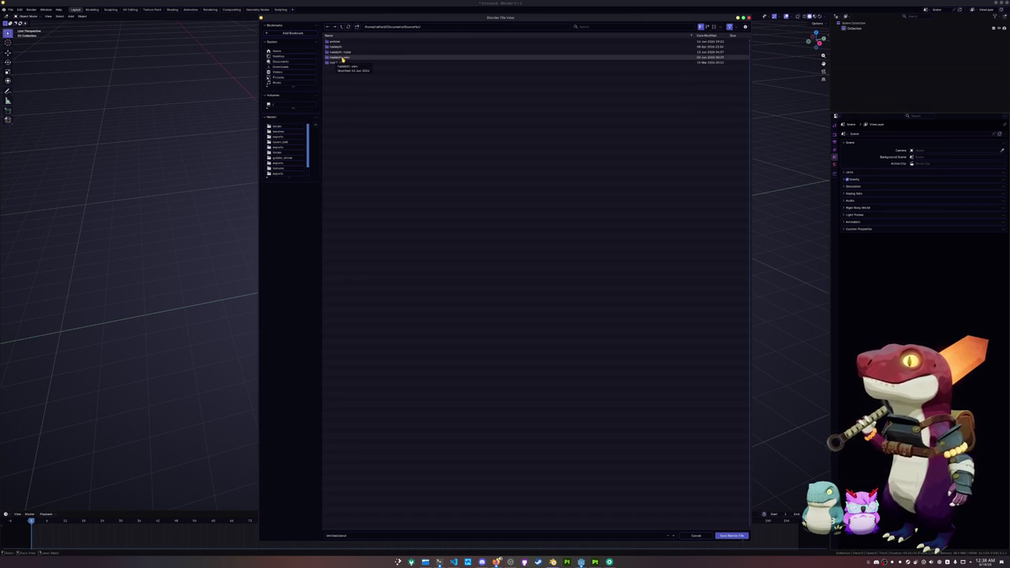
{"action": "left_click", "coordinate": [342, 59]}
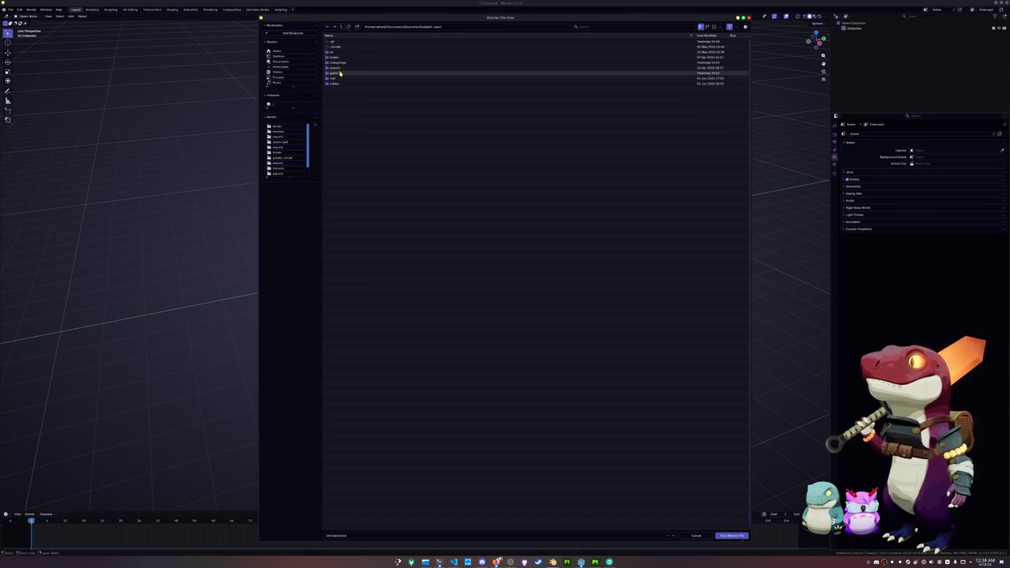
{"action": "left_click", "coordinate": [339, 72]}
{"action": "left_click", "coordinate": [339, 67]}
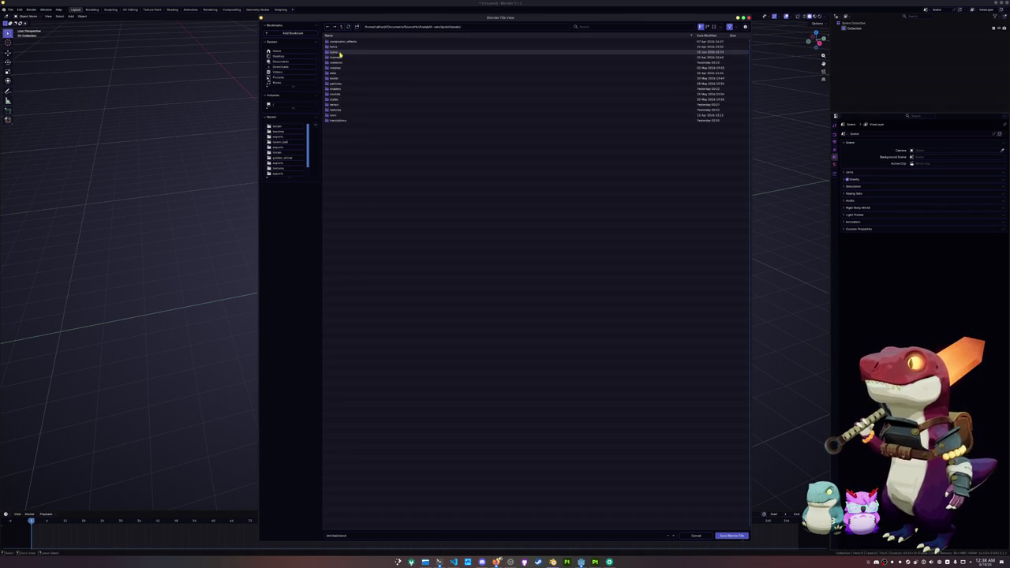
{"action": "left_click", "coordinate": [338, 67]}
{"action": "left_click", "coordinate": [337, 52]}
{"action": "left_click", "coordinate": [334, 62]}
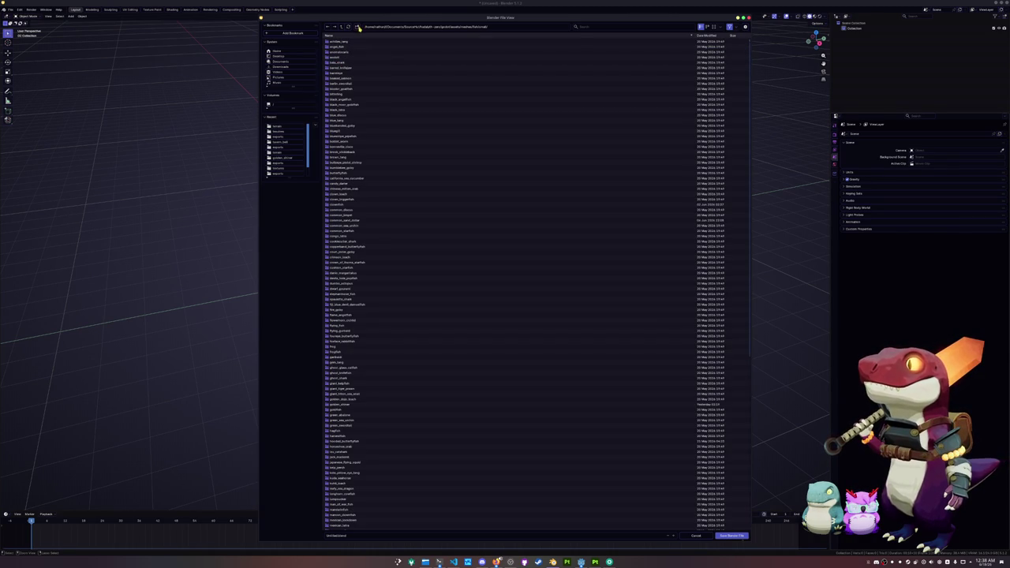
Check the highback headstander image results, then go back to Blender's folder list.
{"action": "mouse_move", "coordinate": [495, 562]}
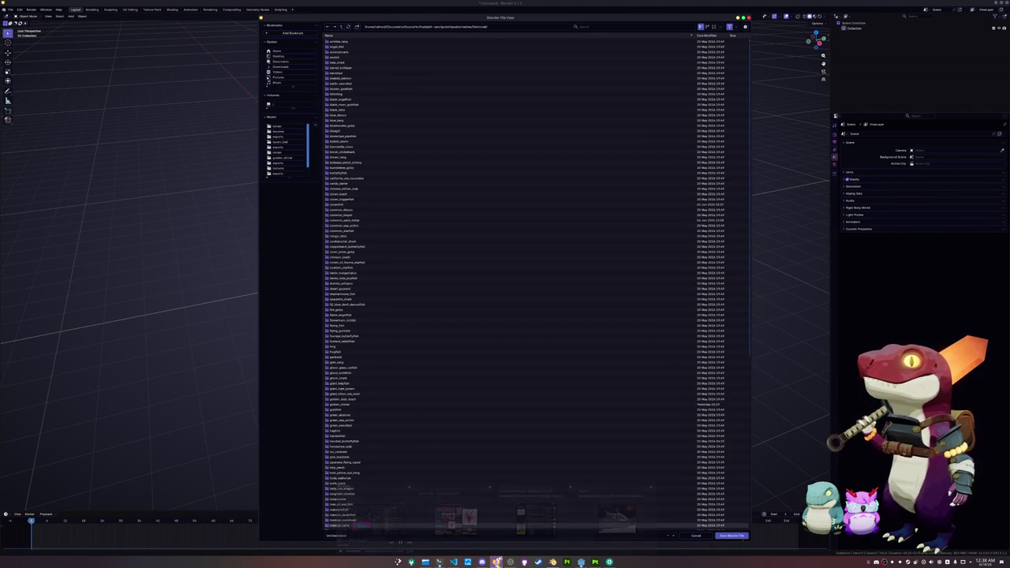
{"action": "left_click", "coordinate": [616, 517]}
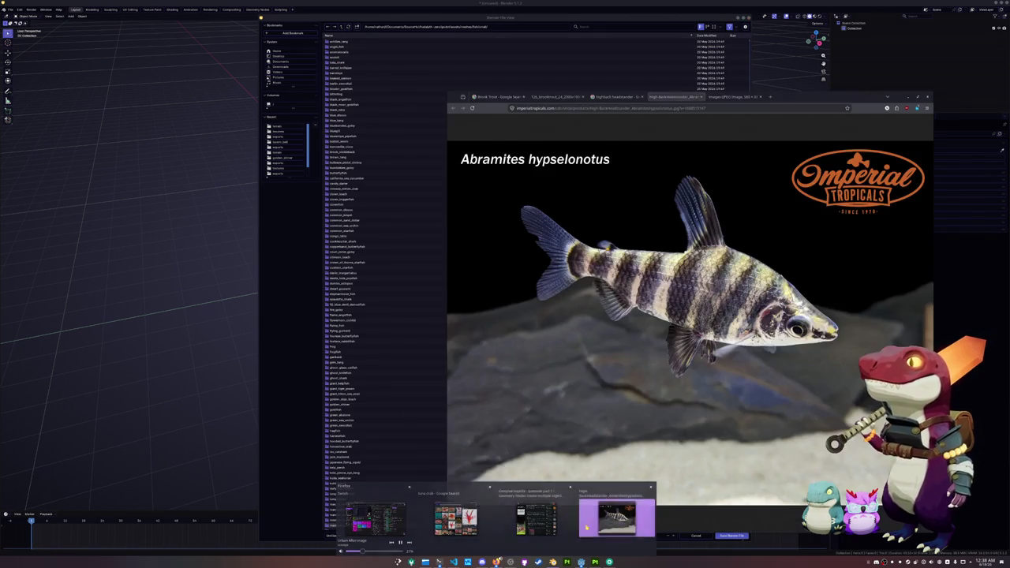
{"action": "left_click", "coordinate": [499, 96]}
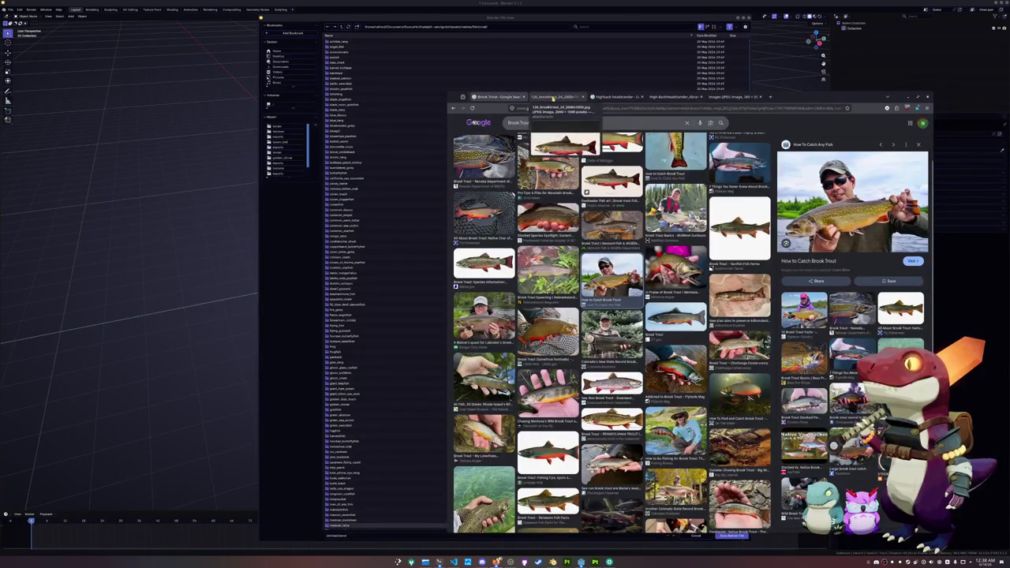
{"action": "left_click", "coordinate": [627, 97]}
{"action": "scroll", "coordinate": [611, 315], "scroll_direction": "down", "scroll_amount": 3}
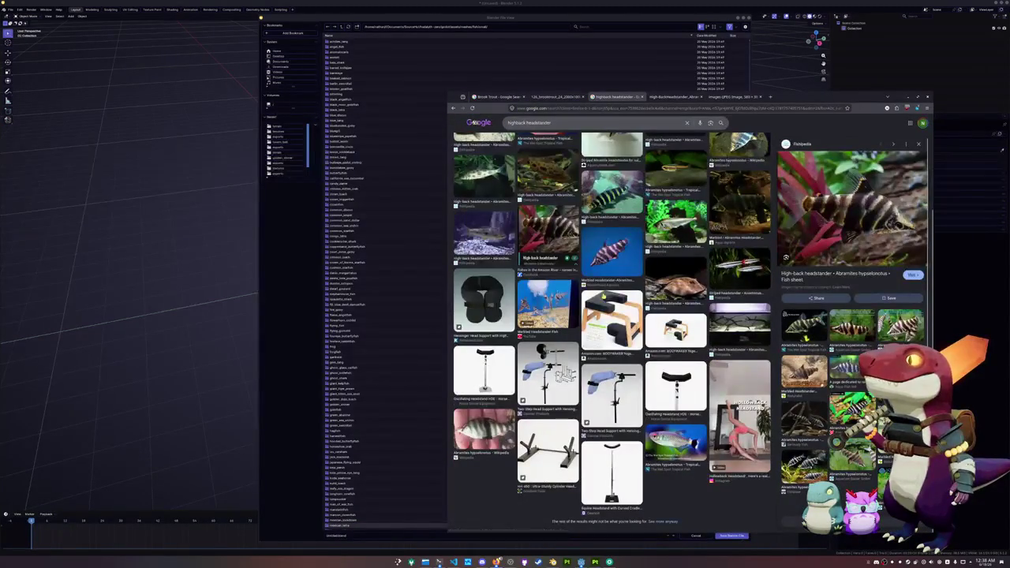
{"action": "scroll", "coordinate": [487, 213], "scroll_direction": "up", "scroll_amount": 3}
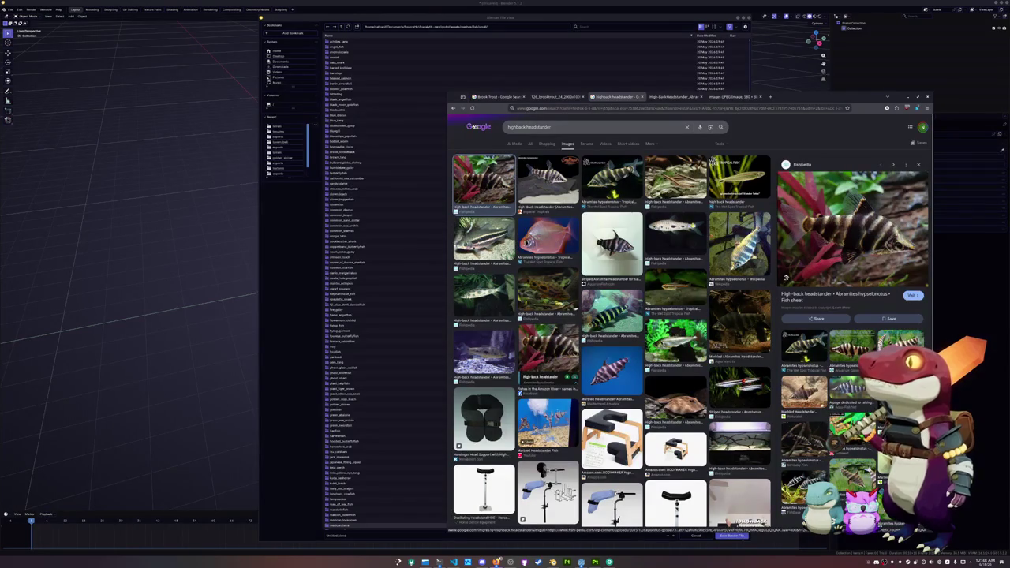
{"action": "left_click", "coordinate": [413, 282]}
{"action": "key", "text": "Up"}
{"action": "key", "text": "Up"}
{"action": "key", "text": "Up"}
{"action": "key", "text": "Up"}
{"action": "key", "text": "Up"}
{"action": "key", "text": "Up"}
Create a high_back_headstander folder in the small fish folder and open it.
{"action": "left_click", "coordinate": [357, 26]}
{"action": "key", "text": "BackSpace"}
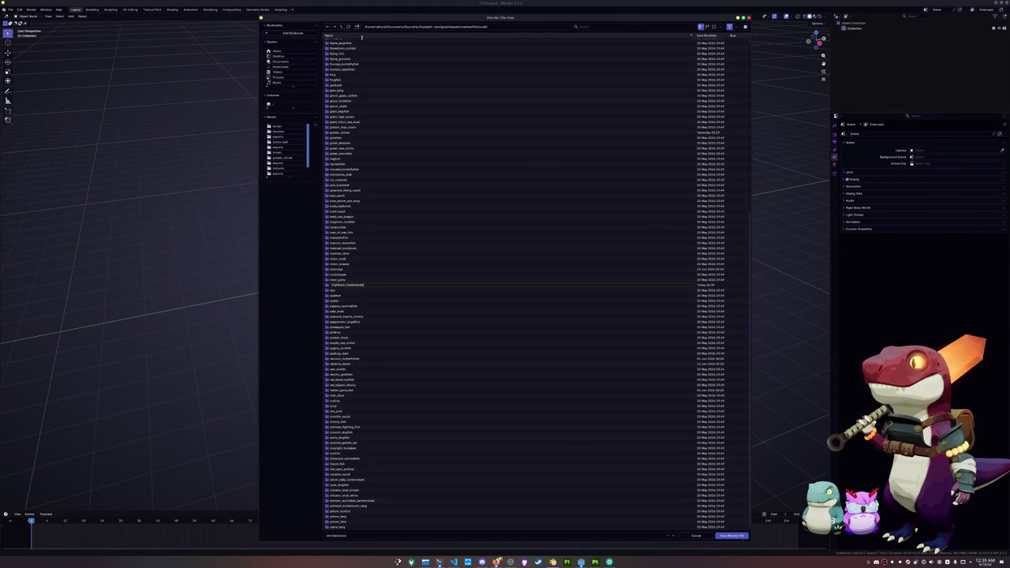
{"action": "key", "text": "alt+Tab"}
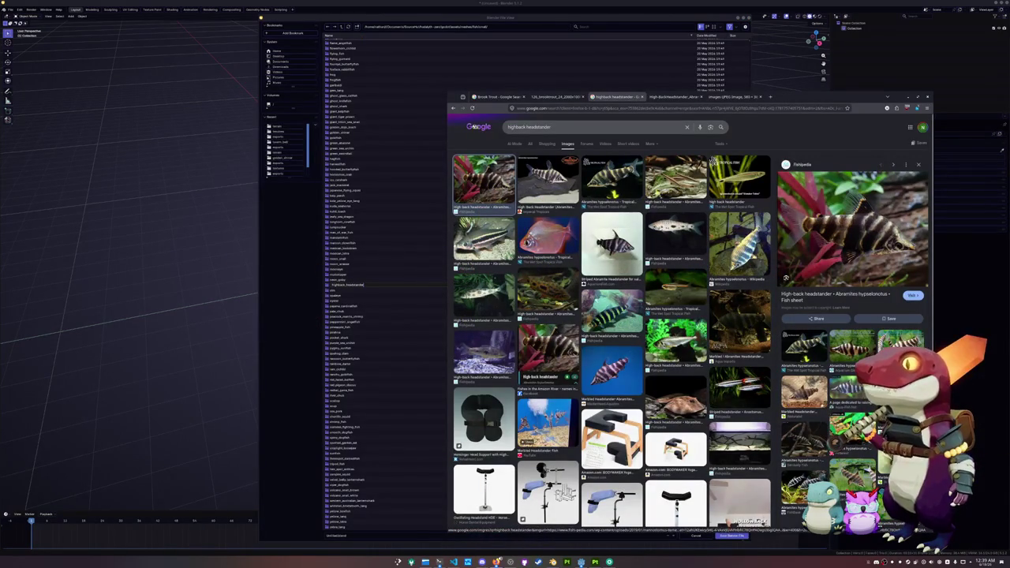
{"action": "left_click", "coordinate": [381, 281]}
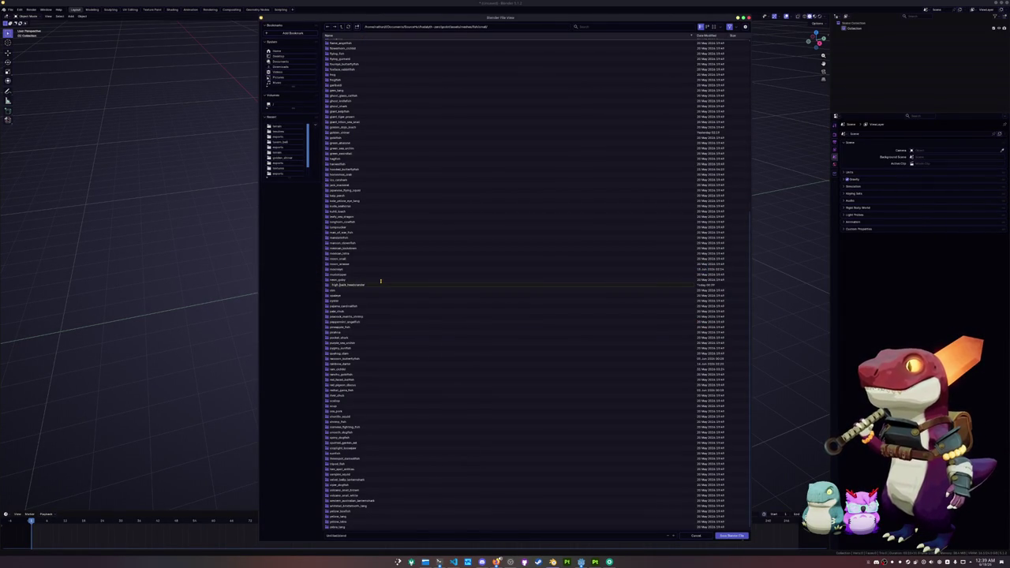
{"action": "key", "text": "Return"}
{"action": "double_click", "coordinate": [395, 277]}
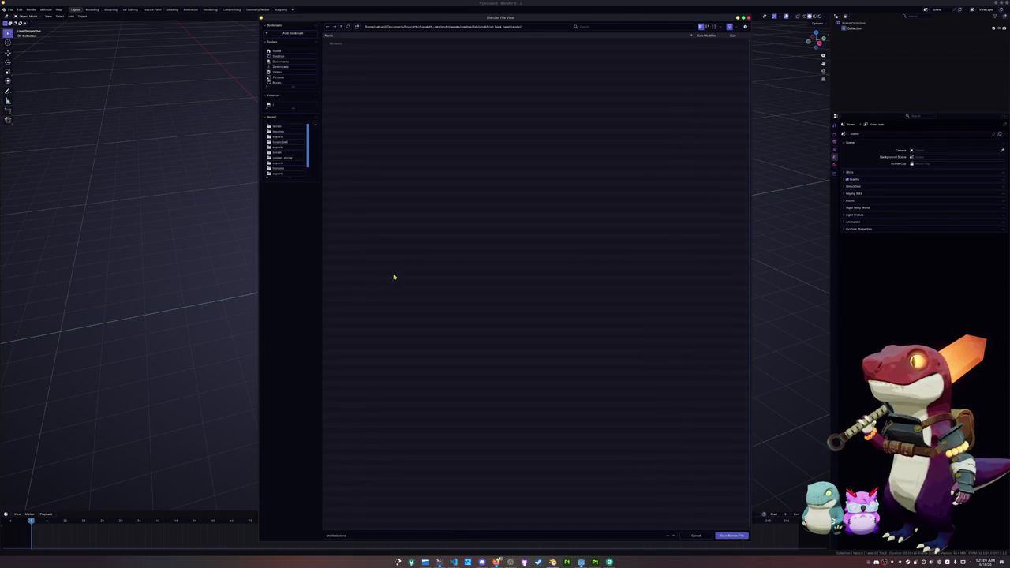
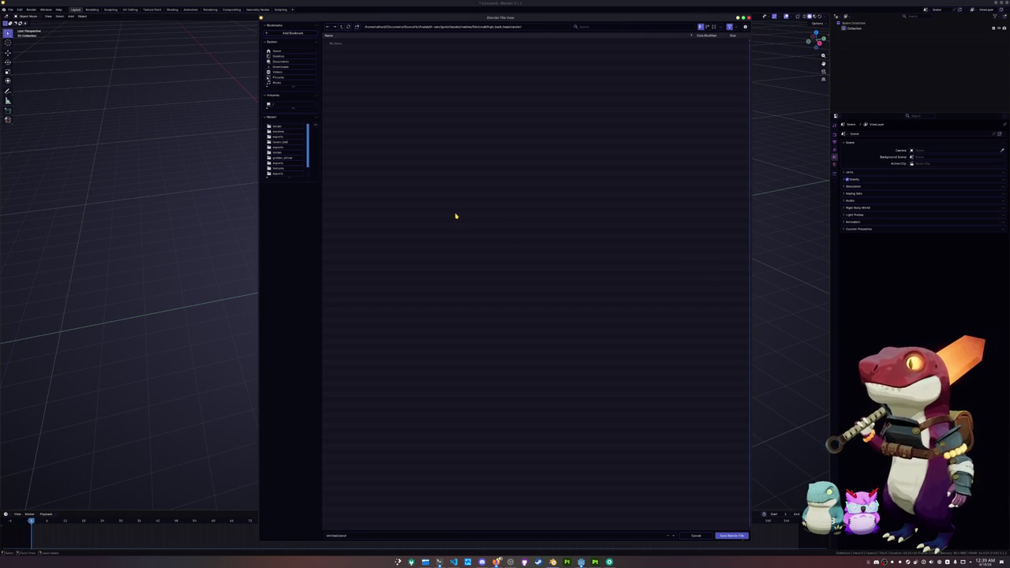
Create a new 'references' folder inside the fish's folder in the Save As browser.
{"action": "left_click", "coordinate": [356, 27]}
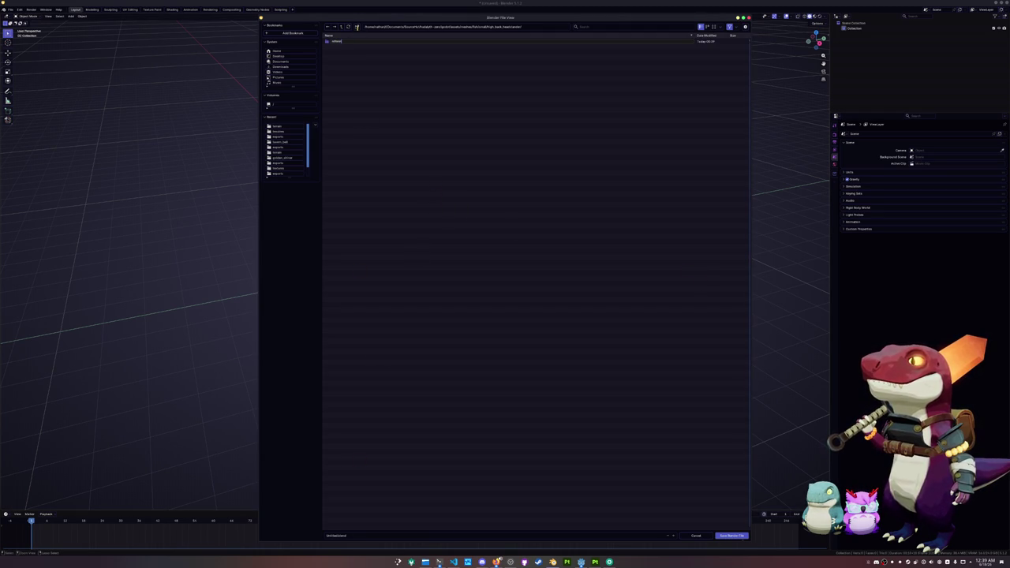
{"action": "key", "text": "Return"}
{"action": "double_click", "coordinate": [349, 42]}
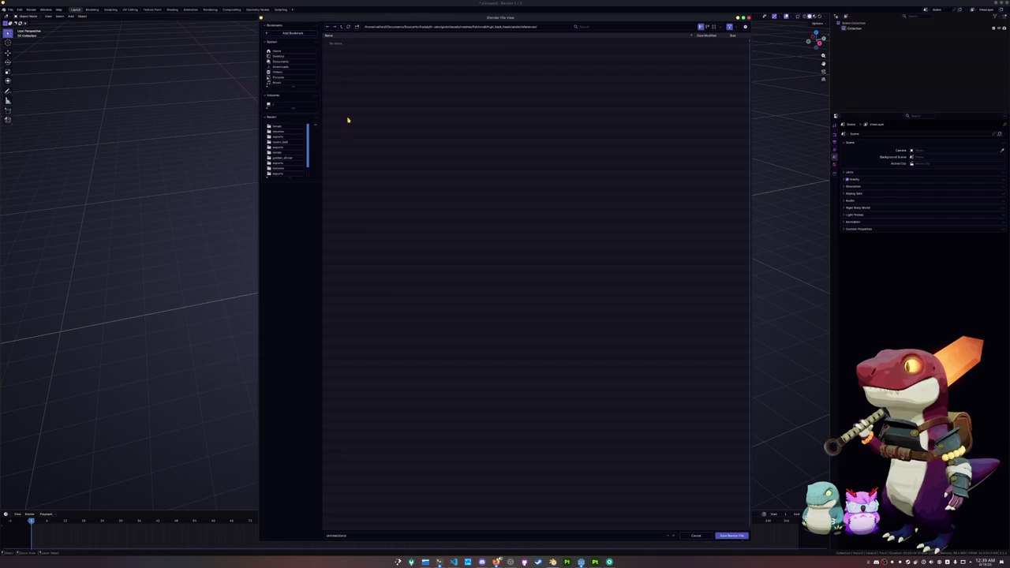
{"action": "left_click", "coordinate": [342, 27]}
Save the scene as high_back_headstander.blend in the fish's folder.
{"action": "left_click", "coordinate": [345, 535]}
{"action": "type", "text": "high_back_tow"}
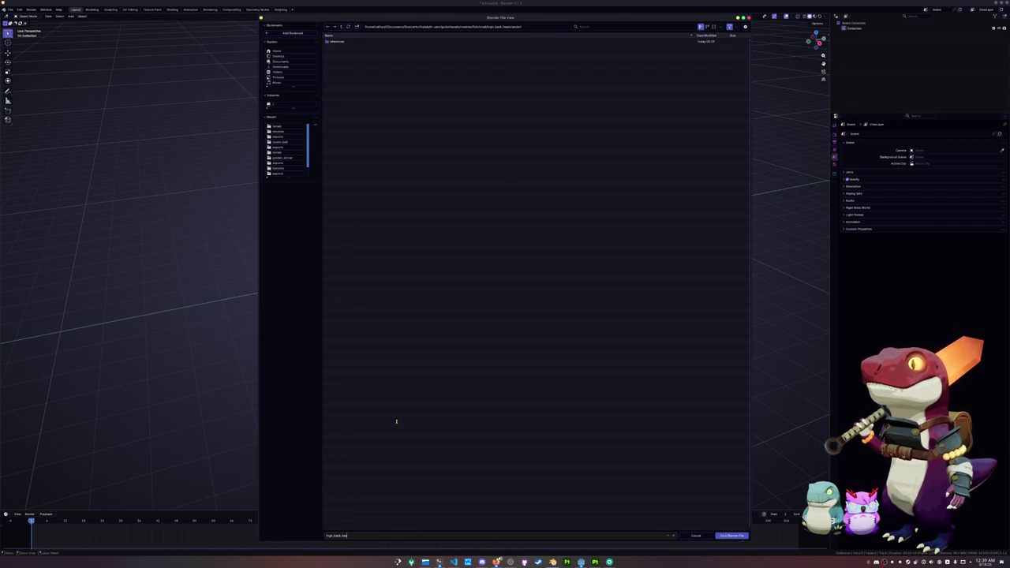
{"action": "type", "text": "ers"}
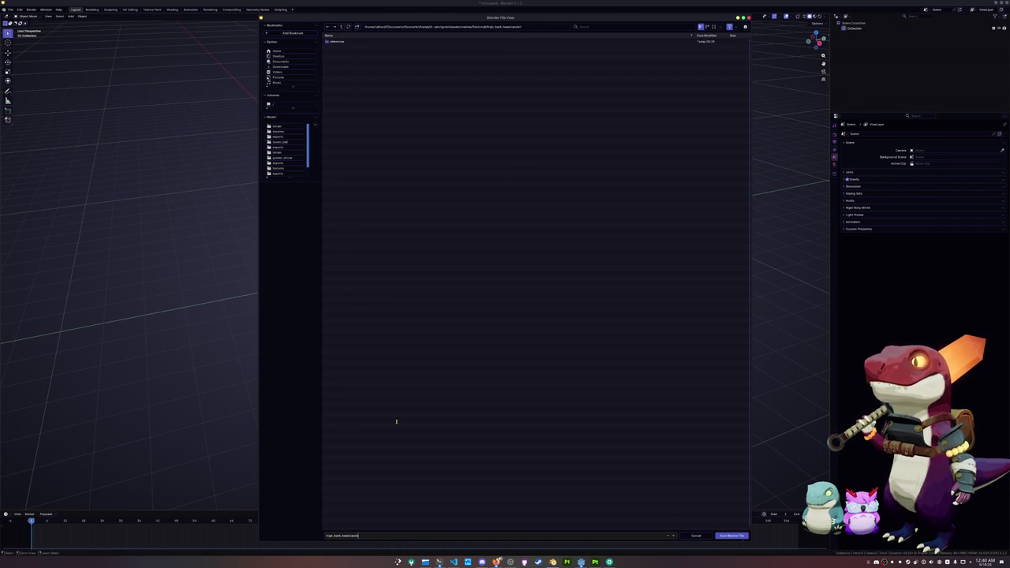
{"action": "key", "text": "Return"}
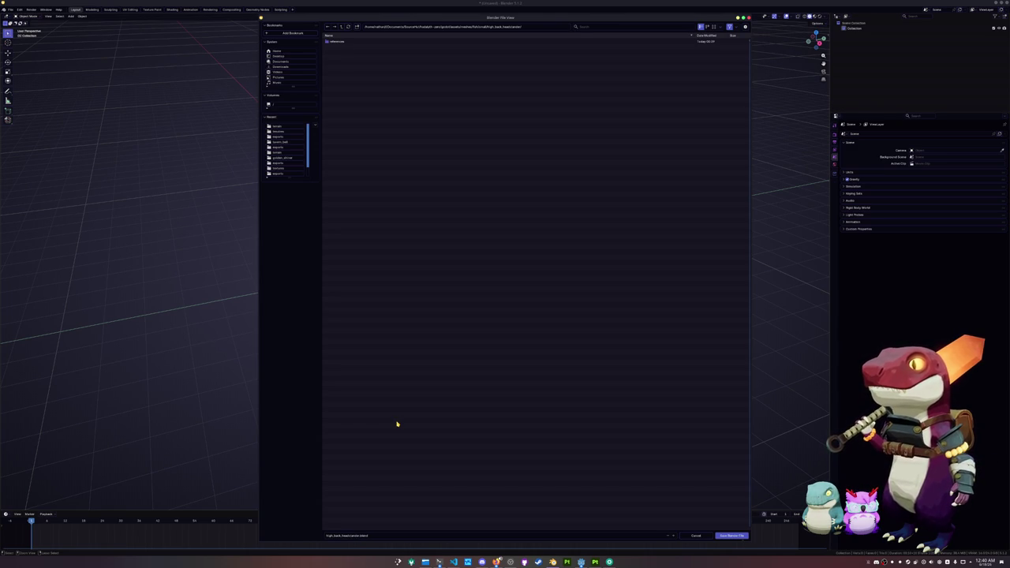
{"action": "key", "text": "Return"}
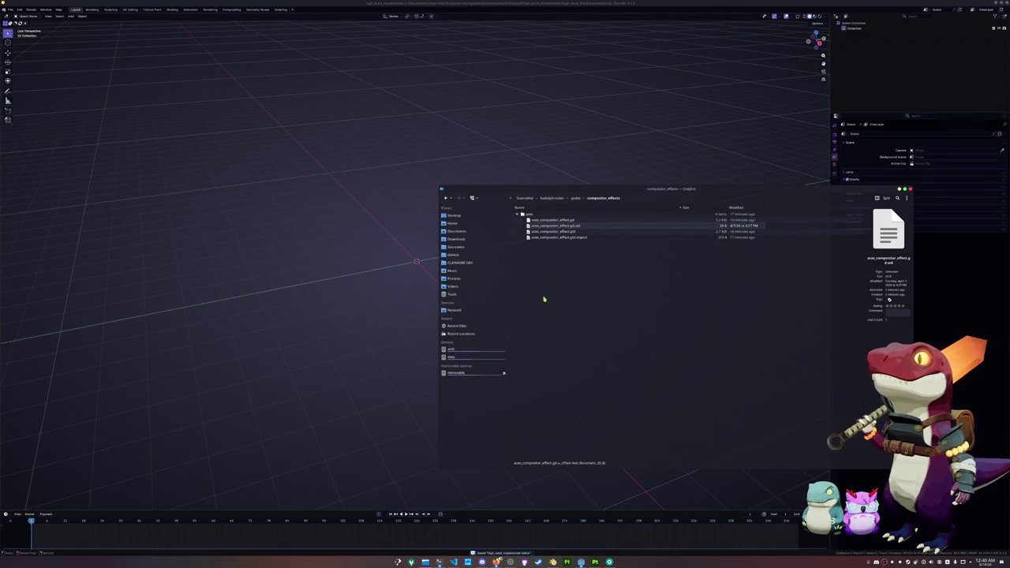
In Dolphin, go to hadalyth-zero/godot/assets/meshes/fish/small/high_back_headstander/references.
{"action": "left_click", "coordinate": [549, 199]}
{"action": "left_click", "coordinate": [525, 198]}
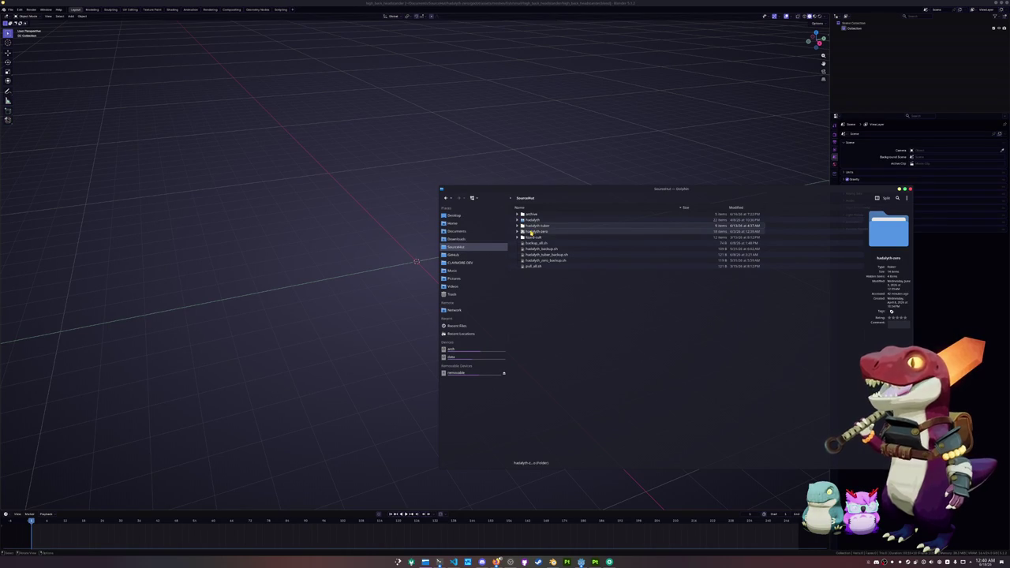
{"action": "left_click", "coordinate": [519, 232]}
{"action": "left_click", "coordinate": [519, 233]}
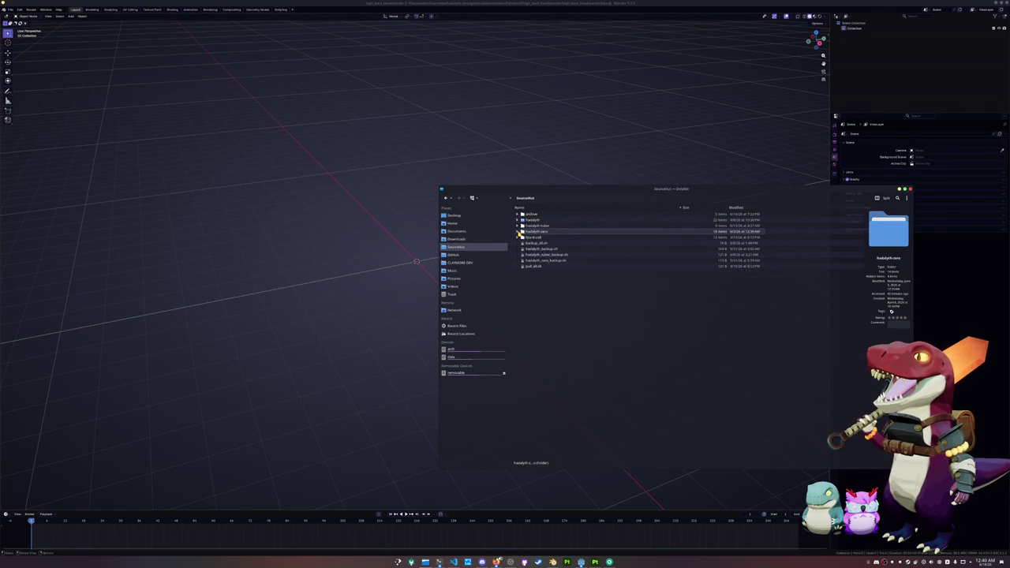
{"action": "left_click", "coordinate": [518, 232]}
{"action": "double_click", "coordinate": [537, 272]}
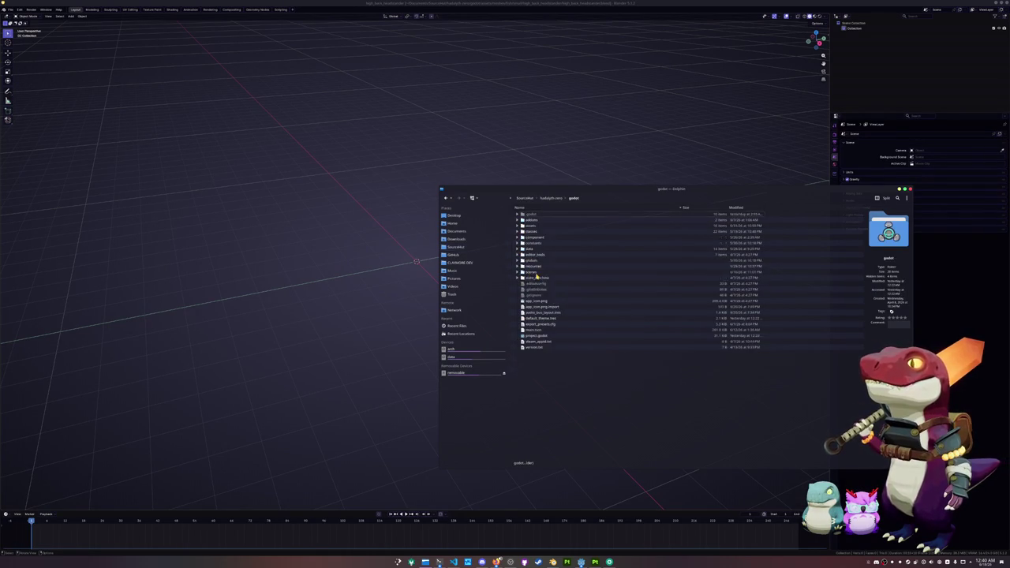
{"action": "double_click", "coordinate": [531, 227]}
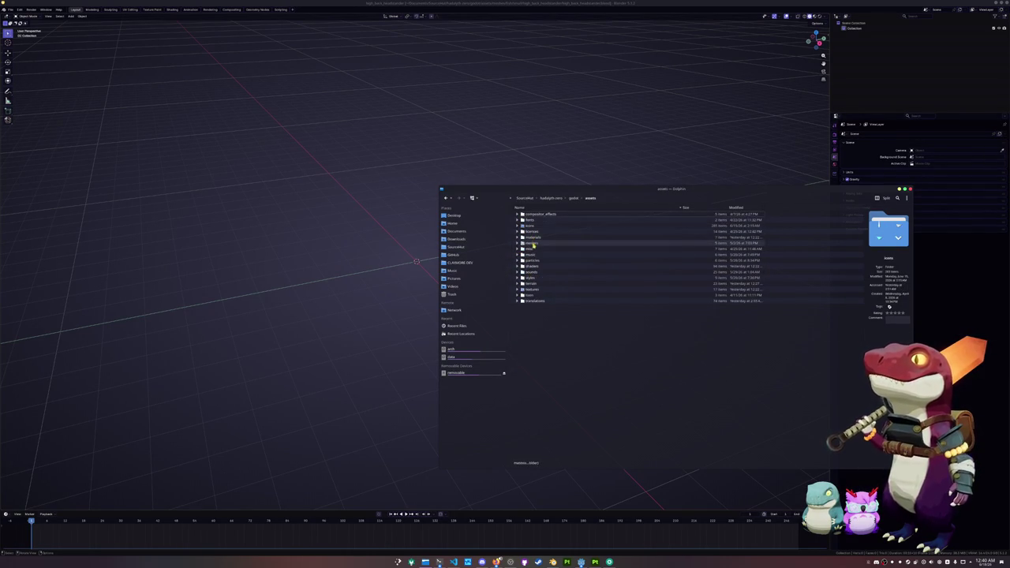
{"action": "double_click", "coordinate": [533, 244]}
{"action": "double_click", "coordinate": [531, 220]}
{"action": "double_click", "coordinate": [532, 236]}
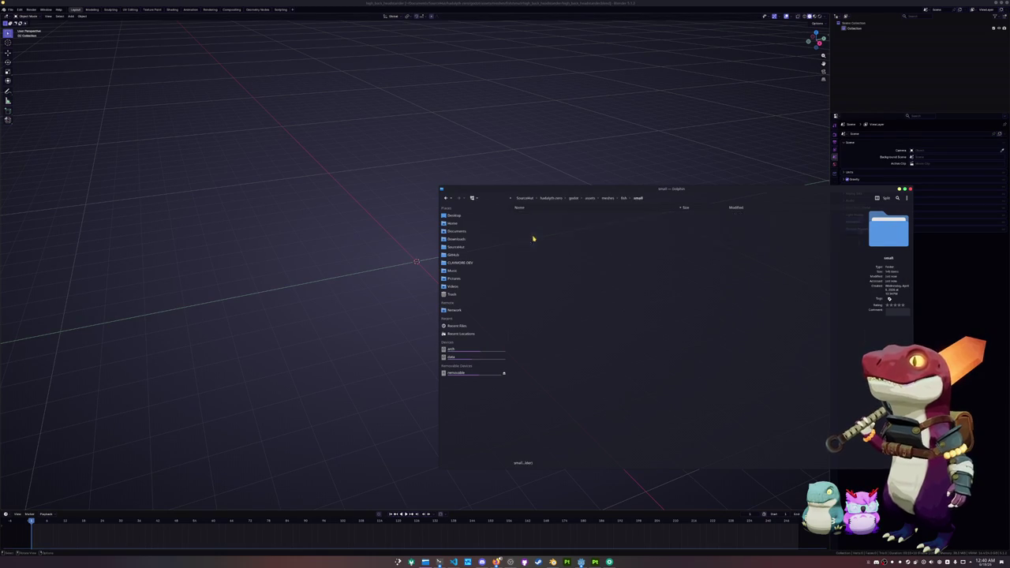
{"action": "type", "text": "har"}
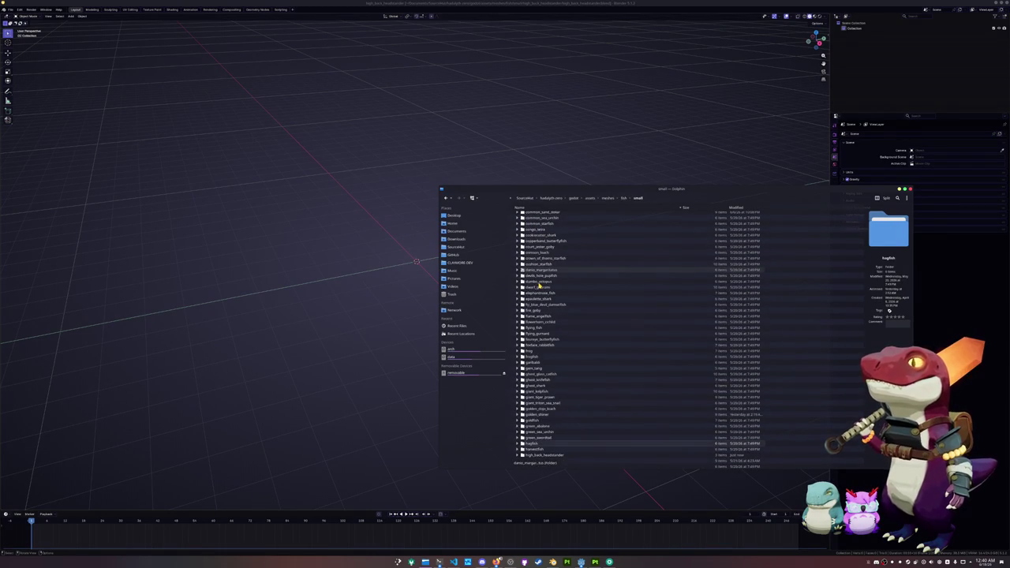
{"action": "type", "text": "ko"}
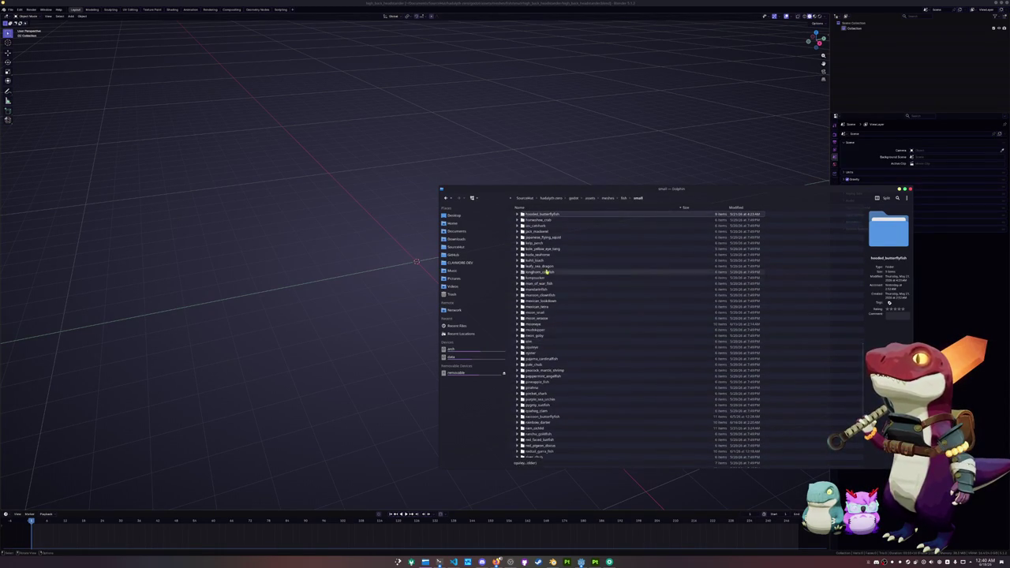
{"action": "double_click", "coordinate": [550, 239]}
{"action": "type", "text": "reference"}
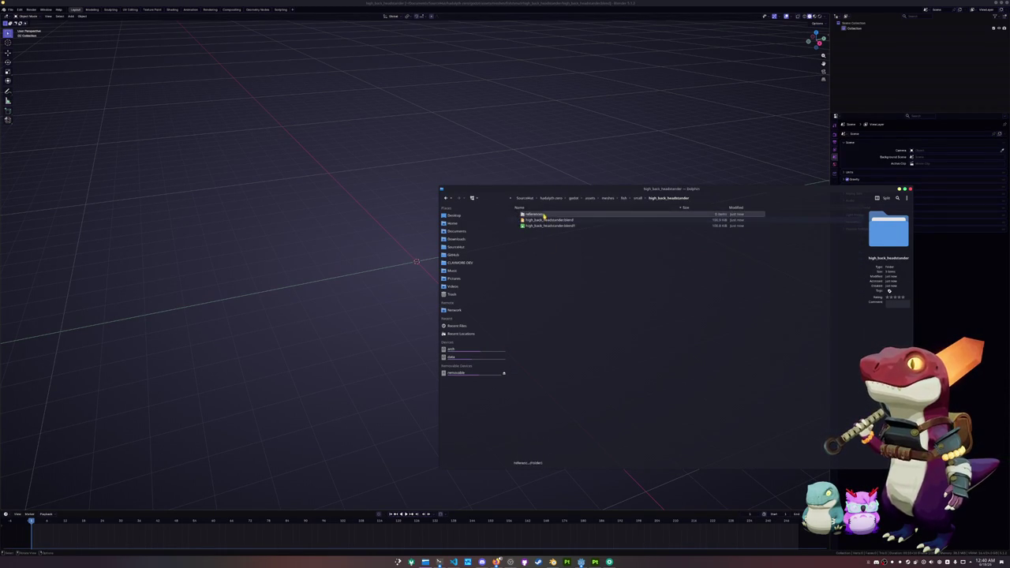
{"action": "key", "text": "Return"}
Drag both fish photos from the Firefox tabs into the references folder.
{"action": "mouse_move", "coordinate": [496, 561]}
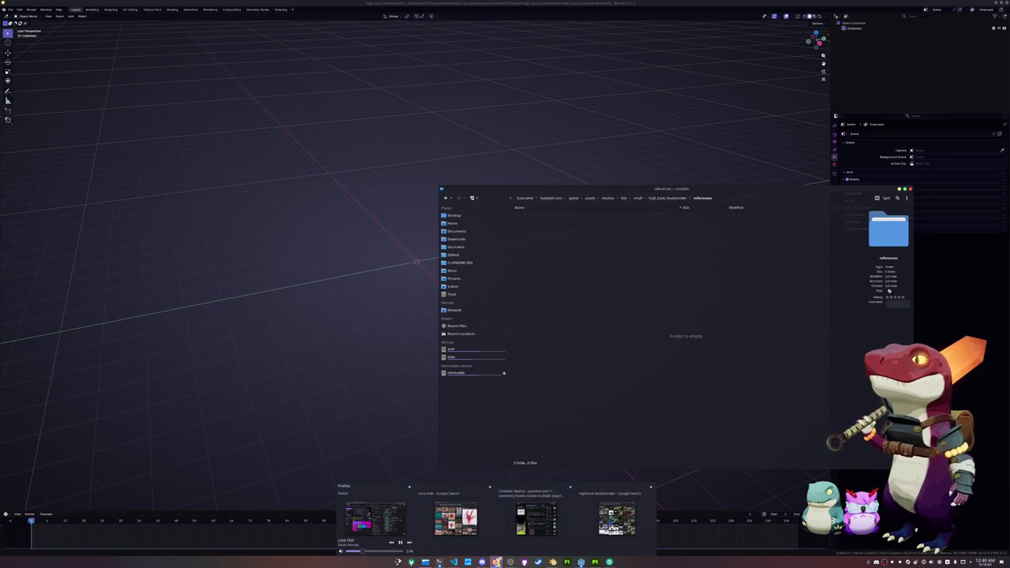
{"action": "left_click", "coordinate": [615, 517]}
{"action": "mouse_move", "coordinate": [684, 111]}
{"action": "left_mouse_down"}
{"action": "mouse_move", "coordinate": [321, 91]}
{"action": "mouse_move", "coordinate": [301, 57]}
{"action": "left_mouse_up"}
{"action": "left_click", "coordinate": [296, 49]}
{"action": "left_click_drag", "start_coordinate": [281, 162], "coordinate": [660, 273]}
{"action": "left_click", "coordinate": [679, 278]}
{"action": "left_click", "coordinate": [347, 48]}
{"action": "mouse_move", "coordinate": [306, 276]}
{"action": "left_mouse_down"}
{"action": "mouse_move", "coordinate": [699, 293]}
{"action": "mouse_move", "coordinate": [671, 289]}
{"action": "left_mouse_up"}
{"action": "left_click", "coordinate": [695, 291]}
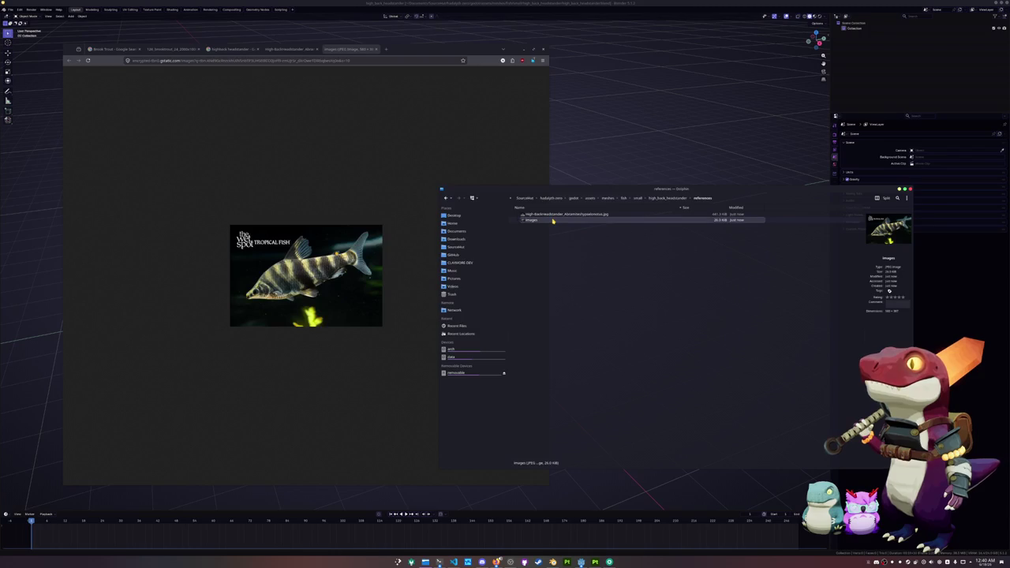
Rename the second photo to images.jpeg and drag the Abramites photo into Blender as a reference.
{"action": "type", "text": "eg"}
{"action": "left_click", "coordinate": [573, 266]}
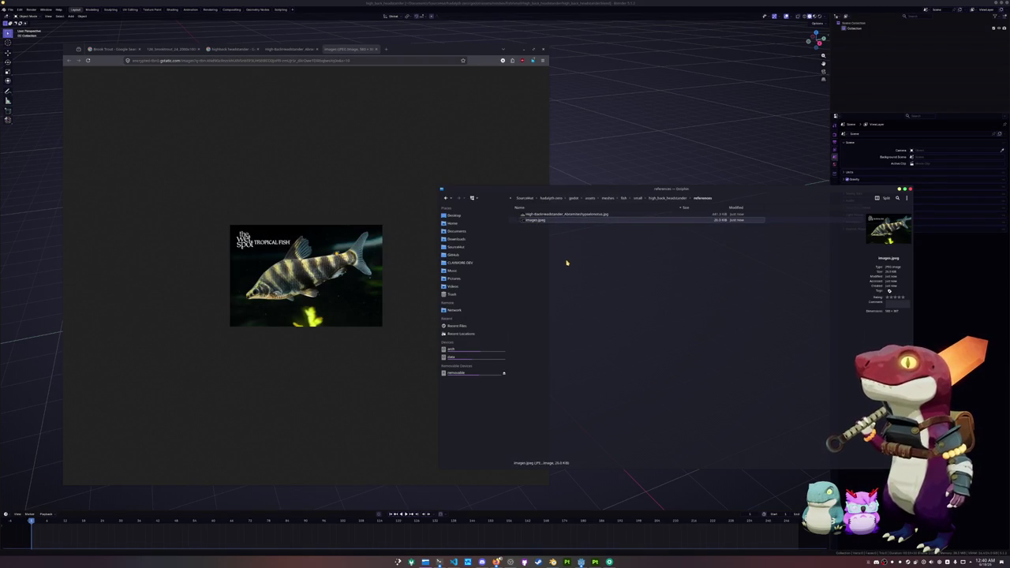
{"action": "left_click_drag", "start_coordinate": [536, 214], "coordinate": [634, 133]}
Add images.jpeg to the scene as a reference image and position both photos.
{"action": "left_click", "coordinate": [542, 221]}
{"action": "key", "text": "ctrl+a"}
{"action": "left_click", "coordinate": [536, 220]}
{"action": "mouse_move", "coordinate": [537, 220]}
{"action": "left_mouse_down"}
{"action": "mouse_move", "coordinate": [355, 163]}
{"action": "mouse_move", "coordinate": [291, 166]}
{"action": "left_mouse_up"}
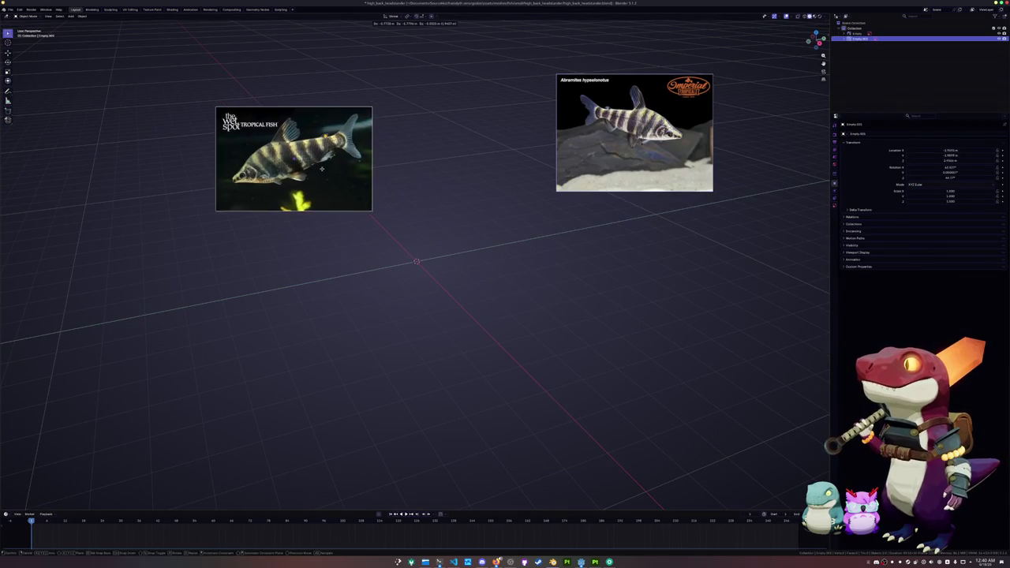
{"action": "left_click_drag", "start_coordinate": [609, 160], "coordinate": [475, 230]}
{"action": "left_click_drag", "start_coordinate": [319, 179], "coordinate": [364, 227]}
{"action": "left_click_drag", "start_coordinate": [471, 218], "coordinate": [469, 220]}
{"action": "left_click", "coordinate": [469, 220]}
Spin the photos around Z, then reset the dark fish photo and stand it upright.
{"action": "key", "text": "r"}
{"action": "key", "text": "x"}
{"action": "key", "text": "x"}
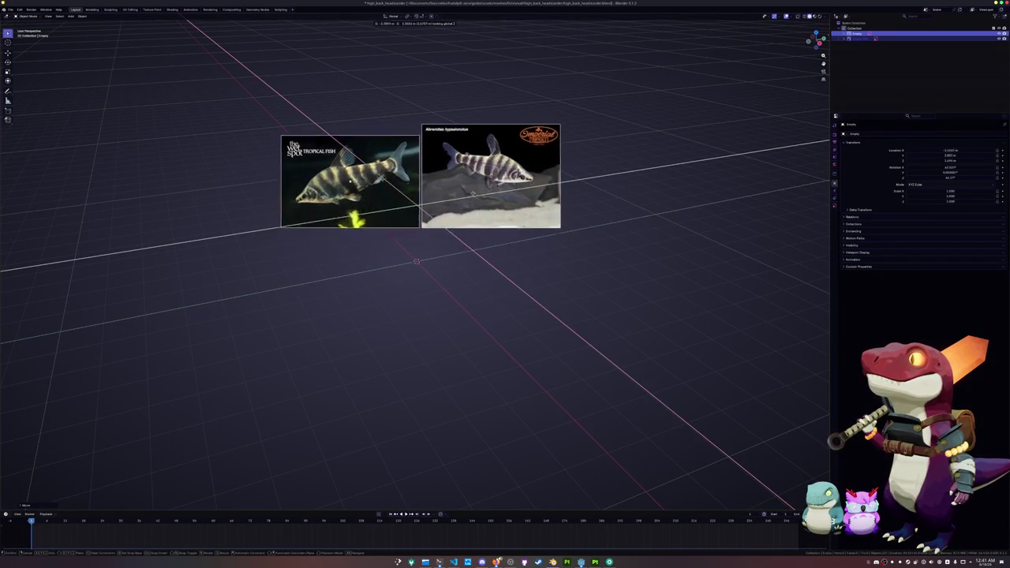
{"action": "key", "text": "x"}
{"action": "key", "text": "z"}
{"action": "left_click", "coordinate": [419, 251]}
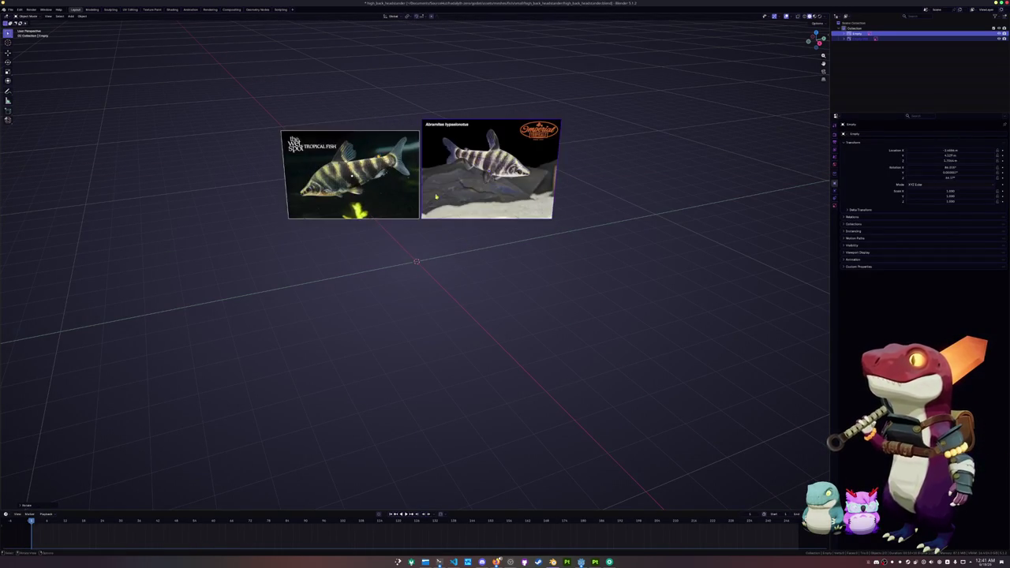
{"action": "key", "text": "alt+g"}
{"action": "key", "text": "alt+r"}
{"action": "key", "text": "r"}
{"action": "key", "text": "x"}
{"action": "key", "text": "z"}
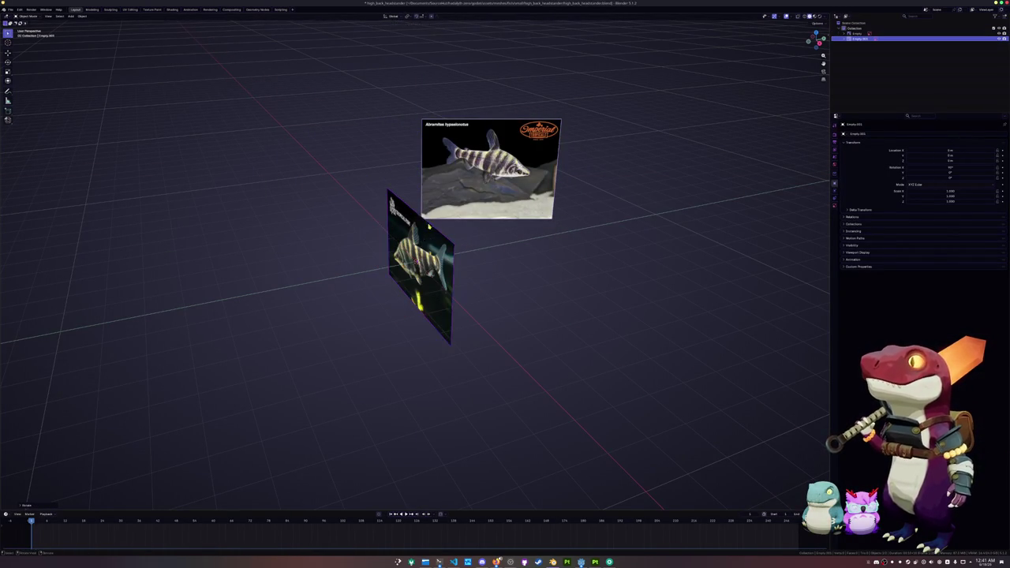
{"action": "key", "text": "x"}
{"action": "left_click", "coordinate": [428, 224]}
In side view, move the Abramites photo up and to the right.
{"action": "key", "text": "KP_3"}
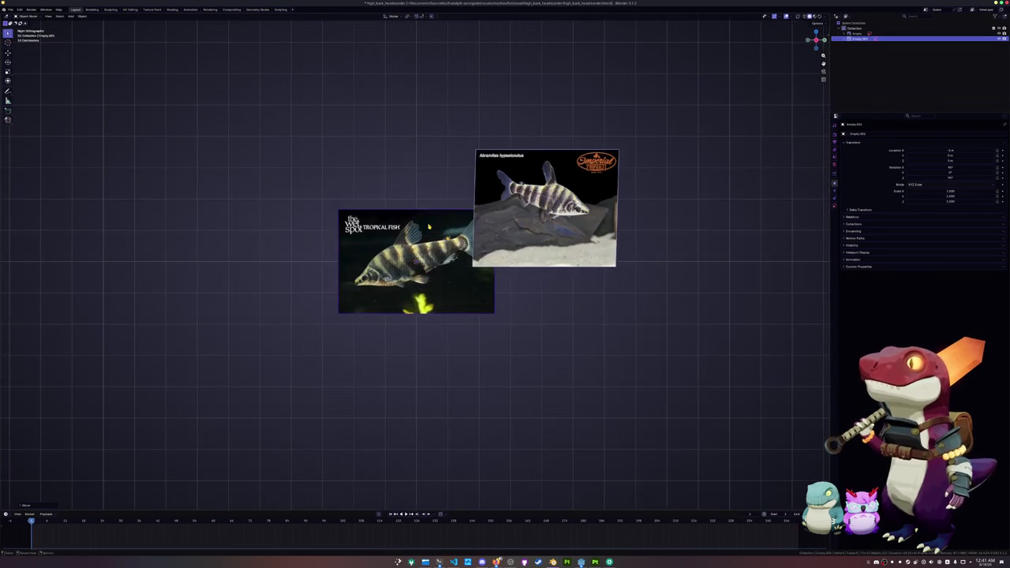
{"action": "scroll", "coordinate": [626, 262], "scroll_direction": "up", "scroll_amount": 2}
{"action": "key", "text": "g"}
{"action": "left_click", "coordinate": [626, 262]}
Enable Opacity on the dark fish photo and lower it to make it see-through.
{"action": "left_click", "coordinate": [835, 206]}
{"action": "left_click", "coordinate": [914, 196]}
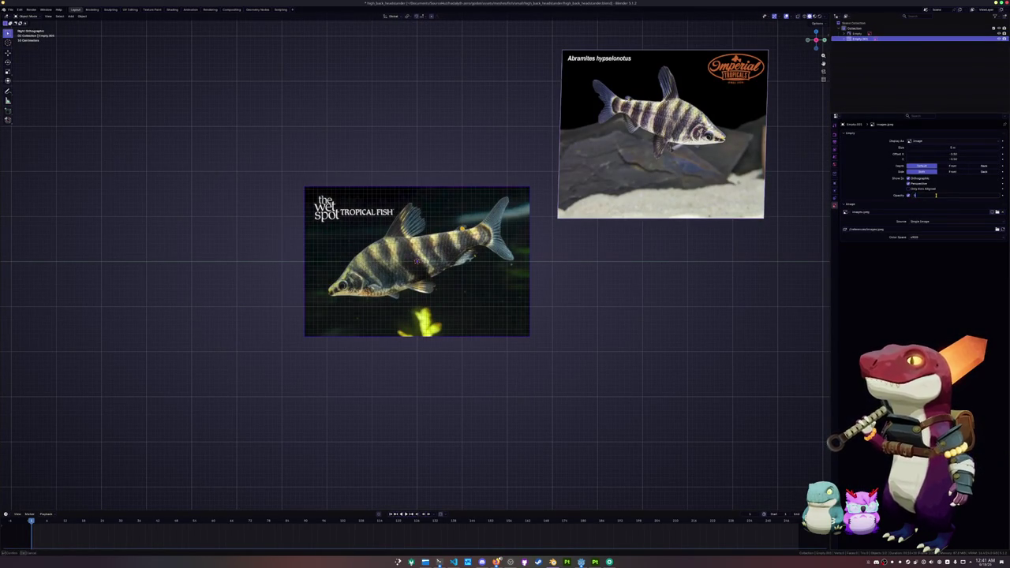
{"action": "left_click_drag", "start_coordinate": [935, 195], "coordinate": [956, 195]}
{"action": "scroll", "coordinate": [514, 271], "scroll_direction": "up", "scroll_amount": 2}
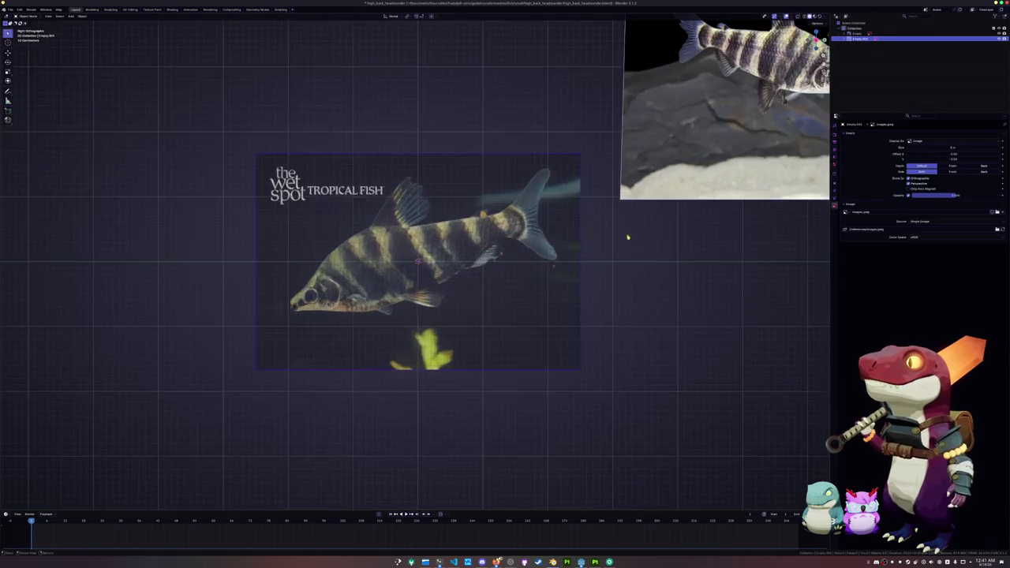
Tilt the dark fish photo by 20° and move it into place.
{"action": "key", "text": "r"}
{"action": "left_click", "coordinate": [611, 301]}
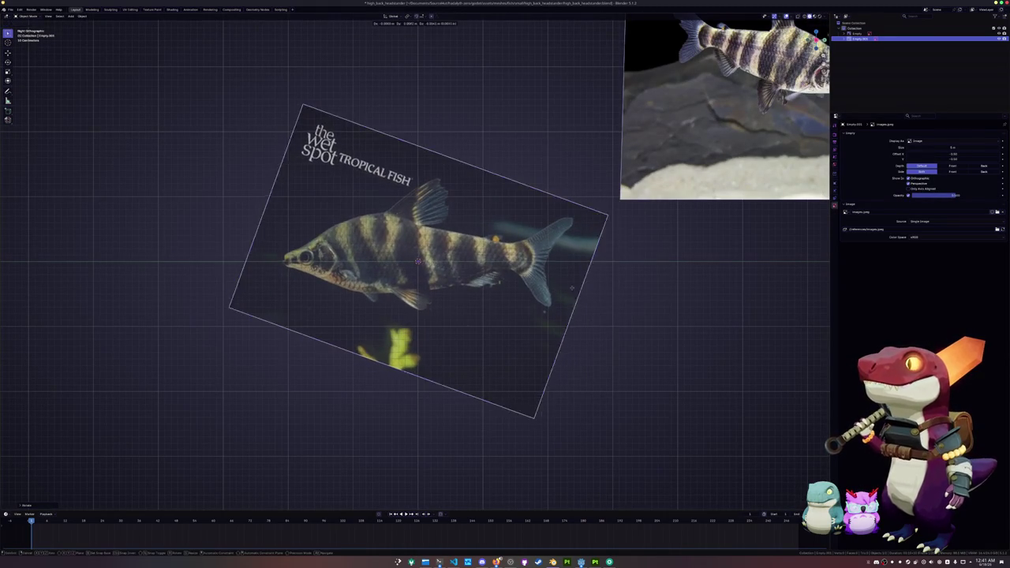
{"action": "key", "text": "g"}
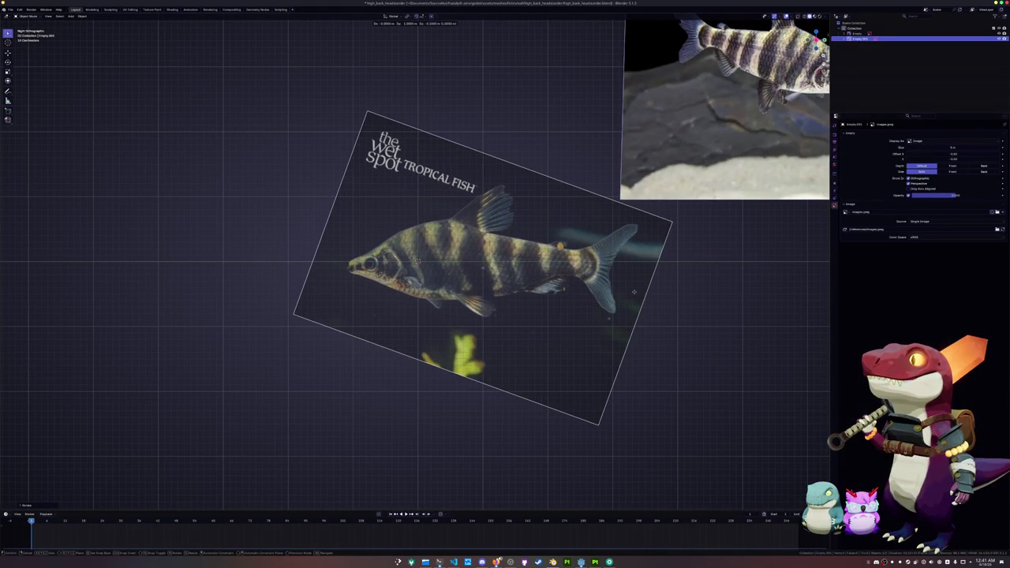
{"action": "left_click", "coordinate": [631, 293]}
{"action": "left_click", "coordinate": [670, 275]}
{"action": "scroll", "coordinate": [667, 261], "scroll_direction": "down", "scroll_amount": 3}
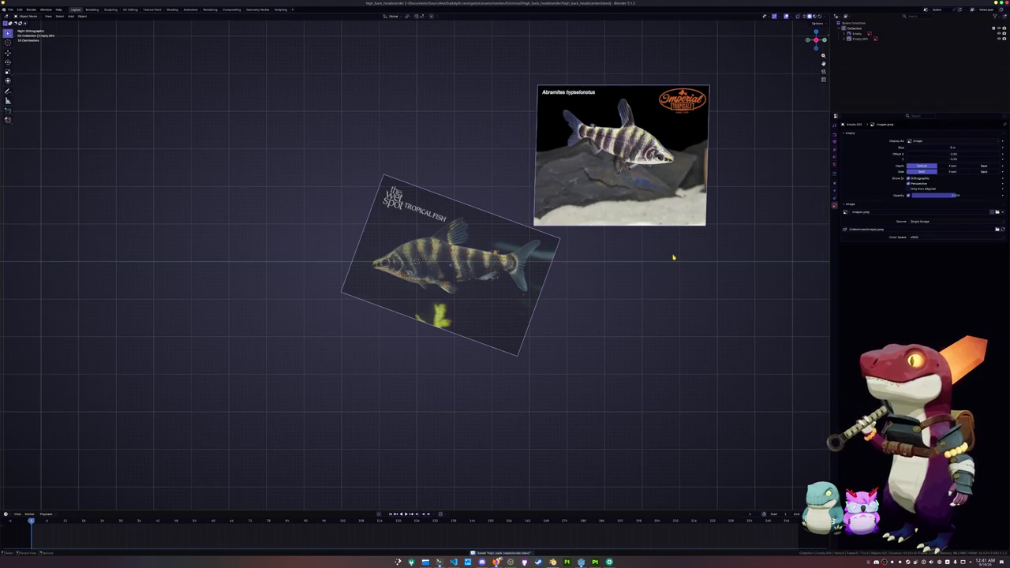
{"action": "scroll", "coordinate": [673, 257], "scroll_direction": "up", "scroll_amount": 1}
Move, shrink and tilt the Abramites photo so it overlaps the dark fish photo.
{"action": "left_click", "coordinate": [682, 171]}
{"action": "key", "text": "g"}
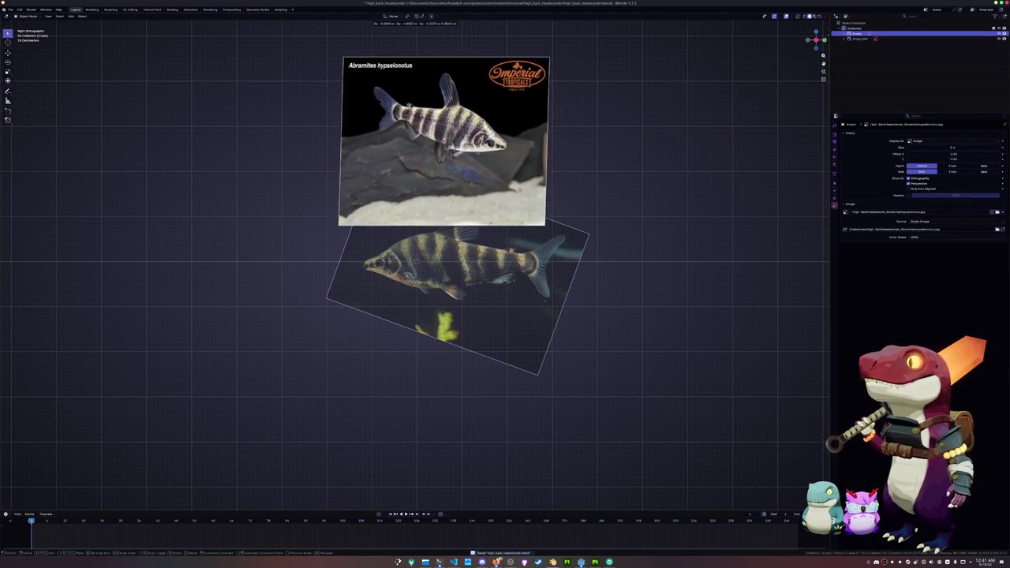
{"action": "key", "text": "s"}
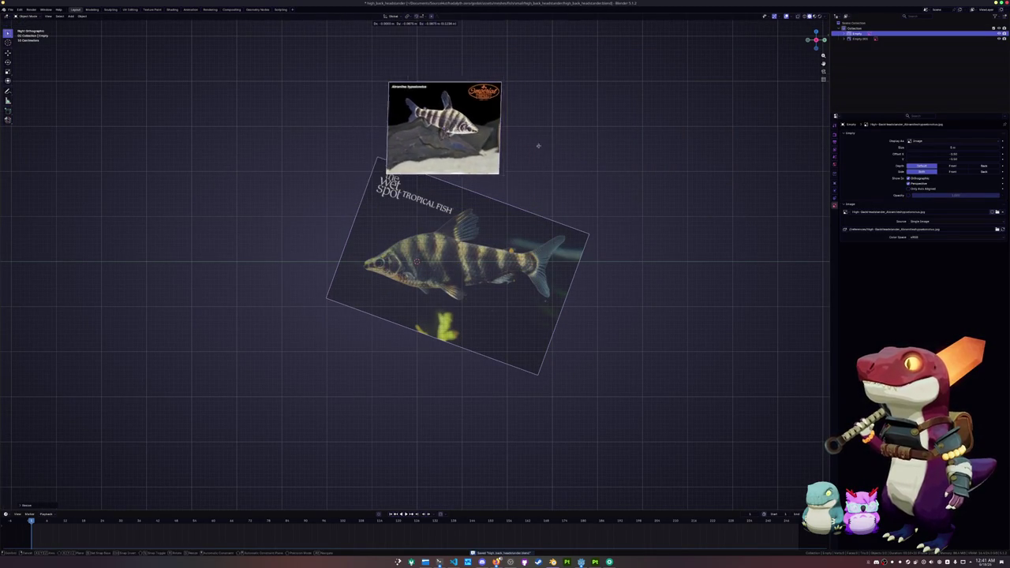
{"action": "key", "text": "r"}
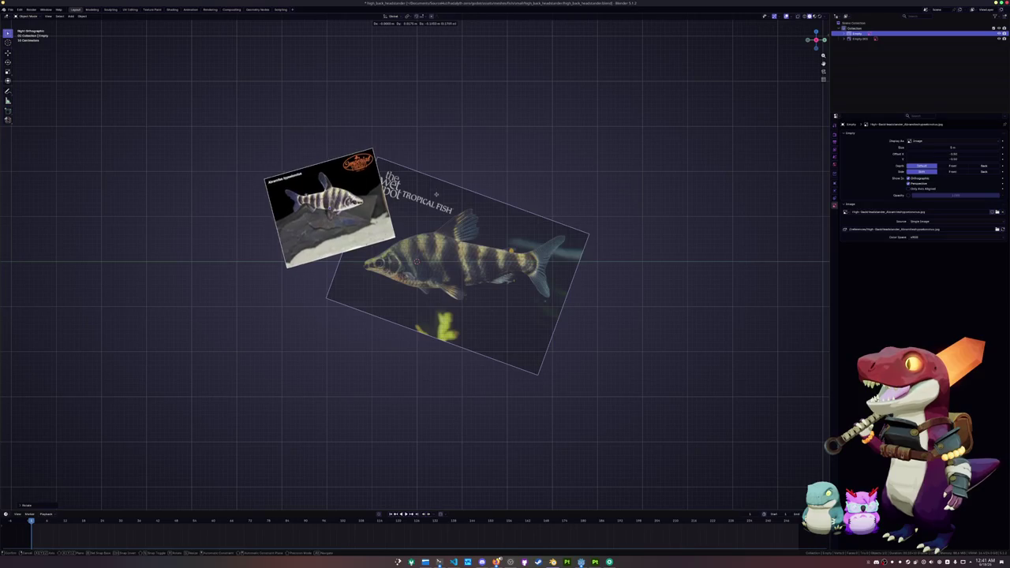
{"action": "key", "text": "Return"}
{"action": "key", "text": "KP_2"}
{"action": "key", "text": "KP_2"}
{"action": "key", "text": "KP_2"}
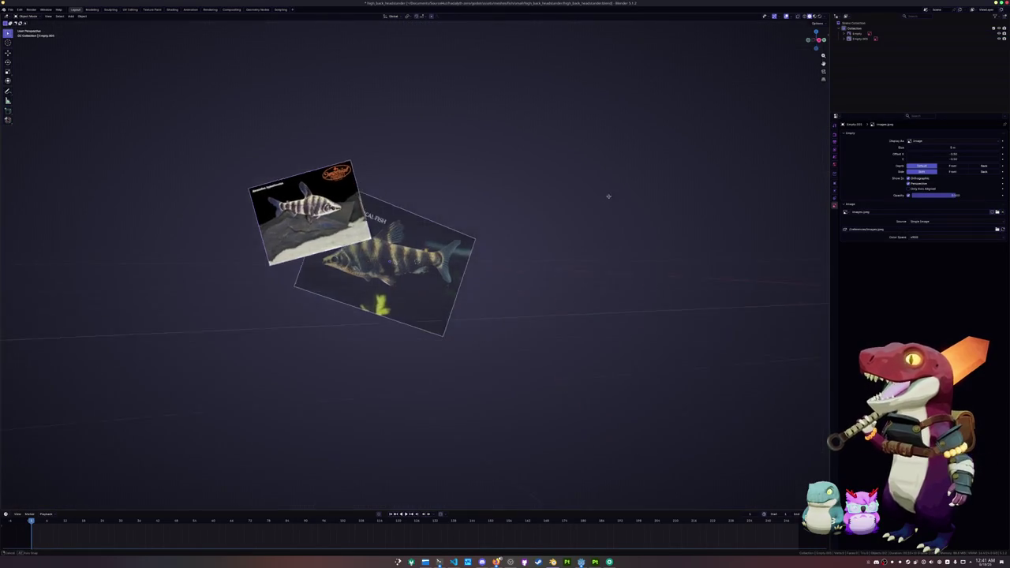
{"action": "key", "text": "shift+a"}
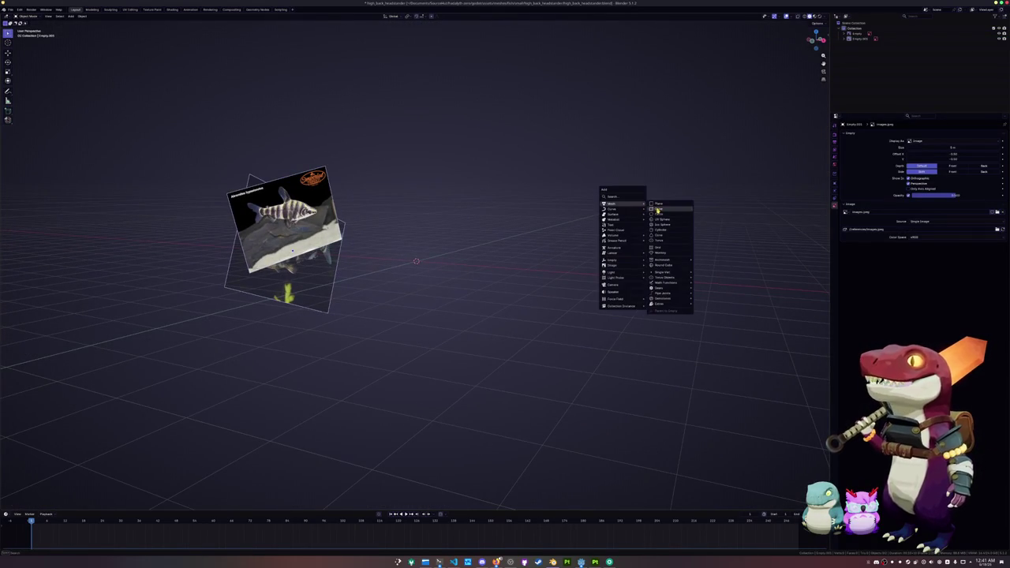
Add a cube, show its transform sidebar, and enter Edit Mode.
{"action": "left_click", "coordinate": [658, 209]}
{"action": "key", "text": "ctrl+KP_4"}
{"action": "key", "text": "n"}
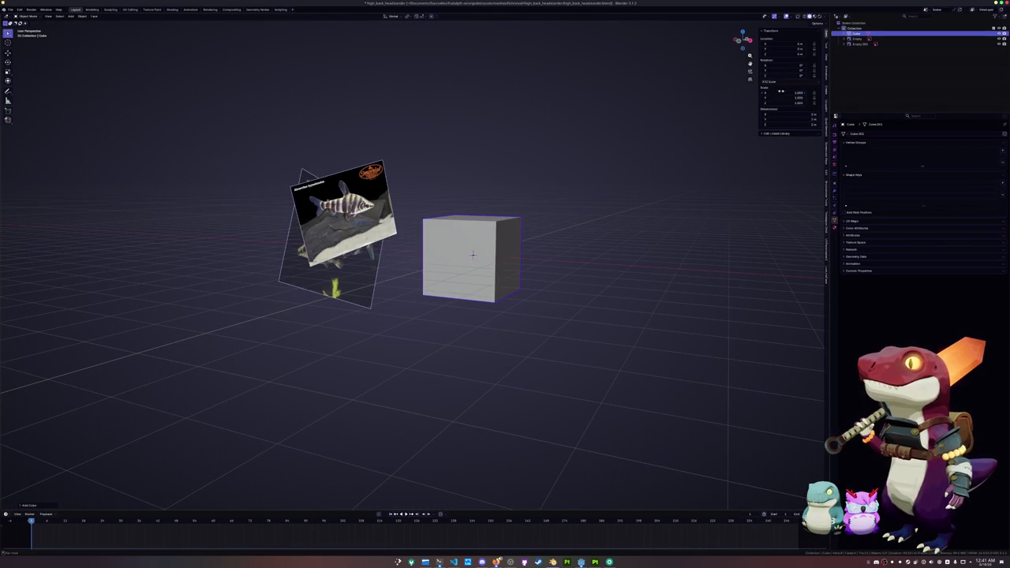
{"action": "key", "text": "Tab"}
Mirror the cube in half with Auto Mirror and view it from Right Ortho in X-ray.
{"action": "left_click", "coordinate": [826, 90]}
{"action": "left_click", "coordinate": [788, 50]}
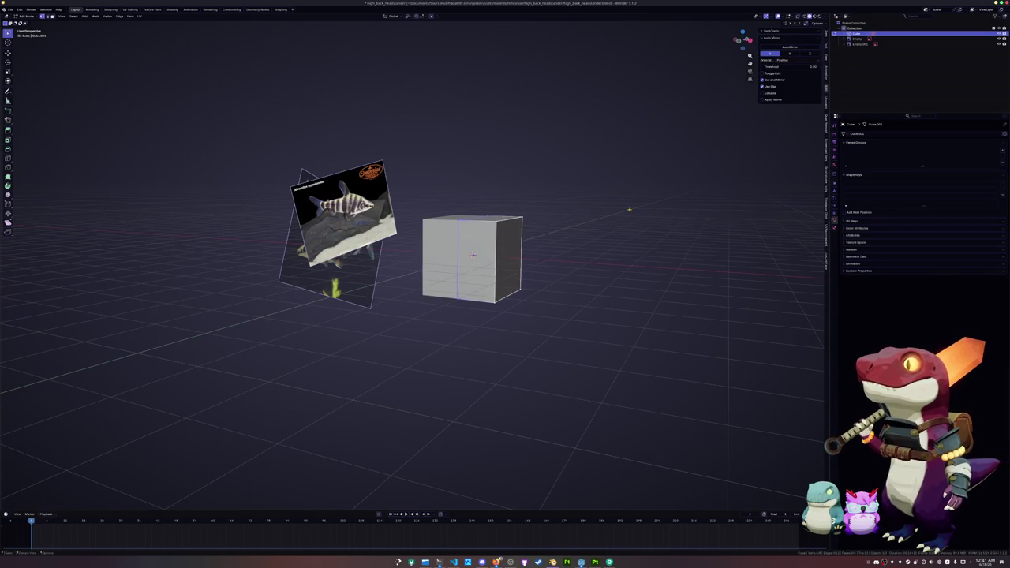
{"action": "key", "text": "KP_3"}
{"action": "left_click", "coordinate": [473, 254]}
{"action": "key", "text": "alt+z"}
{"action": "scroll", "coordinate": [465, 251], "scroll_direction": "up", "scroll_amount": 3}
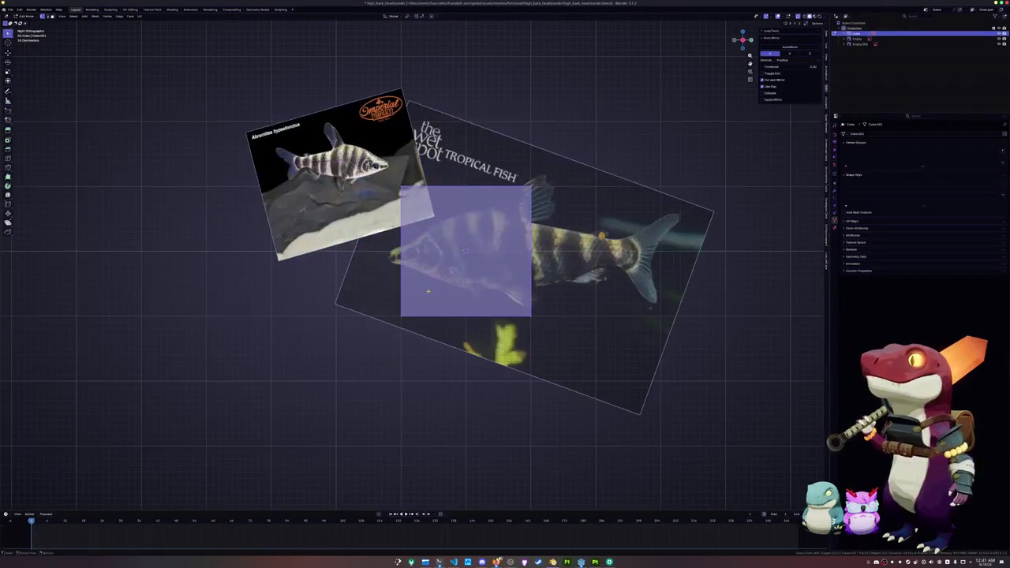
{"action": "key", "text": "alt+a"}
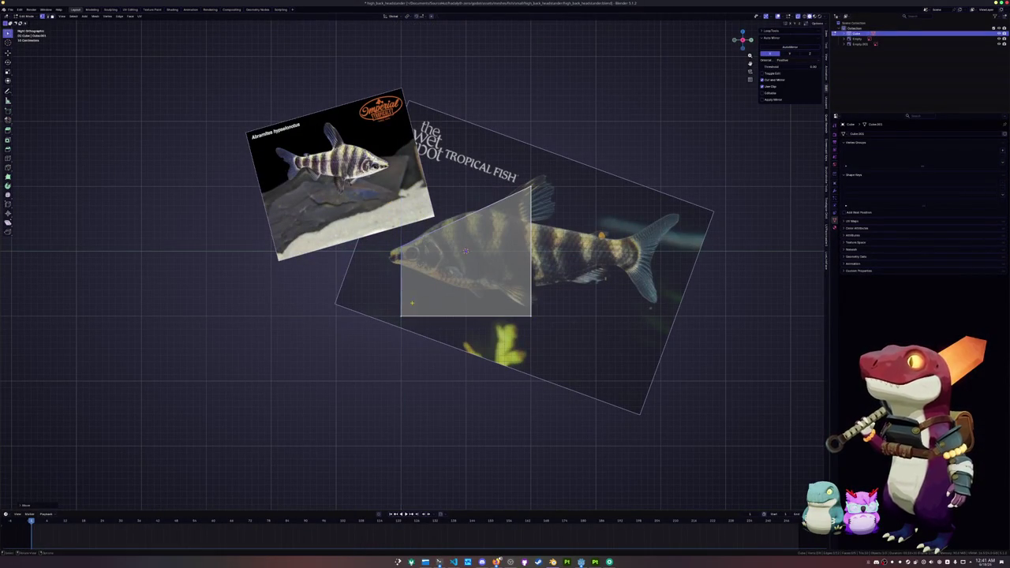
Move the front vertices vertically into a pointed snout and lower the top corner to the back.
{"action": "key", "text": "g"}
{"action": "key", "text": "z"}
{"action": "left_click", "coordinate": [433, 251]}
{"action": "left_click_drag", "start_coordinate": [391, 237], "coordinate": [552, 175]}
{"action": "key", "text": "g"}
{"action": "key", "text": "z"}
{"action": "left_click", "coordinate": [553, 341]}
Raise the bottom vertex to the belly line and adjust the right-side vertex vertically.
{"action": "left_click", "coordinate": [530, 315]}
{"action": "key", "text": "g"}
{"action": "key", "text": "z"}
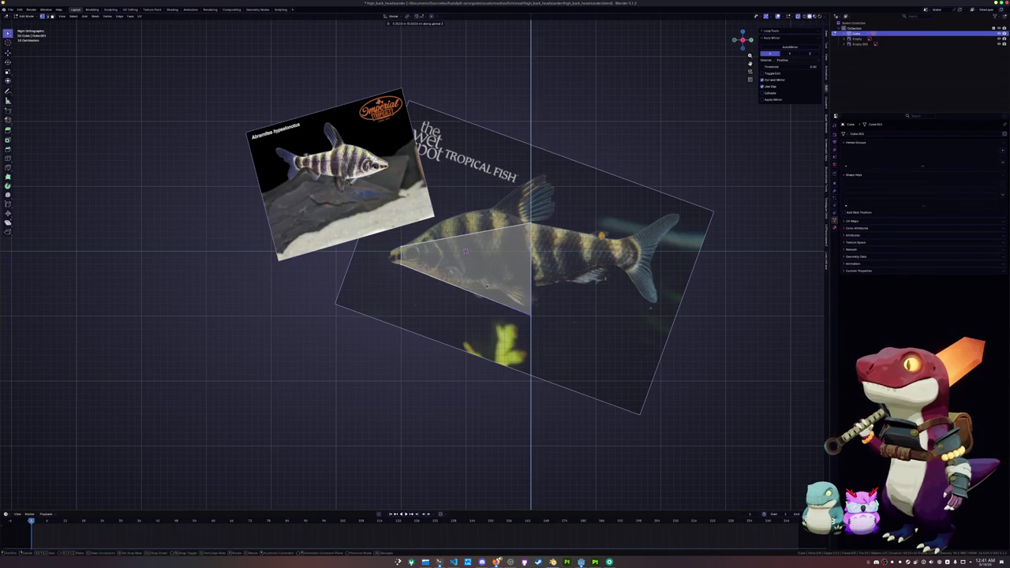
{"action": "left_click", "coordinate": [501, 257]}
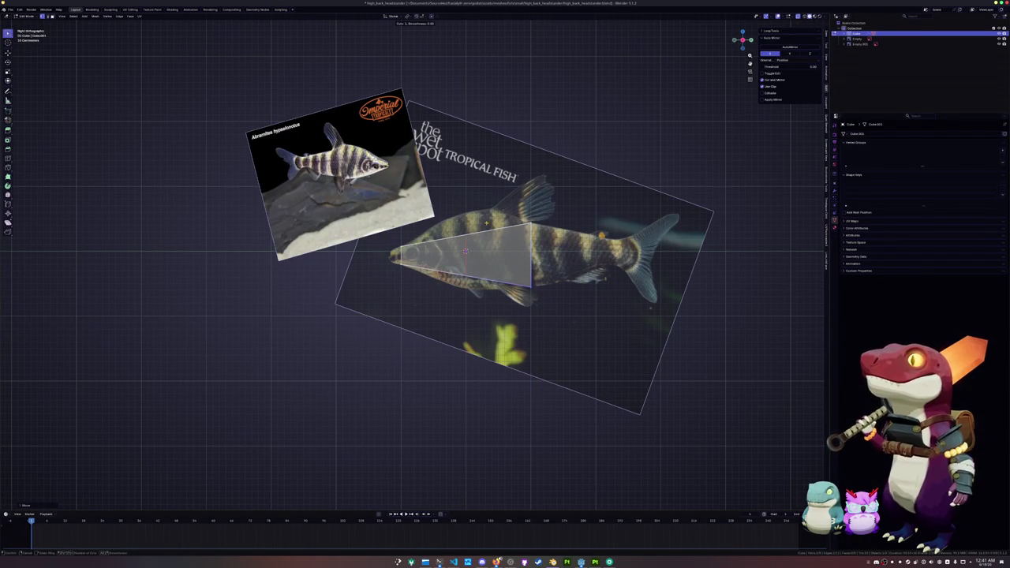
{"action": "left_click", "coordinate": [466, 251]}
{"action": "key", "text": "g"}
{"action": "key", "text": "z"}
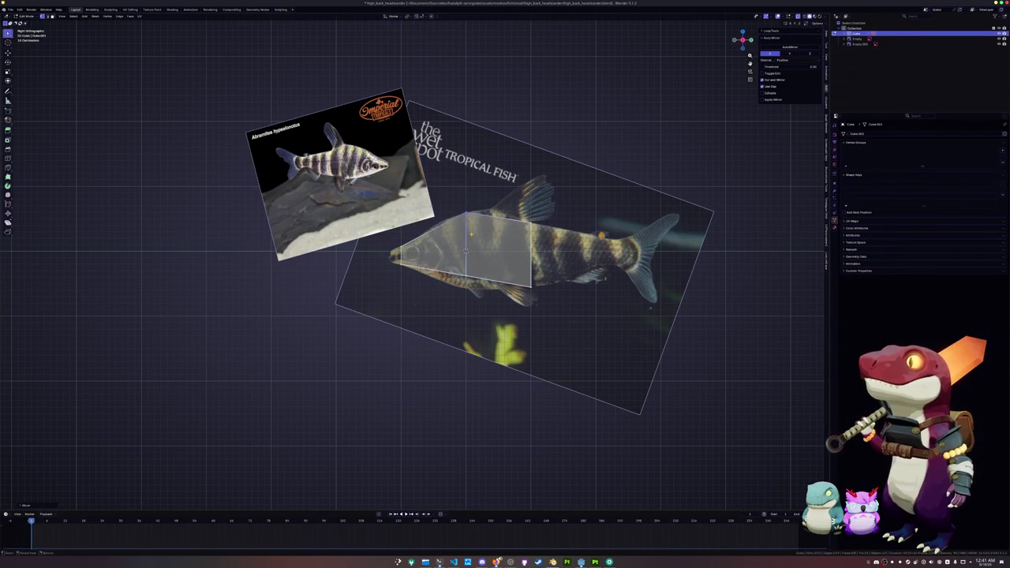
{"action": "left_click", "coordinate": [465, 251]}
Add a centred loop cut across the body and move its vertices to the fish outline.
{"action": "key", "text": "ctrl+r"}
{"action": "left_click", "coordinate": [485, 205]}
{"action": "right_click", "coordinate": [485, 204]}
{"action": "key", "text": "g"}
{"action": "key", "text": "z"}
{"action": "left_click", "coordinate": [486, 195]}
{"action": "scroll", "coordinate": [486, 194], "scroll_direction": "up", "scroll_amount": 1}
{"action": "key", "text": "g"}
{"action": "key", "text": "z"}
{"action": "left_click", "coordinate": [476, 250]}
{"action": "scroll", "coordinate": [512, 284], "scroll_direction": "right", "scroll_amount": 2}
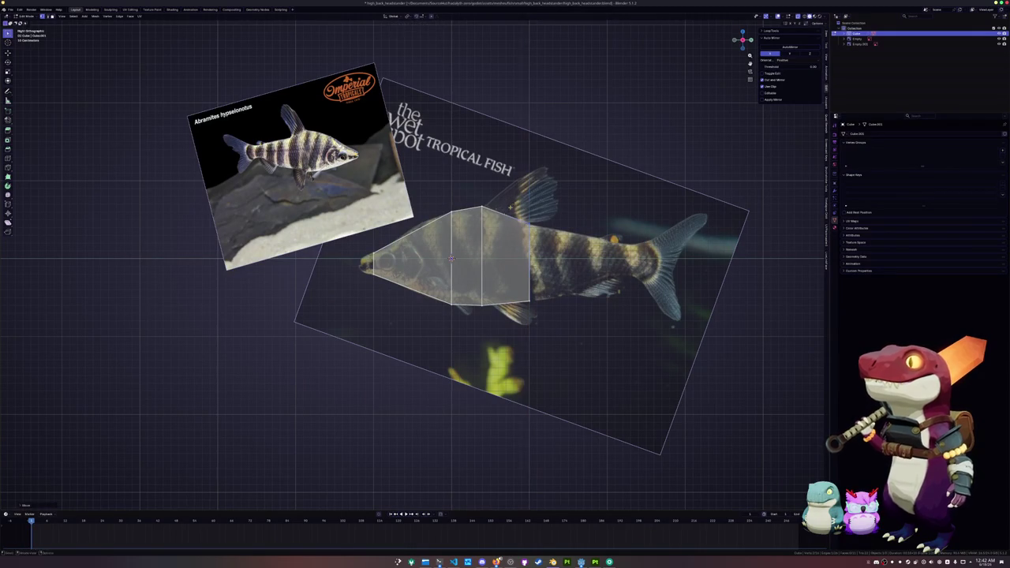
{"action": "scroll", "coordinate": [451, 258], "scroll_direction": "left", "scroll_amount": 2}
Add a second edge loop across the body.
{"action": "key", "text": "ctrl+r"}
{"action": "left_click", "coordinate": [534, 261]}
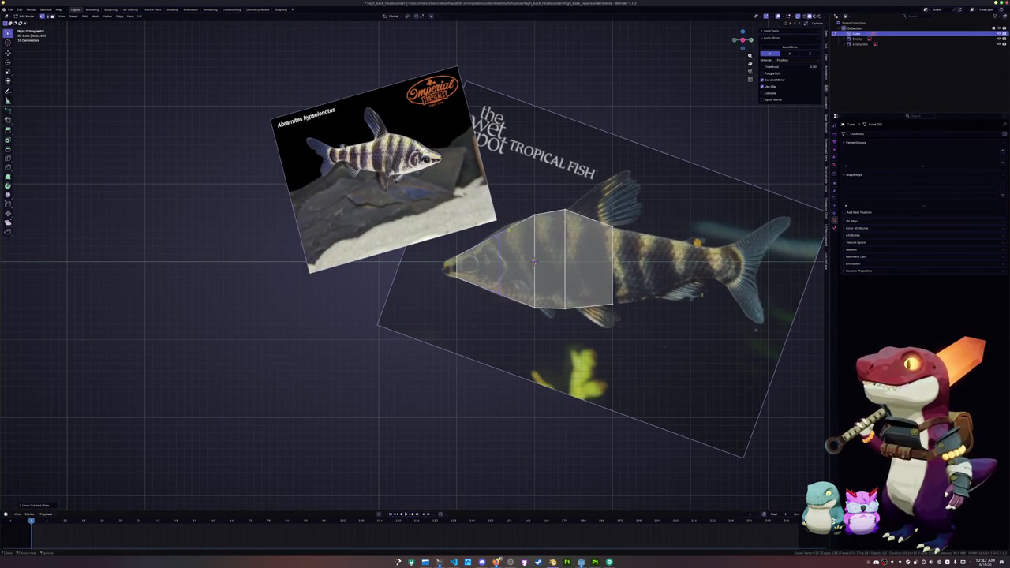
{"action": "scroll", "coordinate": [483, 227], "scroll_direction": "up", "scroll_amount": 2}
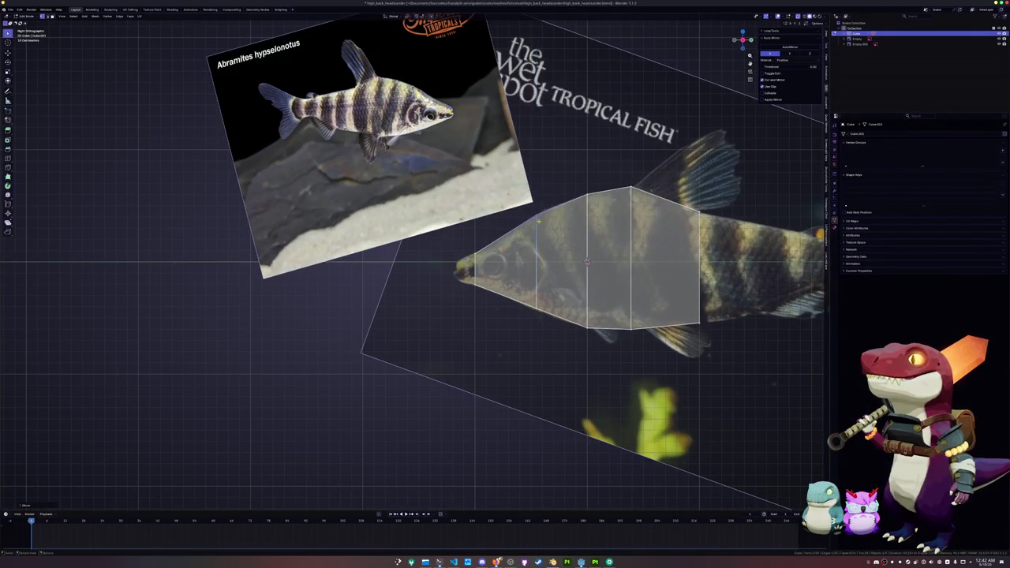
{"action": "scroll", "coordinate": [414, 260], "scroll_direction": "down", "scroll_amount": 1}
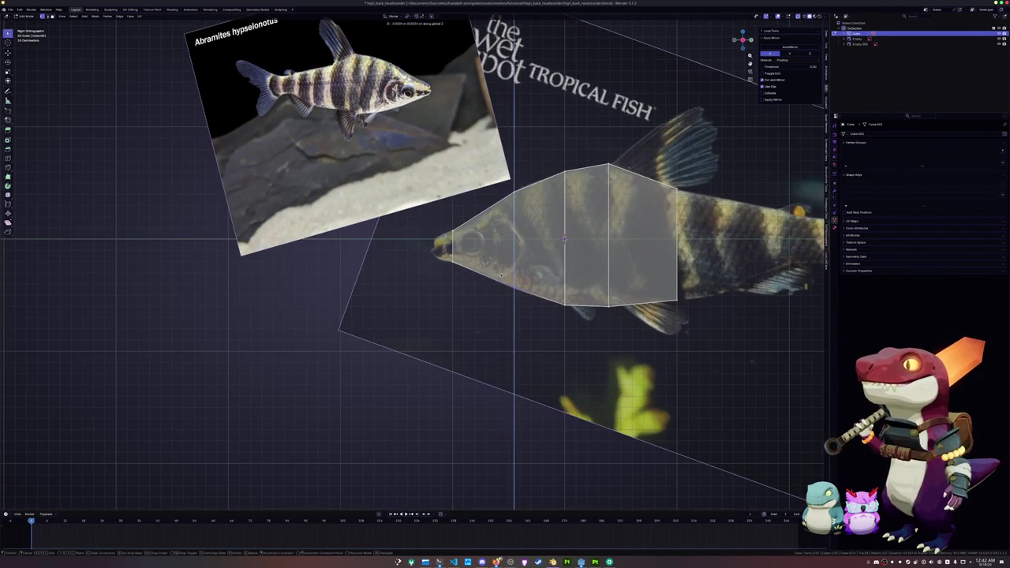
{"action": "scroll", "coordinate": [415, 261], "scroll_direction": "right", "scroll_amount": 1}
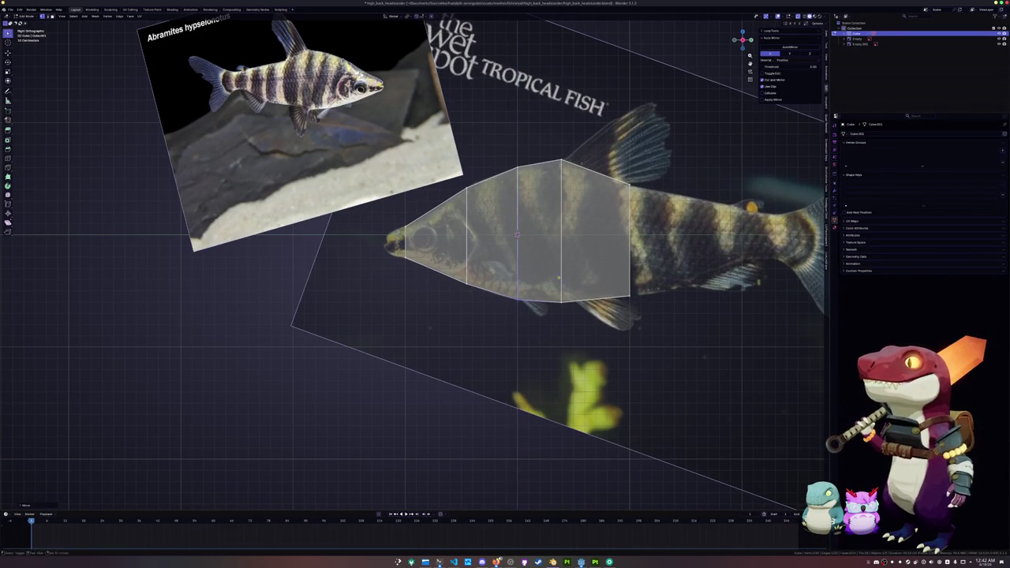
{"action": "scroll", "coordinate": [520, 307], "scroll_direction": "right", "scroll_amount": 3}
Extrude the right edge into a new body section and fit its edges vertically to the outline.
{"action": "key", "text": "e"}
{"action": "left_click", "coordinate": [544, 204]}
{"action": "key", "text": "g"}
{"action": "key", "text": "z"}
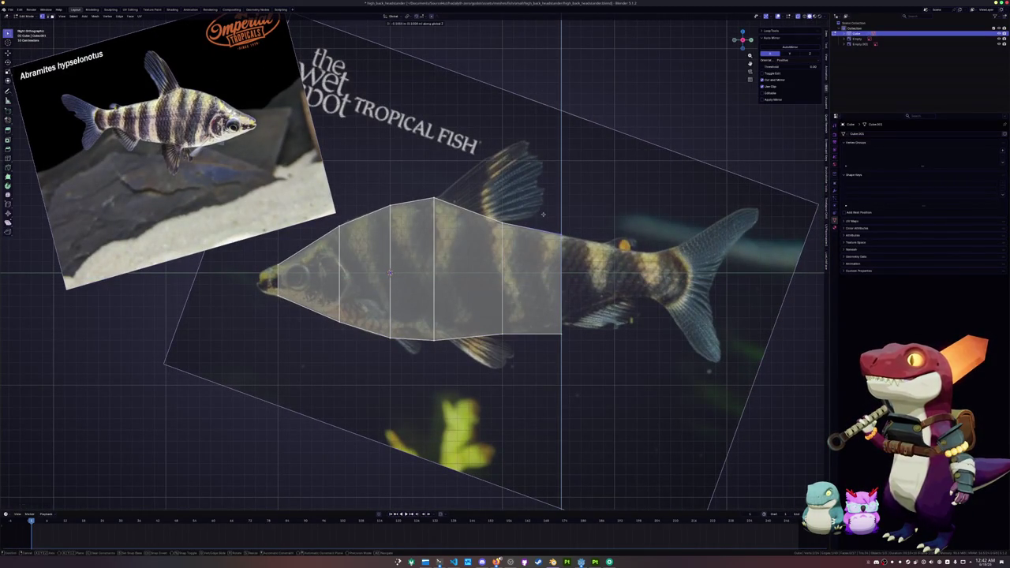
{"action": "left_click", "coordinate": [548, 305]}
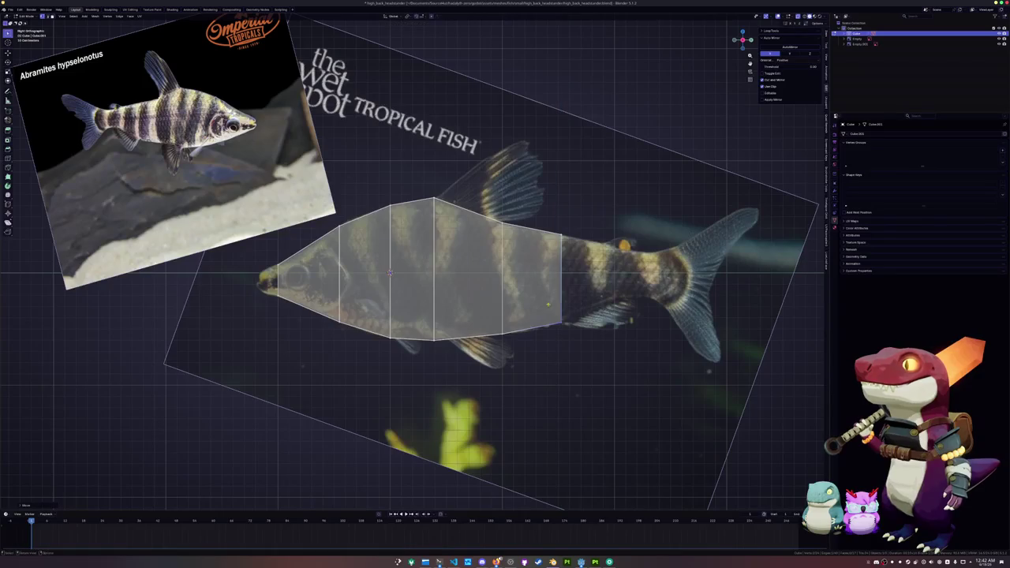
{"action": "left_click", "coordinate": [538, 237]}
{"action": "key", "text": "g"}
{"action": "key", "text": "z"}
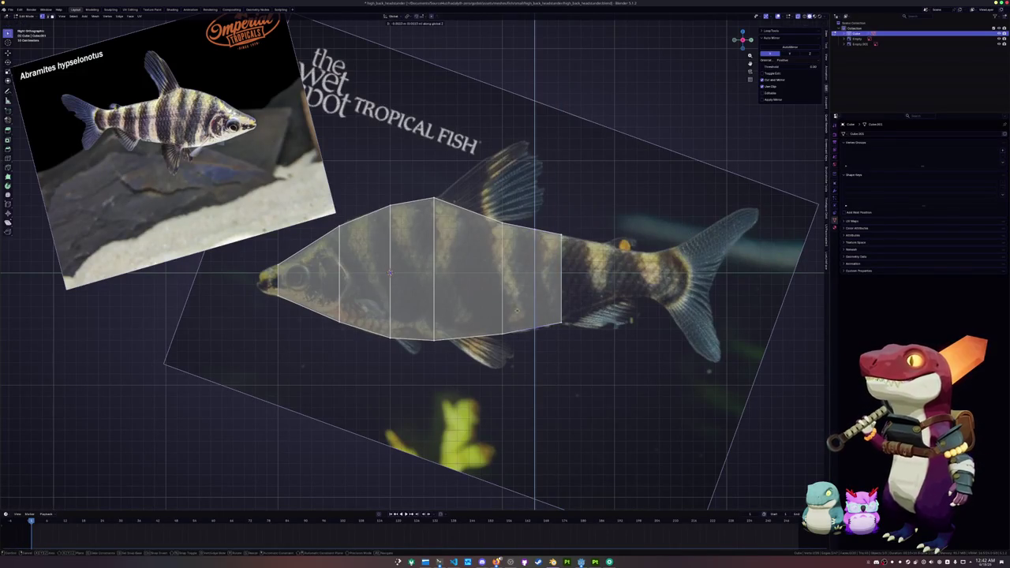
{"action": "left_click", "coordinate": [518, 313]}
Extrude further sections toward the tail, adjusting each end edge vertically.
{"action": "key", "text": "e"}
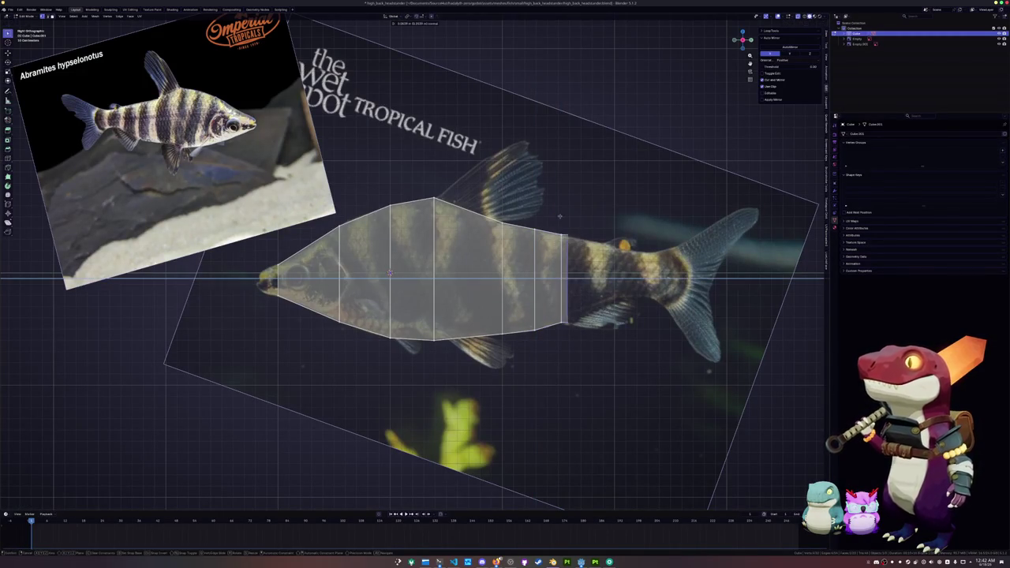
{"action": "left_click", "coordinate": [598, 214]}
{"action": "key", "text": "g"}
{"action": "key", "text": "z"}
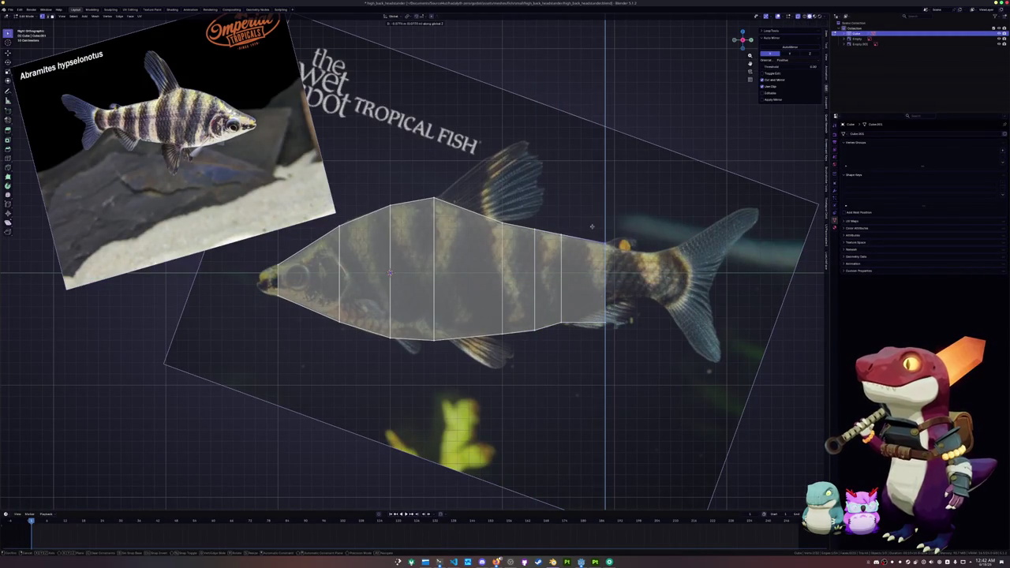
{"action": "left_click", "coordinate": [580, 279]}
{"action": "key", "text": "e"}
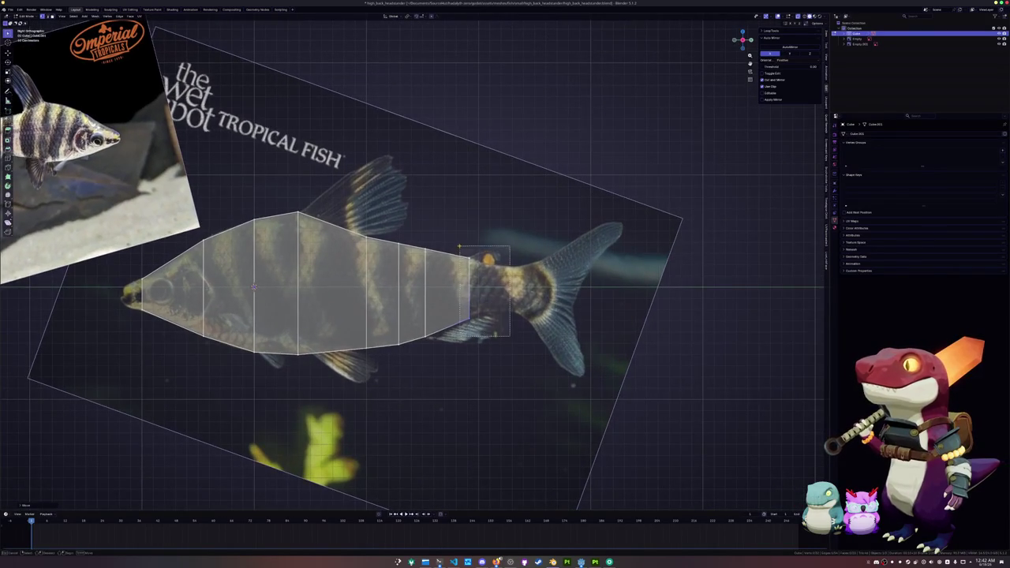
{"action": "scroll", "coordinate": [460, 247], "scroll_direction": "up", "scroll_amount": 2}
{"action": "key", "text": "z"}
{"action": "key", "text": "Return"}
{"action": "key", "text": "e"}
{"action": "key", "text": "z"}
{"action": "key", "text": "Return"}
Extrude the vertical edge near the tail along X into a new tail segment.
{"action": "left_click", "coordinate": [481, 259]}
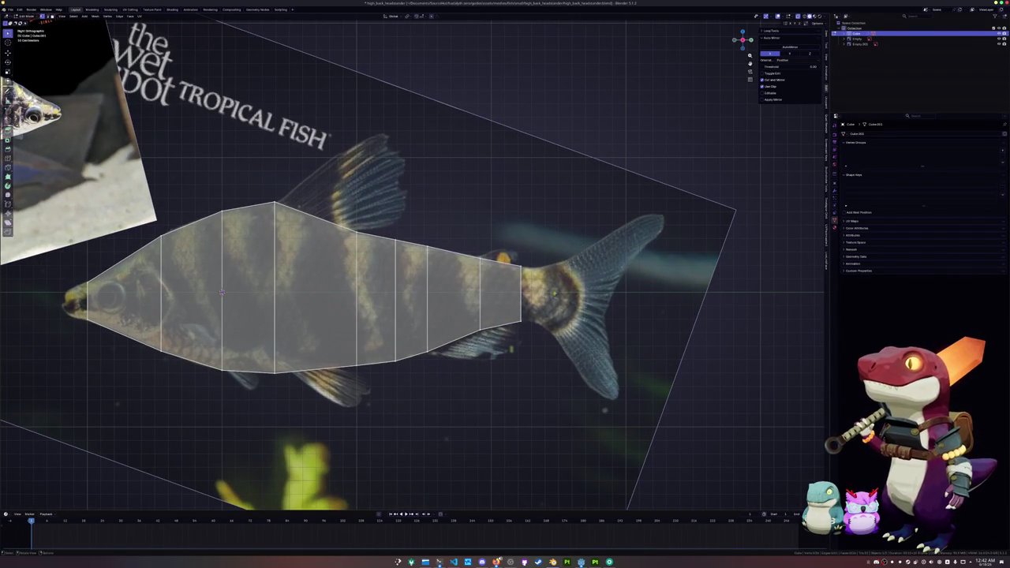
{"action": "left_click", "coordinate": [480, 316]}
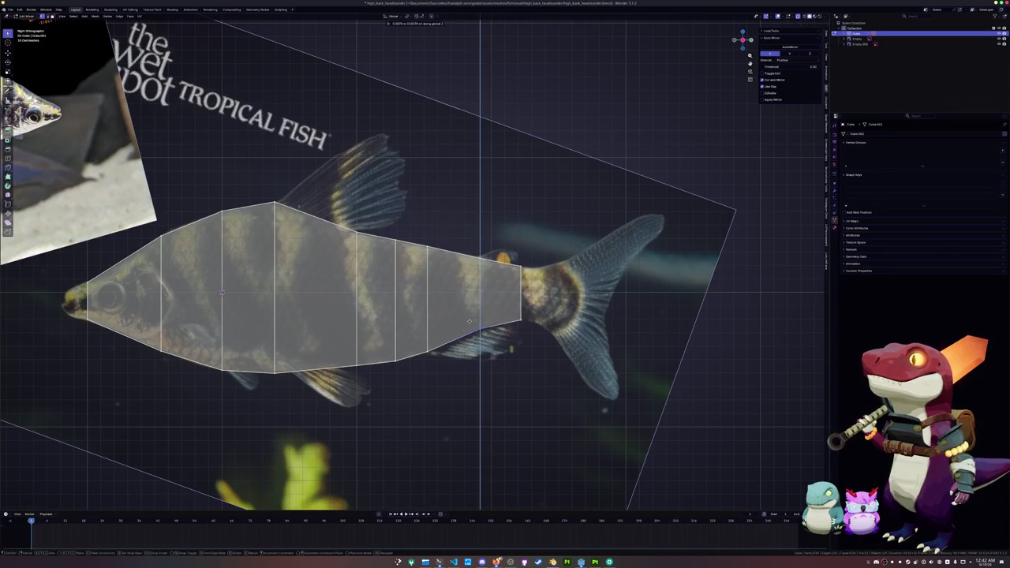
{"action": "key", "text": "e"}
{"action": "key", "text": "x"}
{"action": "key", "text": "Return"}
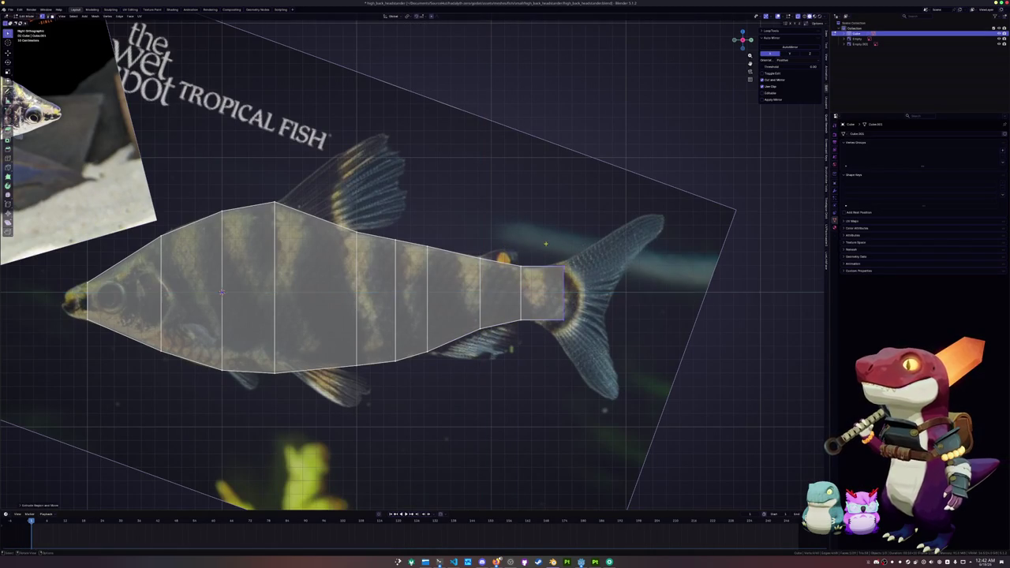
{"action": "scroll", "coordinate": [634, 309], "scroll_direction": "up", "scroll_amount": 2}
{"action": "scroll", "coordinate": [633, 310], "scroll_direction": "right", "scroll_amount": 4}
{"action": "left_click", "coordinate": [539, 241]}
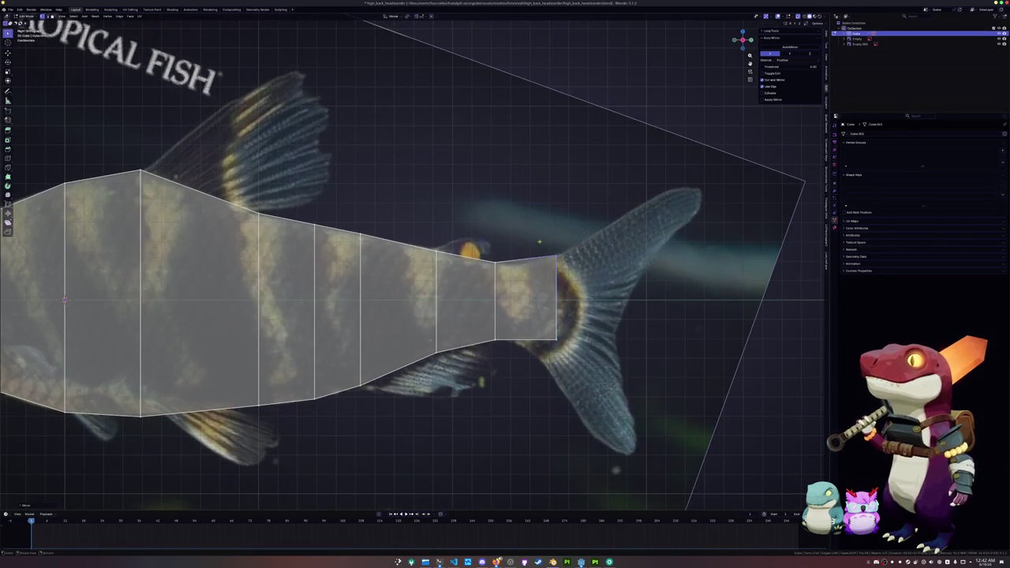
Lower the tail corner vertex to the outline and slide a new edge loop into the last segment.
{"action": "key", "text": "g"}
{"action": "key", "text": "z"}
{"action": "left_click", "coordinate": [525, 347]}
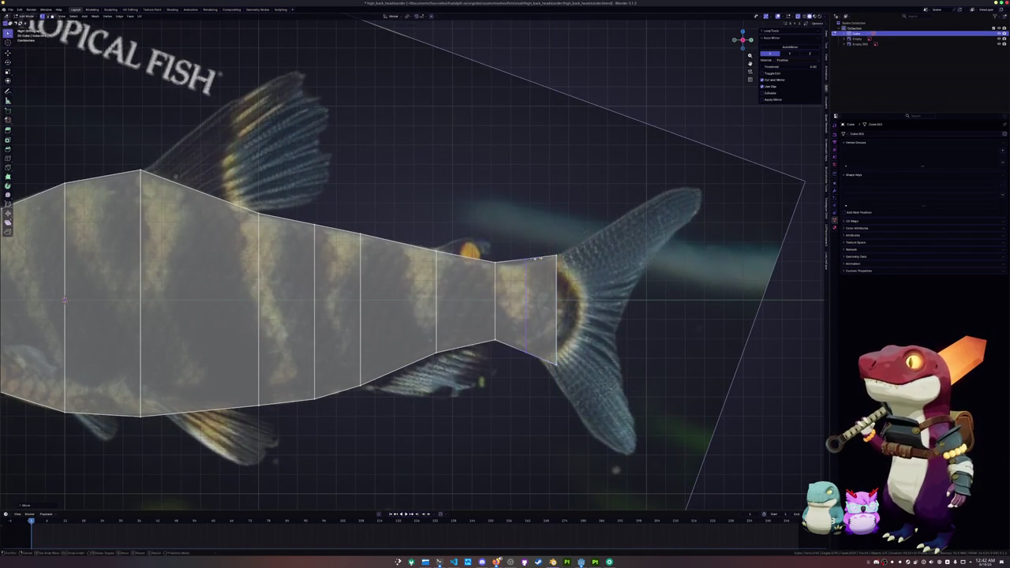
{"action": "left_click", "coordinate": [512, 253]}
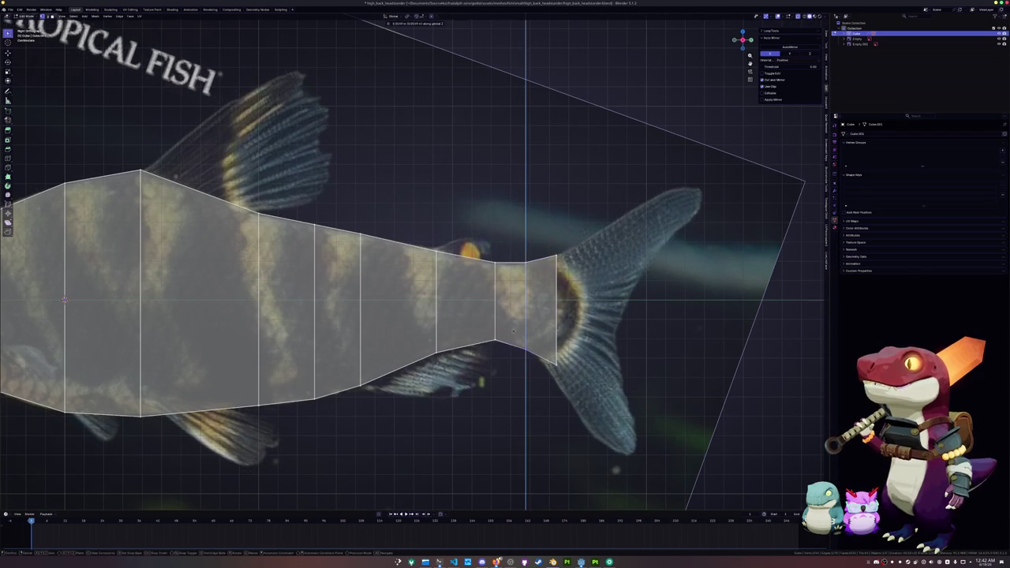
{"action": "key", "text": "g"}
{"action": "key", "text": "g"}
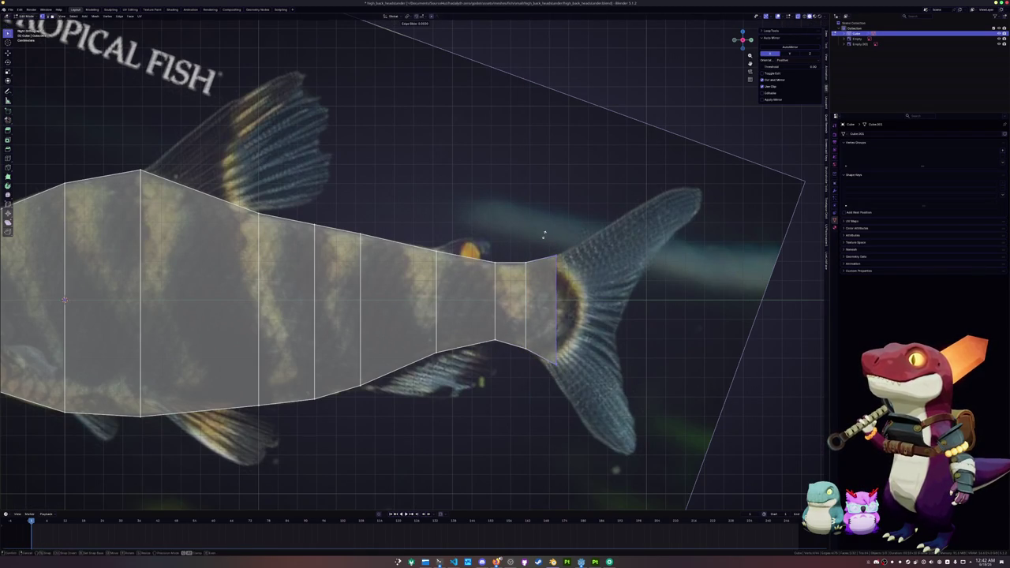
{"action": "left_click", "coordinate": [511, 243]}
Extrude the tail edge along X toward the fin, then bring up the Ruins Fish reference page.
{"action": "key", "text": "e"}
{"action": "key", "text": "x"}
{"action": "left_click", "coordinate": [774, 275]}
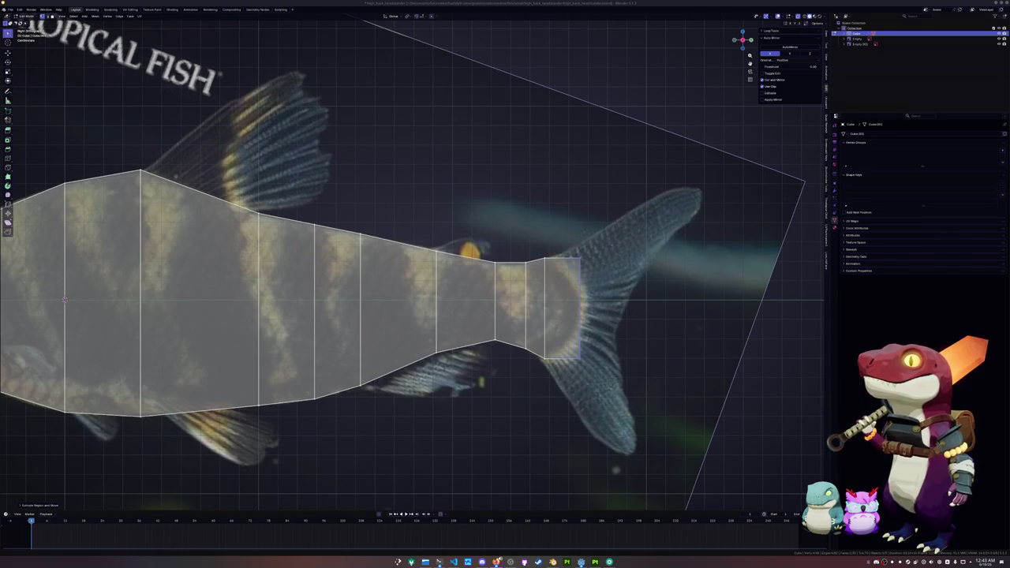
{"action": "key", "text": "alt+Tab"}
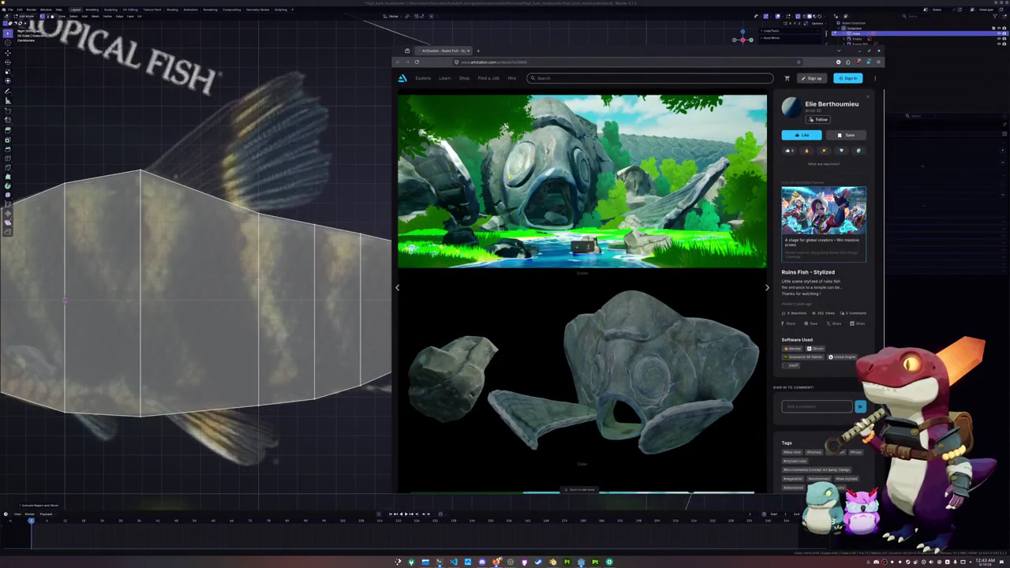
Browse the Ruins Fish - Stylized stone fish pieces, then return to Blender.
{"action": "scroll", "coordinate": [560, 216], "scroll_direction": "down", "scroll_amount": 5}
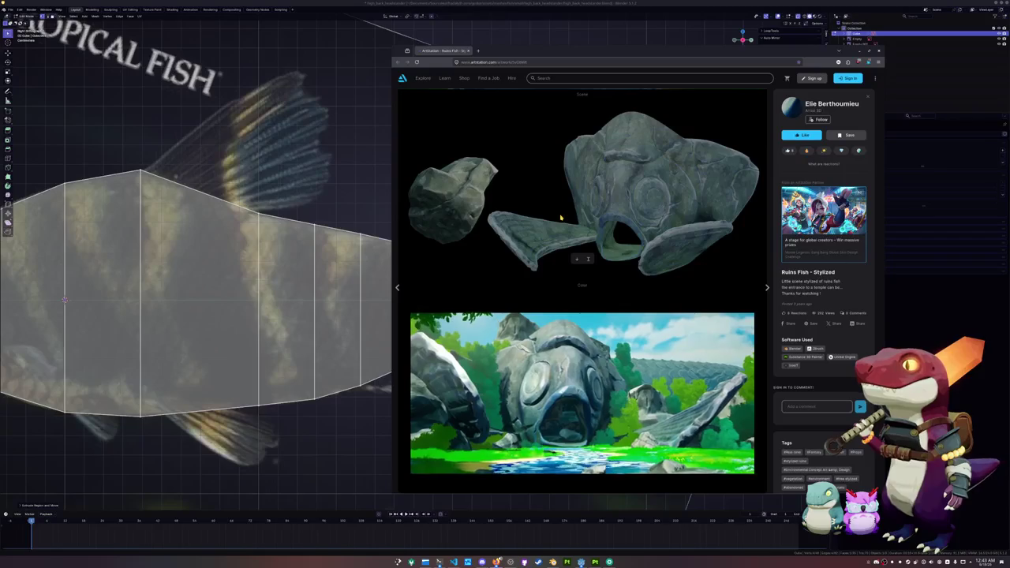
{"action": "scroll", "coordinate": [561, 216], "scroll_direction": "up", "scroll_amount": 1}
{"action": "scroll", "coordinate": [561, 216], "scroll_direction": "up", "scroll_amount": 2}
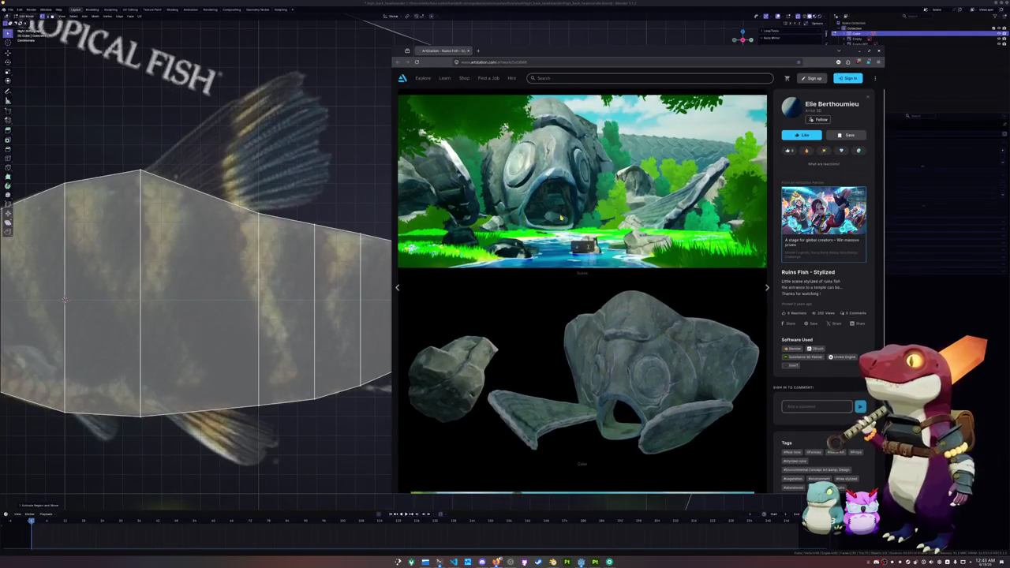
{"action": "scroll", "coordinate": [561, 217], "scroll_direction": "up", "scroll_amount": 1}
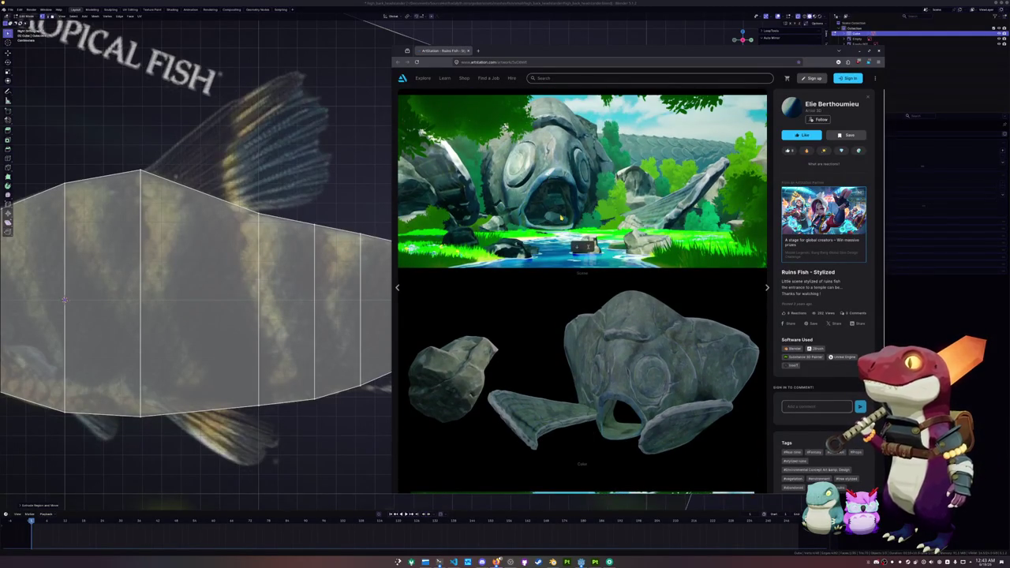
{"action": "scroll", "coordinate": [561, 217], "scroll_direction": "down", "scroll_amount": 5}
{"action": "scroll", "coordinate": [561, 217], "scroll_direction": "up", "scroll_amount": 4}
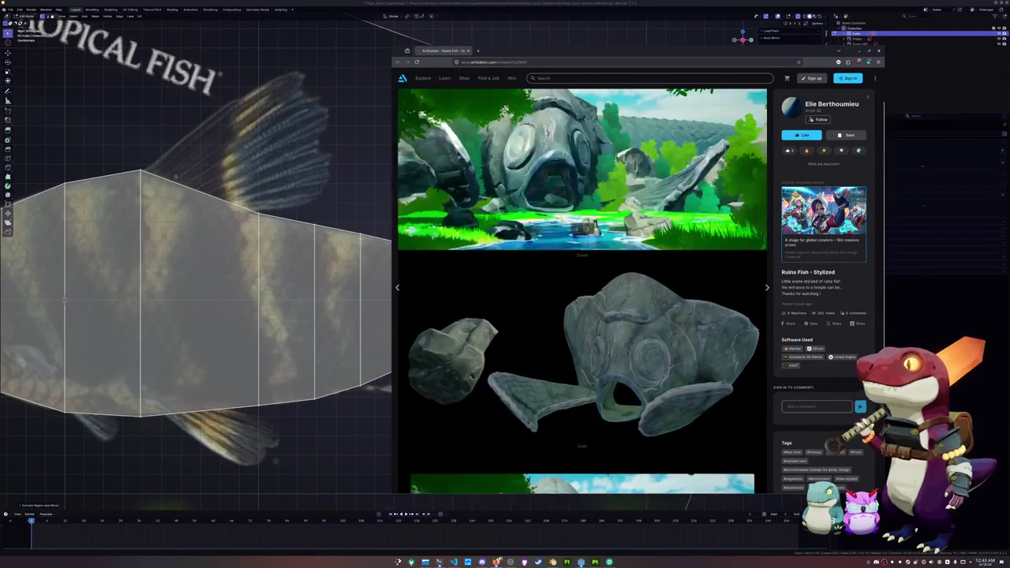
{"action": "scroll", "coordinate": [559, 218], "scroll_direction": "up", "scroll_amount": 1}
{"action": "key", "text": "alt+Tab"}
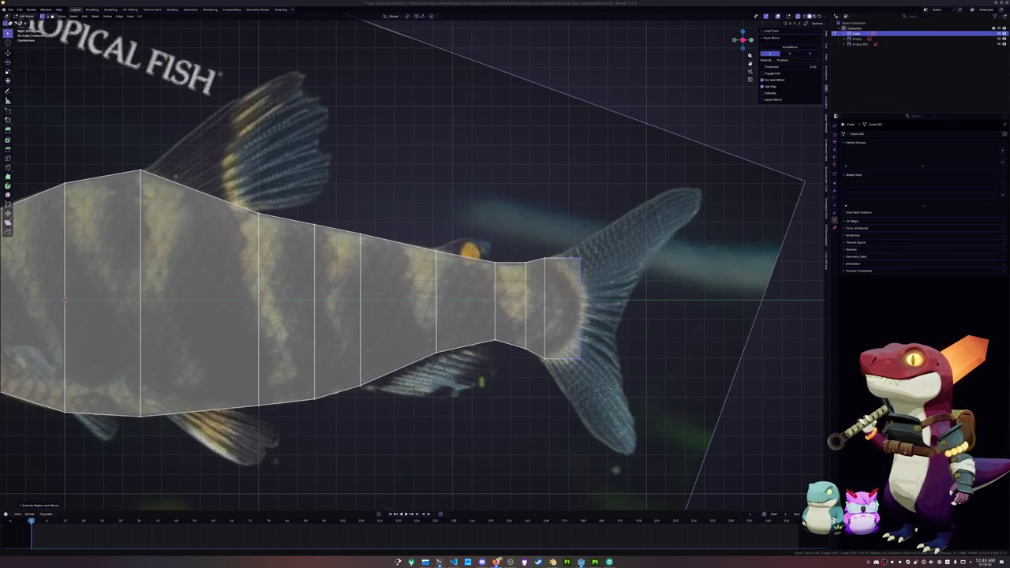
Add a lengthwise loop cut and slide the upper and lower new loops into place.
{"action": "scroll", "coordinate": [557, 260], "scroll_direction": "down", "scroll_amount": 5}
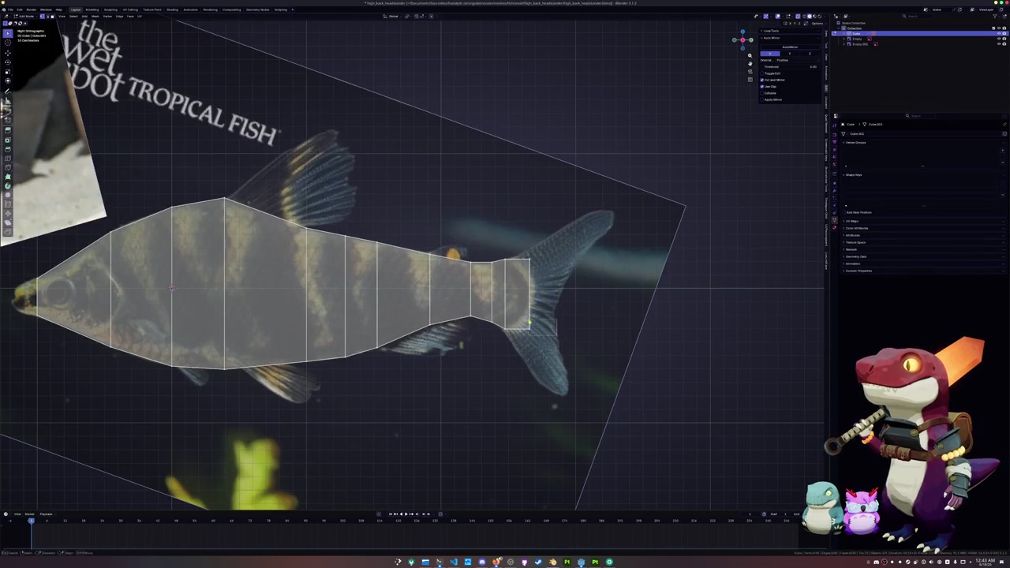
{"action": "scroll", "coordinate": [597, 339], "scroll_direction": "up", "scroll_amount": 5}
{"action": "scroll", "coordinate": [597, 339], "scroll_direction": "up", "scroll_amount": 1}
{"action": "key", "text": "ctrl+r"}
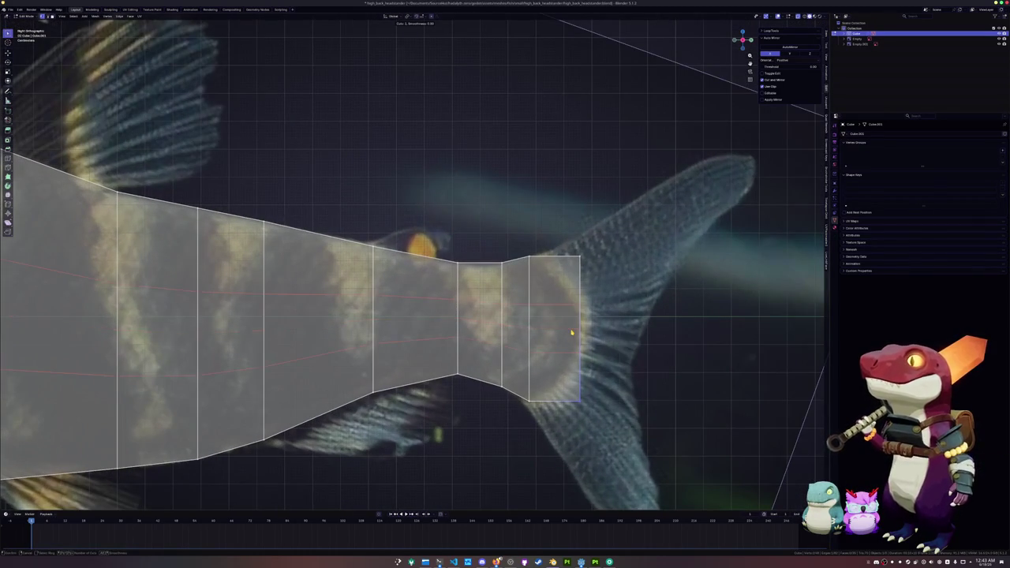
{"action": "left_click", "coordinate": [572, 332]}
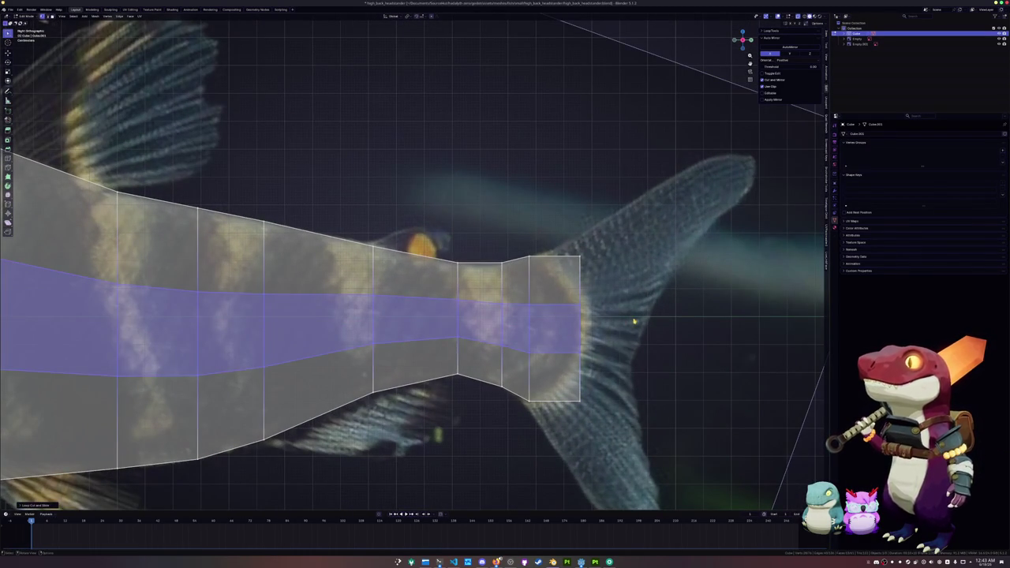
{"action": "left_click", "coordinate": [552, 307], "text": "alt"}
{"action": "key", "text": "g"}
{"action": "key", "text": "g"}
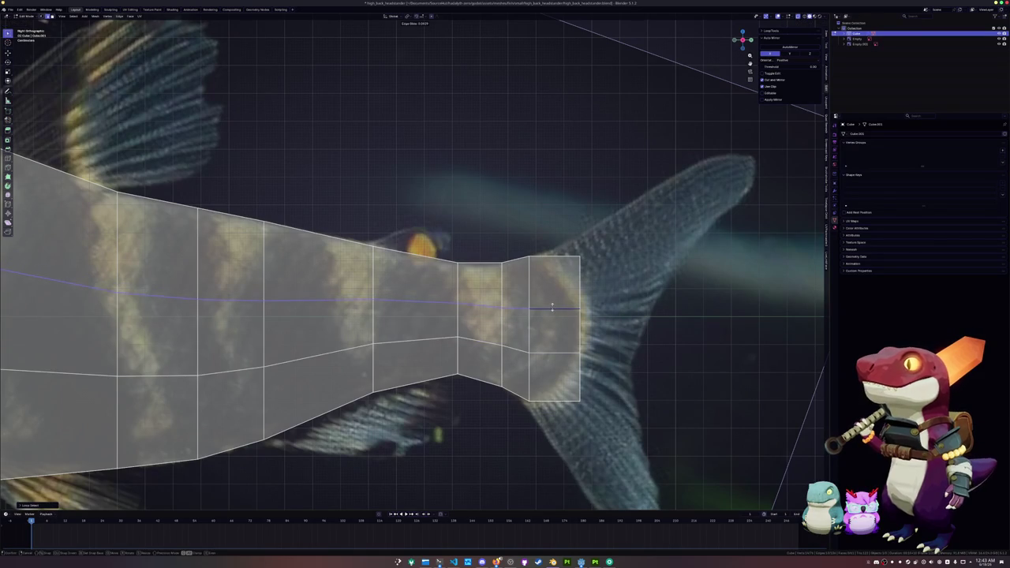
{"action": "left_click", "coordinate": [552, 347]}
{"action": "key", "text": "g"}
{"action": "key", "text": "g"}
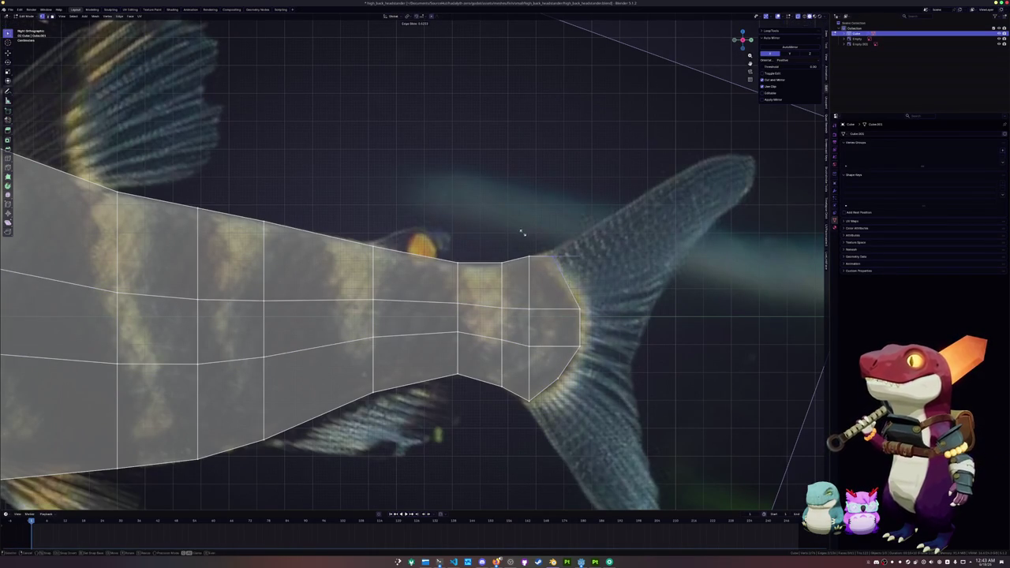
{"action": "left_click", "coordinate": [534, 241]}
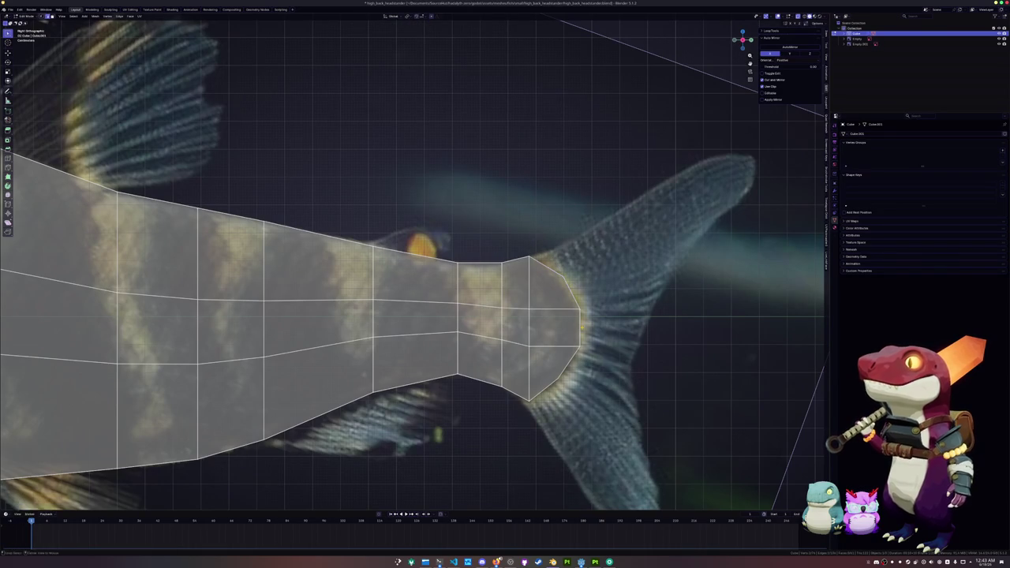
Try vertical scaling on the tail-end loops, then slide the tail-base loop toward the body.
{"action": "left_click", "coordinate": [580, 335], "text": "alt"}
{"action": "key", "text": "s"}
{"action": "key", "text": "z"}
{"action": "key", "text": "Escape"}
{"action": "left_click", "coordinate": [528, 316], "text": "alt+shift"}
{"action": "key", "text": "s"}
{"action": "key", "text": "z"}
{"action": "left_click", "coordinate": [537, 216]}
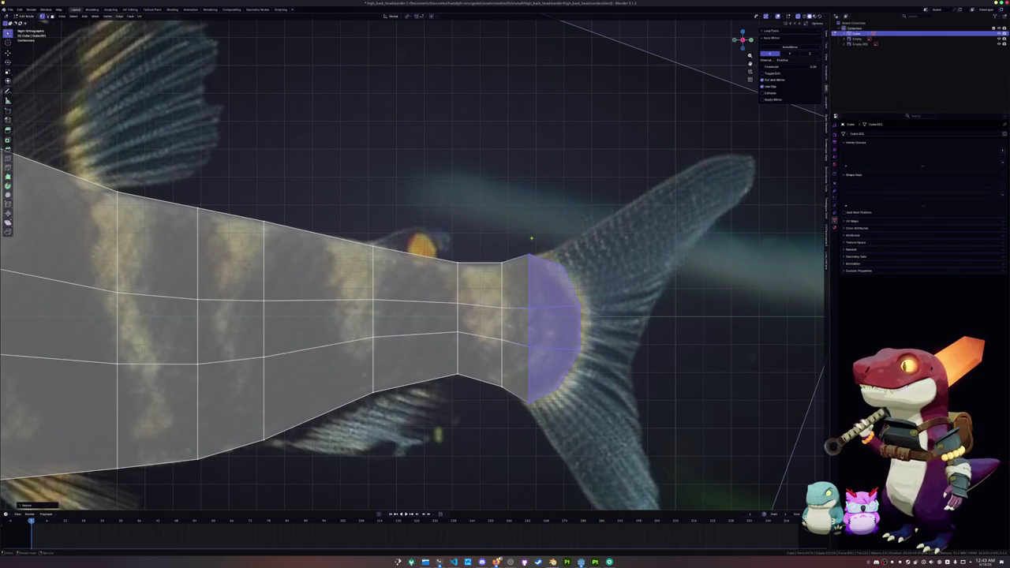
{"action": "left_click", "coordinate": [527, 321], "text": "alt"}
{"action": "key", "text": "g"}
{"action": "key", "text": "g"}
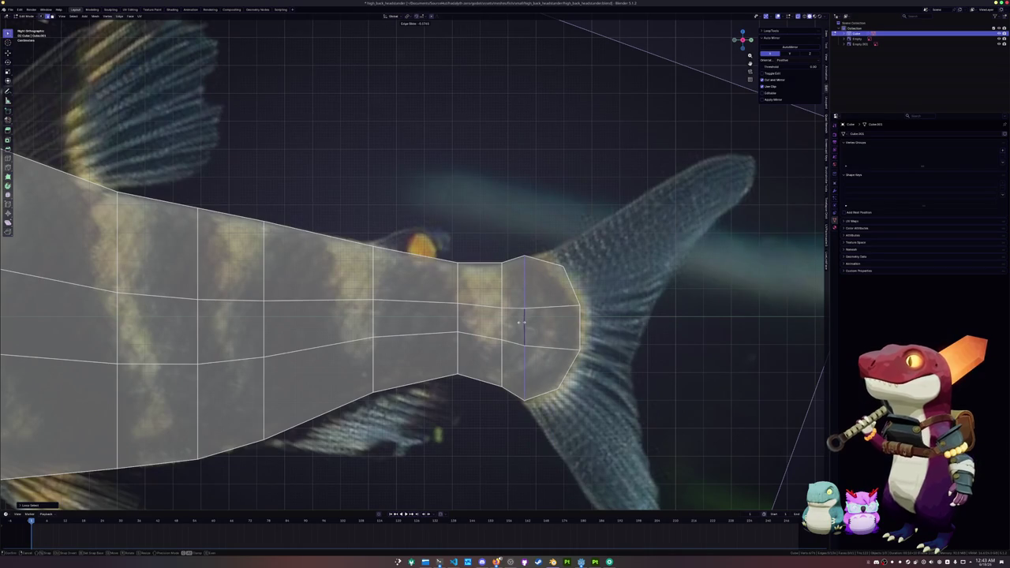
{"action": "left_click", "coordinate": [491, 323]}
{"action": "scroll", "coordinate": [473, 300], "scroll_direction": "down", "scroll_amount": 3}
Extrude the head end toward the mouth and pull its top and bottom vertices together.
{"action": "scroll", "coordinate": [458, 276], "scroll_direction": "left", "scroll_amount": 5}
{"action": "scroll", "coordinate": [439, 254], "scroll_direction": "up", "scroll_amount": 4}
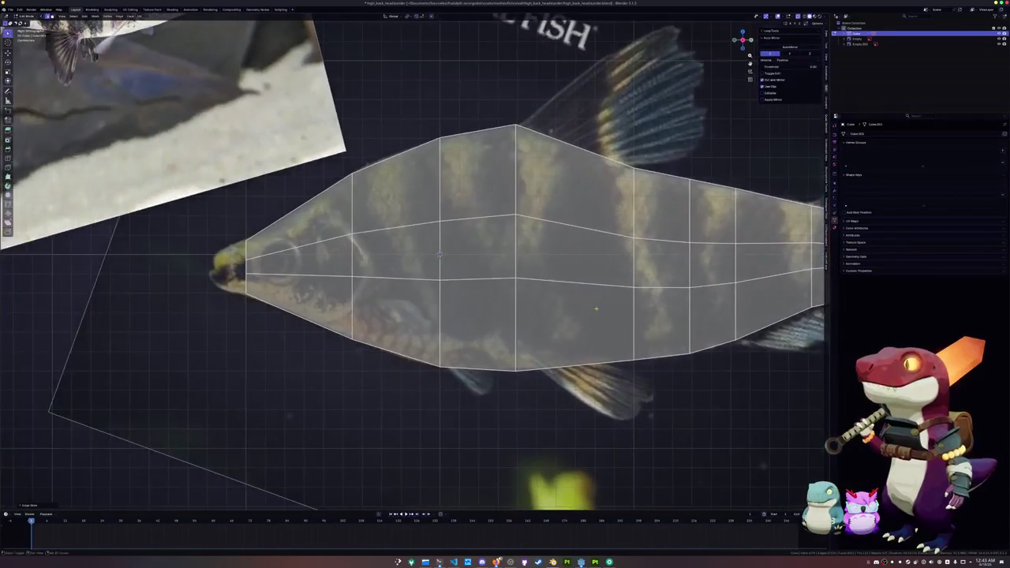
{"action": "scroll", "coordinate": [438, 254], "scroll_direction": "left", "scroll_amount": 5}
{"action": "scroll", "coordinate": [471, 253], "scroll_direction": "up", "scroll_amount": 5}
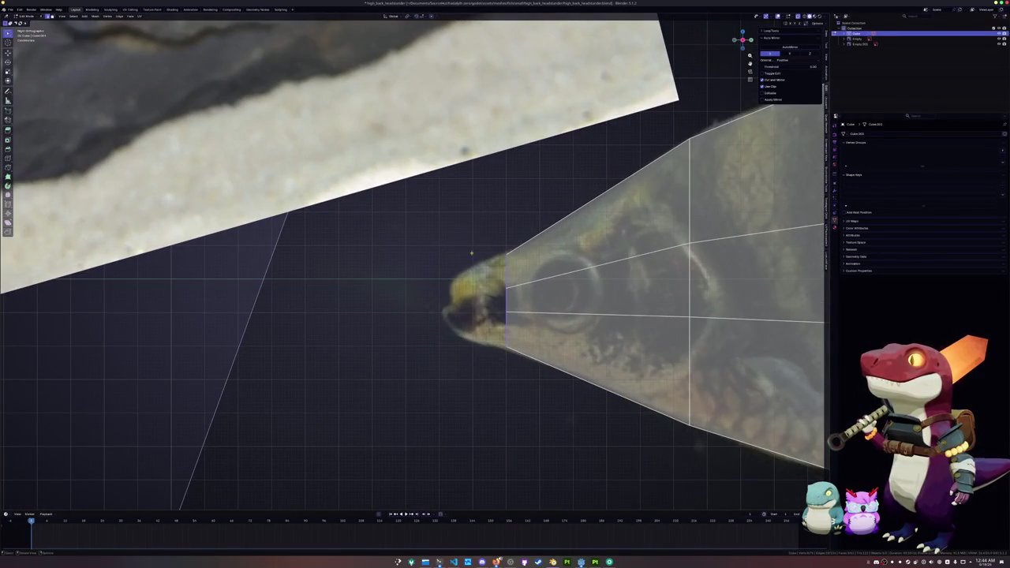
{"action": "key", "text": "e"}
{"action": "left_click", "coordinate": [398, 235]}
{"action": "left_click", "coordinate": [441, 253]}
{"action": "key", "text": "g"}
{"action": "key", "text": "z"}
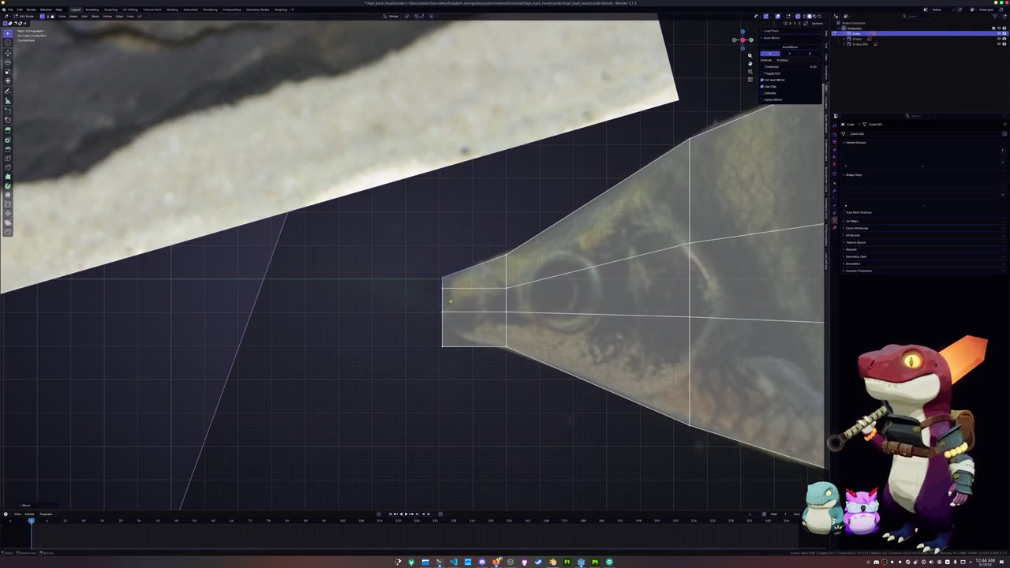
{"action": "left_click", "coordinate": [421, 260]}
{"action": "left_click", "coordinate": [443, 346]}
{"action": "key", "text": "g"}
{"action": "key", "text": "z"}
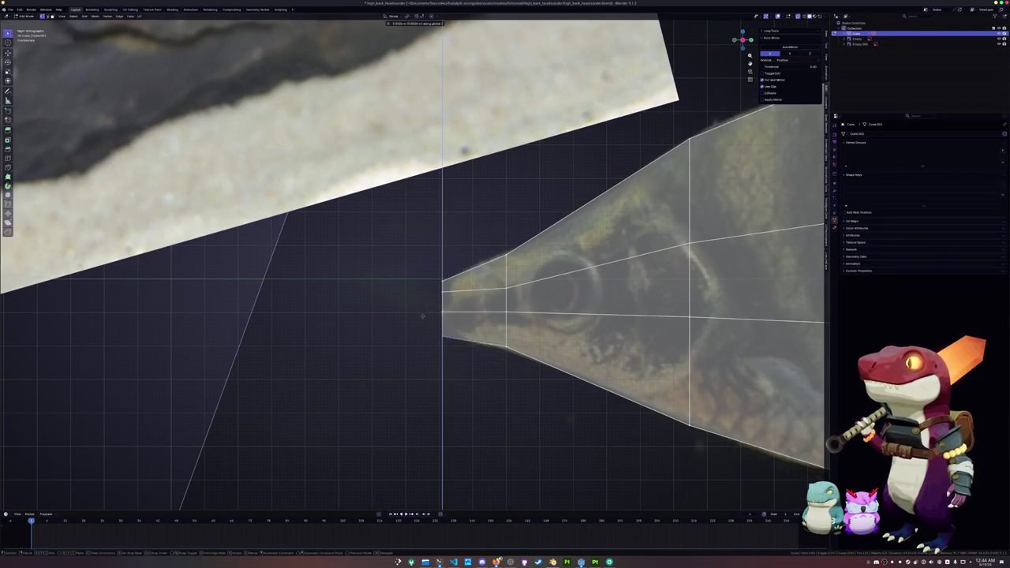
{"action": "left_click", "coordinate": [423, 307]}
Shift the mouth-end edge slightly back and adjust its height to match the reference nose.
{"action": "left_click", "coordinate": [421, 257], "text": "shift"}
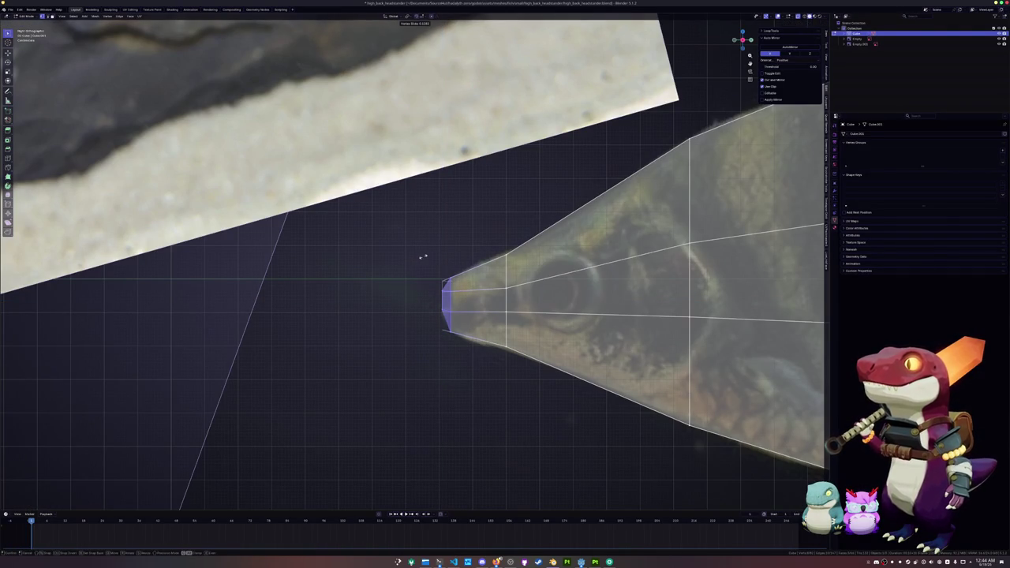
{"action": "key", "text": "g"}
{"action": "key", "text": "x"}
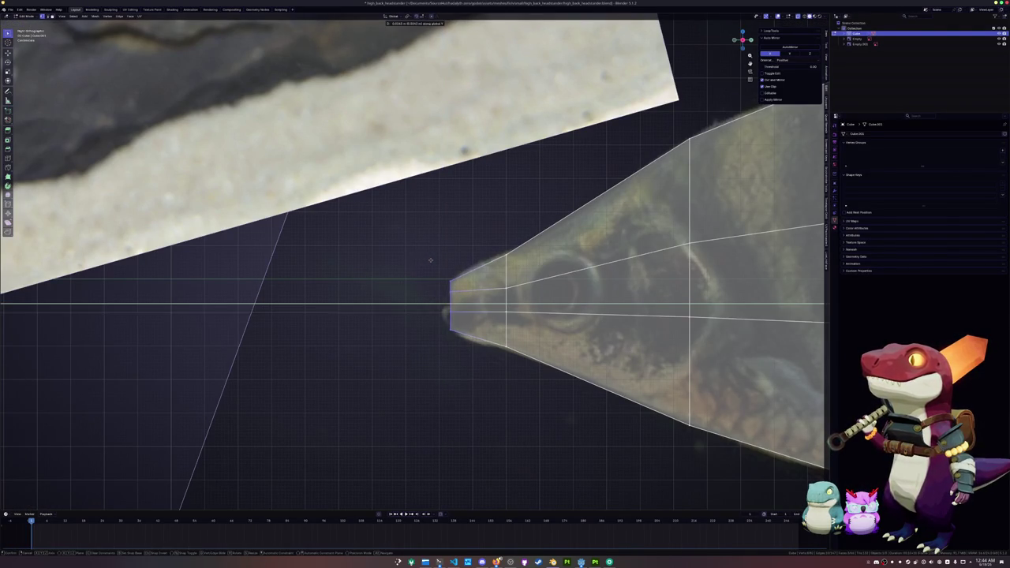
{"action": "left_click", "coordinate": [429, 259]}
{"action": "key", "text": "g"}
{"action": "right_click", "coordinate": [434, 297]}
{"action": "scroll", "coordinate": [446, 320], "scroll_direction": "down", "scroll_amount": 1}
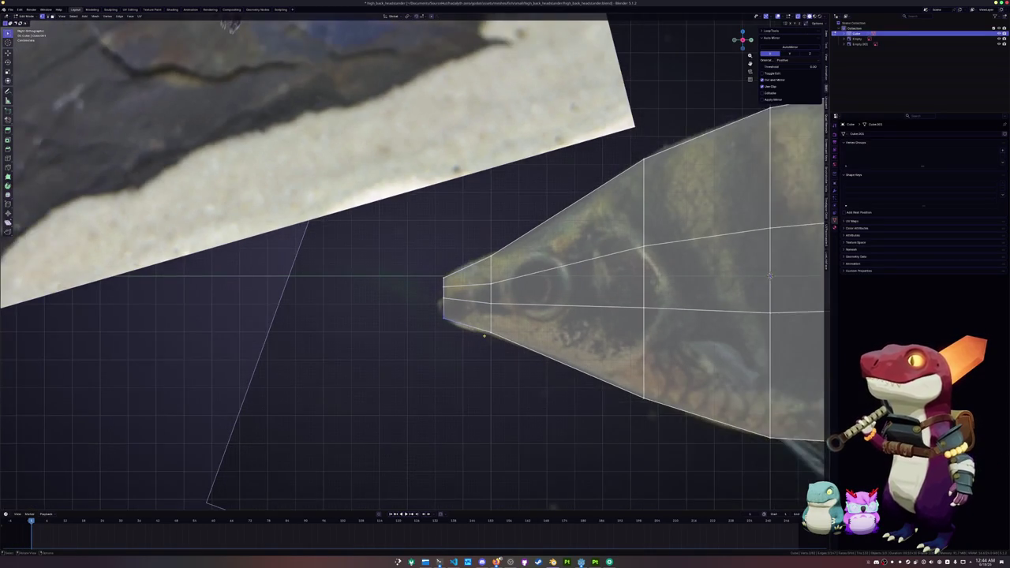
{"action": "key", "text": "g"}
{"action": "key", "text": "z"}
{"action": "left_click", "coordinate": [480, 324]}
{"action": "scroll", "coordinate": [479, 324], "scroll_direction": "down", "scroll_amount": 4}
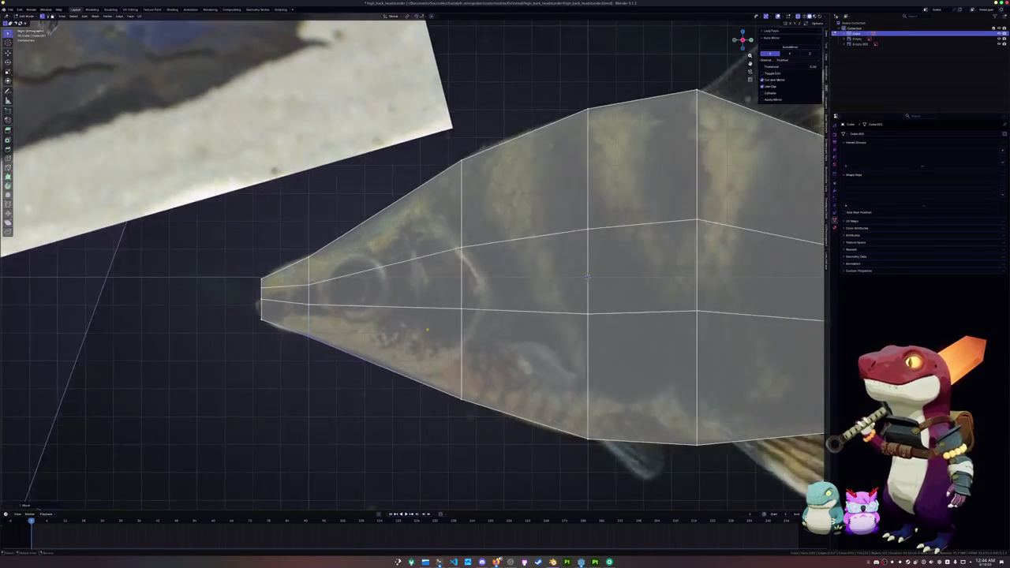
{"action": "scroll", "coordinate": [489, 363], "scroll_direction": "right", "scroll_amount": 5}
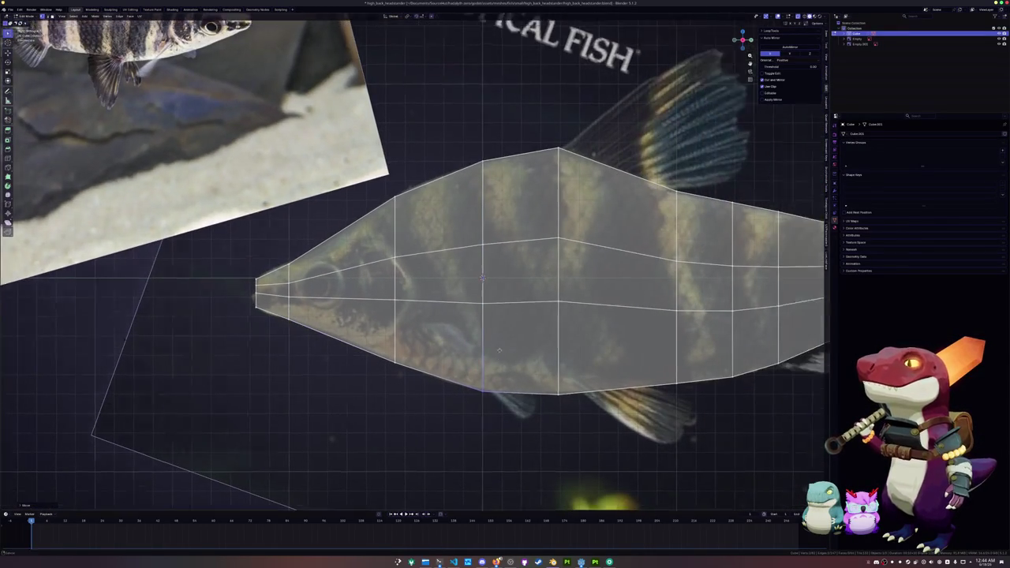
{"action": "scroll", "coordinate": [530, 323], "scroll_direction": "down", "scroll_amount": 1}
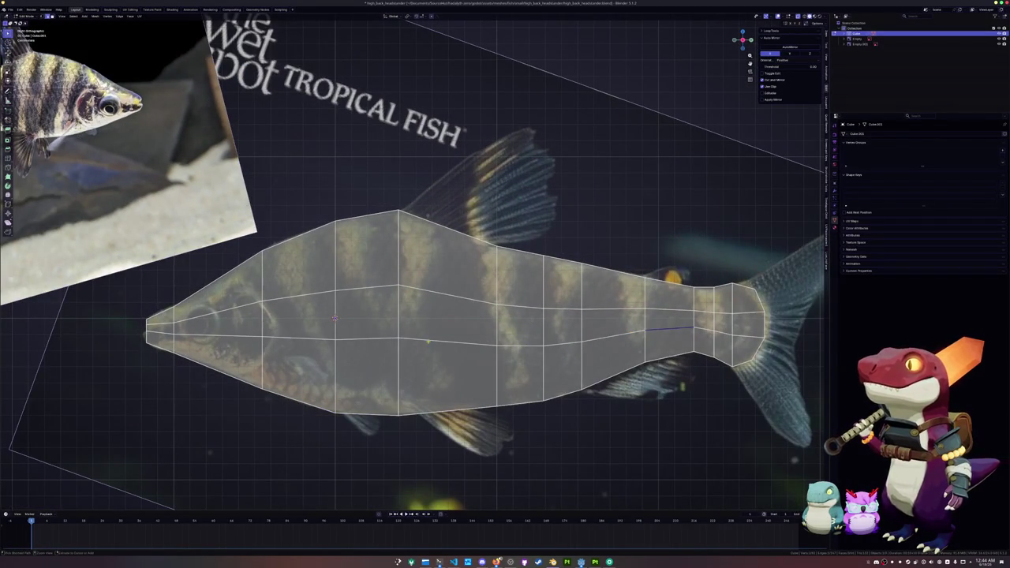
Slide the belly vertices on the middle and lower lengthwise loops down to the reference outline.
{"action": "left_click_drag", "start_coordinate": [399, 341], "coordinate": [398, 369]}
{"action": "left_click", "coordinate": [496, 346]}
{"action": "key", "text": "g"}
{"action": "key", "text": "g"}
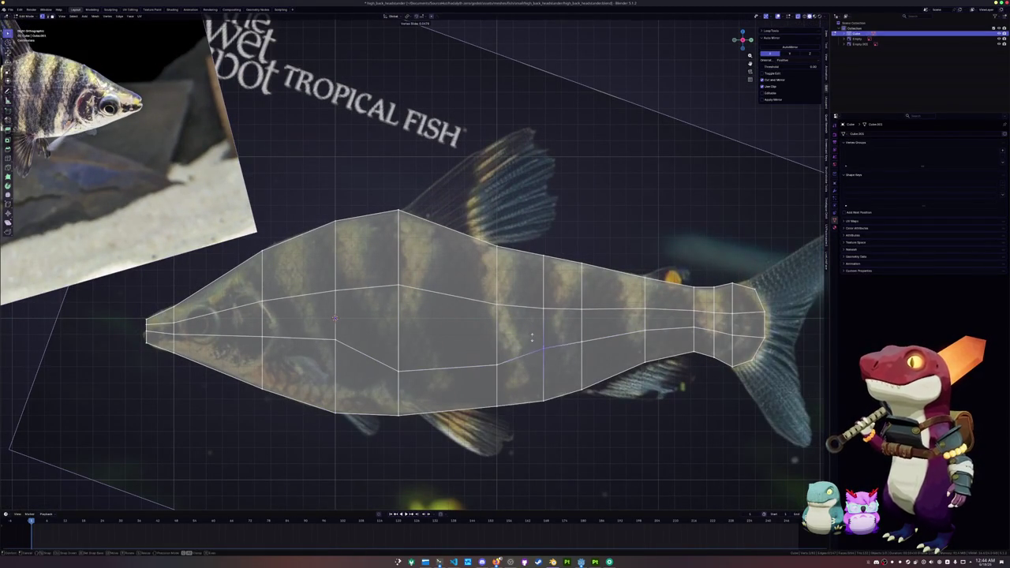
{"action": "left_click", "coordinate": [532, 348]}
{"action": "left_click", "coordinate": [580, 346]}
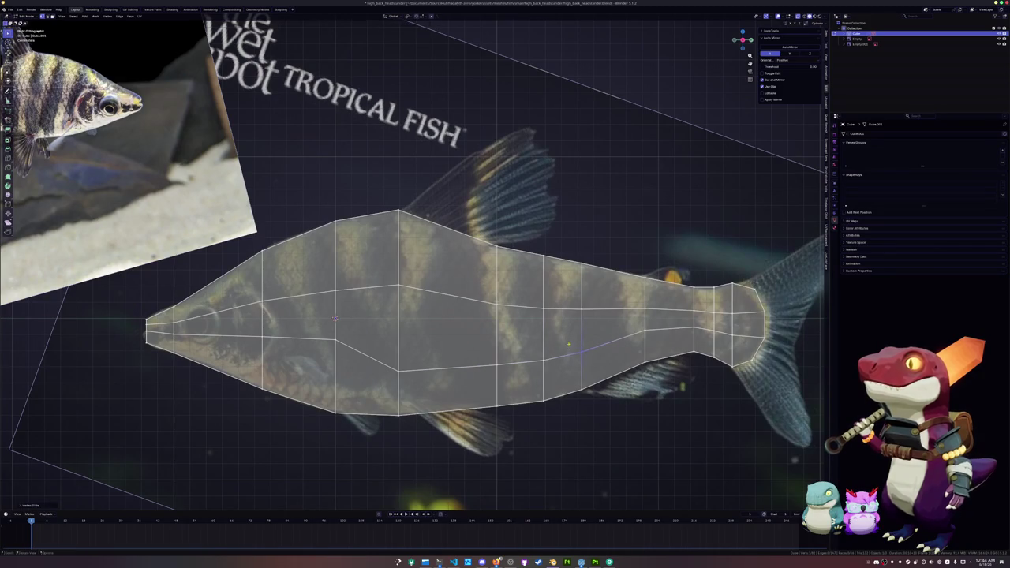
{"action": "key", "text": "g"}
{"action": "key", "text": "g"}
{"action": "left_click", "coordinate": [636, 332]}
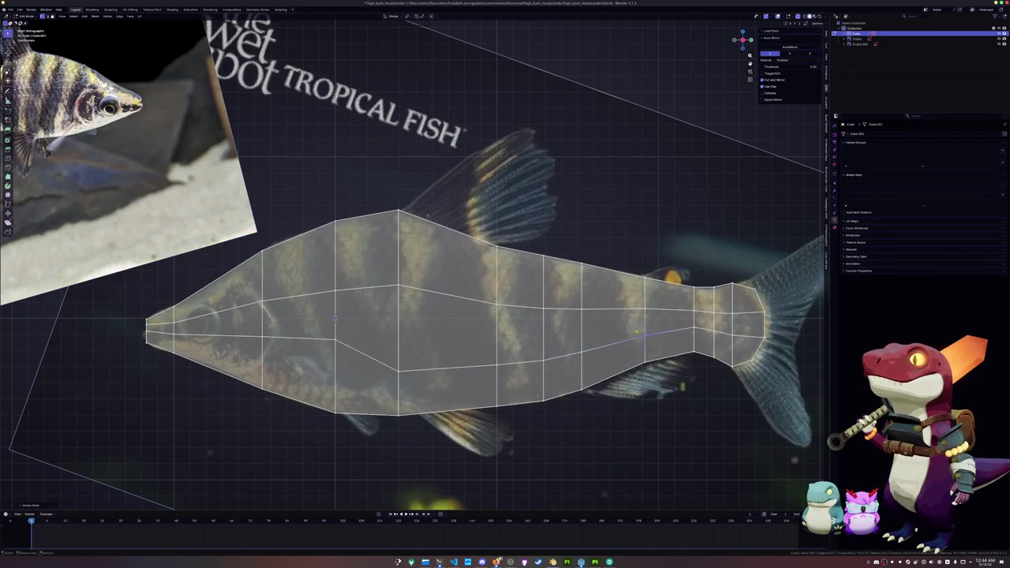
Slide the lower-loop vertices near the tail along their edges to match the reference tail.
{"action": "scroll", "coordinate": [698, 332], "scroll_direction": "right", "scroll_amount": 5}
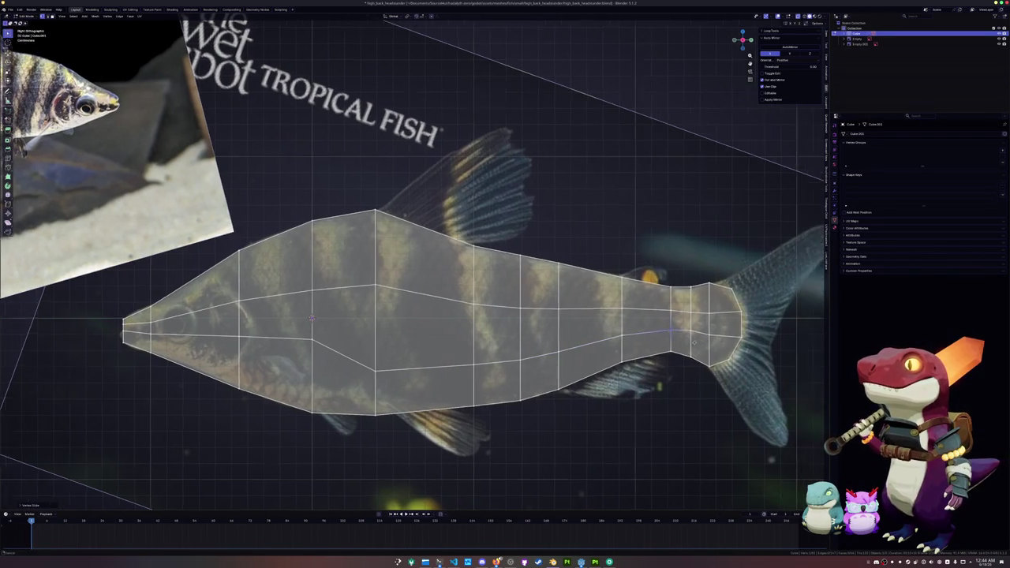
{"action": "left_click", "coordinate": [594, 339]}
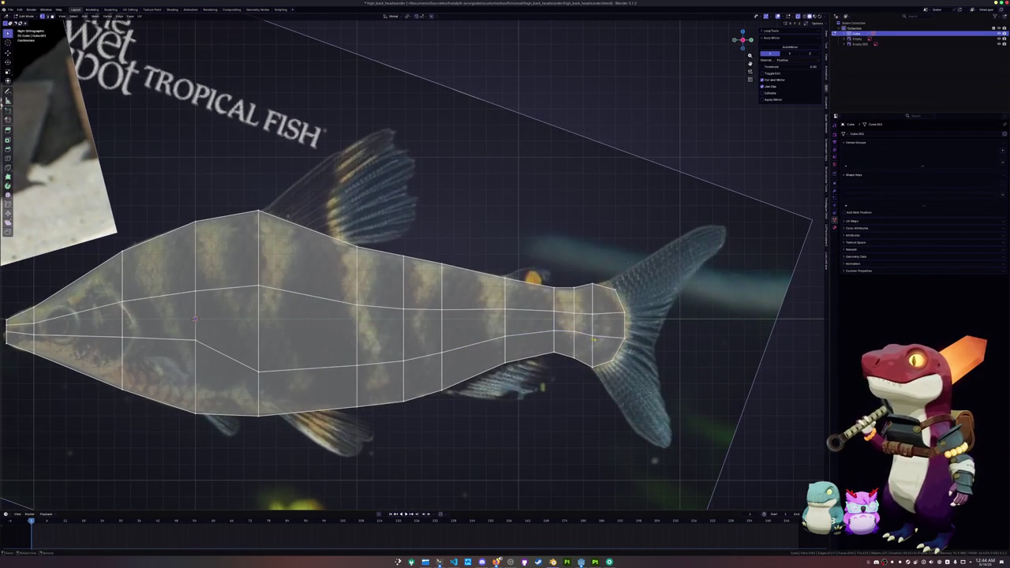
{"action": "left_click_drag", "start_coordinate": [599, 340], "coordinate": [570, 330]}
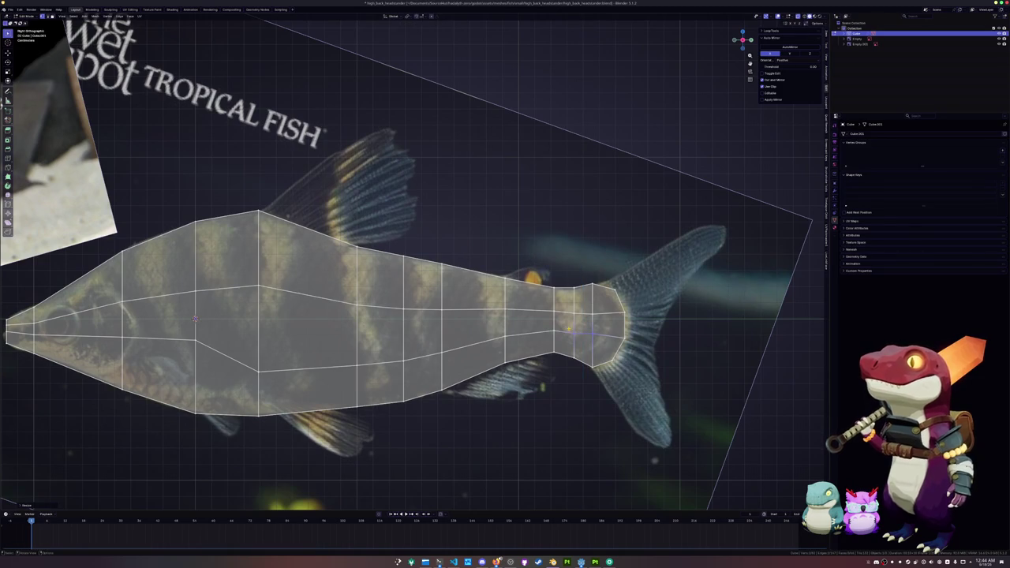
{"action": "scroll", "coordinate": [570, 328], "scroll_direction": "up", "scroll_amount": 2}
{"action": "key", "text": "g"}
{"action": "key", "text": "g"}
{"action": "left_click", "coordinate": [596, 353]}
{"action": "scroll", "coordinate": [595, 352], "scroll_direction": "down", "scroll_amount": 3}
{"action": "scroll", "coordinate": [512, 352], "scroll_direction": "up", "scroll_amount": 3}
{"action": "key", "text": "g"}
{"action": "key", "text": "g"}
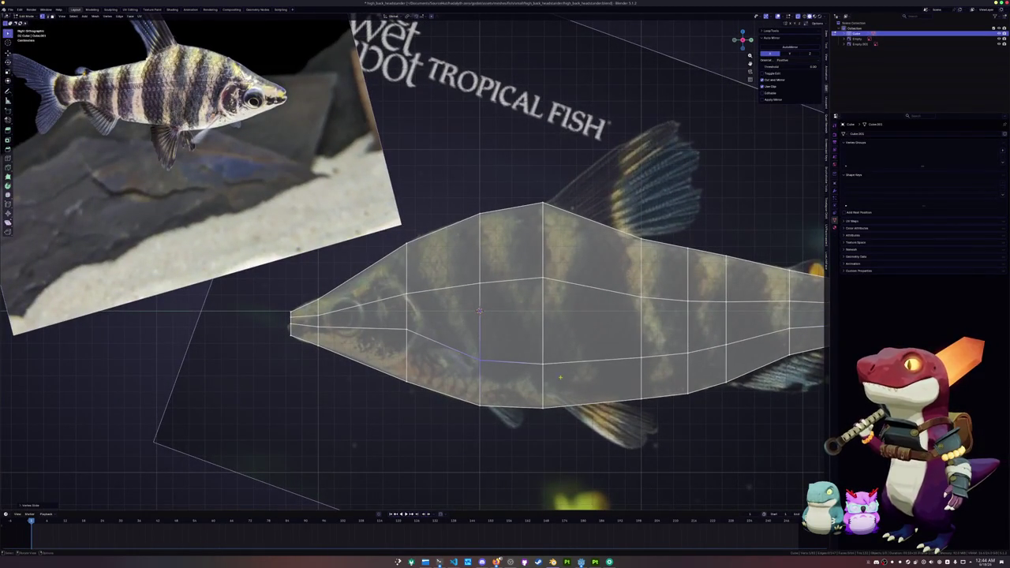
{"action": "left_click", "coordinate": [618, 350]}
{"action": "left_click_drag", "start_coordinate": [615, 335], "coordinate": [615, 335]}
{"action": "left_click", "coordinate": [673, 336]}
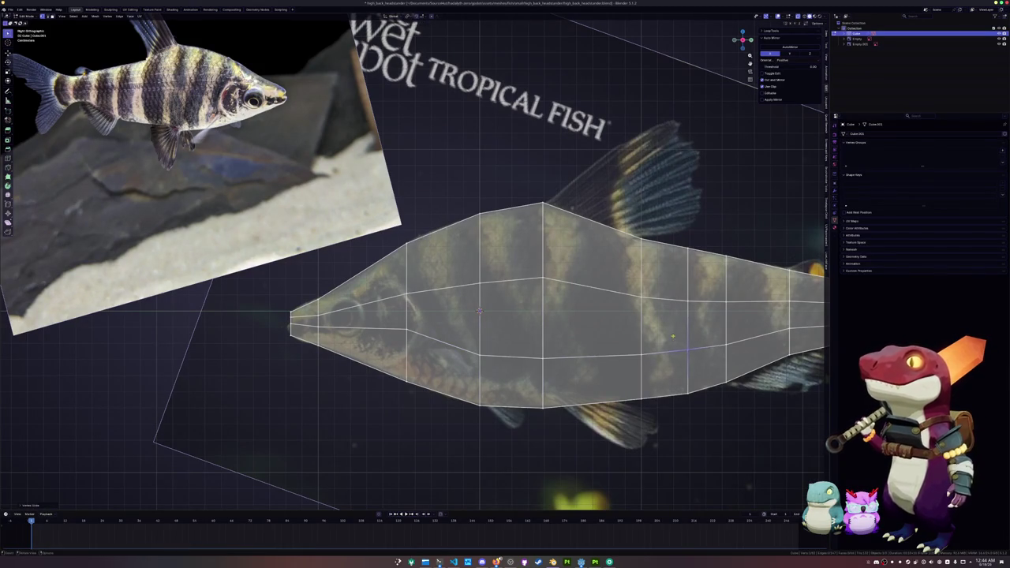
{"action": "scroll", "coordinate": [447, 337], "scroll_direction": "left", "scroll_amount": 3}
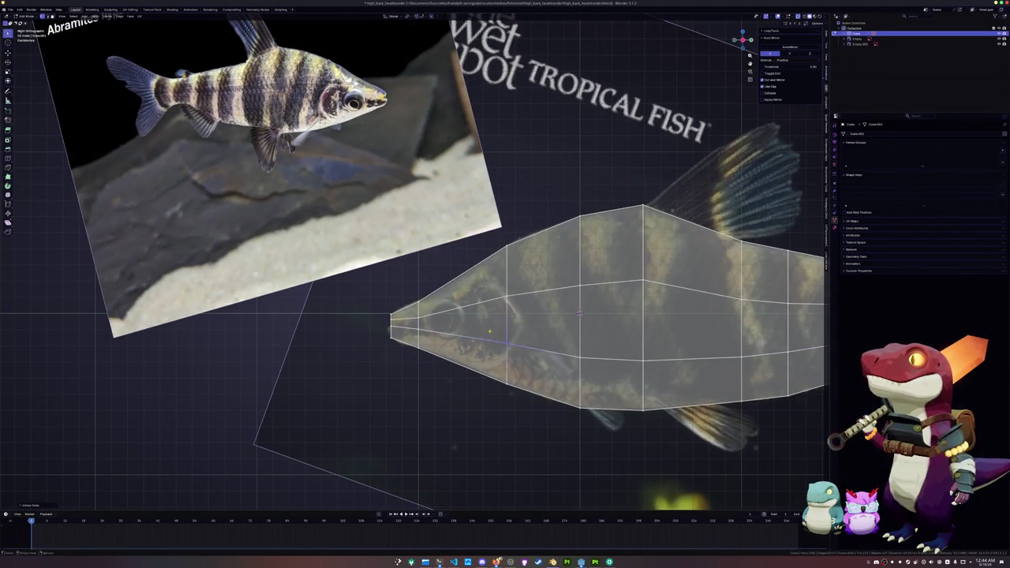
{"action": "scroll", "coordinate": [521, 345], "scroll_direction": "up", "scroll_amount": 1}
Slide the upper-loop vertices behind the head along their edges to fit the back contour.
{"action": "left_click", "coordinate": [523, 303]}
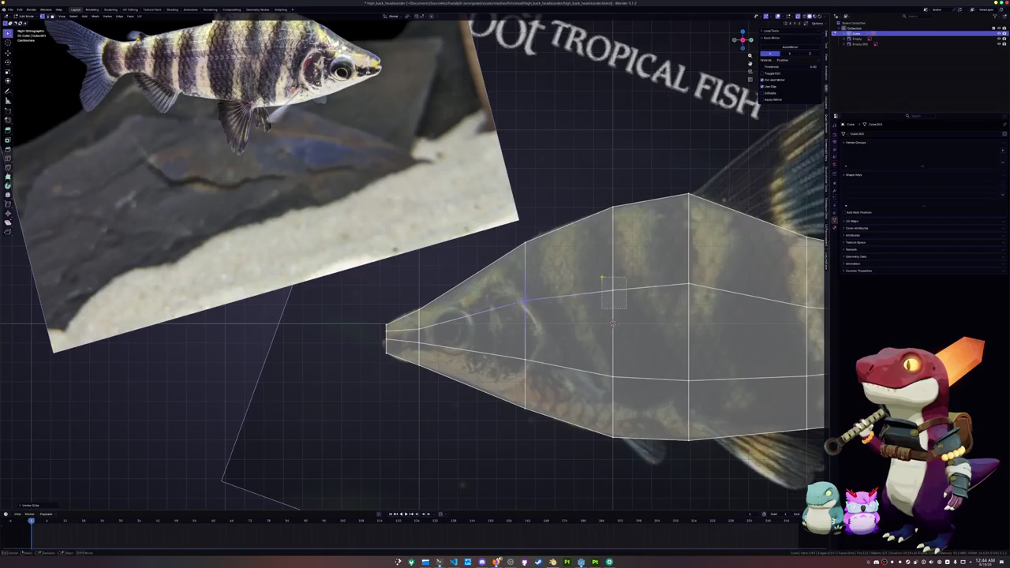
{"action": "scroll", "coordinate": [601, 278], "scroll_direction": "right", "scroll_amount": 5}
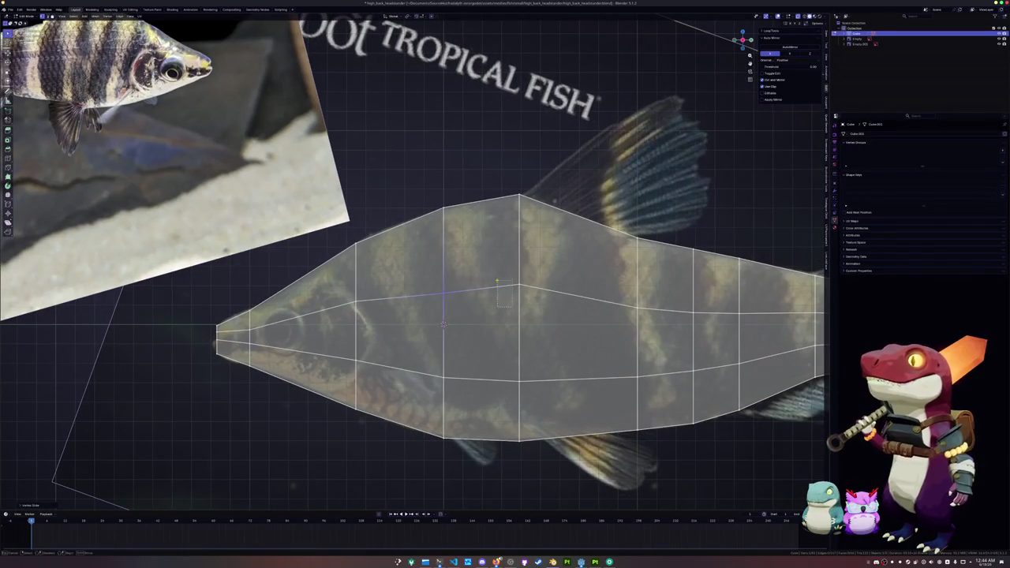
{"action": "key", "text": "shift+v"}
{"action": "scroll", "coordinate": [549, 276], "scroll_direction": "right", "scroll_amount": 4}
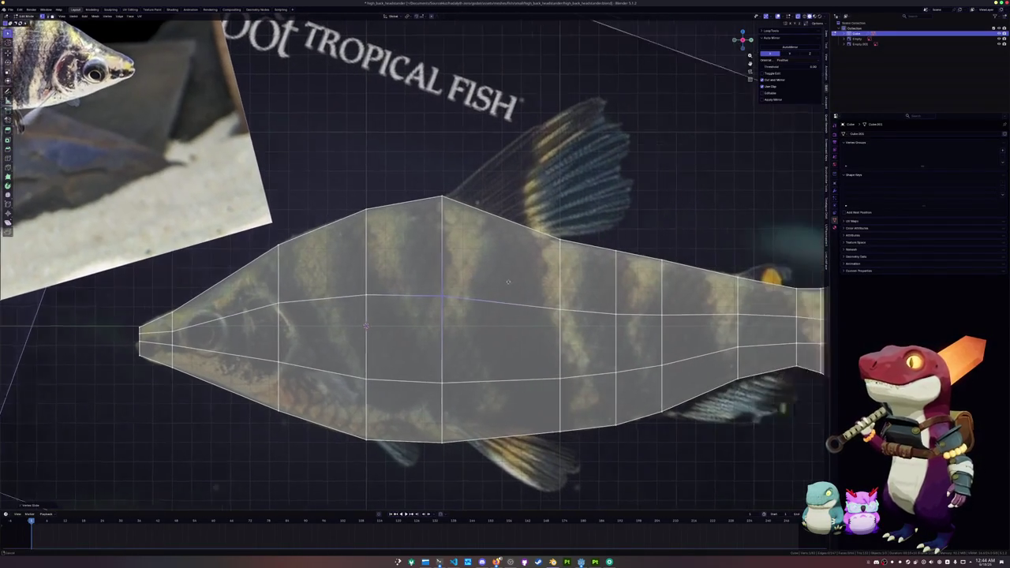
{"action": "left_click", "coordinate": [470, 281]}
{"action": "key", "text": "shift+v"}
{"action": "left_click", "coordinate": [580, 299]}
{"action": "scroll", "coordinate": [485, 306], "scroll_direction": "right", "scroll_amount": 4}
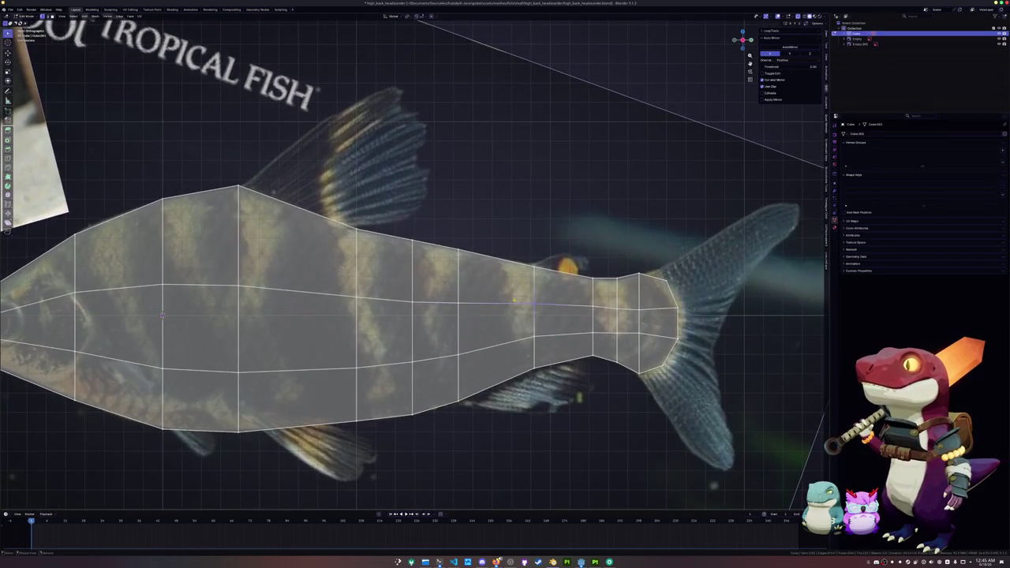
{"action": "scroll", "coordinate": [546, 306], "scroll_direction": "up", "scroll_amount": 2}
Vertex-slide the narrowing tail vertex, then lower it along Z to follow the outline.
{"action": "key", "text": "shift+v"}
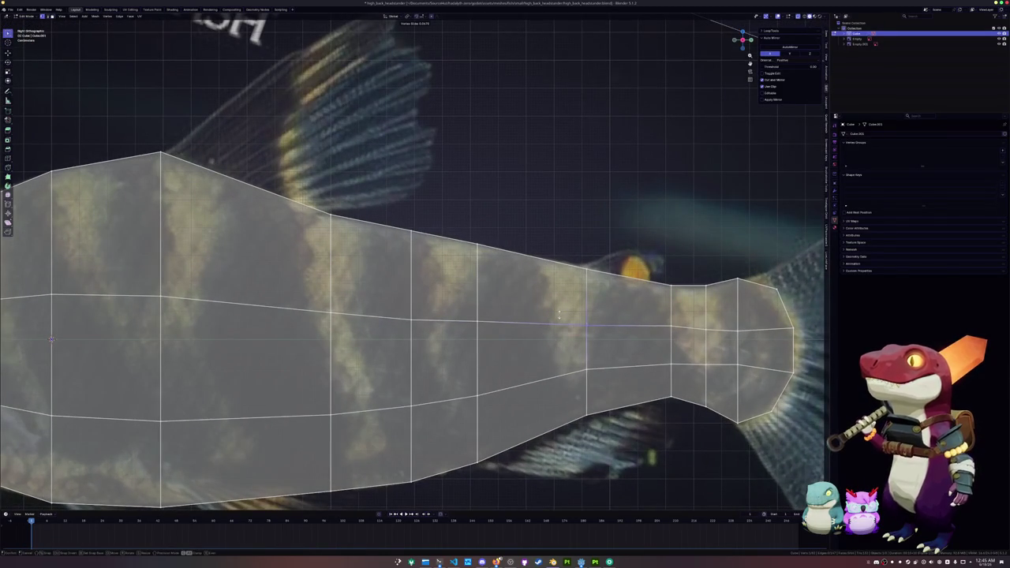
{"action": "left_click", "coordinate": [680, 324]}
{"action": "key", "text": "g"}
{"action": "key", "text": "z"}
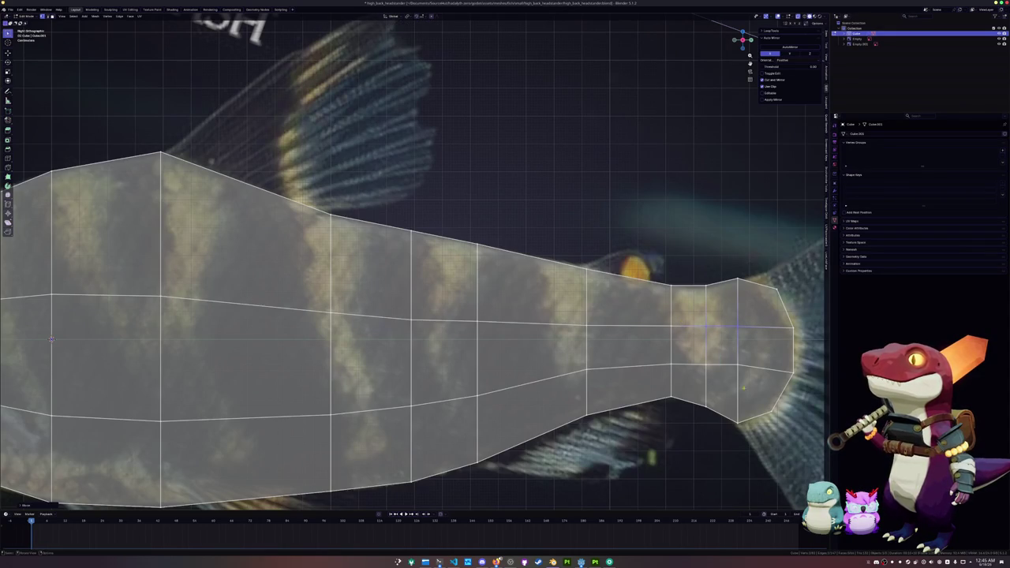
{"action": "left_click", "coordinate": [698, 352]}
{"action": "key", "text": "g"}
{"action": "key", "text": "z"}
{"action": "key", "text": "Escape"}
{"action": "left_click", "coordinate": [695, 349], "text": "shift"}
{"action": "key", "text": "g"}
{"action": "key", "text": "z"}
{"action": "key", "text": "Escape"}
{"action": "scroll", "coordinate": [609, 361], "scroll_direction": "down", "scroll_amount": 5}
In Top view, scale the whole mesh half along X to make it narrower.
{"action": "left_click_drag", "start_coordinate": [609, 362], "coordinate": [527, 307]}
{"action": "key", "text": "KP_7"}
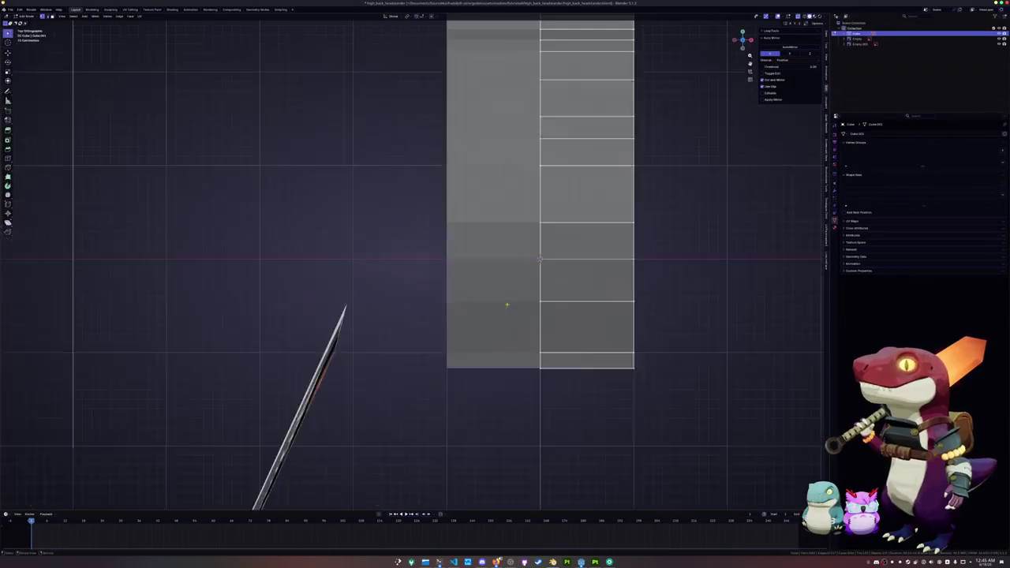
{"action": "key", "text": "a"}
{"action": "scroll", "coordinate": [608, 293], "scroll_direction": "down", "scroll_amount": 2}
{"action": "key", "text": "s"}
{"action": "key", "text": "x"}
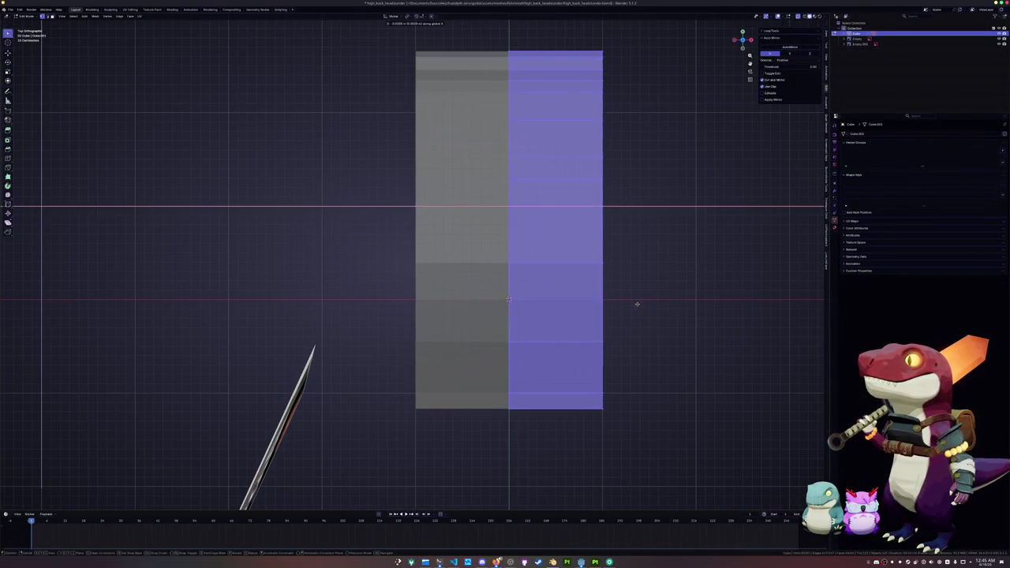
{"action": "left_click", "coordinate": [574, 303]}
Pull the centre-line end vertex along Y into a point and move the side vertex inward.
{"action": "key", "text": "alt+a"}
{"action": "scroll", "coordinate": [564, 387], "scroll_direction": "up", "scroll_amount": 2}
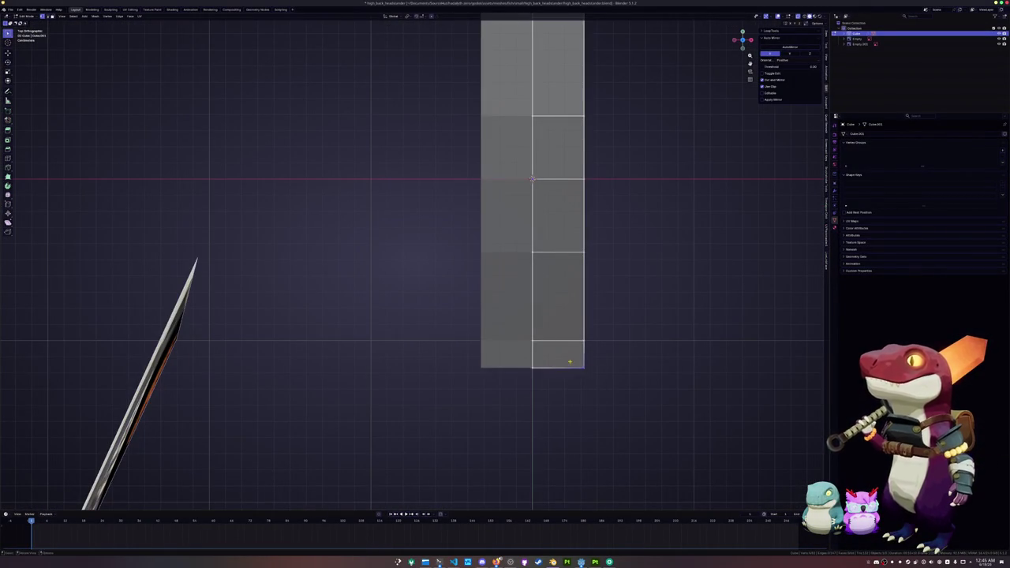
{"action": "left_click", "coordinate": [582, 364]}
{"action": "key", "text": "g"}
{"action": "key", "text": "y"}
{"action": "left_click", "coordinate": [526, 369]}
{"action": "left_click", "coordinate": [583, 341]}
{"action": "key", "text": "g"}
{"action": "key", "text": "x"}
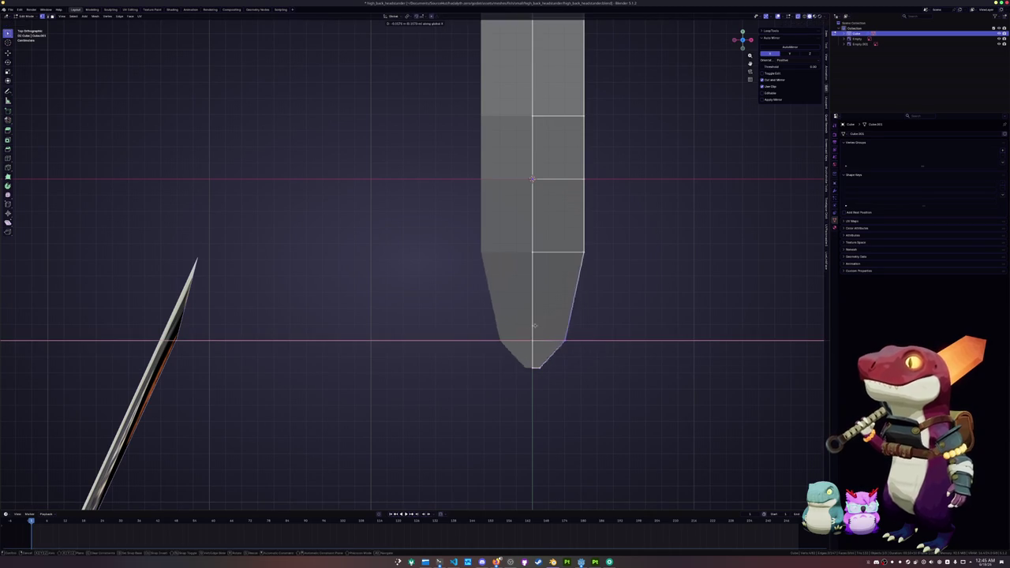
{"action": "left_click", "coordinate": [547, 298]}
Move the taper-start vertex and the lower-right vertices inward along X for a straight taper.
{"action": "scroll", "coordinate": [575, 349], "scroll_direction": "up", "scroll_amount": 1}
{"action": "left_click", "coordinate": [569, 332]}
{"action": "key", "text": "g"}
{"action": "key", "text": "x"}
{"action": "left_click", "coordinate": [539, 307]}
{"action": "left_click_drag", "start_coordinate": [598, 452], "coordinate": [518, 313]}
{"action": "key", "text": "g"}
{"action": "key", "text": "x"}
{"action": "left_click", "coordinate": [523, 311]}
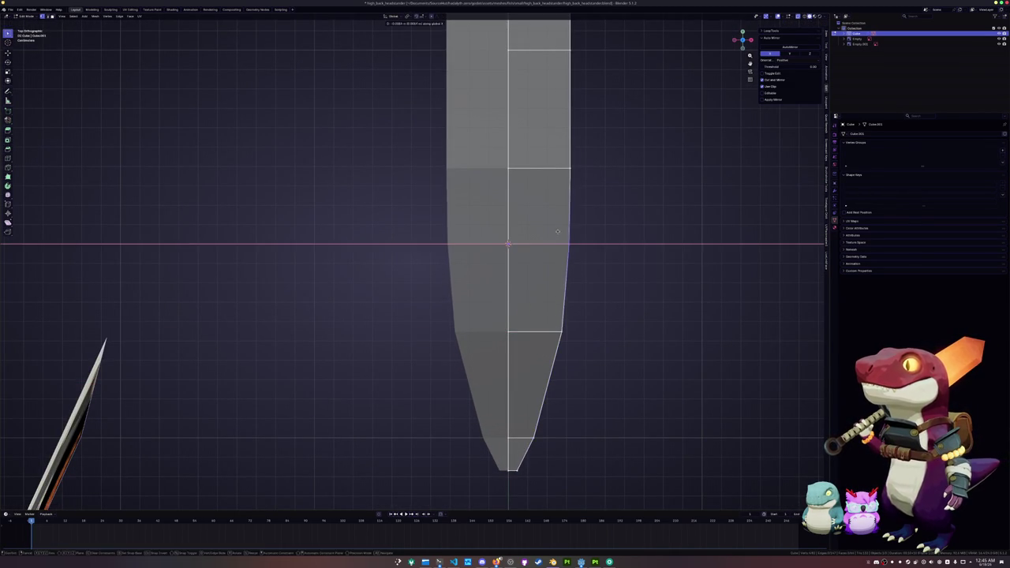
Save the fish file.
{"action": "scroll", "coordinate": [548, 311], "scroll_direction": "down", "scroll_amount": 1}
{"action": "left_click_drag", "start_coordinate": [547, 239], "coordinate": [522, 347]}
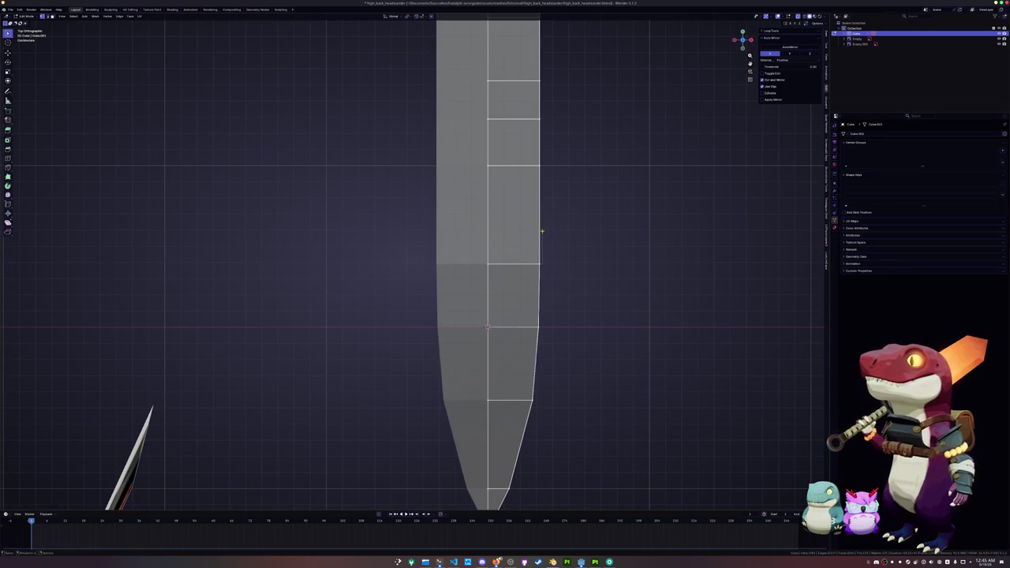
{"action": "key", "text": "alt+Tab"}
{"action": "key", "text": "alt+Tab"}
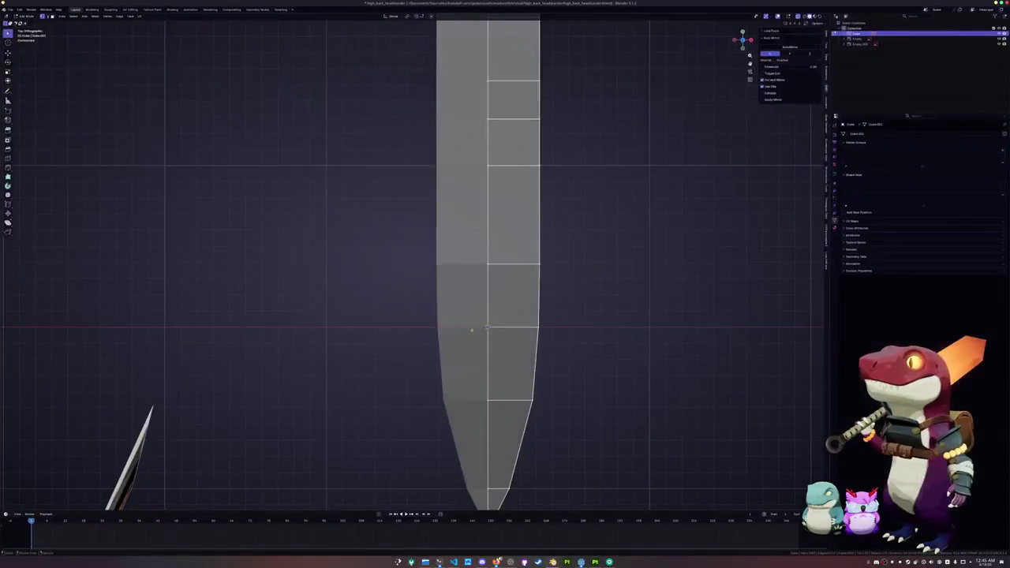
{"action": "key", "text": "ctrl+s"}
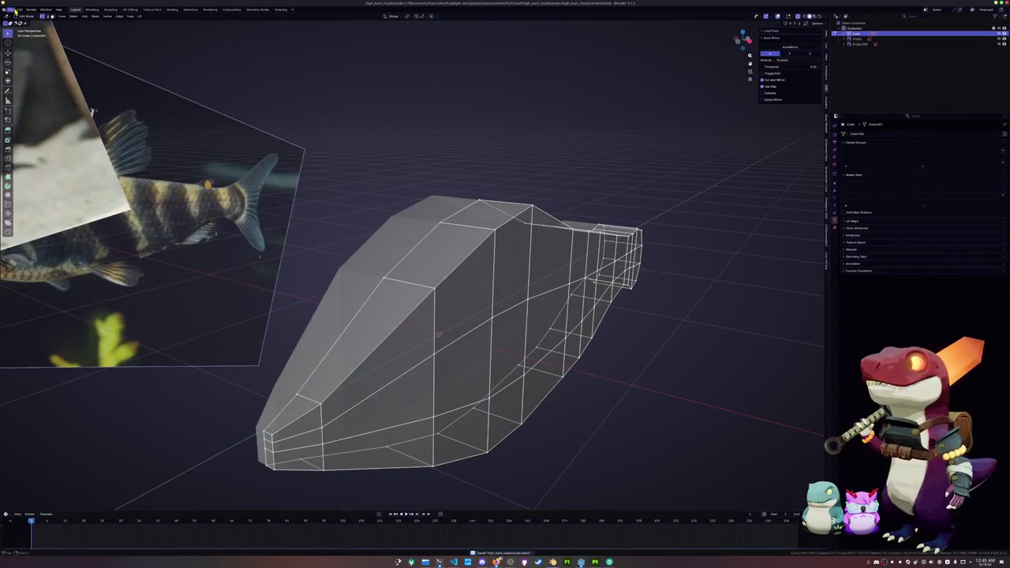
Open the recent floating-island terrain file from File > Open Recent.
{"action": "left_click", "coordinate": [11, 10]}
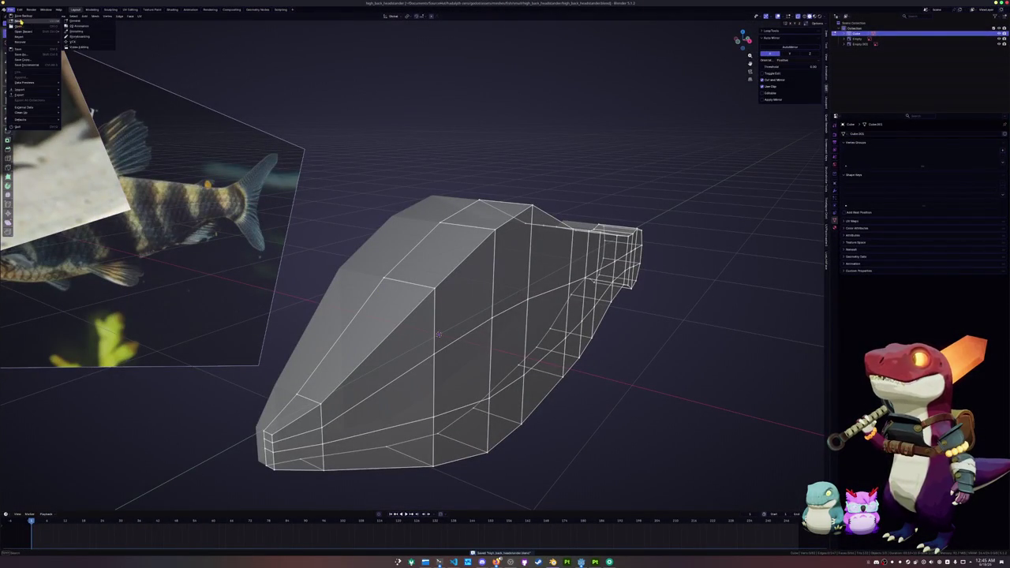
{"action": "mouse_move", "coordinate": [21, 33]}
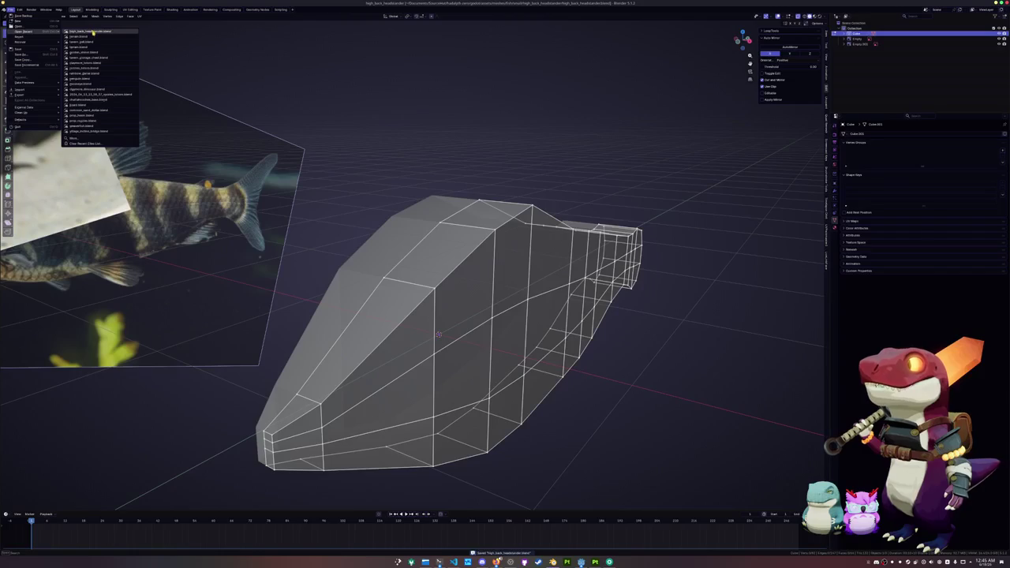
{"action": "left_click", "coordinate": [93, 38]}
{"action": "scroll", "coordinate": [404, 255], "scroll_direction": "down", "scroll_amount": 3}
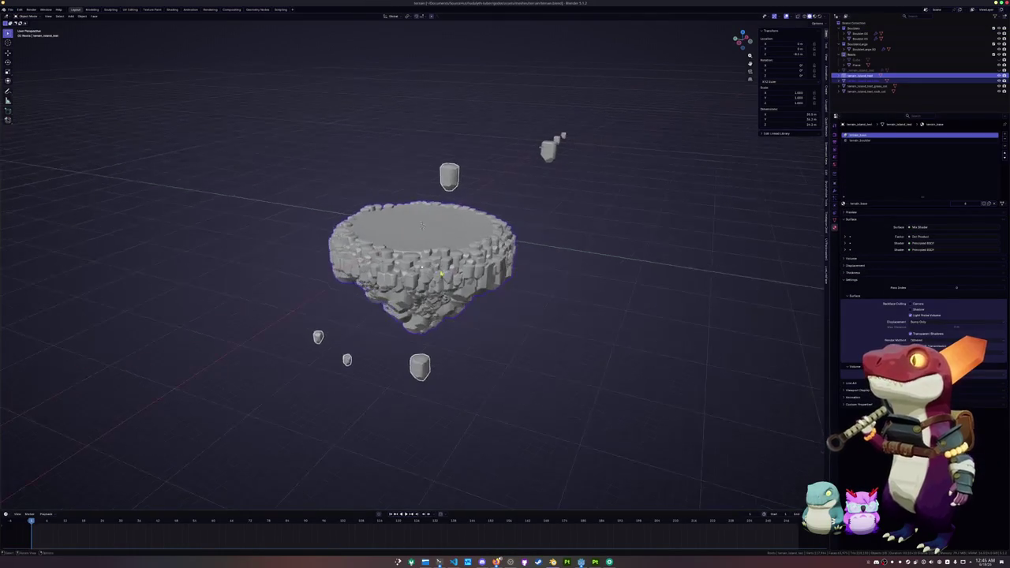
Add a cube and move it along Y to sit beside the floating island.
{"action": "left_click", "coordinate": [526, 275]}
{"action": "key", "text": "shift+a"}
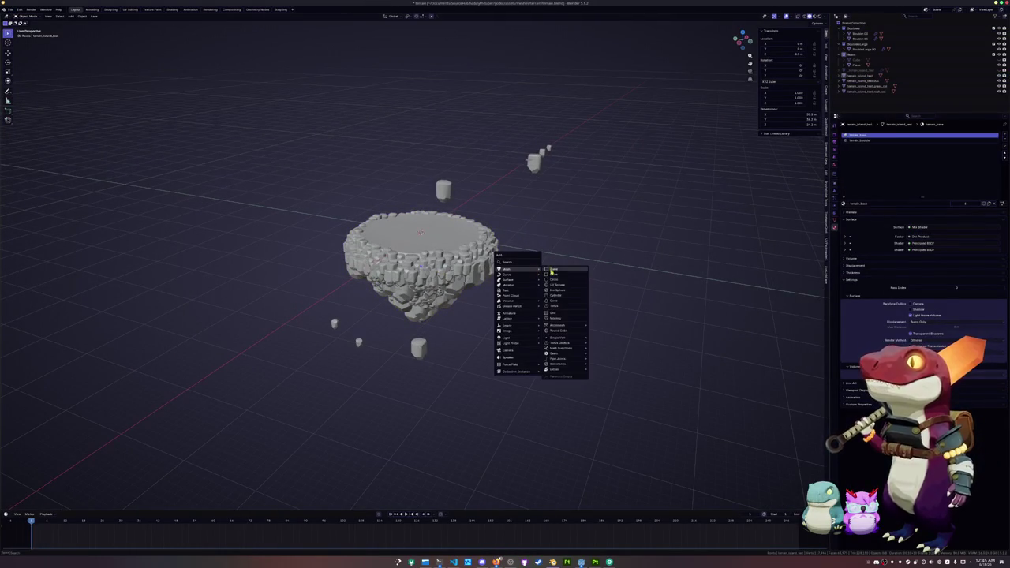
{"action": "left_click", "coordinate": [558, 276]}
{"action": "key", "text": "g"}
{"action": "key", "text": "x"}
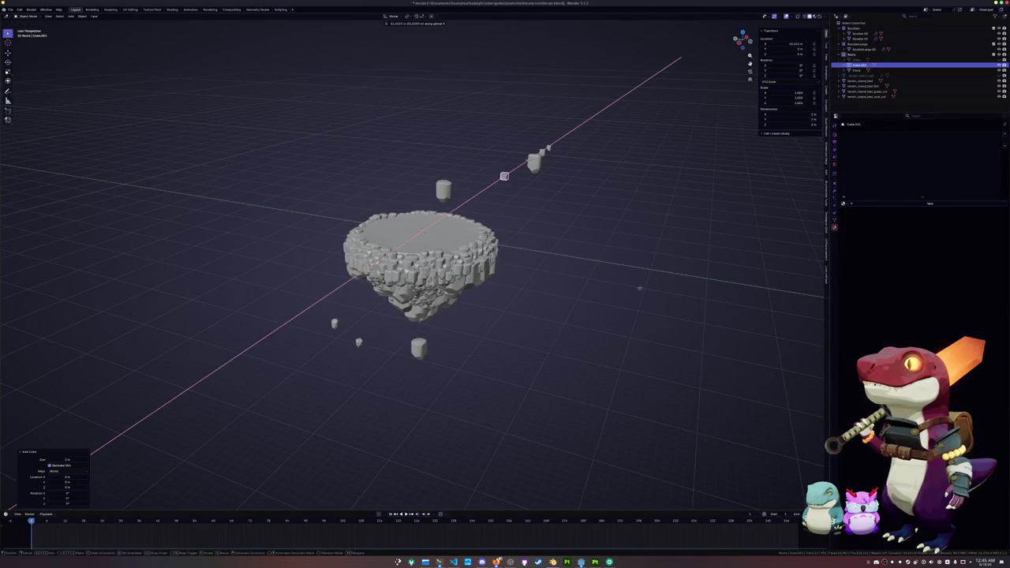
{"action": "key", "text": "y"}
{"action": "left_click", "coordinate": [732, 311]}
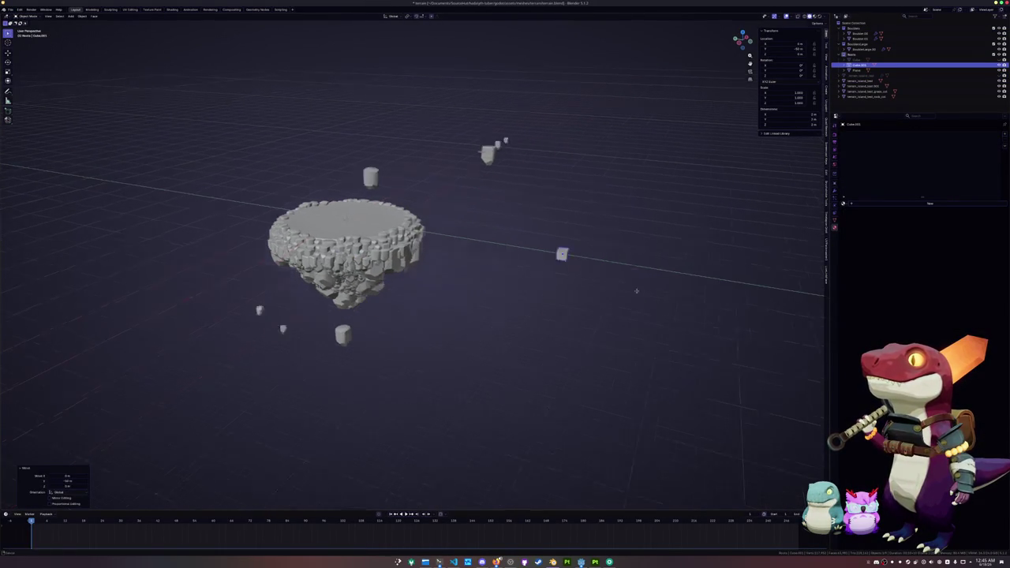
In Edit Mode, scale the cube with Shift+Z locked into a wide, flat slab.
{"action": "key", "text": "Tab"}
{"action": "key", "text": "s"}
{"action": "key", "text": "z"}
{"action": "key", "text": "Escape"}
{"action": "key", "text": "s"}
{"action": "key", "text": "shift+z"}
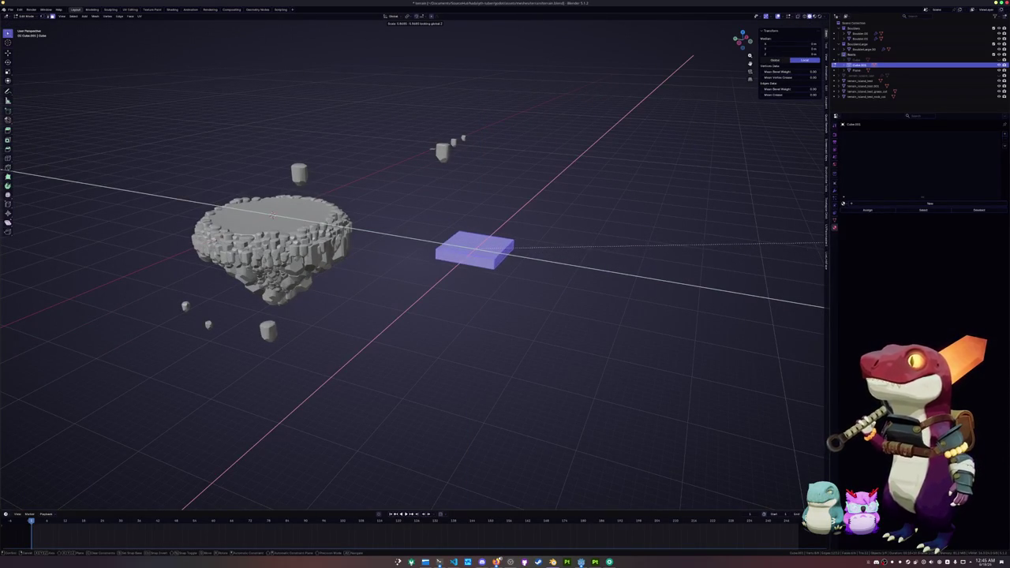
{"action": "left_click", "coordinate": [680, 187]}
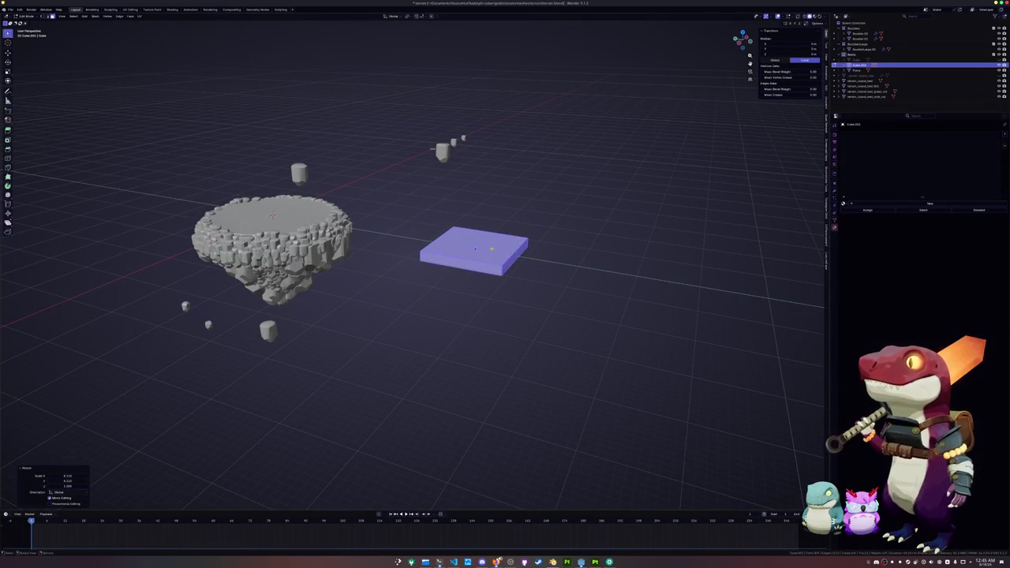
{"action": "key", "text": "s"}
{"action": "key", "text": "z"}
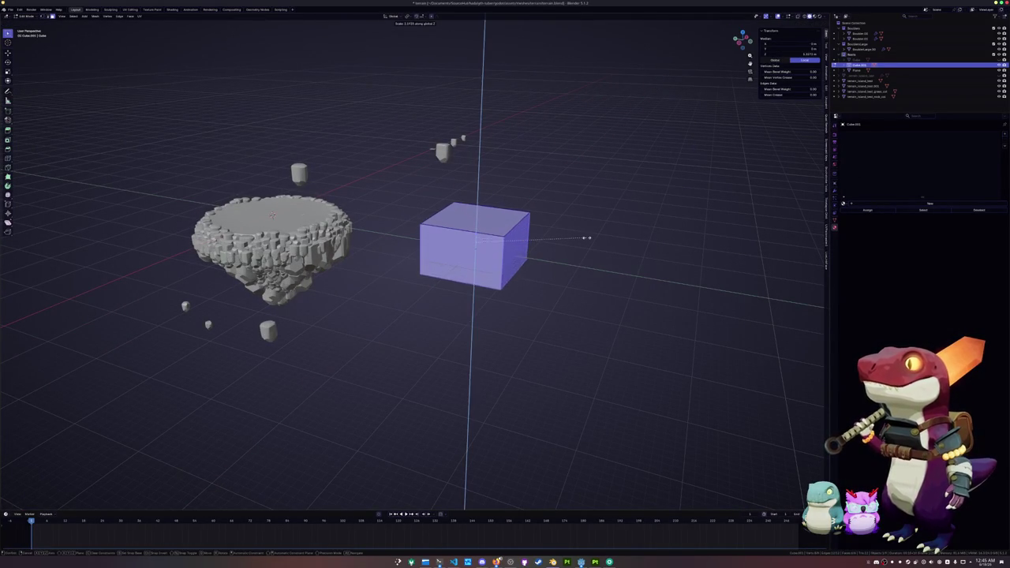
{"action": "key", "text": "Escape"}
{"action": "key", "text": "ctrl+z"}
{"action": "key", "text": "Tab"}
{"action": "key", "text": "KP_Decimal"}
{"action": "mouse_move", "coordinate": [632, 233]}
{"action": "left_mouse_down"}
{"action": "mouse_move", "coordinate": [623, 197]}
{"action": "mouse_move", "coordinate": [593, 254]}
{"action": "mouse_move", "coordinate": [485, 185]}
{"action": "mouse_move", "coordinate": [505, 189]}
{"action": "left_mouse_up"}
Delete the slab's bottom face and return to Object Mode.
{"action": "key", "text": "Tab"}
{"action": "key", "text": "3"}
{"action": "left_click", "coordinate": [475, 158]}
{"action": "key", "text": "x"}
{"action": "left_click", "coordinate": [476, 154]}
{"action": "key", "text": "Tab"}
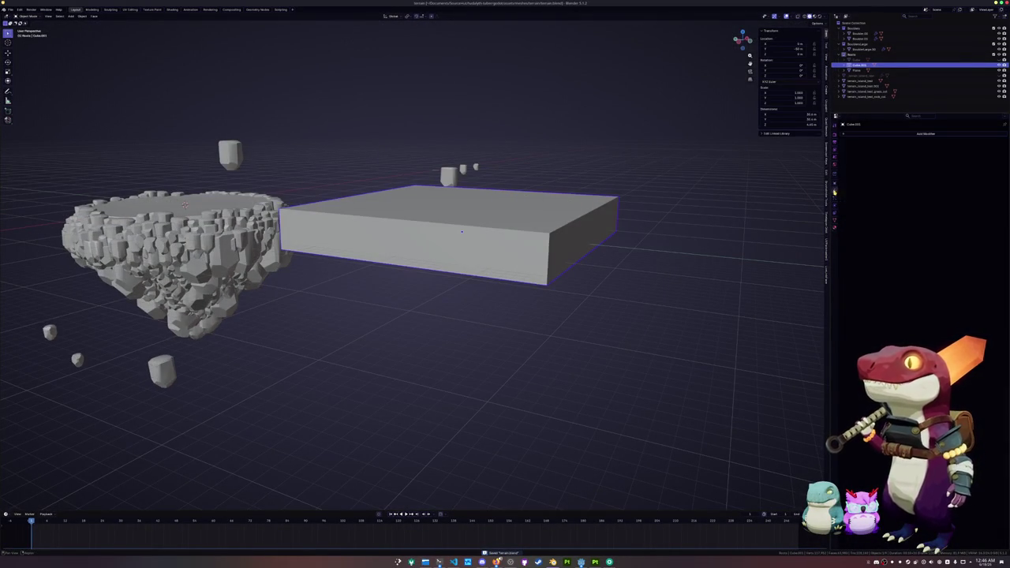
{"action": "left_click", "coordinate": [863, 135]}
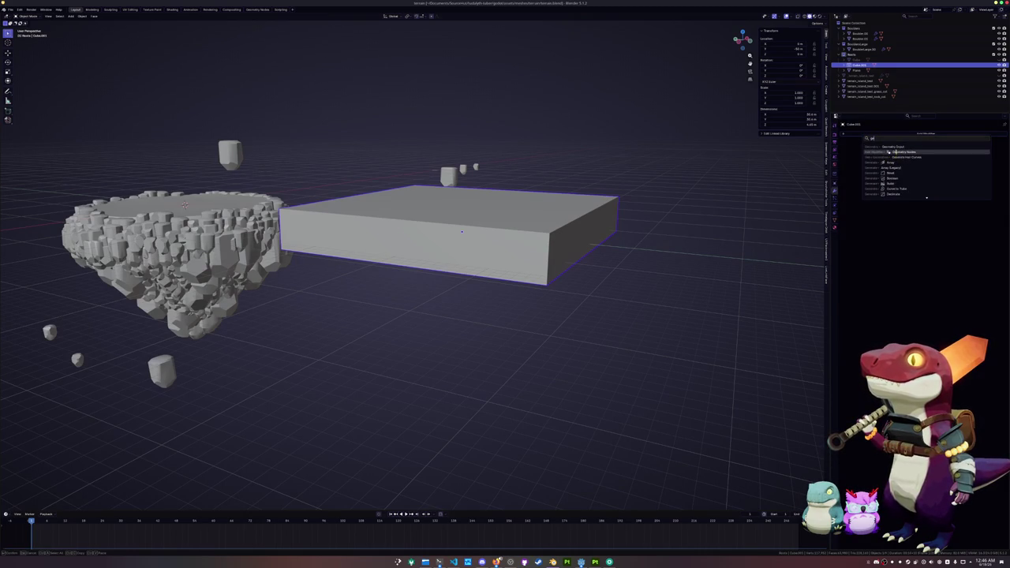
Add a Geometry Nodes modifier using ScatterGenerator and apply the slab's scale.
{"action": "left_click", "coordinate": [888, 151]}
{"action": "left_click", "coordinate": [847, 150]}
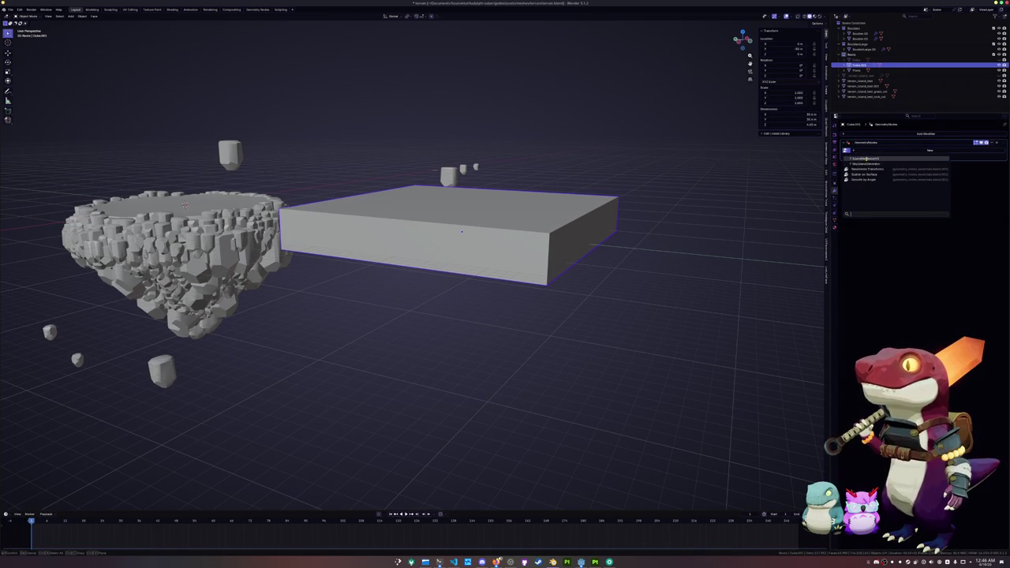
{"action": "left_click", "coordinate": [868, 162]}
{"action": "key", "text": "ctrl+a"}
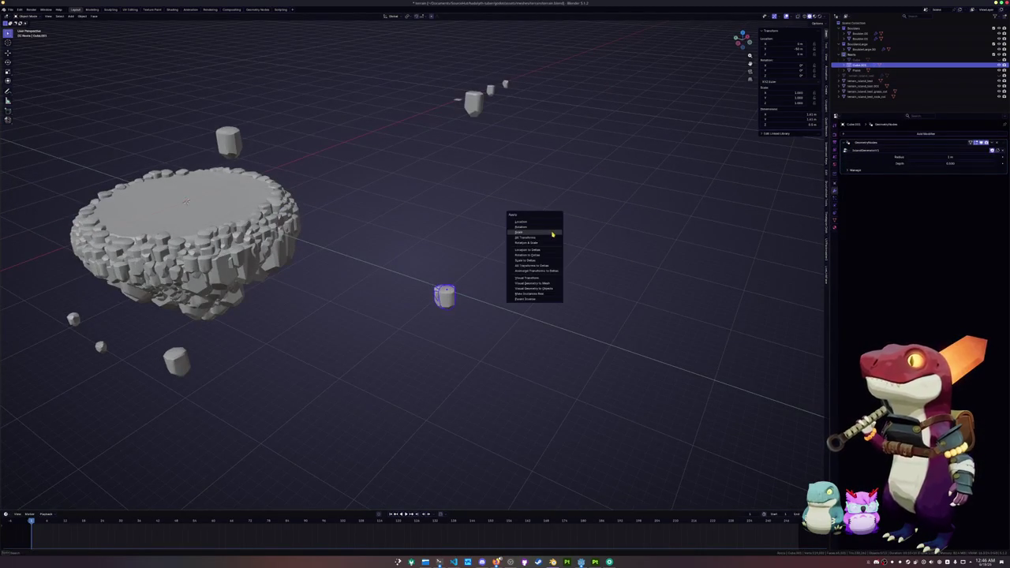
{"action": "left_click", "coordinate": [552, 234]}
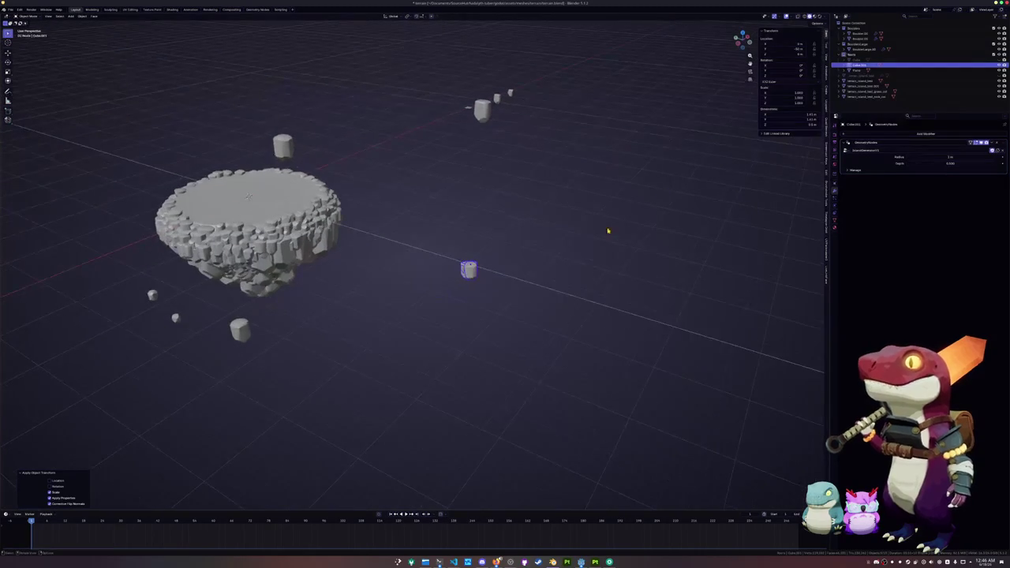
Check the box's faces in Edit Mode and apply the object's scale again.
{"action": "key", "text": "Tab"}
{"action": "key", "text": "a"}
{"action": "key", "text": "Tab"}
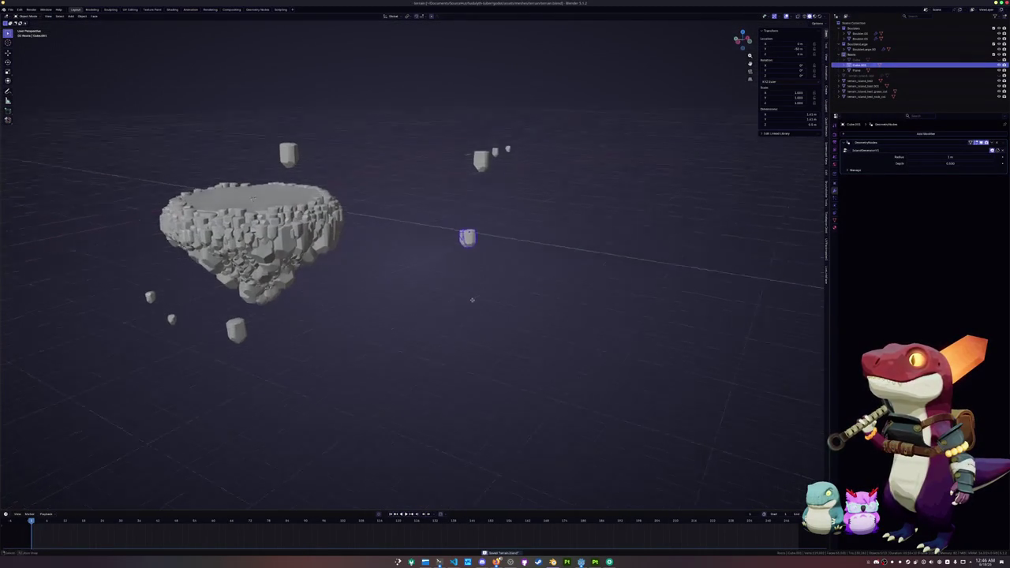
{"action": "key", "text": "Tab"}
{"action": "key", "text": "a"}
{"action": "key", "text": "Tab"}
{"action": "key", "text": "ctrl+a"}
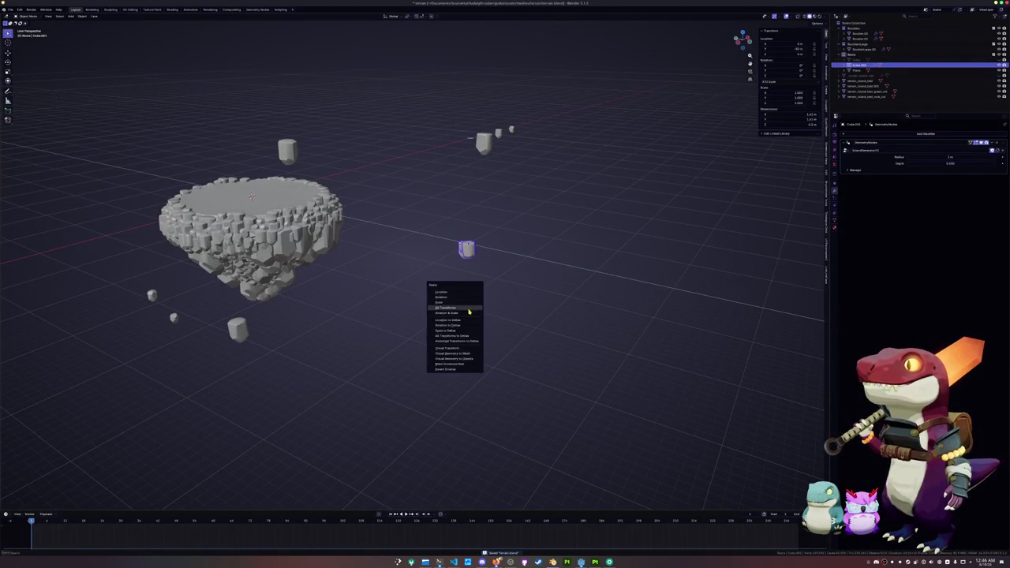
{"action": "left_click", "coordinate": [472, 303]}
Switch the modifier's node group to the rock terrain generator.
{"action": "left_click_drag", "start_coordinate": [448, 290], "coordinate": [676, 229]}
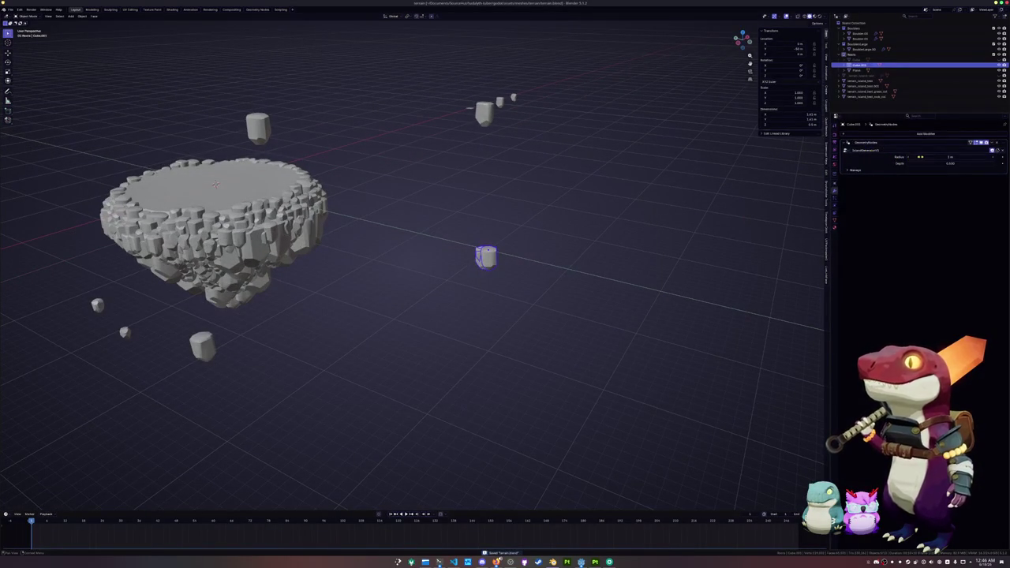
{"action": "left_click", "coordinate": [847, 151]}
{"action": "left_click", "coordinate": [868, 181]}
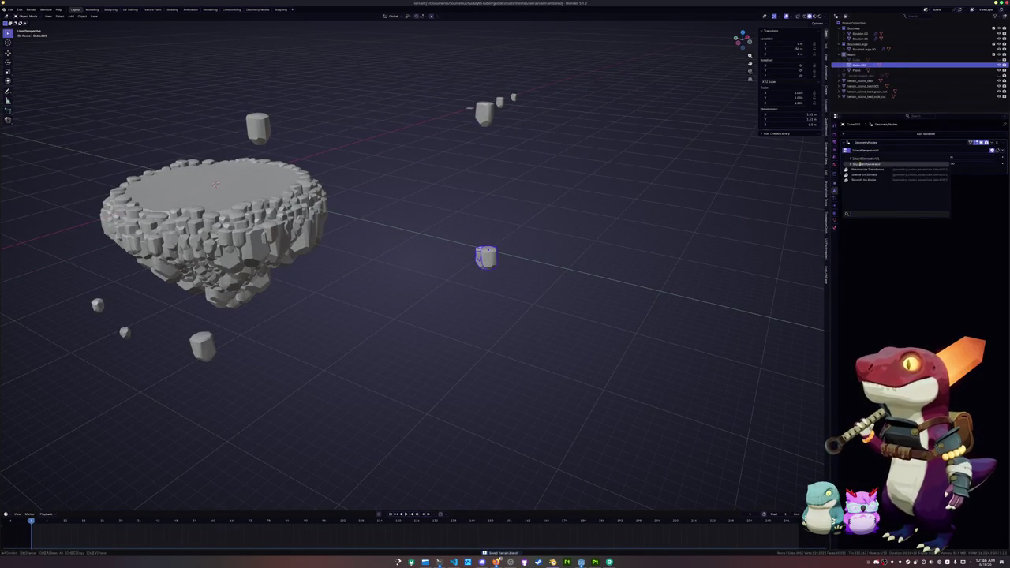
Delete the box's top face for a flat-topped rocky platform, then add Subdivision Surface level 1.
{"action": "left_click_drag", "start_coordinate": [474, 316], "coordinate": [483, 197]}
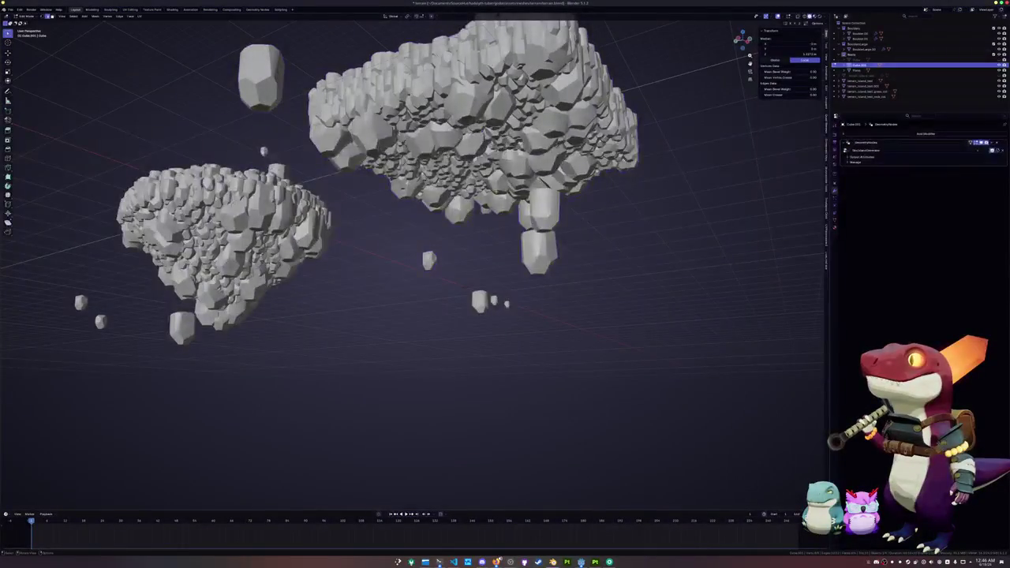
{"action": "key", "text": "Tab"}
{"action": "key", "text": "x"}
{"action": "left_click", "coordinate": [466, 147]}
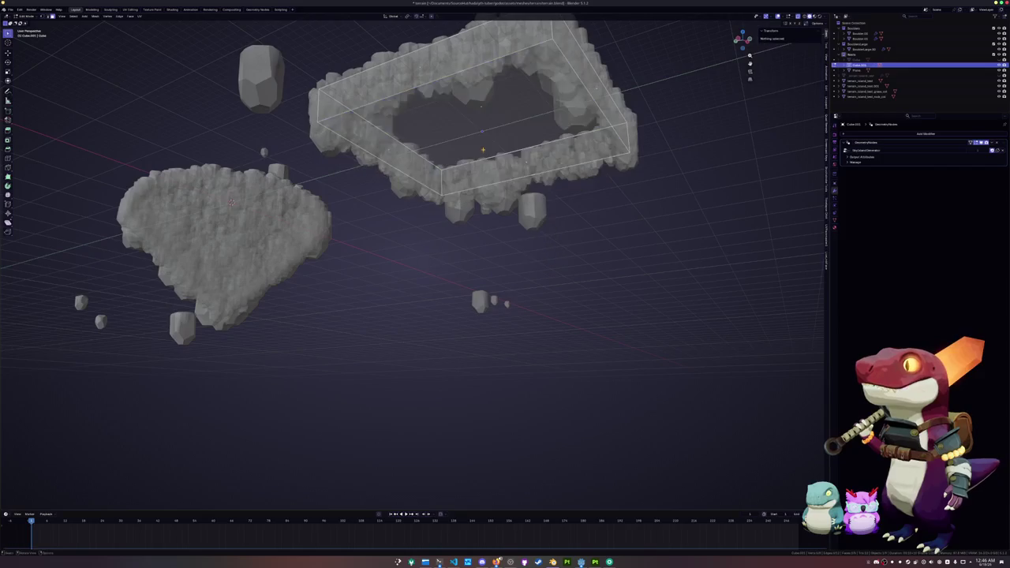
{"action": "key", "text": "Tab"}
{"action": "mouse_move", "coordinate": [474, 316]}
{"action": "left_mouse_down"}
{"action": "mouse_move", "coordinate": [477, 189]}
{"action": "mouse_move", "coordinate": [474, 316]}
{"action": "mouse_move", "coordinate": [477, 237]}
{"action": "left_mouse_up"}
{"action": "key", "text": "Tab"}
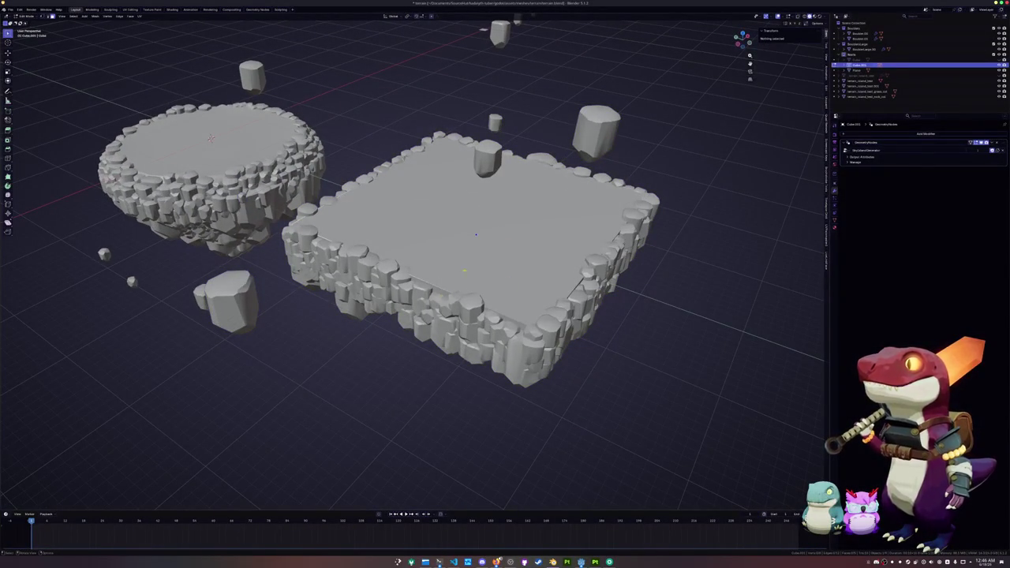
{"action": "key", "text": "Tab"}
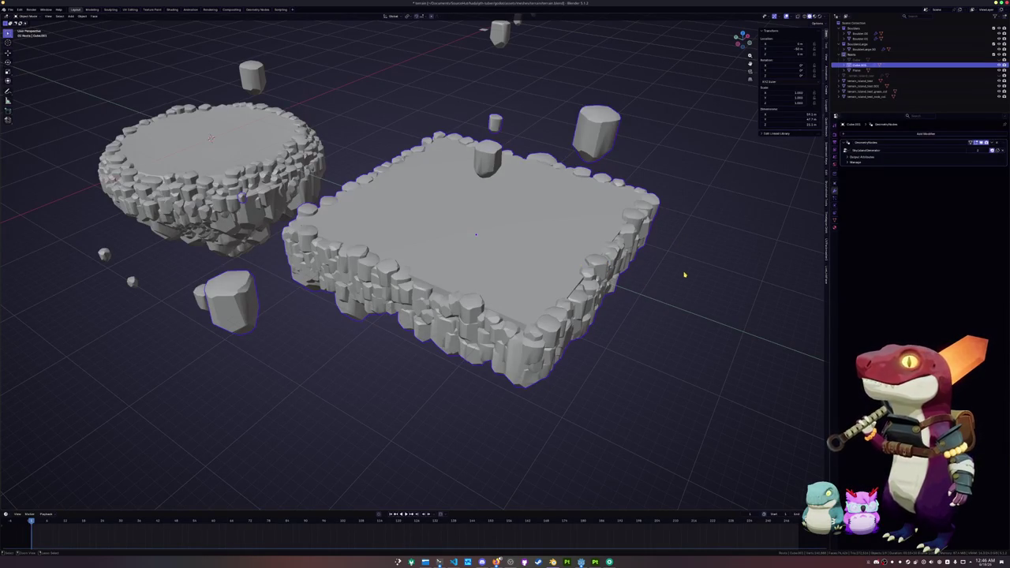
{"action": "key", "text": "ctrl+1"}
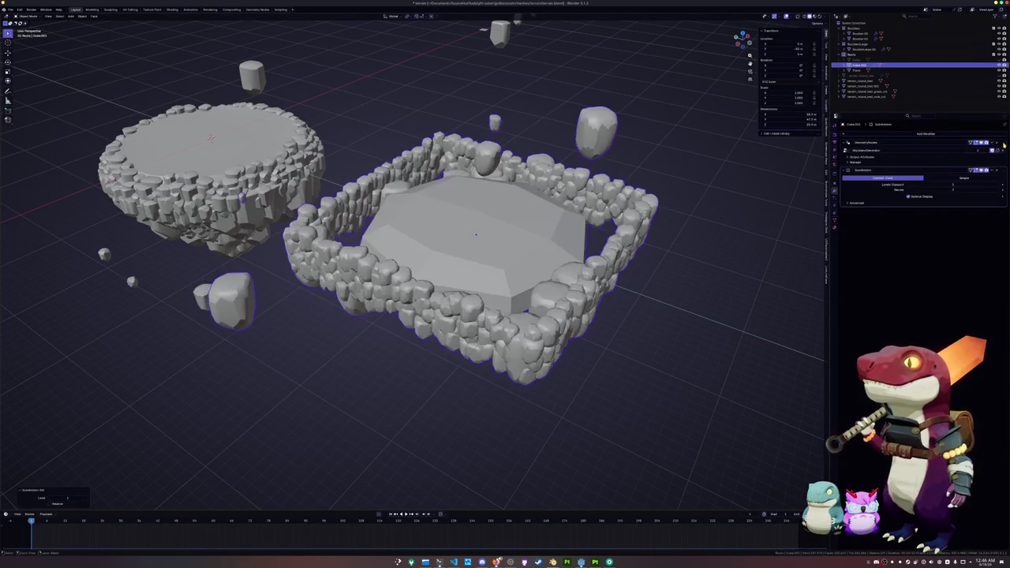
Move the Geometry Nodes modifier below Subdivision, then loop-cut the first island's cage.
{"action": "left_click_drag", "start_coordinate": [1003, 143], "coordinate": [1004, 189]}
{"action": "scroll", "coordinate": [560, 290], "scroll_direction": "up", "scroll_amount": 3}
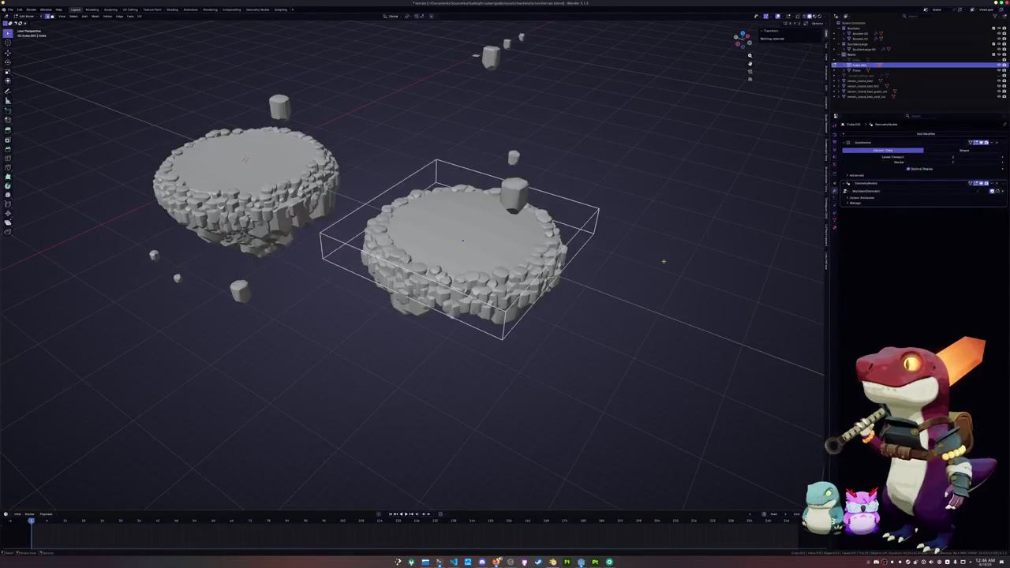
{"action": "key", "text": "Tab"}
{"action": "key", "text": "ctrl+r"}
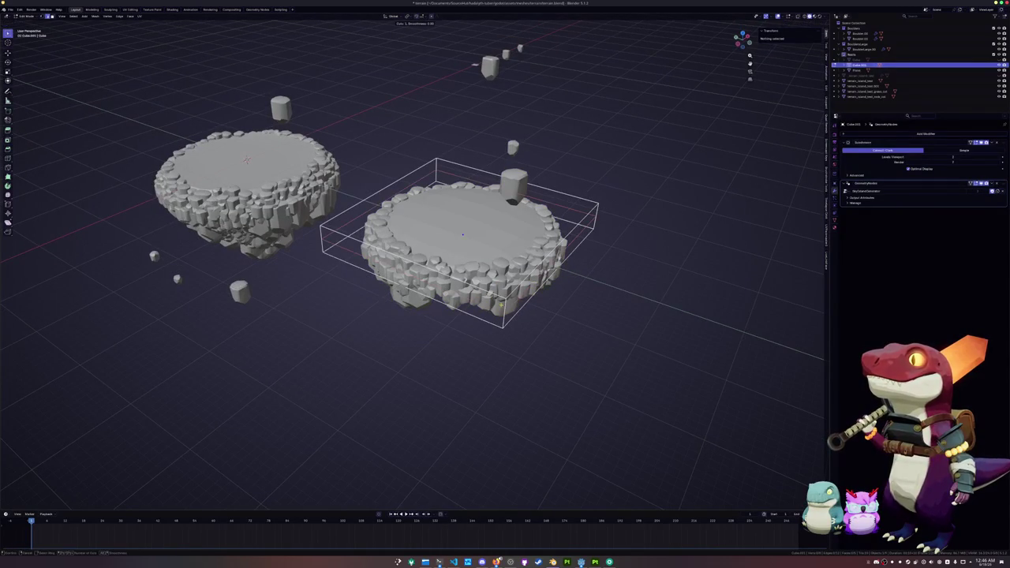
{"action": "left_click", "coordinate": [463, 233]}
{"action": "left_click", "coordinate": [462, 233]}
{"action": "left_click", "coordinate": [463, 233]}
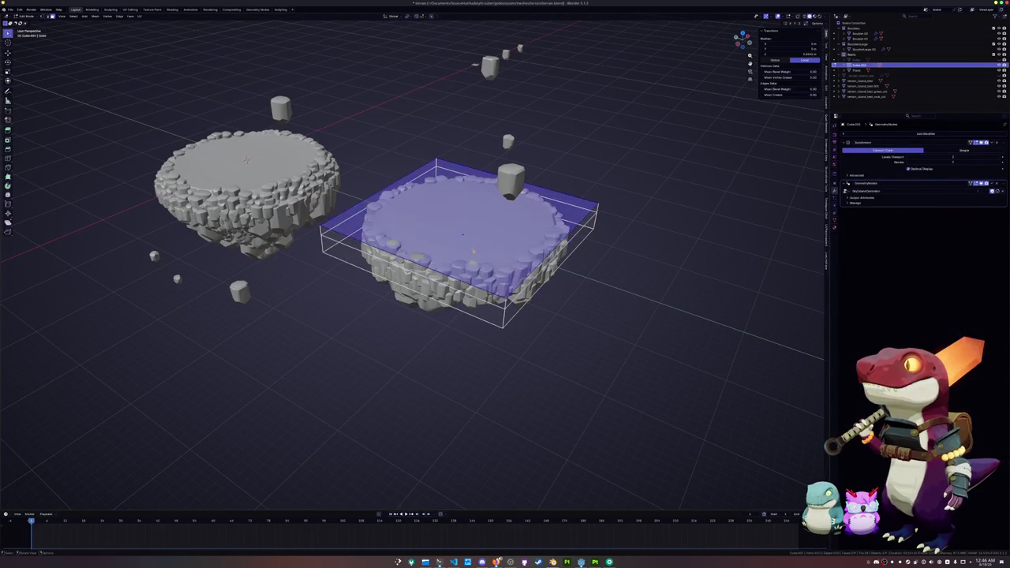
Flatten the cage's top face vertically and slide the new edge loop fully to -1.
{"action": "key", "text": "s"}
{"action": "key", "text": "shift+z"}
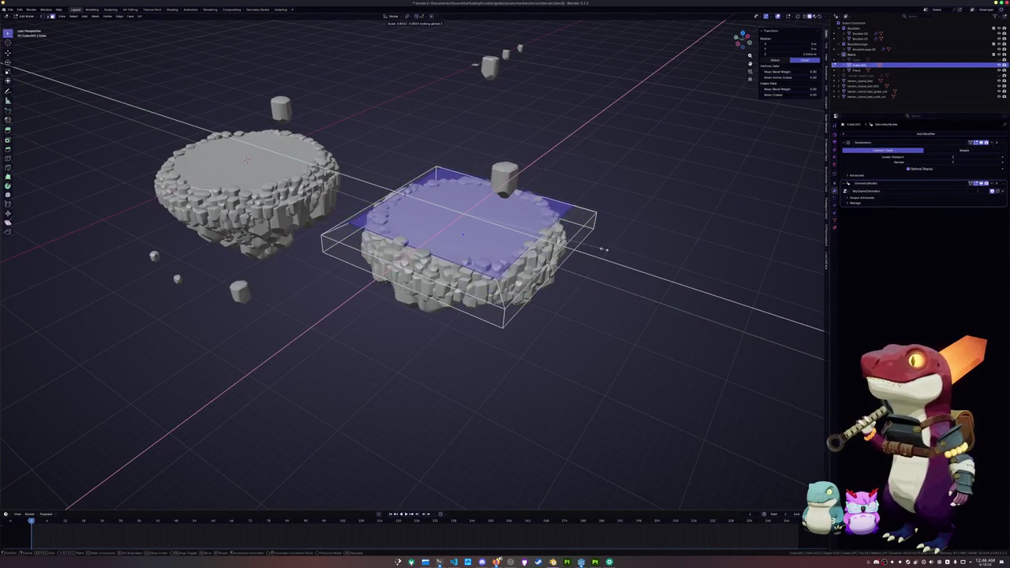
{"action": "left_click", "coordinate": [599, 251]}
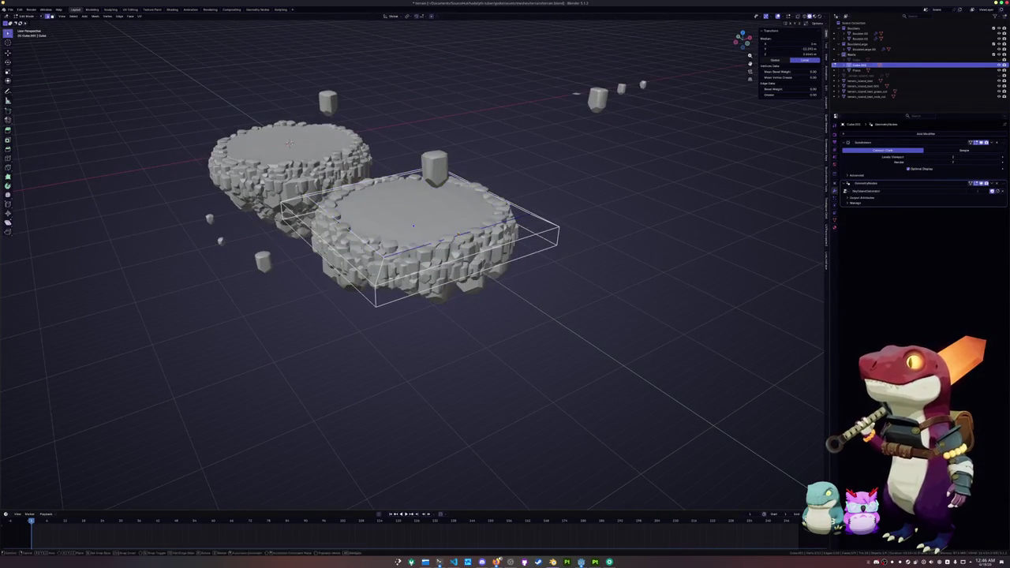
{"action": "left_click", "coordinate": [483, 308]}
{"action": "key", "text": "g"}
{"action": "key", "text": "g"}
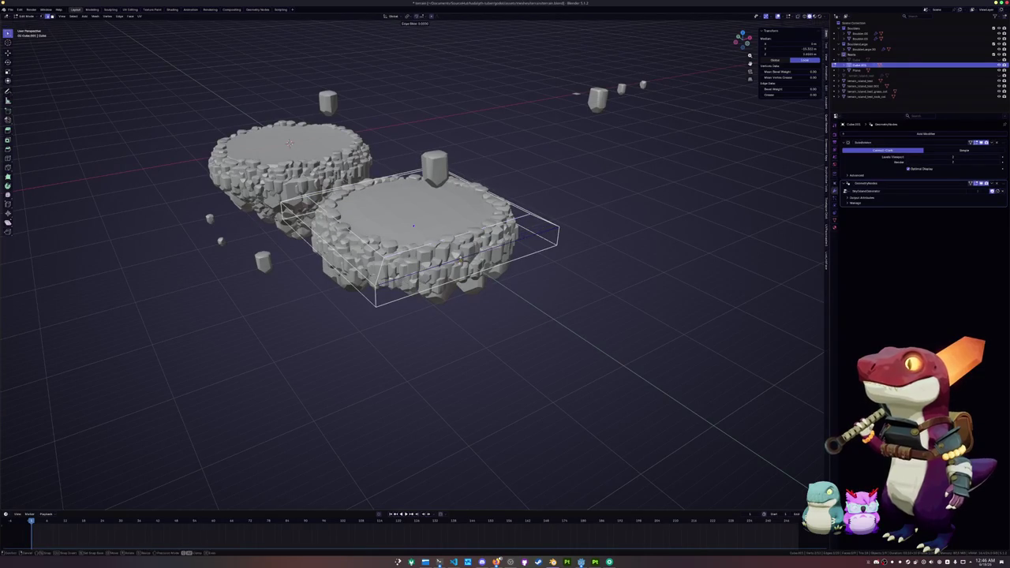
{"action": "left_click", "coordinate": [466, 329]}
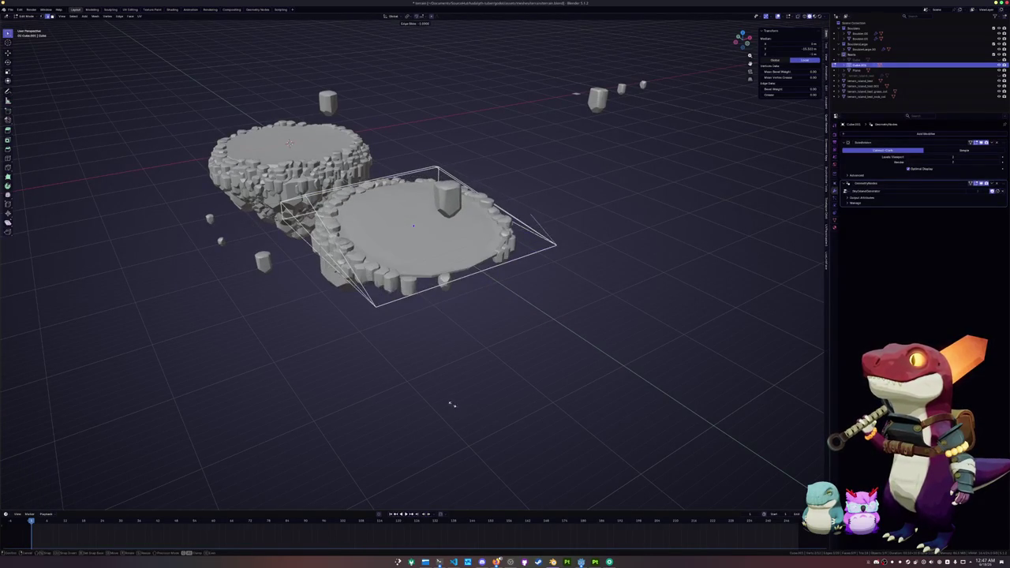
{"action": "mouse_move", "coordinate": [450, 397]}
{"action": "left_mouse_down"}
{"action": "mouse_move", "coordinate": [455, 345]}
{"action": "mouse_move", "coordinate": [428, 355]}
{"action": "left_mouse_up"}
Merge the cage's right-corner vertices together using X-ray, then return to Object Mode.
{"action": "key", "text": "1"}
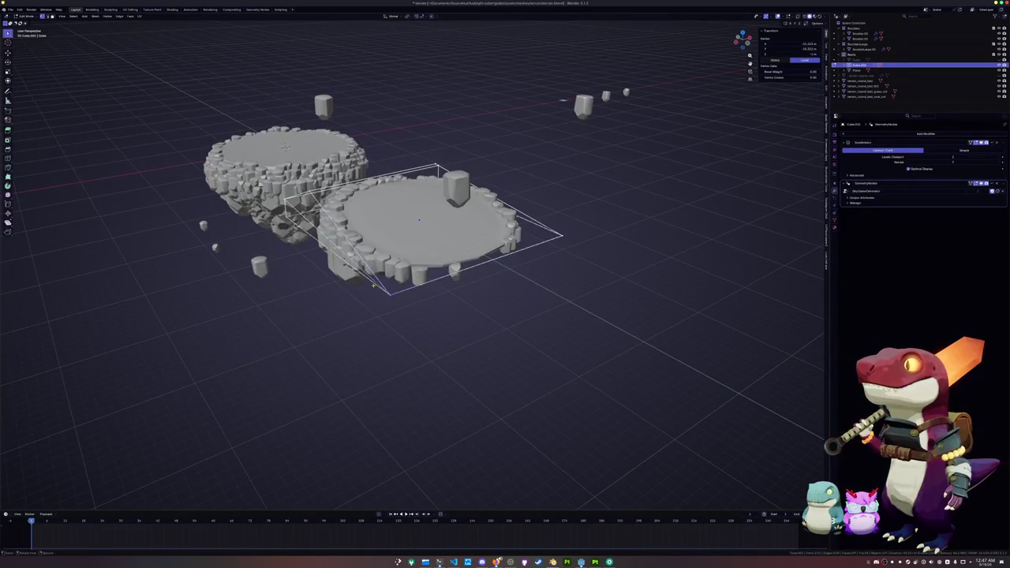
{"action": "left_click_drag", "start_coordinate": [562, 238], "coordinate": [588, 265]}
{"action": "key", "text": "alt+z"}
{"action": "key", "text": "alt+z"}
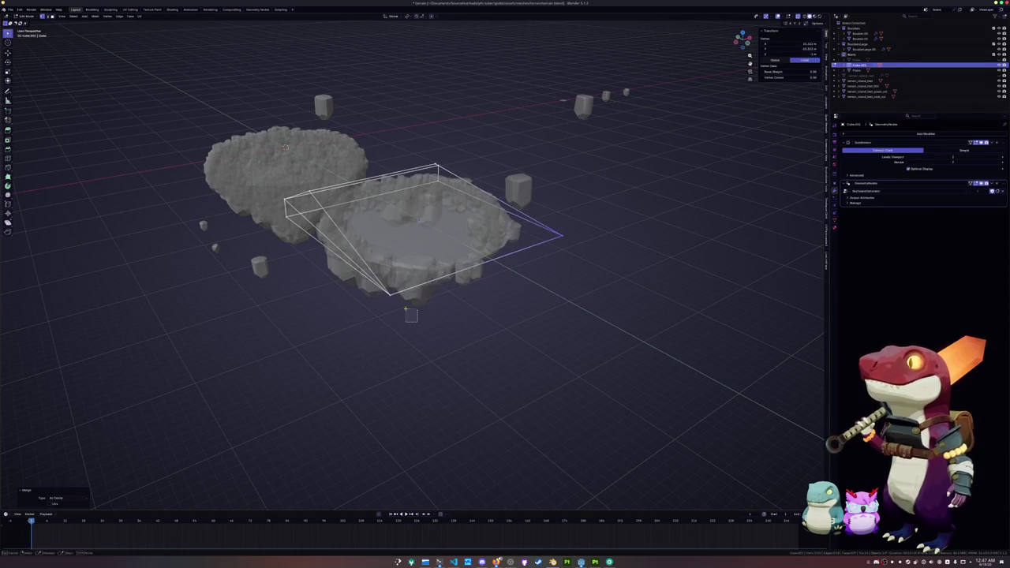
{"action": "key", "text": "m"}
{"action": "left_click", "coordinate": [359, 285]}
{"action": "key", "text": "Tab"}
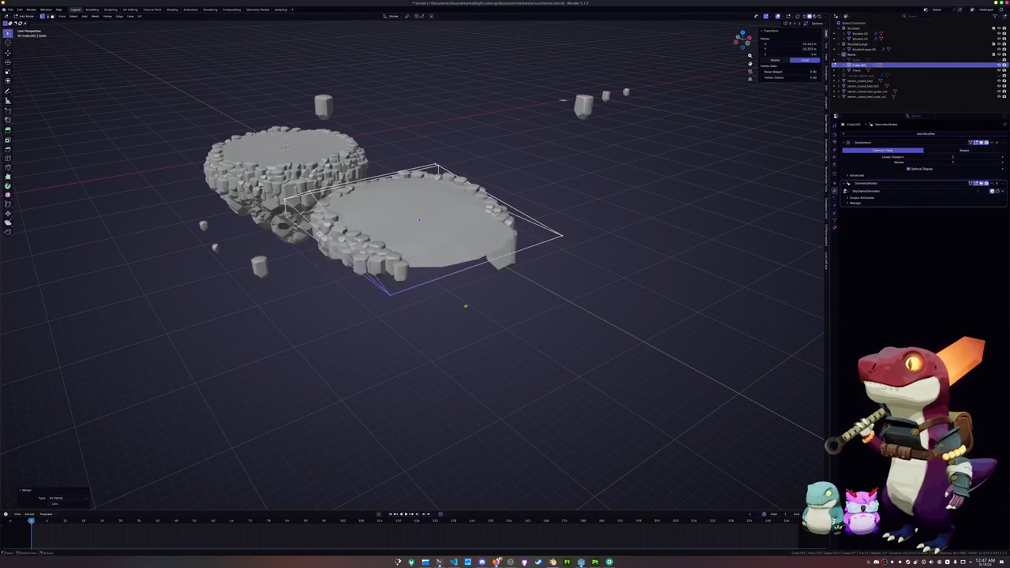
On the second island's cage, add an edge loop, extend the slanted face and extrude the top upward.
{"action": "mouse_move", "coordinate": [480, 322]}
{"action": "left_mouse_down"}
{"action": "mouse_move", "coordinate": [492, 302]}
{"action": "mouse_move", "coordinate": [523, 302]}
{"action": "mouse_move", "coordinate": [500, 289]}
{"action": "left_mouse_up"}
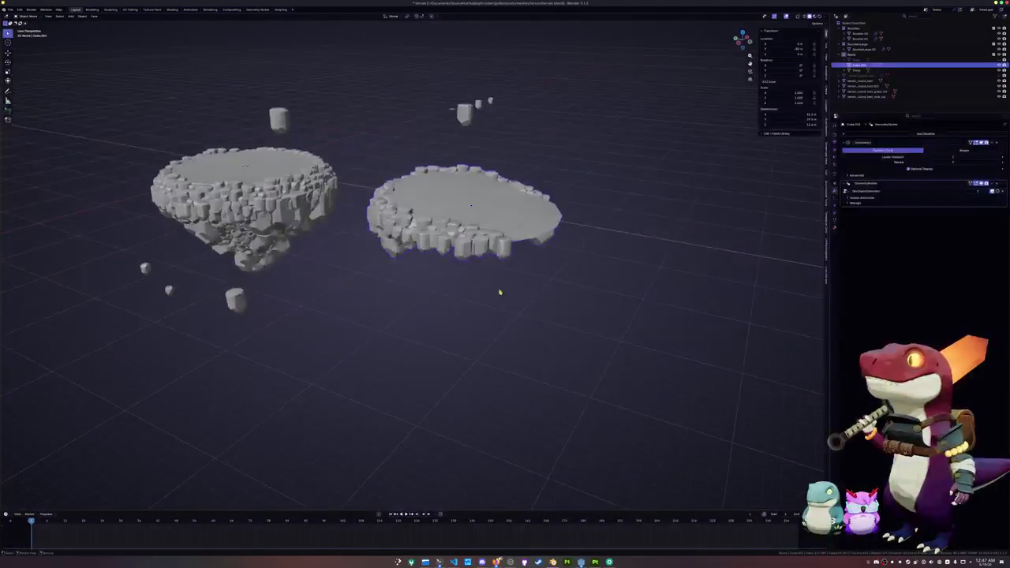
{"action": "scroll", "coordinate": [500, 289], "scroll_direction": "up", "scroll_amount": 5}
{"action": "key", "text": "Tab"}
{"action": "scroll", "coordinate": [520, 198], "scroll_direction": "up", "scroll_amount": 2}
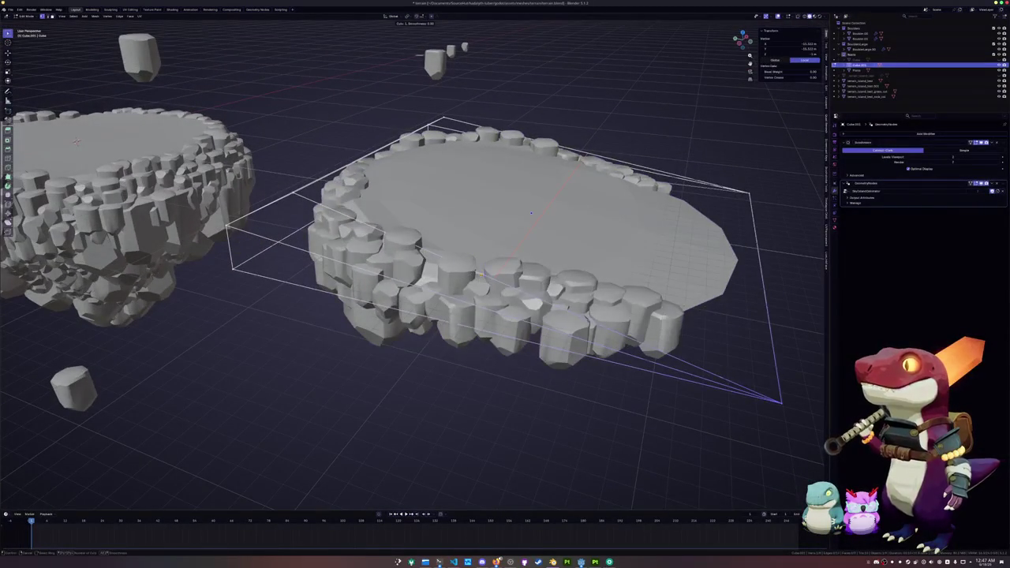
{"action": "left_click", "coordinate": [512, 252]}
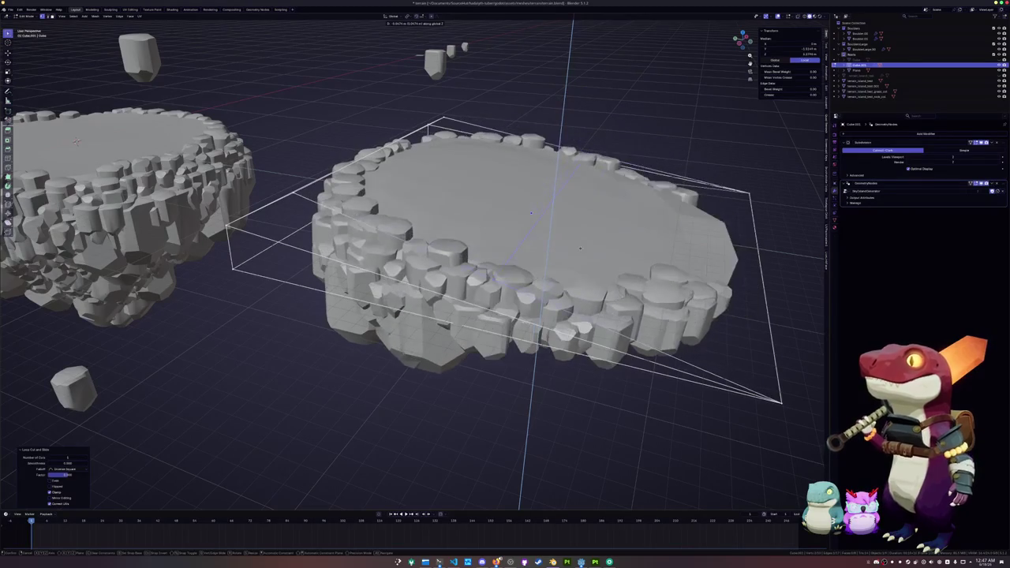
{"action": "scroll", "coordinate": [580, 249], "scroll_direction": "down", "scroll_amount": 3}
{"action": "mouse_move", "coordinate": [580, 249]}
{"action": "left_mouse_down"}
{"action": "mouse_move", "coordinate": [521, 237]}
{"action": "mouse_move", "coordinate": [522, 216]}
{"action": "mouse_move", "coordinate": [580, 184]}
{"action": "left_mouse_up"}
{"action": "left_click", "coordinate": [502, 225]}
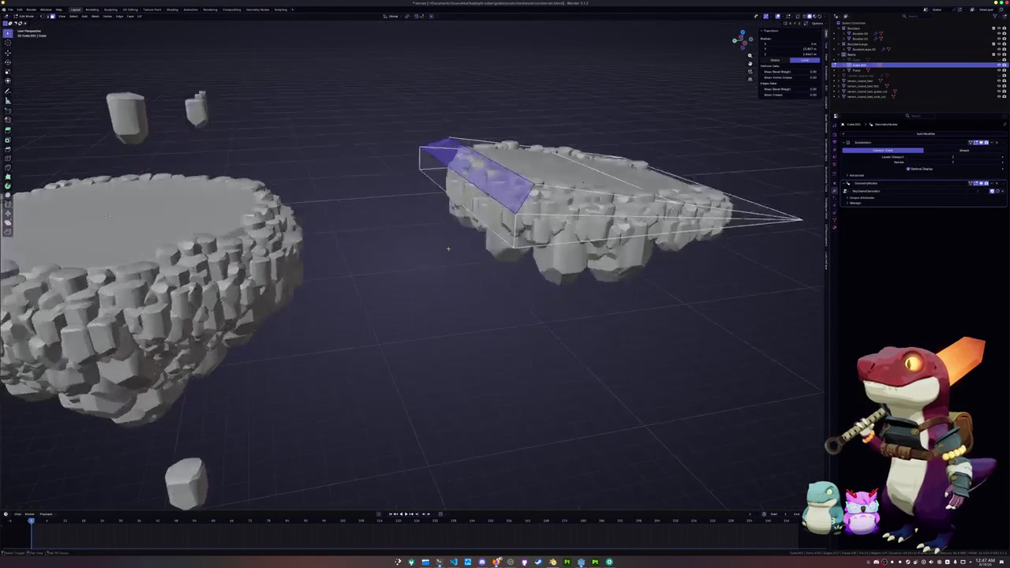
{"action": "left_click", "coordinate": [583, 183]}
{"action": "scroll", "coordinate": [583, 183], "scroll_direction": "down", "scroll_amount": 3}
{"action": "left_click", "coordinate": [405, 207]}
{"action": "key", "text": "e"}
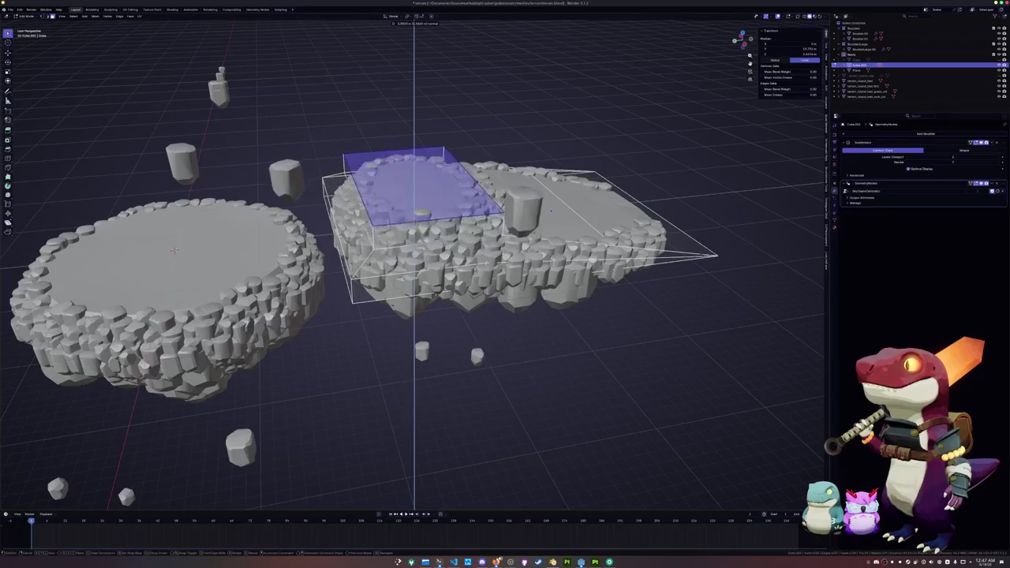
{"action": "left_click", "coordinate": [173, 251]}
Loop-cut the second cage and move the new edge loop along Y to lengthen it.
{"action": "left_click_drag", "start_coordinate": [173, 251], "coordinate": [452, 240]}
{"action": "key", "text": "ctrl+r"}
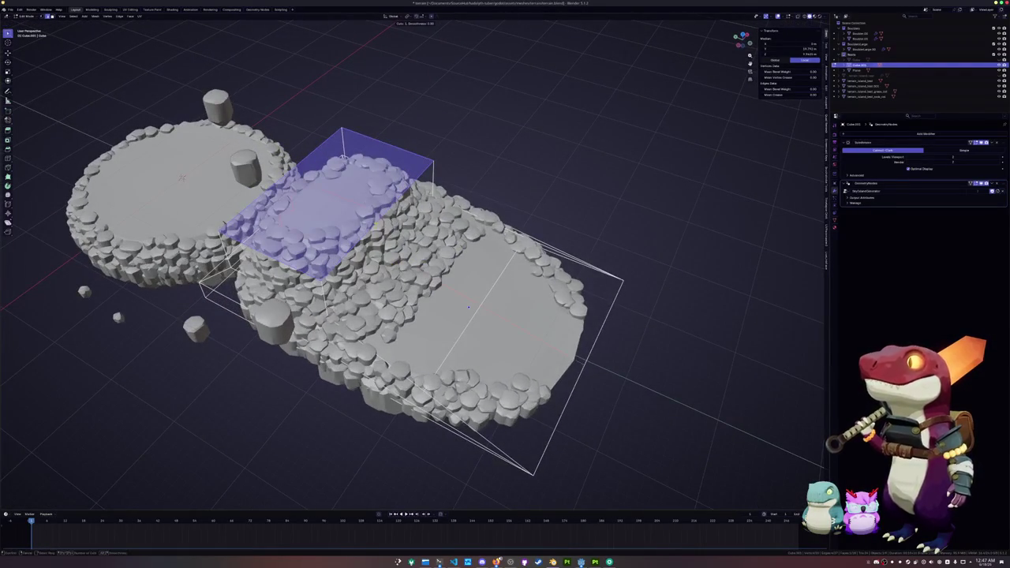
{"action": "left_click", "coordinate": [469, 306]}
{"action": "key", "text": "alt+z"}
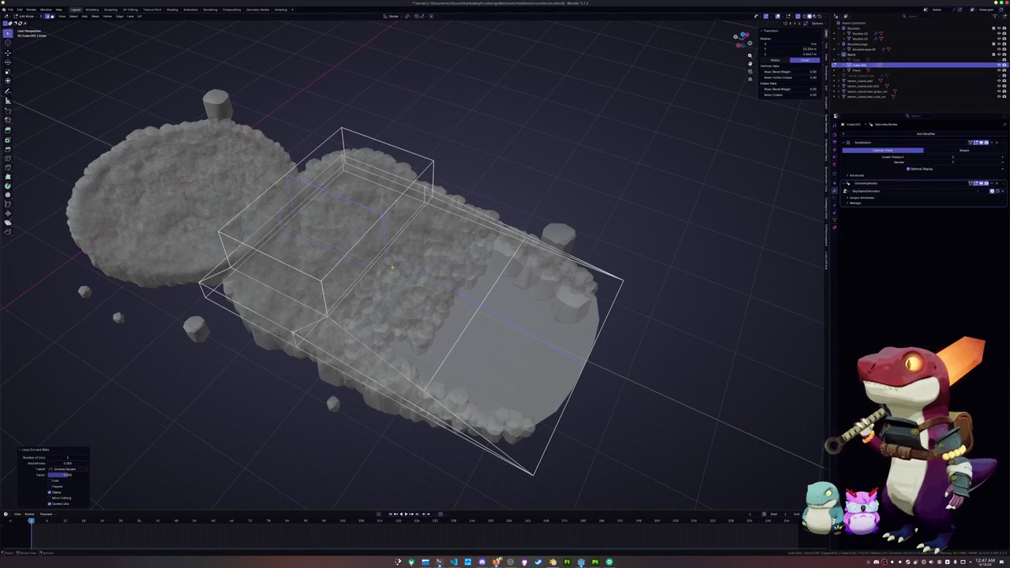
{"action": "key", "text": "alt+z"}
{"action": "key", "text": "g"}
{"action": "key", "text": "y"}
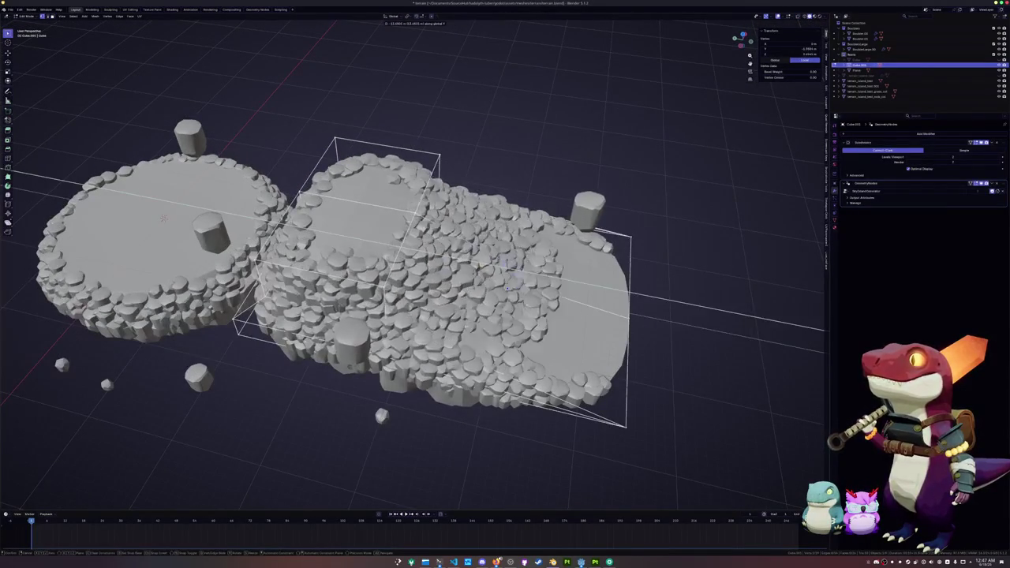
{"action": "left_click", "coordinate": [505, 280]}
{"action": "key", "text": "g"}
{"action": "key", "text": "y"}
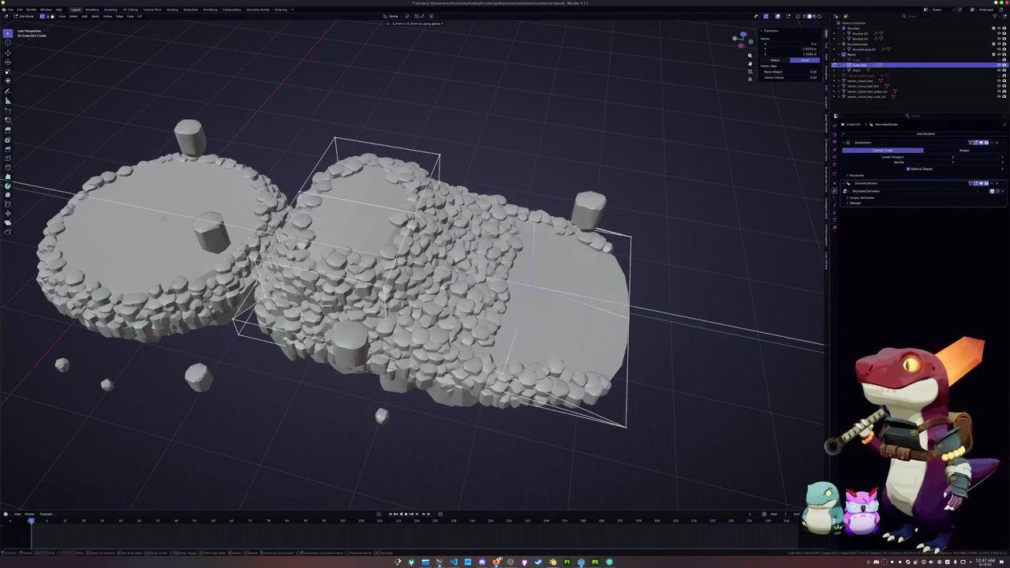
{"action": "left_click", "coordinate": [504, 280]}
Return to Object Mode and delete the middle island object.
{"action": "left_click_drag", "start_coordinate": [347, 237], "coordinate": [410, 213]}
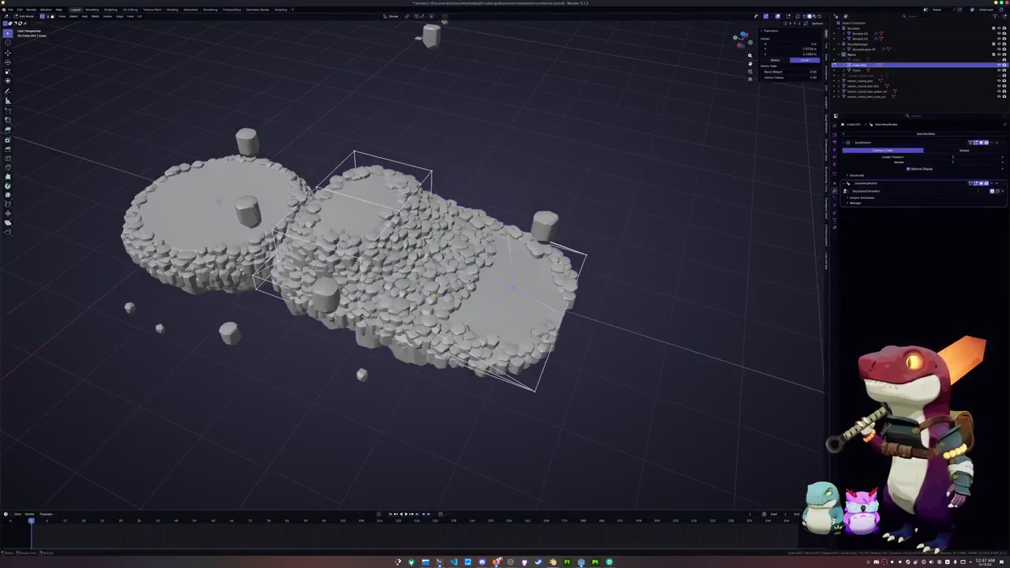
{"action": "key", "text": "Tab"}
{"action": "left_click", "coordinate": [423, 312]}
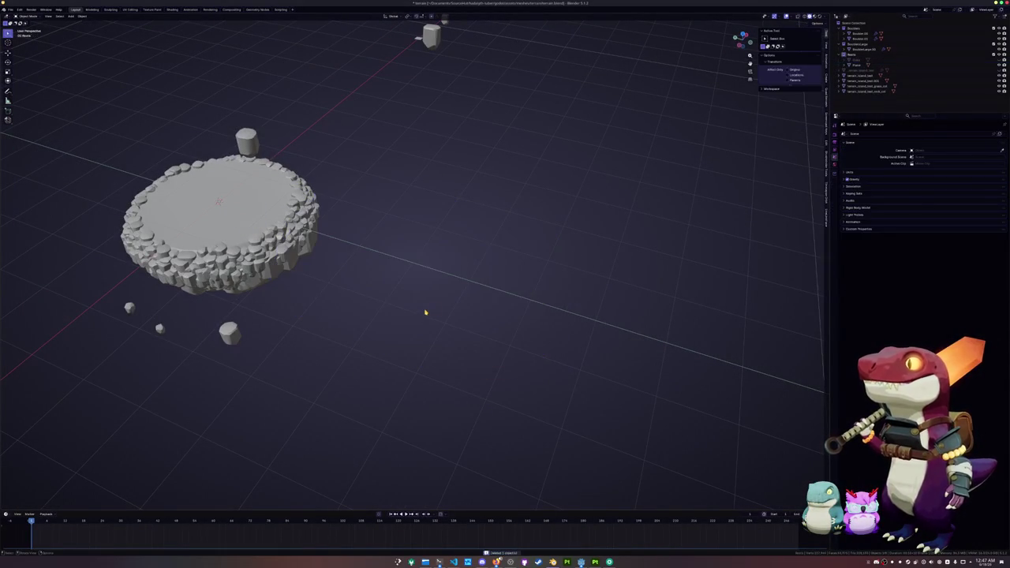
Undo the island deletion and delete the cage's extended section.
{"action": "key", "text": "ctrl+z"}
{"action": "key", "text": "ctrl+z"}
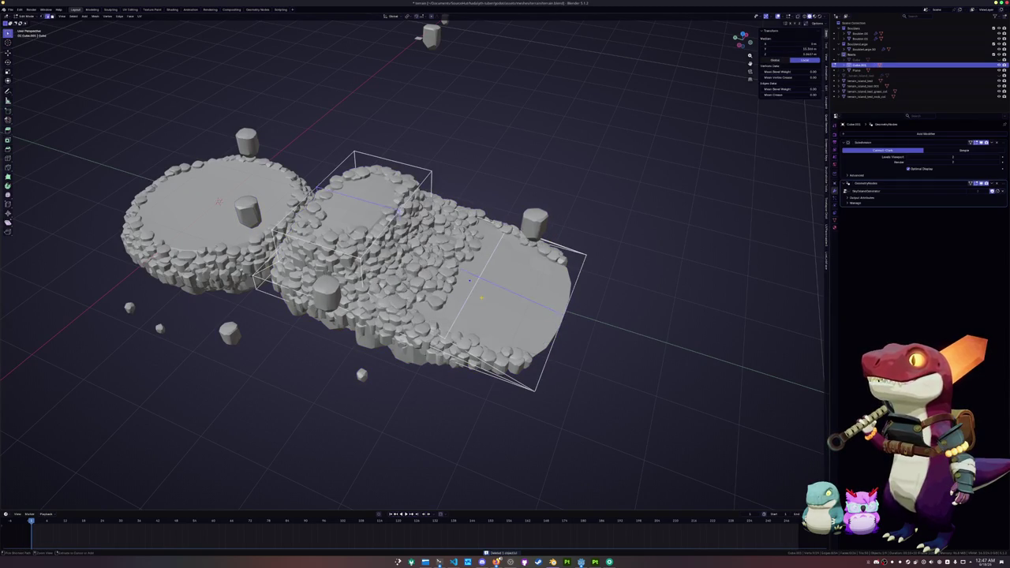
{"action": "left_click", "coordinate": [371, 237]}
{"action": "key", "text": "x"}
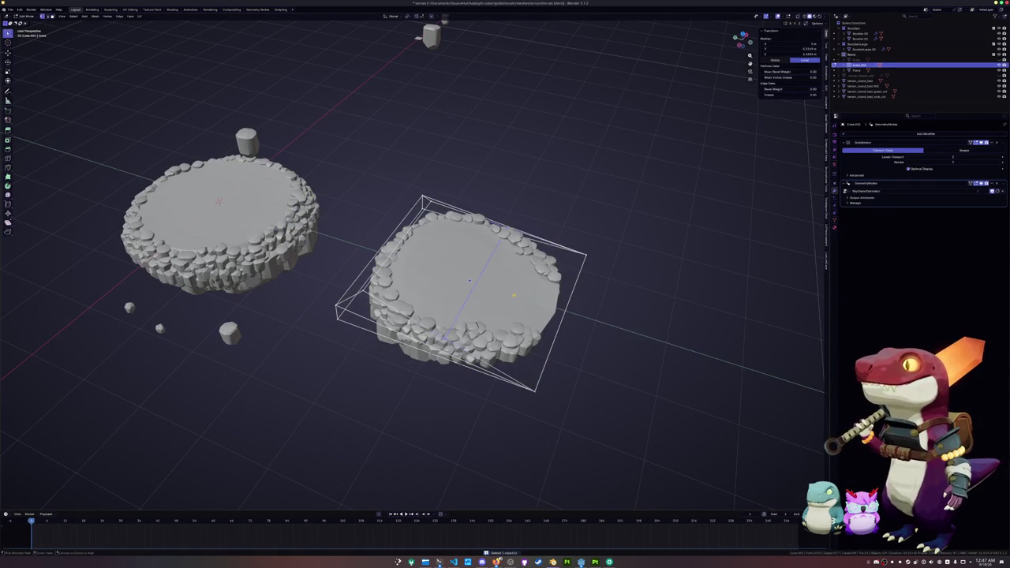
{"action": "left_click", "coordinate": [553, 245]}
{"action": "left_click", "coordinate": [584, 255]}
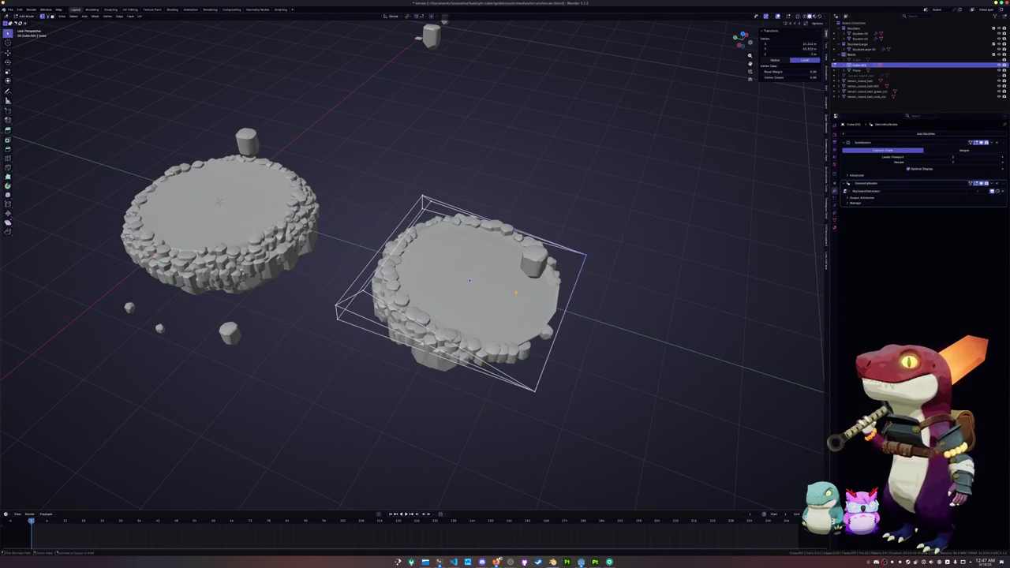
{"action": "left_click", "coordinate": [535, 301]}
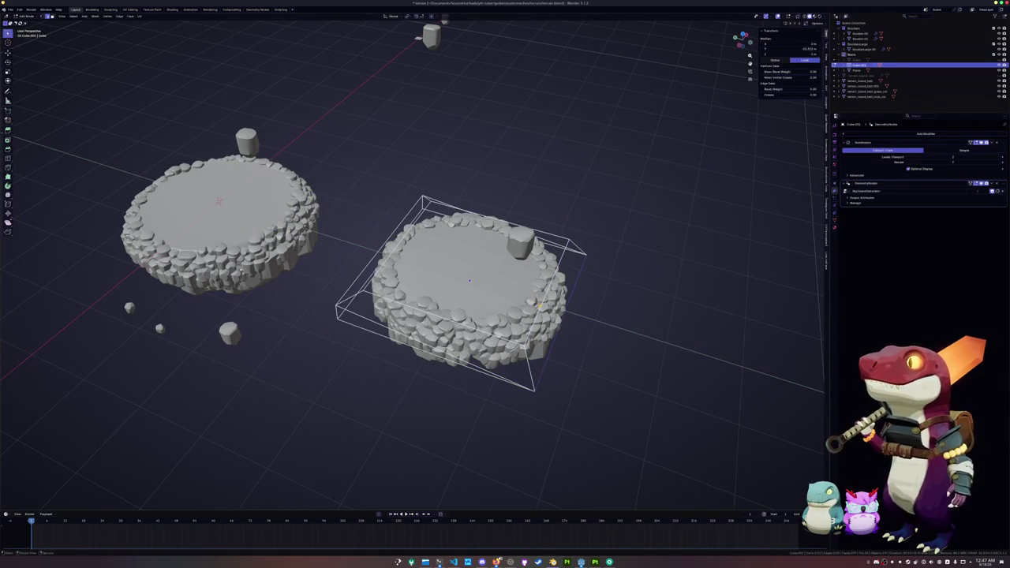
Raise the cage's top face along Z in several moves, then leave Edit Mode.
{"action": "key", "text": "3"}
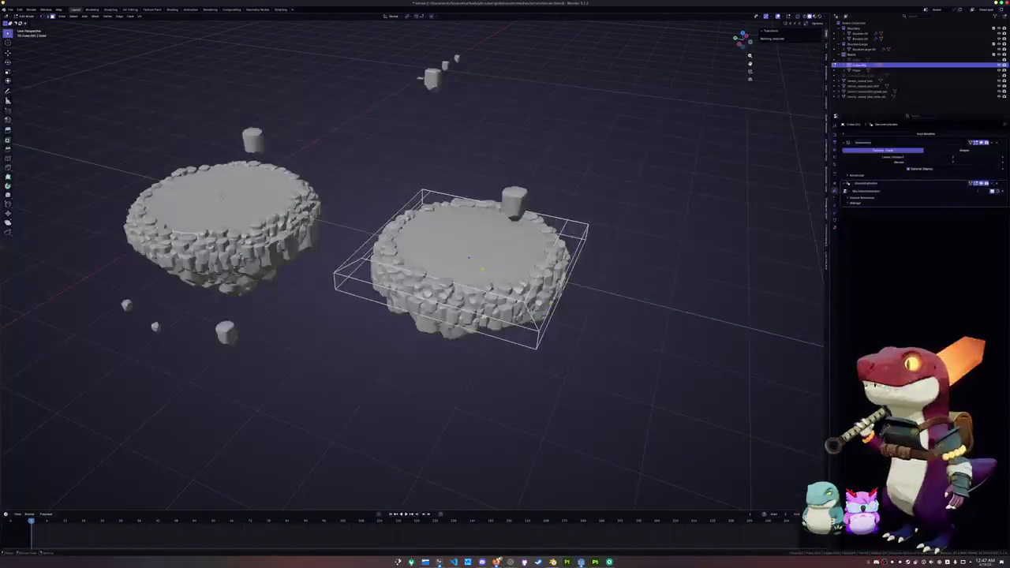
{"action": "left_click", "coordinate": [473, 221]}
{"action": "key", "text": "g"}
{"action": "key", "text": "z"}
{"action": "mouse_move", "coordinate": [473, 118]}
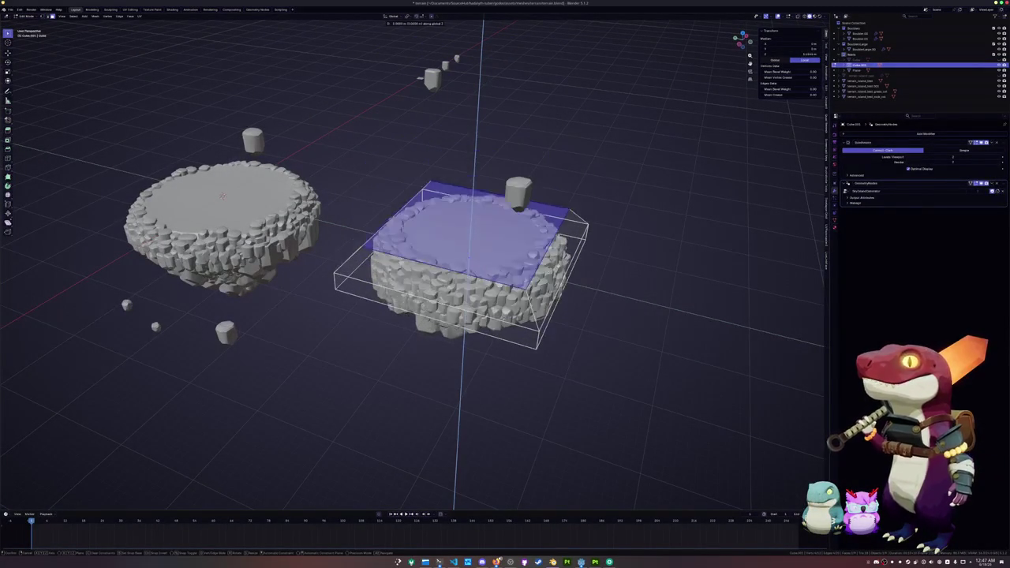
{"action": "left_click", "coordinate": [468, 254]}
{"action": "key", "text": "g"}
{"action": "key", "text": "z"}
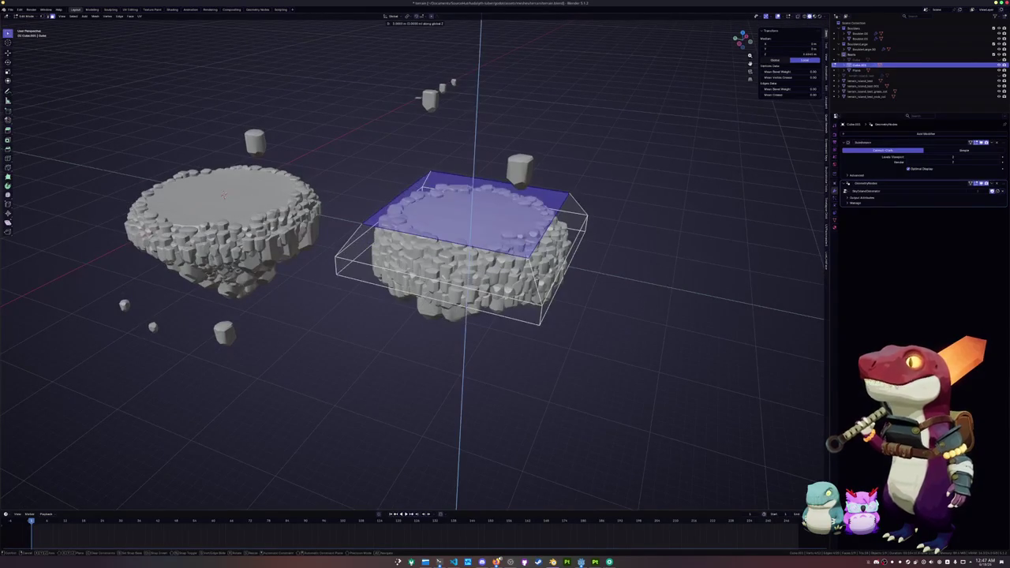
{"action": "key", "text": "Return"}
{"action": "scroll", "coordinate": [442, 252], "scroll_direction": "up", "scroll_amount": 2}
{"action": "key", "text": "g"}
{"action": "key", "text": "z"}
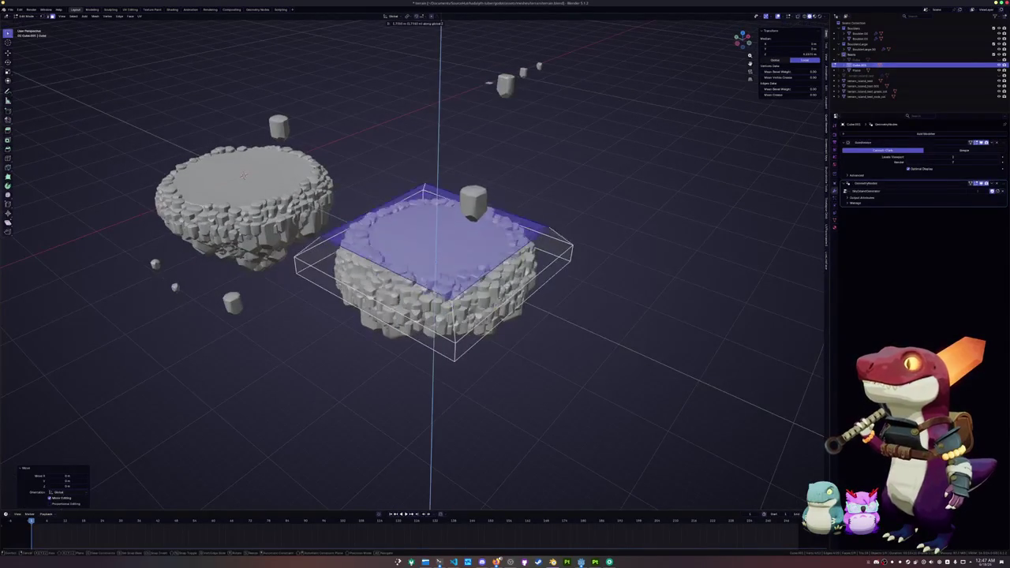
{"action": "key", "text": "Return"}
{"action": "key", "text": "Tab"}
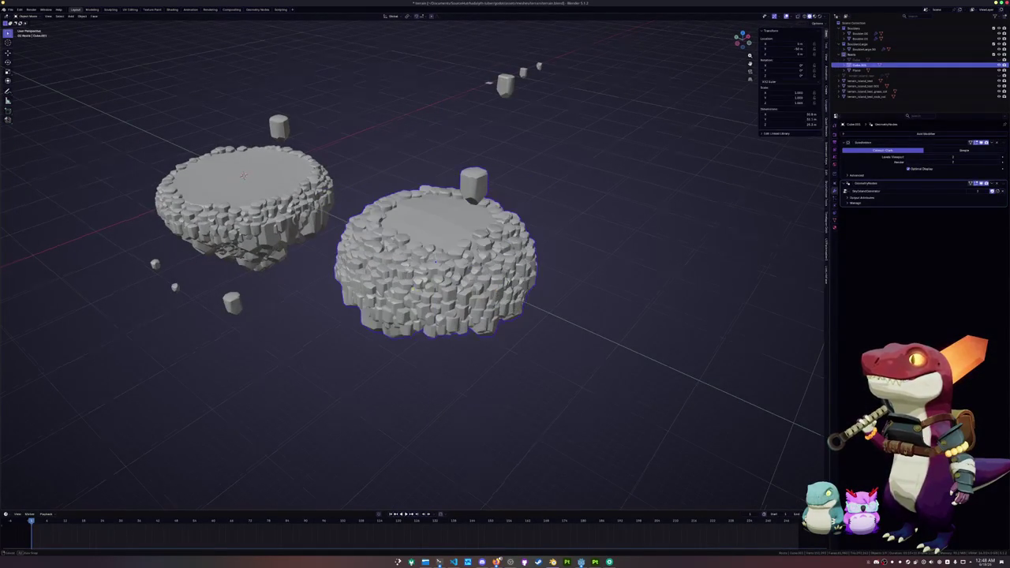
Apply the island's transforms, delete the right island, save, and show the Geometry Nodes workspace.
{"action": "key", "text": "ctrl+a"}
{"action": "left_click", "coordinate": [410, 290]}
{"action": "key", "text": "x"}
{"action": "left_click", "coordinate": [405, 282]}
{"action": "left_click", "coordinate": [289, 253]}
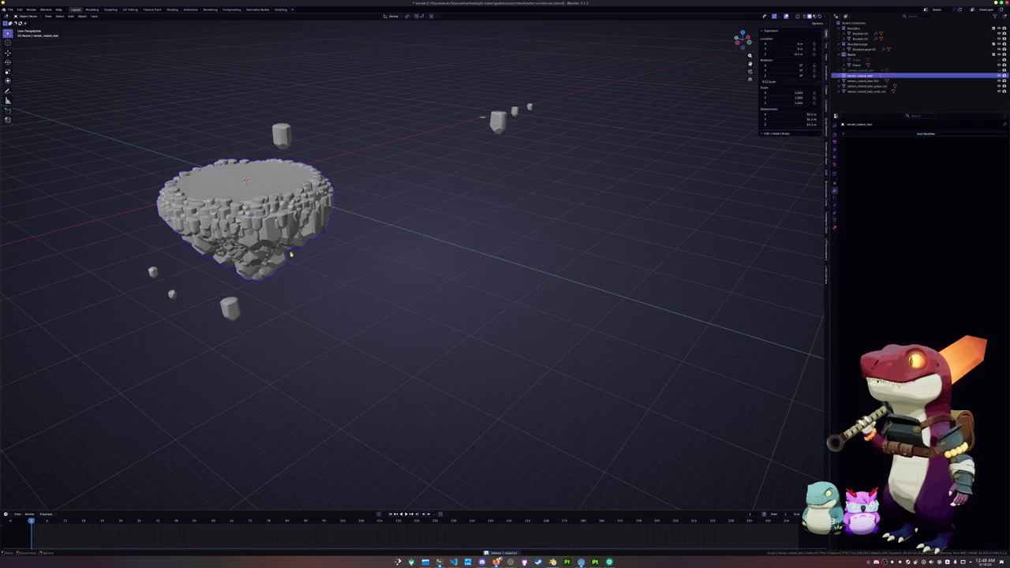
{"action": "key", "text": "ctrl+s"}
{"action": "scroll", "coordinate": [449, 295], "scroll_direction": "down", "scroll_amount": 2}
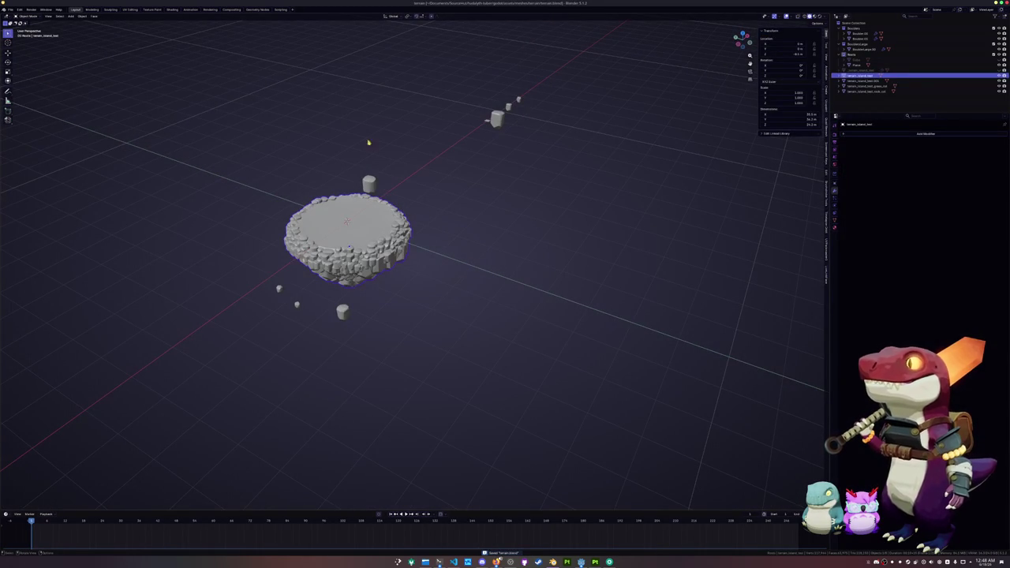
{"action": "left_click", "coordinate": [256, 10]}
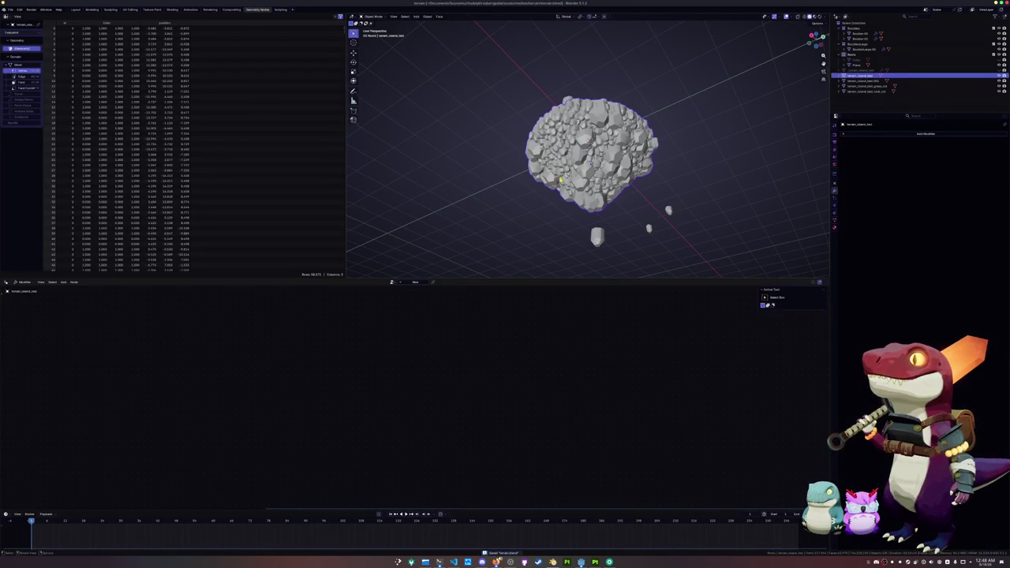
Browse the object properties and the list of available node groups.
{"action": "left_click", "coordinate": [623, 223]}
{"action": "left_click", "coordinate": [834, 201]}
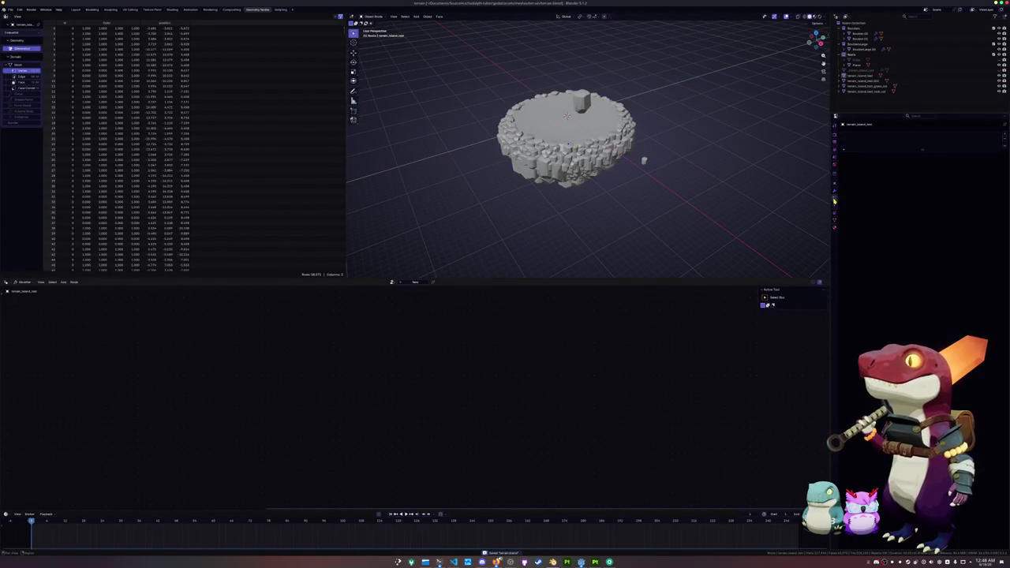
{"action": "left_click", "coordinate": [599, 164]}
{"action": "left_click", "coordinate": [752, 180]}
{"action": "key", "text": "shift+a"}
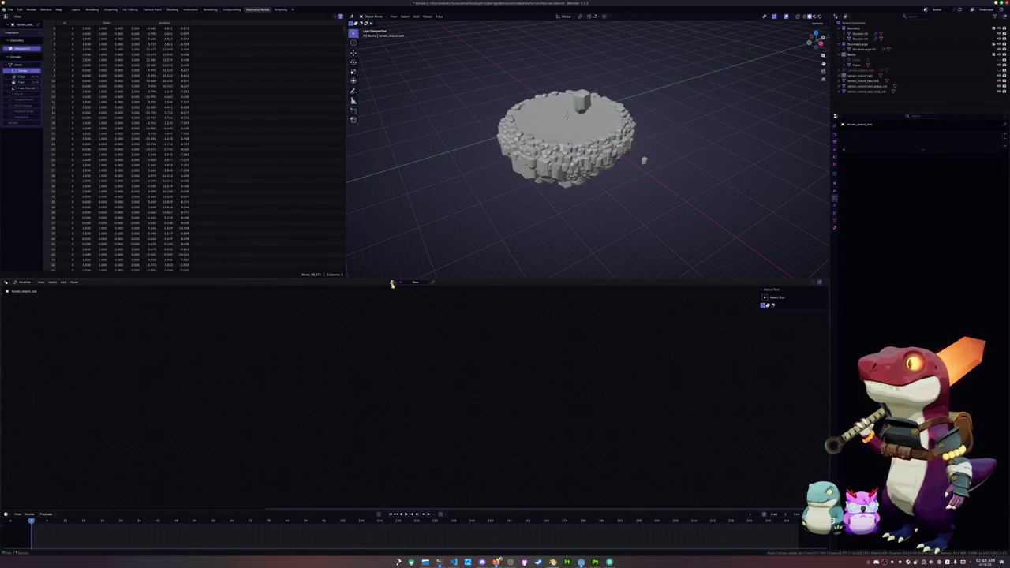
{"action": "left_click", "coordinate": [392, 283]}
{"action": "key", "text": "Escape"}
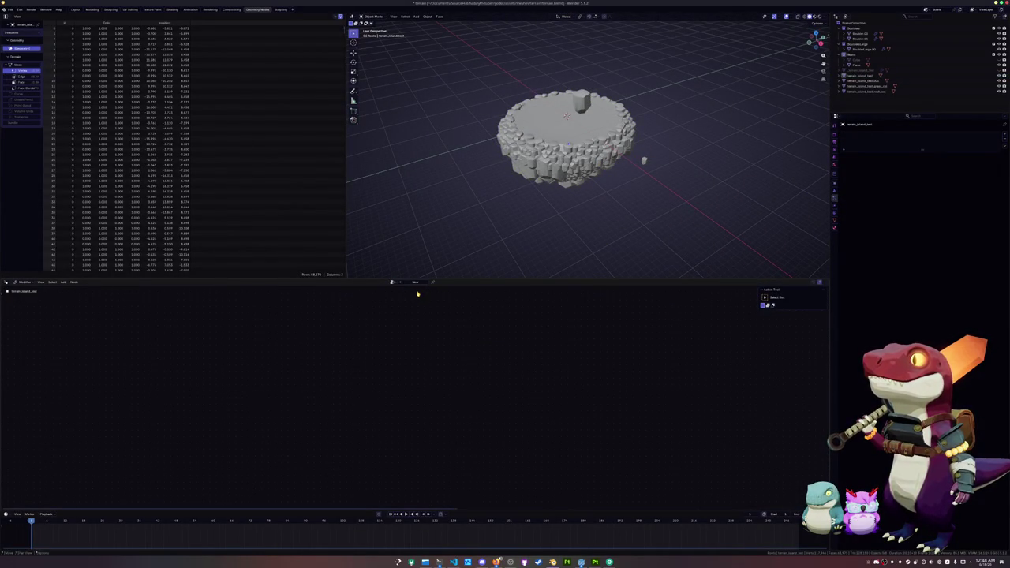
{"action": "left_click", "coordinate": [393, 283]}
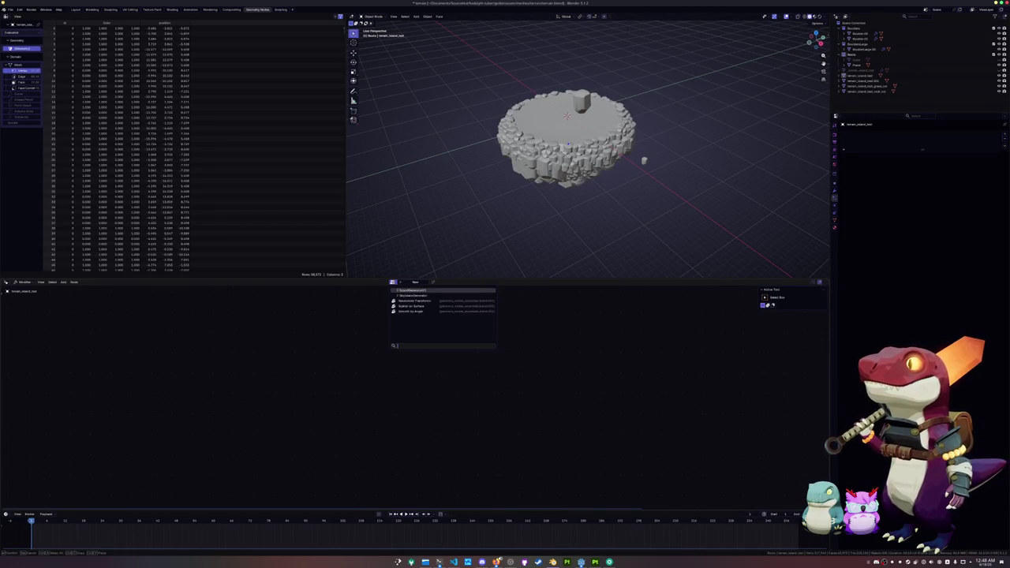
Add a cube, assign the Radius/Depth node group via a Geometry Nodes modifier, then remove it.
{"action": "key", "text": "shift+a"}
{"action": "left_click", "coordinate": [753, 209]}
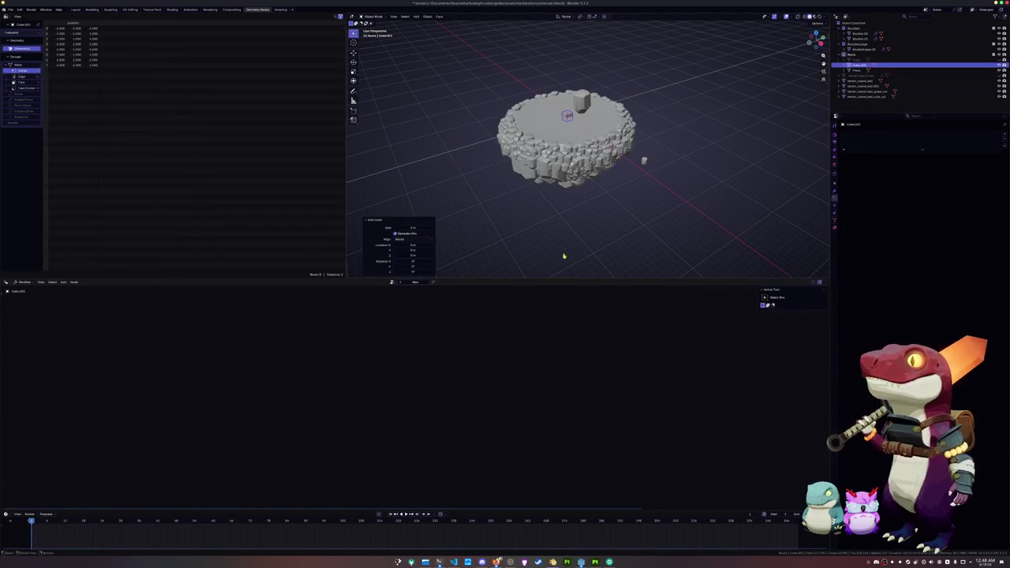
{"action": "left_click", "coordinate": [393, 283]}
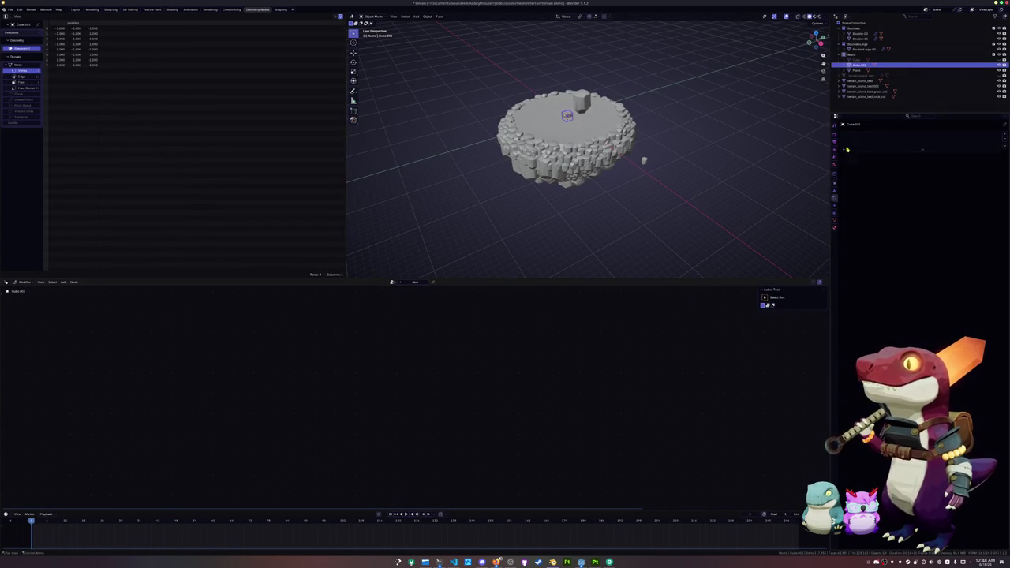
{"action": "left_click", "coordinate": [836, 192]}
{"action": "left_click", "coordinate": [862, 134]}
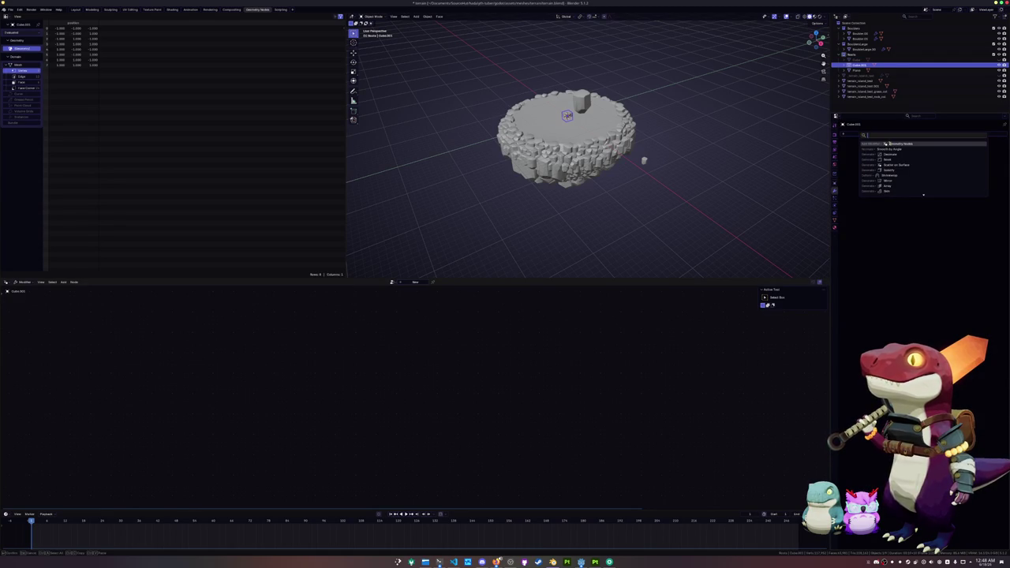
{"action": "left_click", "coordinate": [887, 143]}
{"action": "left_click", "coordinate": [849, 151]}
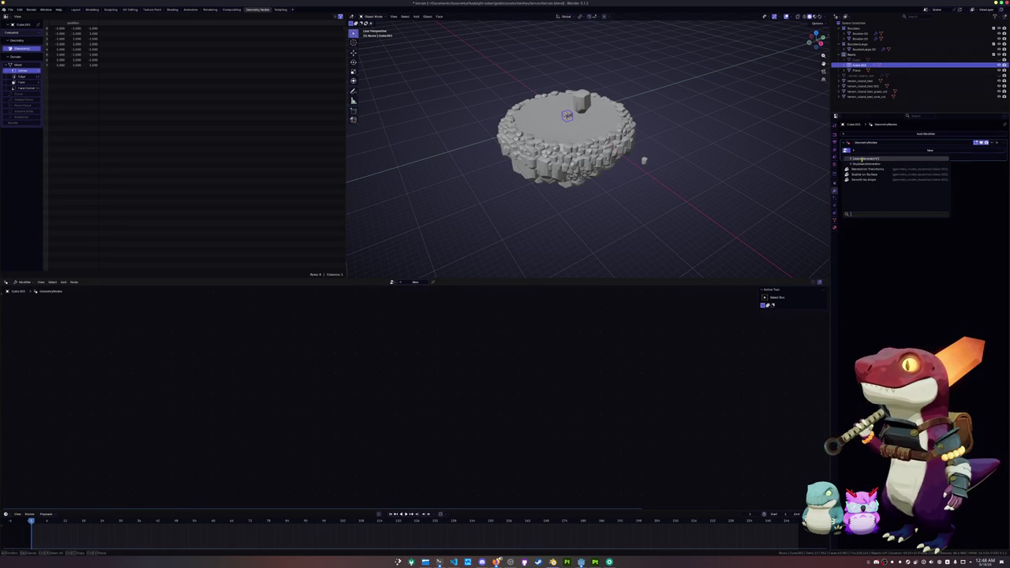
{"action": "left_click", "coordinate": [878, 164]}
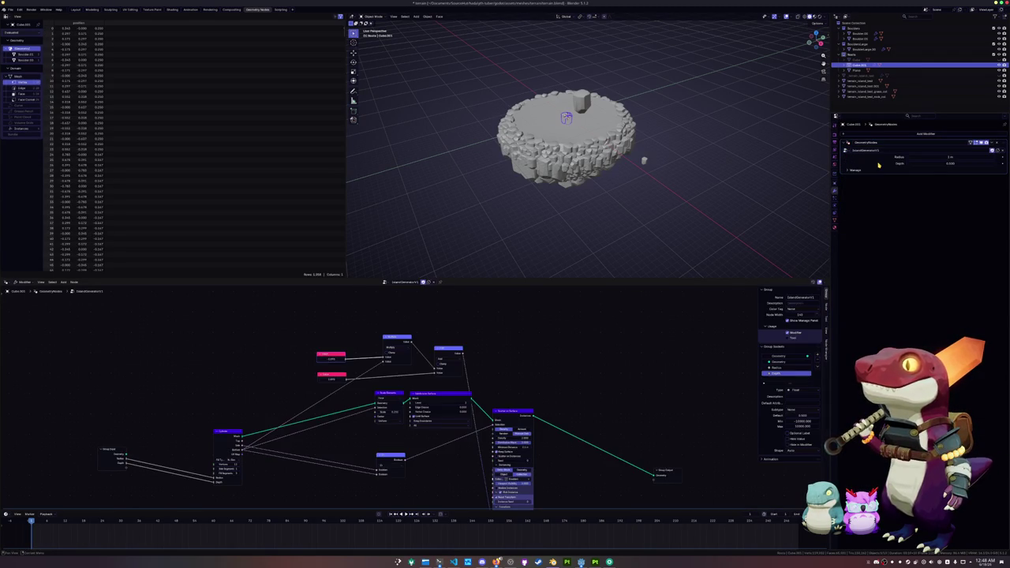
{"action": "left_click", "coordinate": [433, 283]}
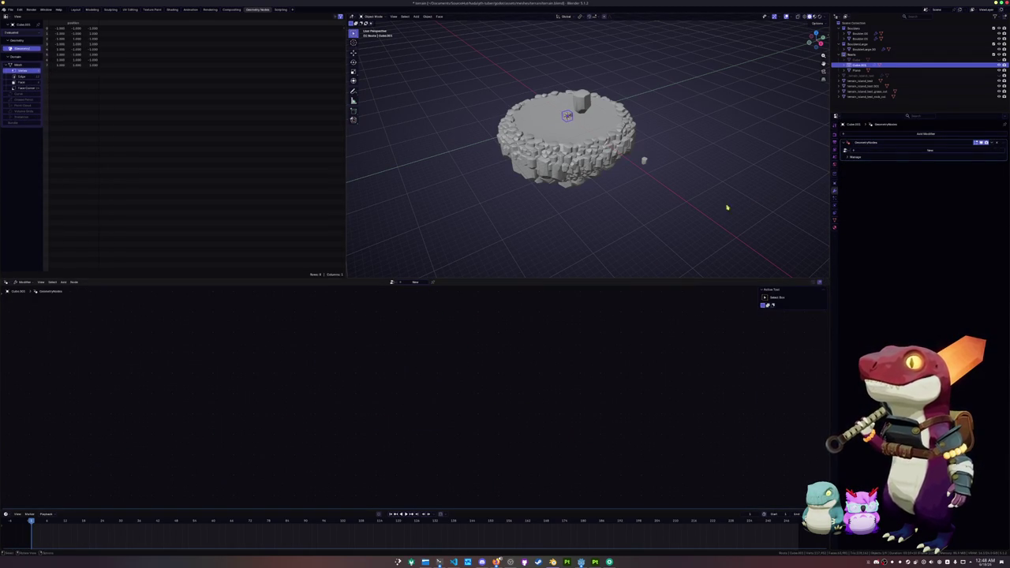
{"action": "left_click", "coordinate": [997, 144]}
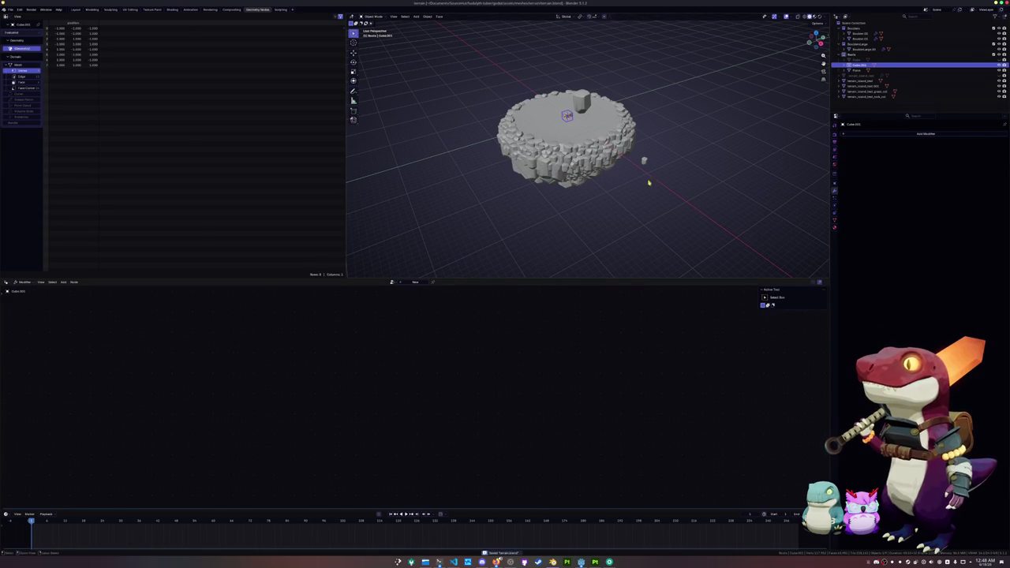
Delete the leftover test cube Cube.001.
{"action": "left_click", "coordinate": [600, 157]}
{"action": "left_click", "coordinate": [393, 281]}
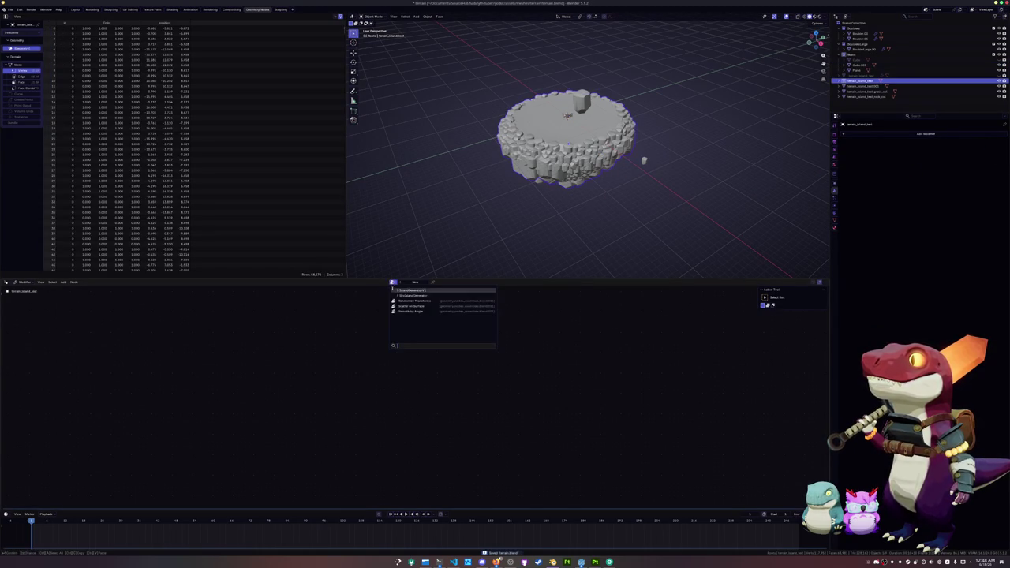
{"action": "key", "text": "x"}
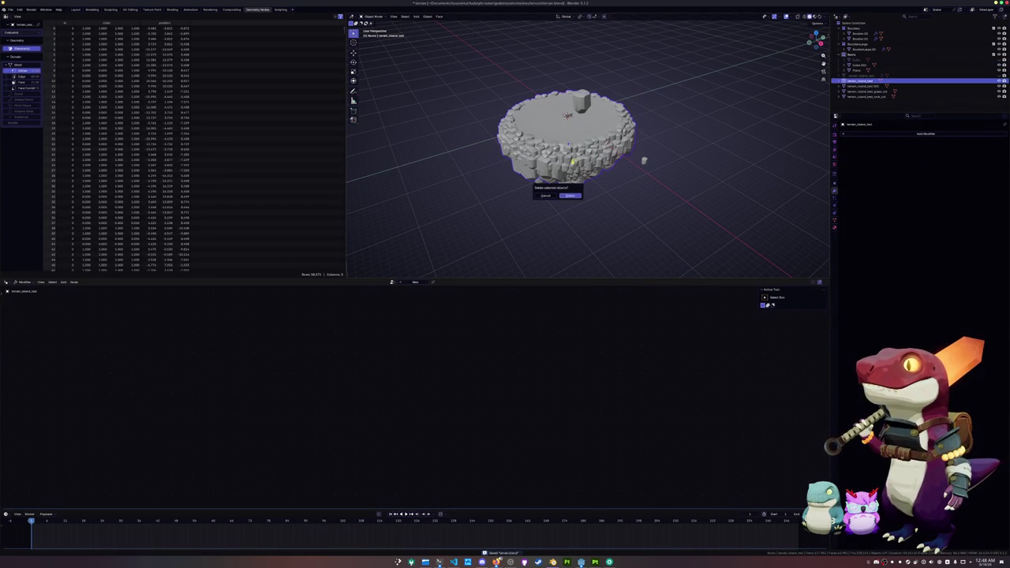
{"action": "left_click", "coordinate": [567, 114]}
{"action": "key", "text": "x"}
{"action": "left_click", "coordinate": [567, 115]}
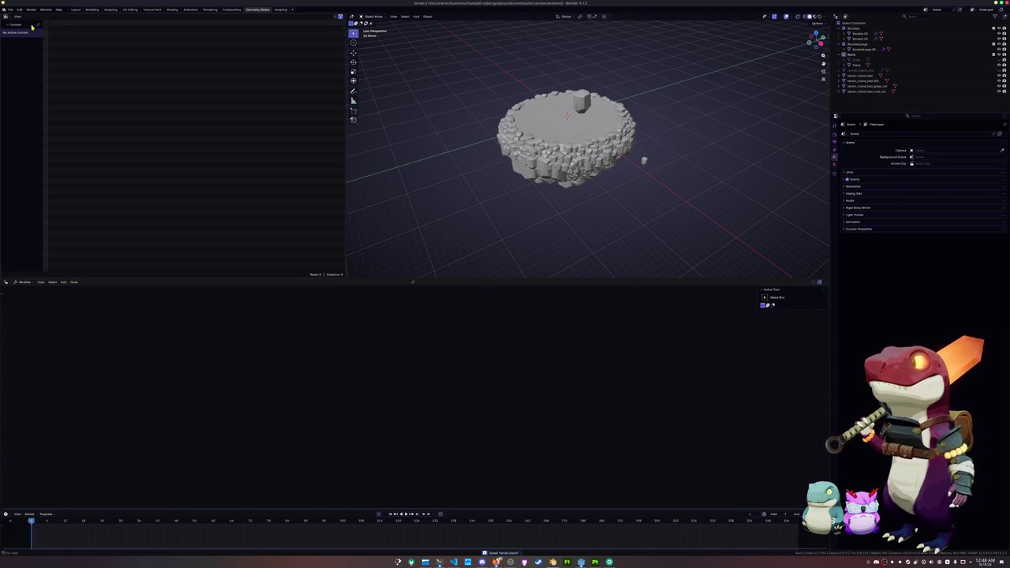
{"action": "left_click", "coordinate": [10, 10]}
Reopen the recent fish model file and view the fish body in top orthographic view.
{"action": "mouse_move", "coordinate": [19, 31]}
{"action": "left_click", "coordinate": [102, 40]}
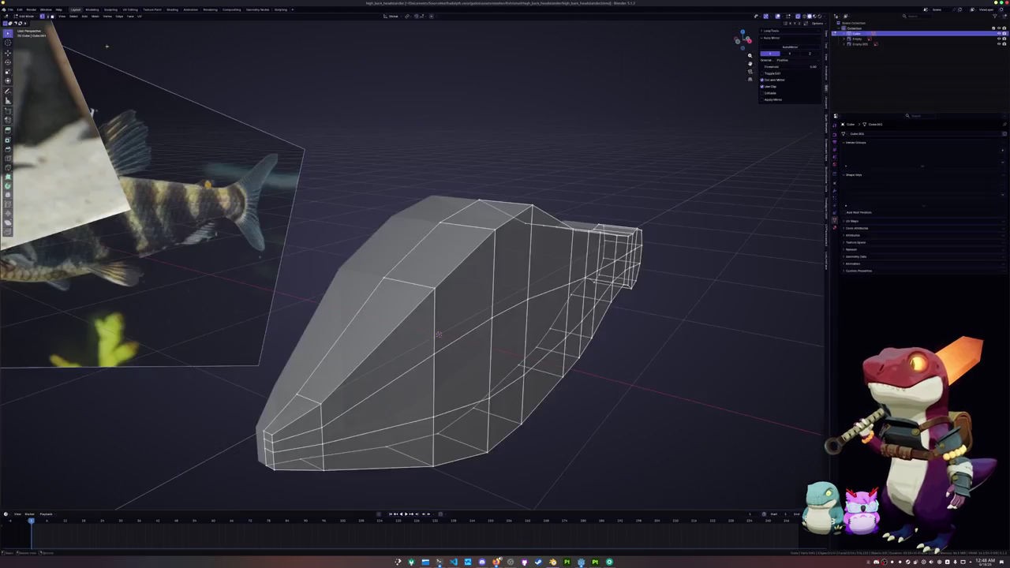
{"action": "scroll", "coordinate": [442, 316], "scroll_direction": "down", "scroll_amount": 3}
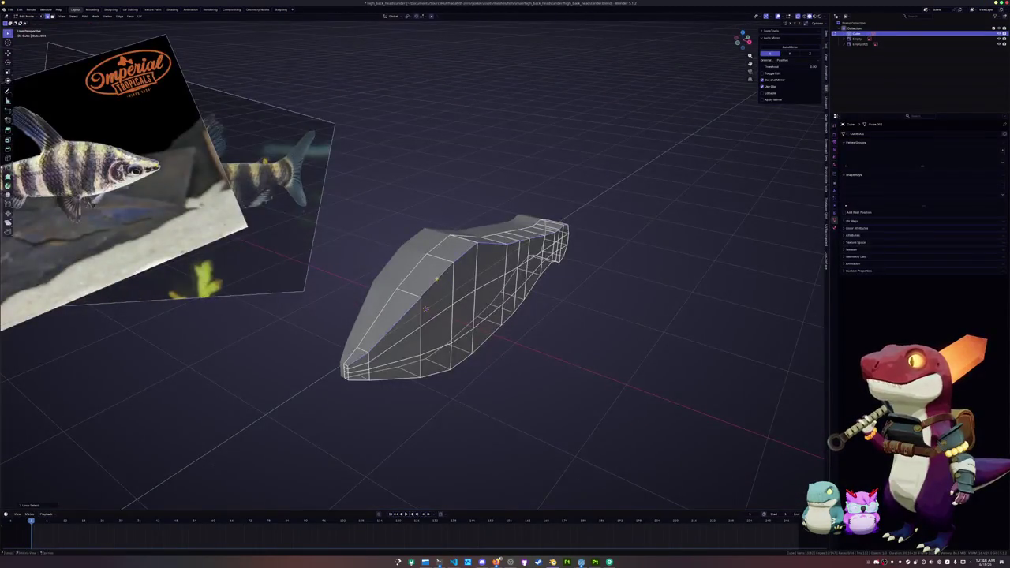
{"action": "scroll", "coordinate": [426, 308], "scroll_direction": "up", "scroll_amount": 3}
{"action": "key", "text": "KP_7"}
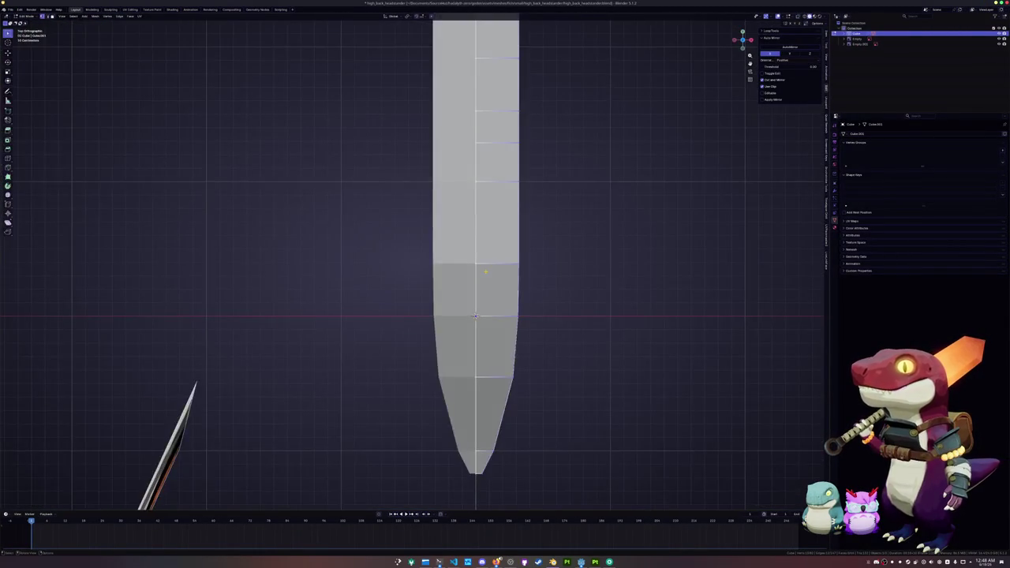
{"action": "scroll", "coordinate": [445, 371], "scroll_direction": "down", "scroll_amount": 2}
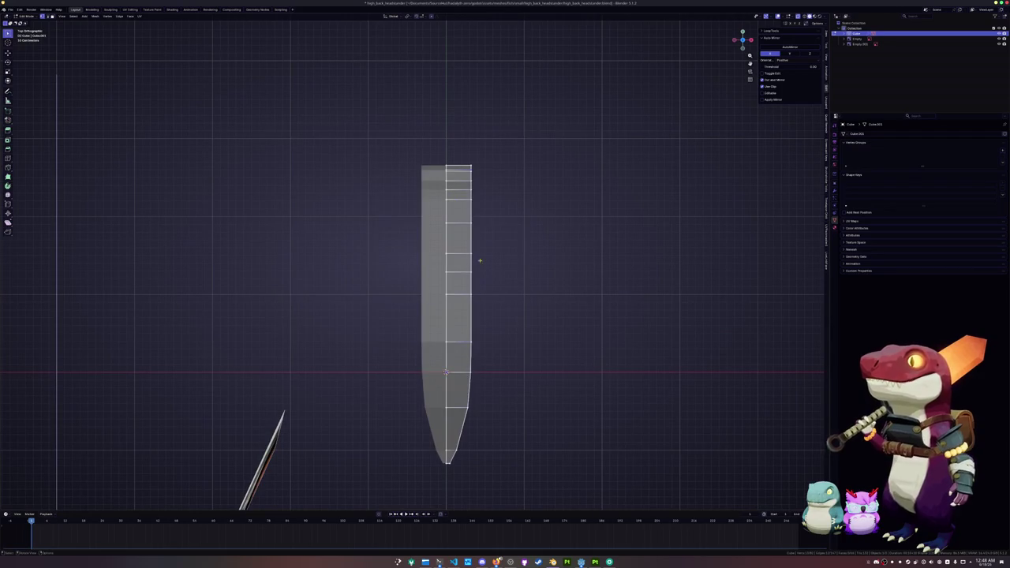
{"action": "scroll", "coordinate": [481, 172], "scroll_direction": "up", "scroll_amount": 3}
Lower the shoulder vertices at the tail tip.
{"action": "key", "text": "g"}
{"action": "key", "text": "x"}
{"action": "left_click", "coordinate": [538, 136]}
{"action": "key", "text": "g"}
{"action": "left_click", "coordinate": [481, 122]}
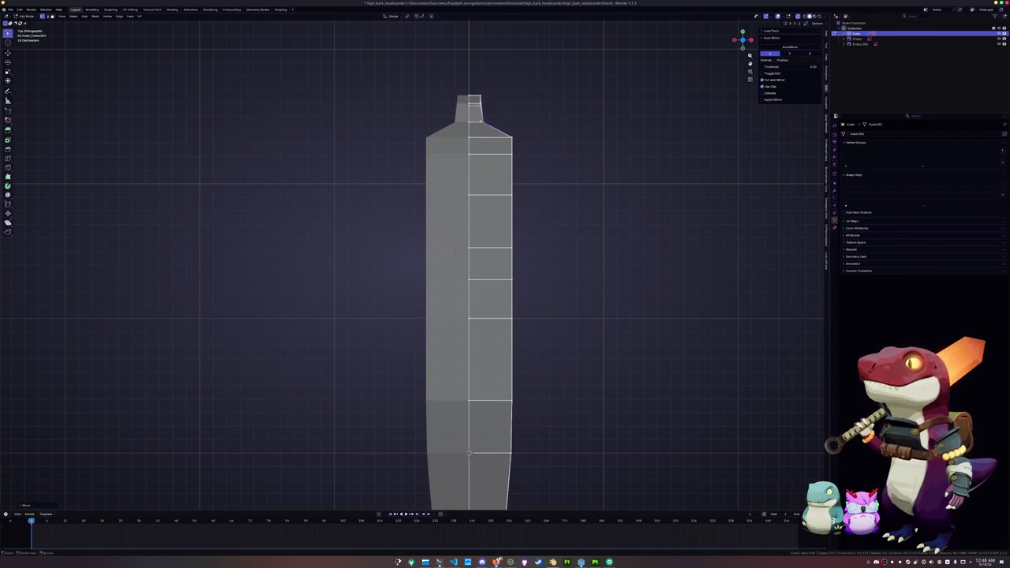
Select the tail shoulder vertices and move them down along Y in several passes.
{"action": "key", "text": "g"}
{"action": "key", "text": "x"}
{"action": "left_click", "coordinate": [471, 78]}
{"action": "key", "text": "g"}
{"action": "key", "text": "y"}
{"action": "left_click_drag", "start_coordinate": [495, 126], "coordinate": [497, 150]}
{"action": "key", "text": "Return"}
{"action": "key", "text": "g"}
{"action": "key", "text": "y"}
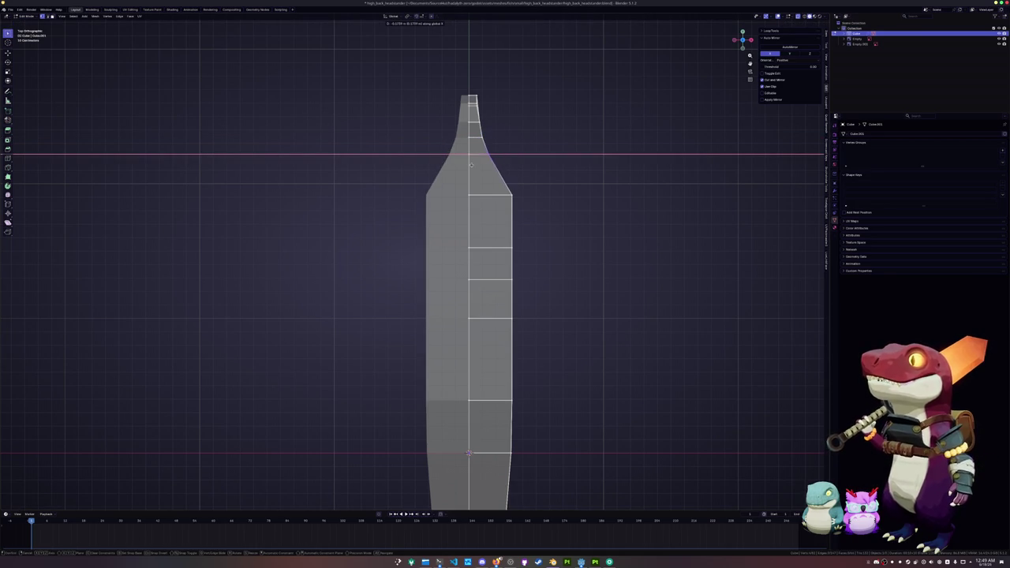
{"action": "key", "text": "Return"}
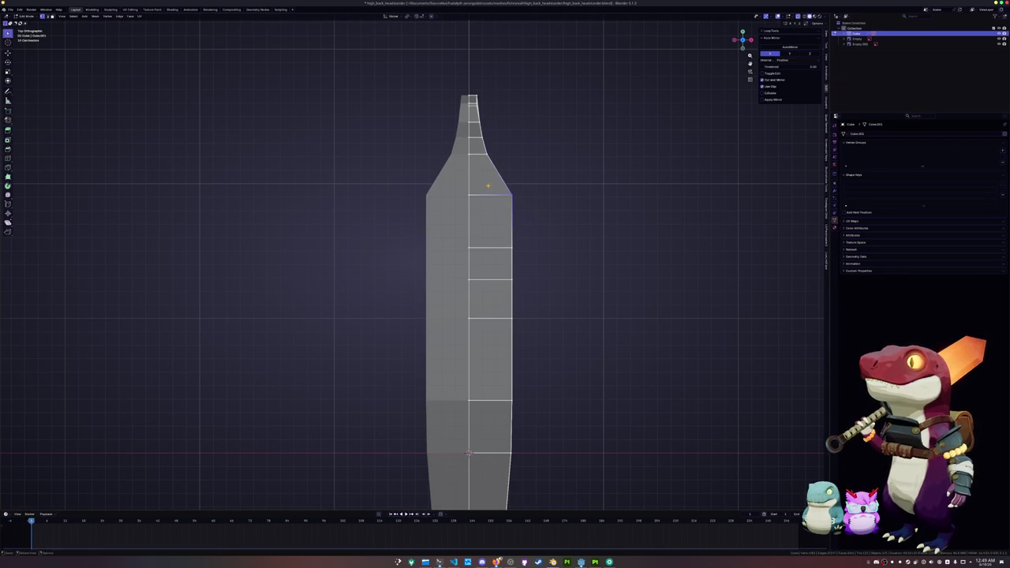
{"action": "key", "text": "g"}
{"action": "key", "text": "y"}
{"action": "key", "text": "Return"}
Lower the upper-right taper vertices and a single shoulder vertex along Y.
{"action": "left_click_drag", "start_coordinate": [474, 213], "coordinate": [504, 145]}
{"action": "key", "text": "g"}
{"action": "key", "text": "y"}
{"action": "key", "text": "Return"}
{"action": "left_click_drag", "start_coordinate": [482, 193], "coordinate": [478, 189]}
{"action": "key", "text": "g"}
{"action": "key", "text": "y"}
{"action": "key", "text": "Return"}
Nudge the selected tail vertices further down along Y, then sideways along X.
{"action": "scroll", "coordinate": [476, 186], "scroll_direction": "up", "scroll_amount": 3}
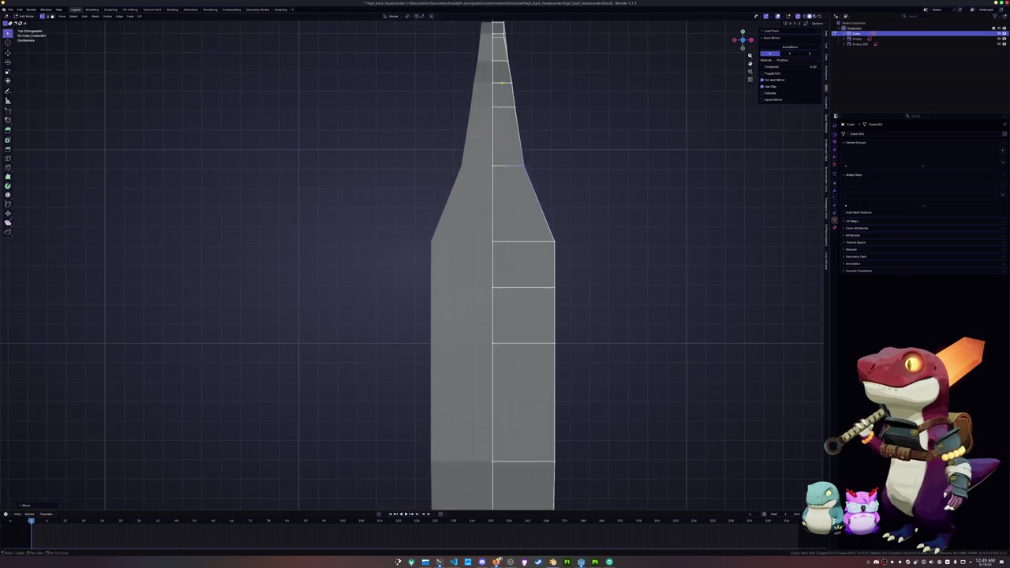
{"action": "scroll", "coordinate": [489, 209], "scroll_direction": "up", "scroll_amount": 1}
{"action": "key", "text": "g"}
{"action": "key", "text": "y"}
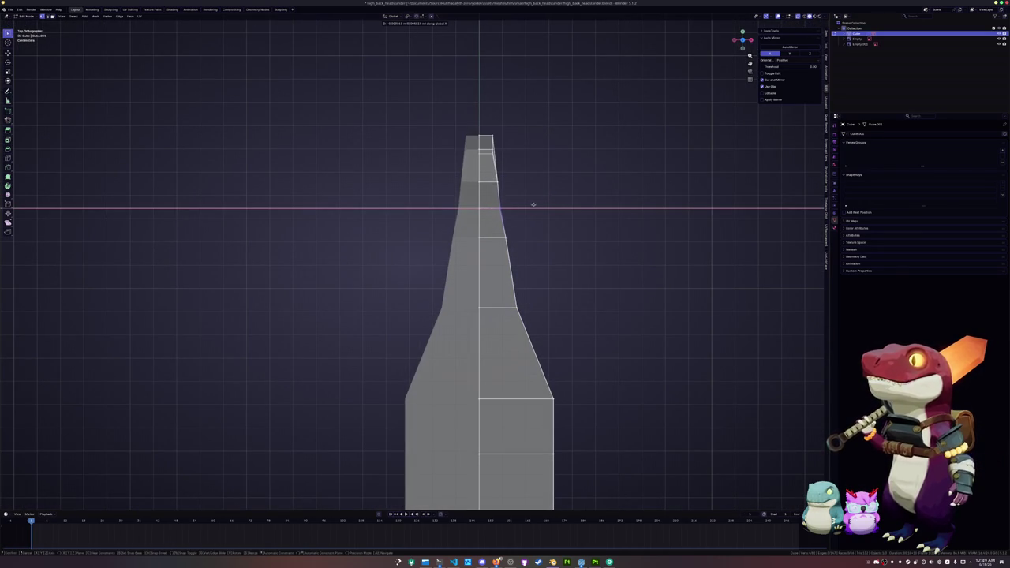
{"action": "key", "text": "Return"}
{"action": "key", "text": "g"}
{"action": "key", "text": "y"}
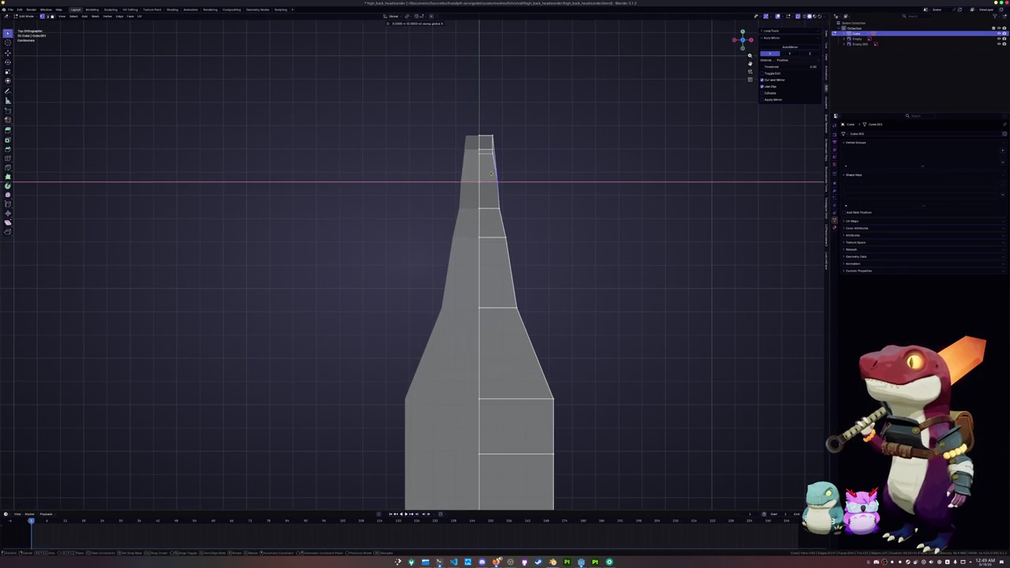
{"action": "key", "text": "Return"}
{"action": "key", "text": "g"}
{"action": "key", "text": "x"}
{"action": "key", "text": "Return"}
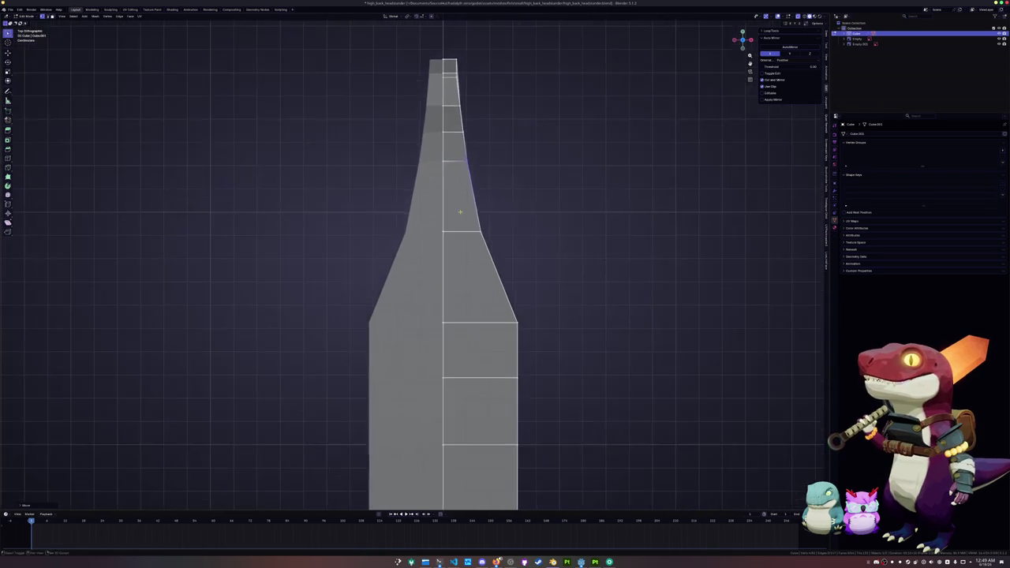
Pull the shoulder vertices and the next ring inward along X to narrow the tail.
{"action": "key", "text": "g"}
{"action": "key", "text": "x"}
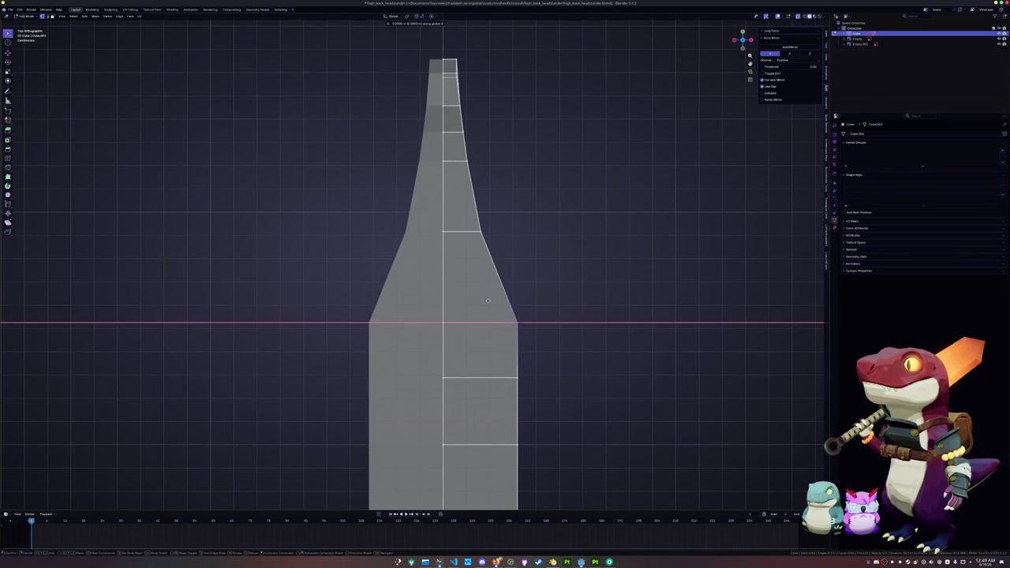
{"action": "key", "text": "Return"}
{"action": "left_click_drag", "start_coordinate": [506, 340], "coordinate": [463, 215]}
{"action": "key", "text": "g"}
{"action": "key", "text": "x"}
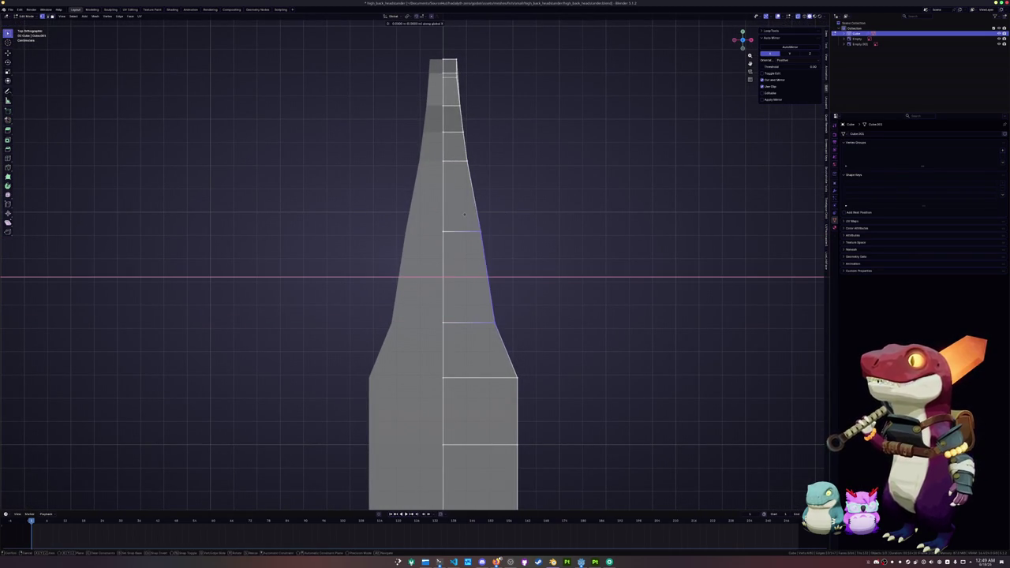
{"action": "key", "text": "Return"}
Move the shoulder edge inward along X.
{"action": "scroll", "coordinate": [462, 288], "scroll_direction": "down", "scroll_amount": 2}
{"action": "scroll", "coordinate": [462, 288], "scroll_direction": "down", "scroll_amount": 2}
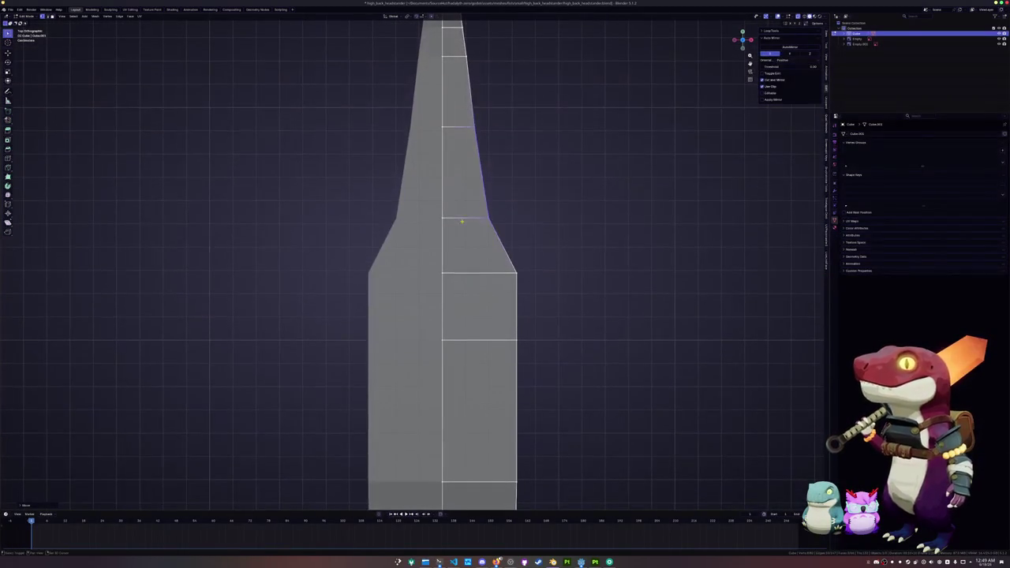
{"action": "scroll", "coordinate": [465, 268], "scroll_direction": "down", "scroll_amount": 1}
{"action": "scroll", "coordinate": [482, 229], "scroll_direction": "down", "scroll_amount": 1}
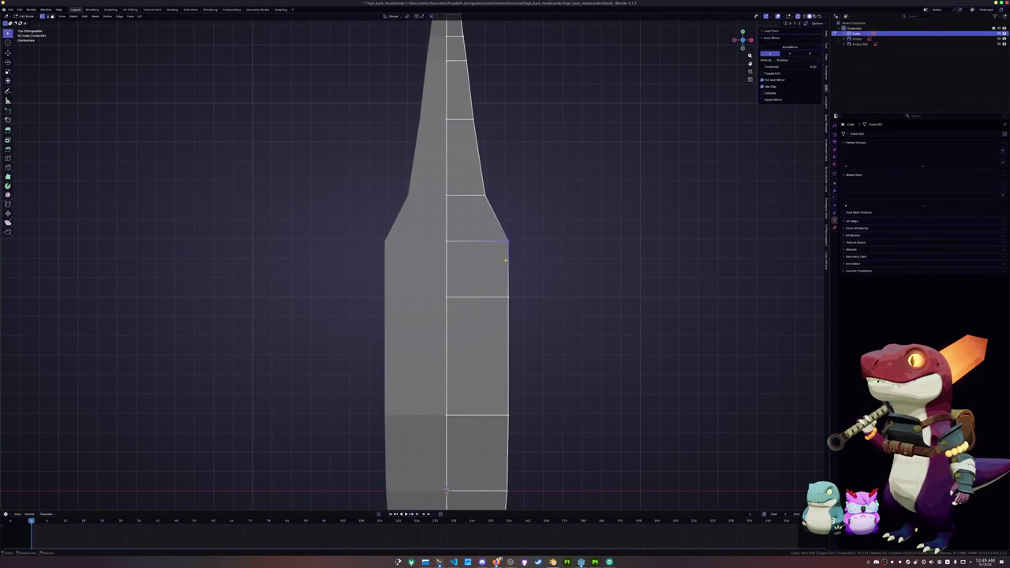
{"action": "key", "text": "g"}
{"action": "key", "text": "x"}
{"action": "key", "text": "Return"}
Pull the outer and lower shoulder vertices inward along X.
{"action": "scroll", "coordinate": [516, 251], "scroll_direction": "down", "scroll_amount": 2}
{"action": "left_click", "coordinate": [505, 231]}
{"action": "key", "text": "g"}
{"action": "key", "text": "x"}
{"action": "key", "text": "Return"}
{"action": "scroll", "coordinate": [476, 223], "scroll_direction": "down", "scroll_amount": 2}
{"action": "left_click", "coordinate": [514, 228]}
{"action": "key", "text": "g"}
{"action": "key", "text": "x"}
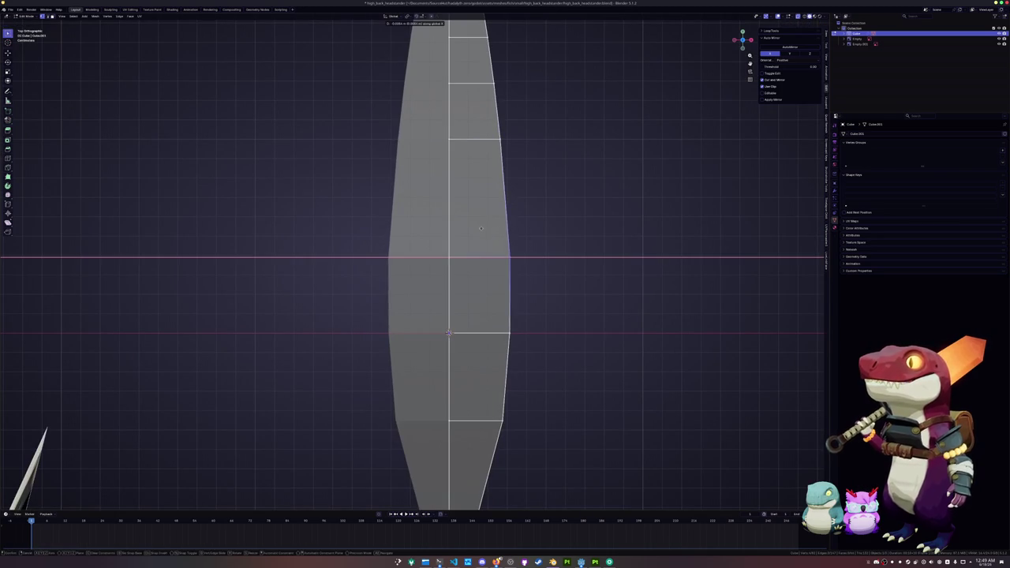
{"action": "key", "text": "Return"}
{"action": "scroll", "coordinate": [478, 245], "scroll_direction": "down", "scroll_amount": 5}
{"action": "key", "text": "KP_5"}
In top view, narrow the tail-end vertices by scaling them along X.
{"action": "left_click_drag", "start_coordinate": [458, 304], "coordinate": [426, 265]}
{"action": "scroll", "coordinate": [426, 265], "scroll_direction": "up", "scroll_amount": 2}
{"action": "scroll", "coordinate": [426, 265], "scroll_direction": "up", "scroll_amount": 2}
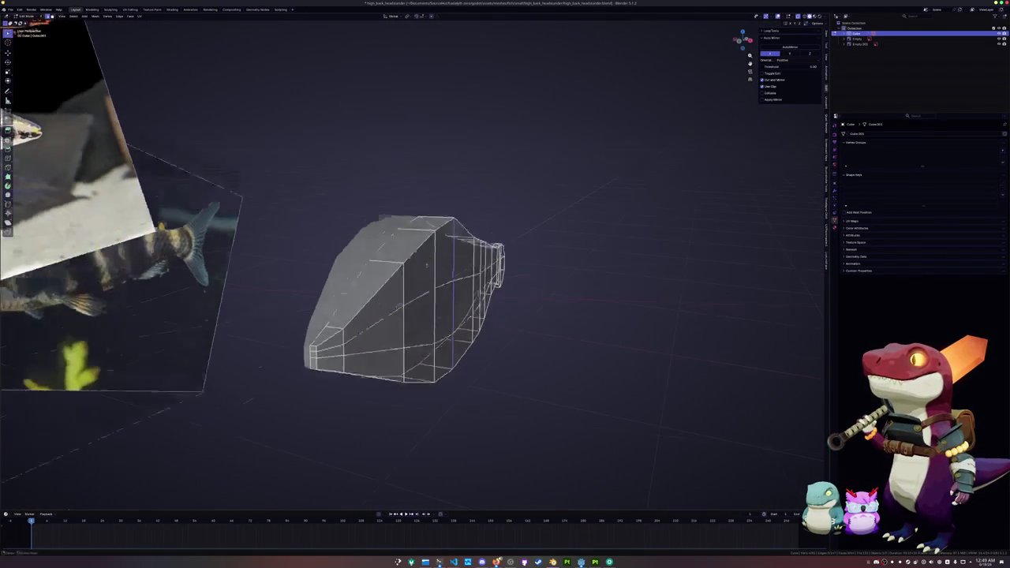
{"action": "key", "text": "KP_7"}
{"action": "mouse_move", "coordinate": [494, 421]}
{"action": "left_mouse_down"}
{"action": "mouse_move", "coordinate": [478, 274]}
{"action": "mouse_move", "coordinate": [435, 144]}
{"action": "left_mouse_up"}
{"action": "left_click_drag", "start_coordinate": [486, 409], "coordinate": [423, 153]}
{"action": "key", "text": "s"}
{"action": "key", "text": "x"}
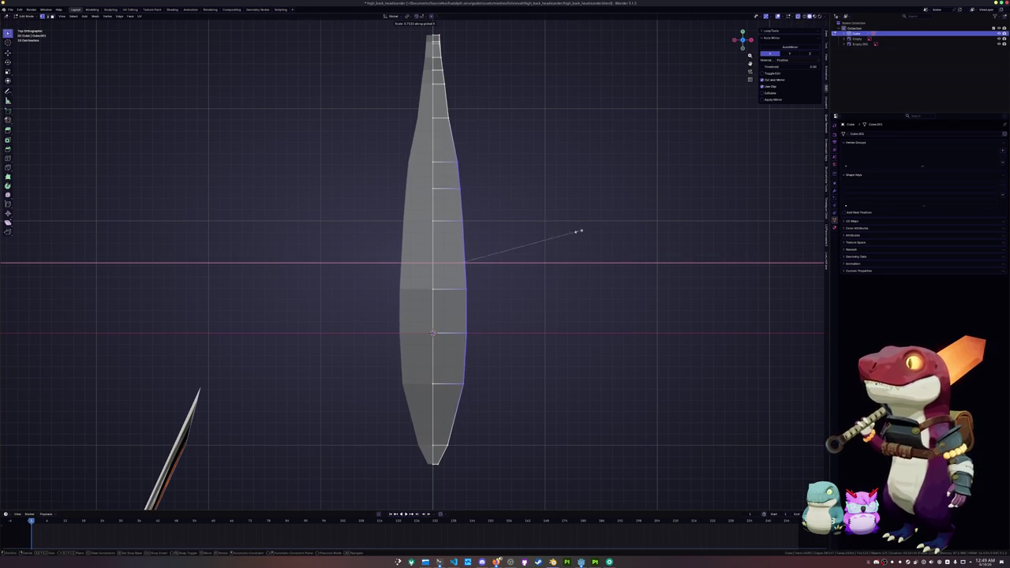
{"action": "left_click", "coordinate": [583, 231]}
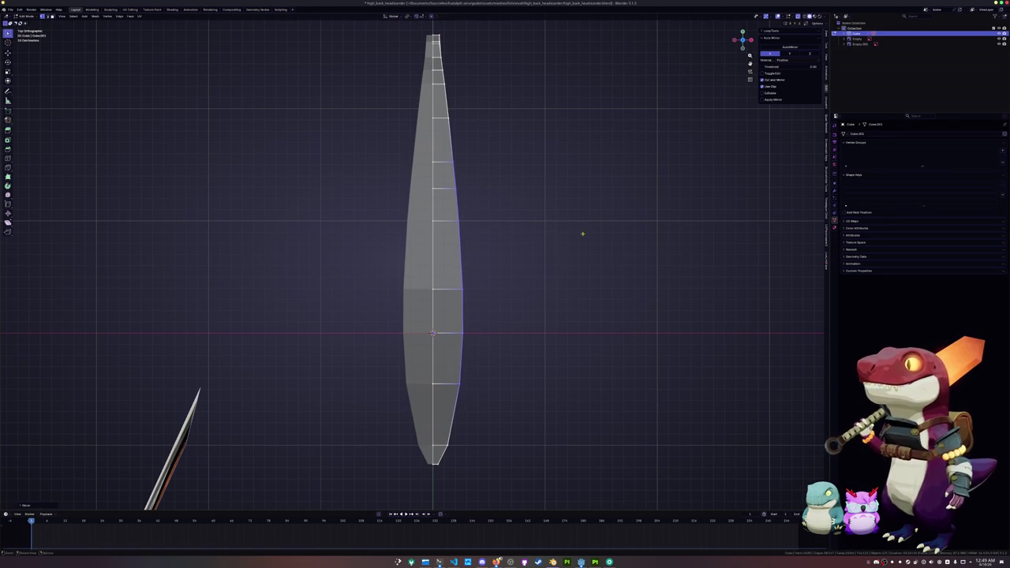
Shift the tail-end vertices along X and turn off see-through display.
{"action": "key", "text": "g"}
{"action": "key", "text": "x"}
{"action": "left_click", "coordinate": [575, 242]}
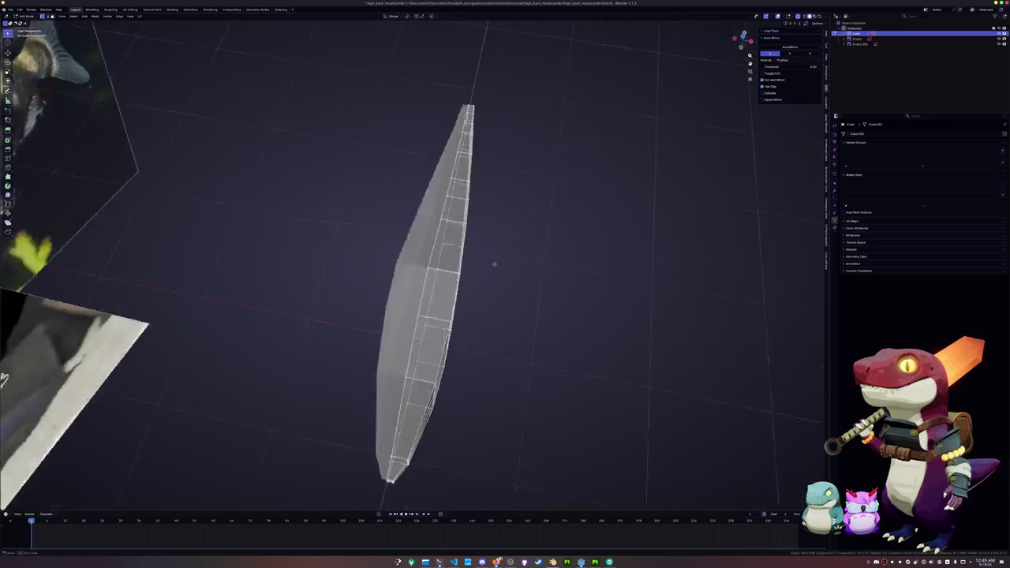
{"action": "key", "text": "alt+z"}
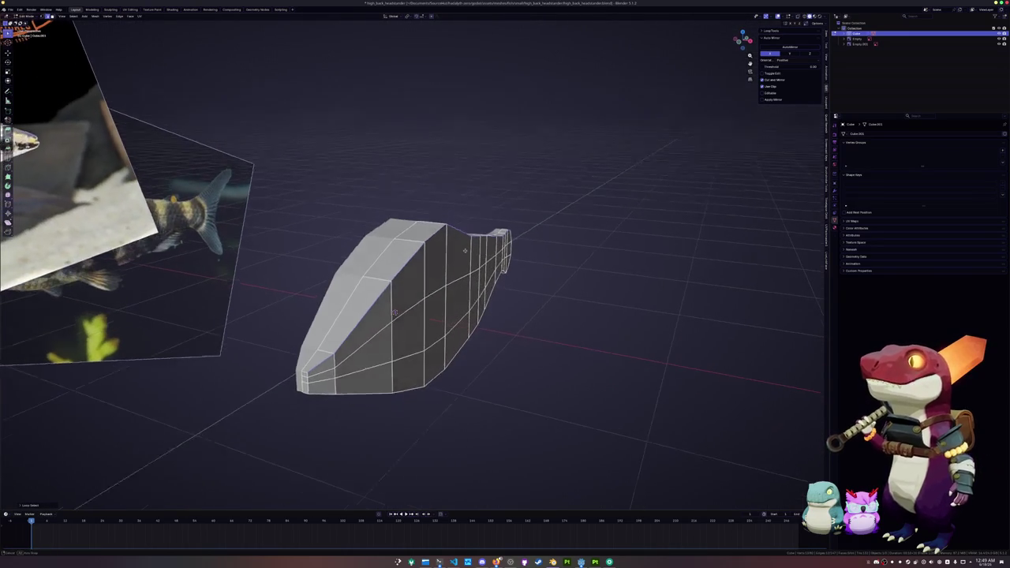
Edge-slide the top edge loop twice to reshape the body profile.
{"action": "left_click", "coordinate": [464, 249], "text": "alt"}
{"action": "key", "text": "g"}
{"action": "key", "text": "g"}
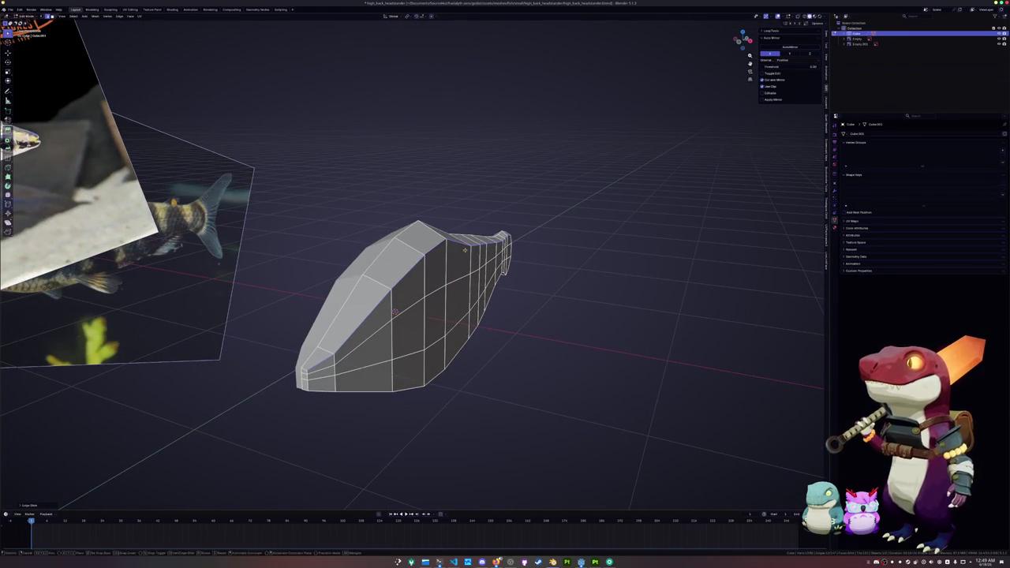
{"action": "left_click", "coordinate": [465, 251]}
{"action": "left_click", "coordinate": [465, 249]}
{"action": "key", "text": "g"}
{"action": "key", "text": "g"}
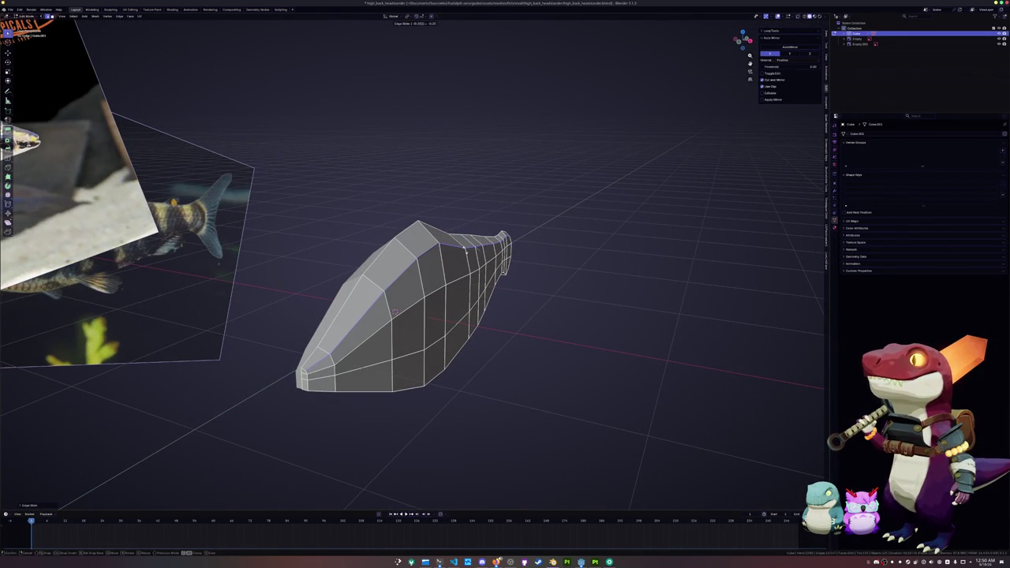
{"action": "left_click", "coordinate": [465, 250]}
Edge-slide the lower edge loop to refine the underside contour.
{"action": "left_click", "coordinate": [466, 361], "text": "alt"}
{"action": "key", "text": "g"}
{"action": "key", "text": "g"}
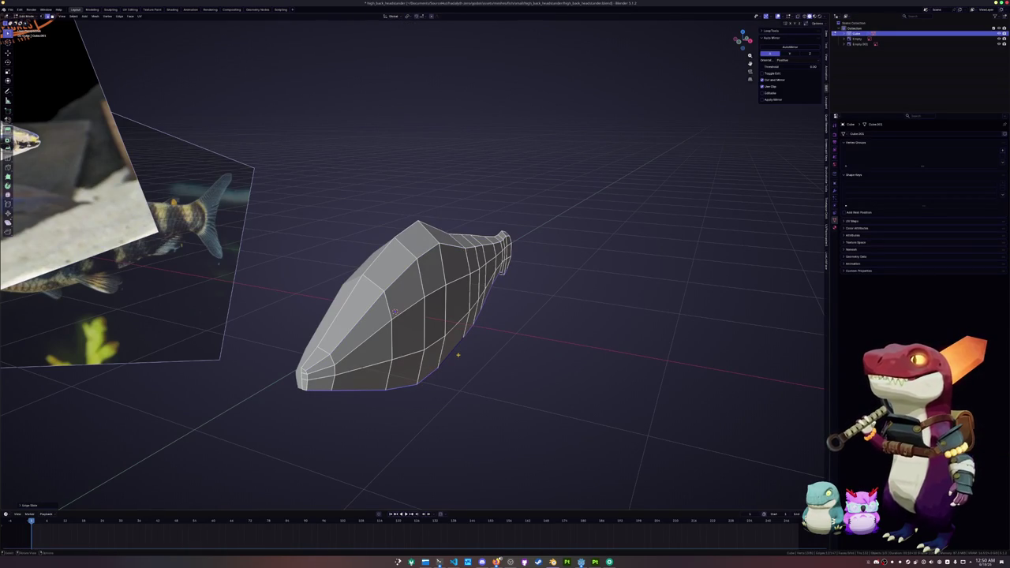
{"action": "left_click", "coordinate": [458, 355]}
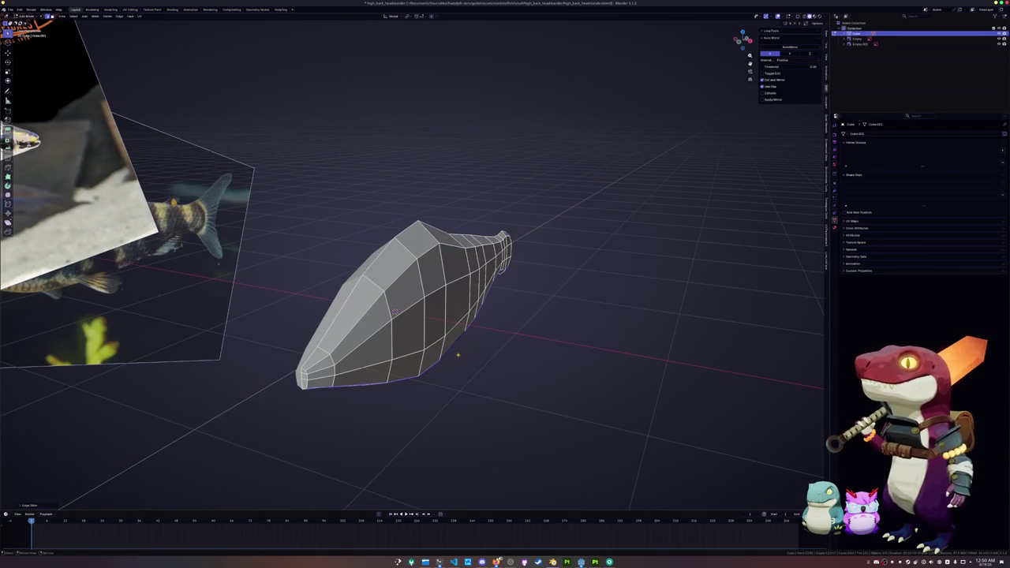
{"action": "mouse_move", "coordinate": [395, 312]}
{"action": "left_mouse_down"}
{"action": "mouse_move", "coordinate": [473, 300]}
{"action": "mouse_move", "coordinate": [360, 276]}
{"action": "left_mouse_up"}
{"action": "left_click", "coordinate": [478, 361]}
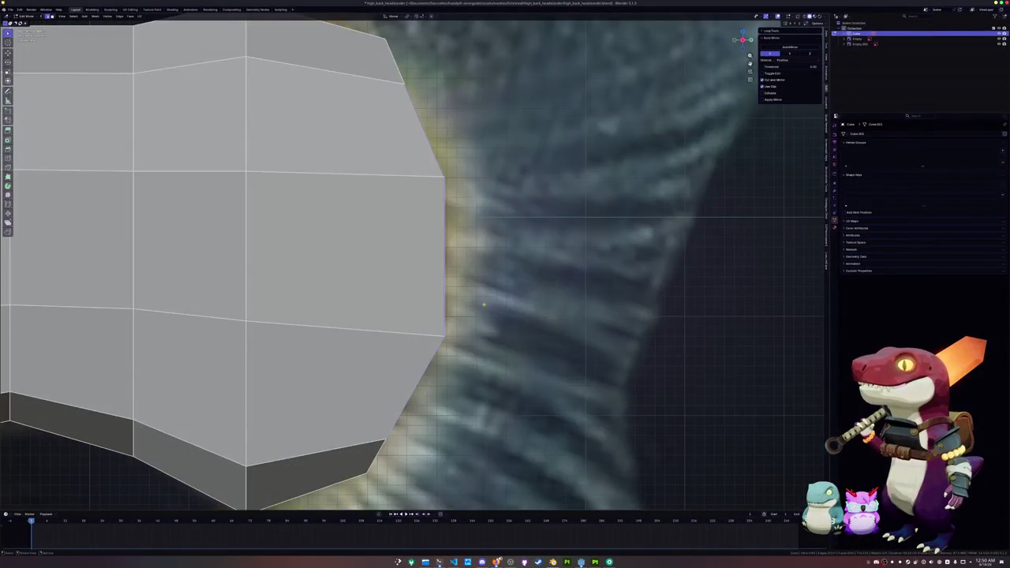
Vertex-slide a tail-end vertex to angle the tail base.
{"action": "scroll", "coordinate": [410, 260], "scroll_direction": "down", "scroll_amount": 10}
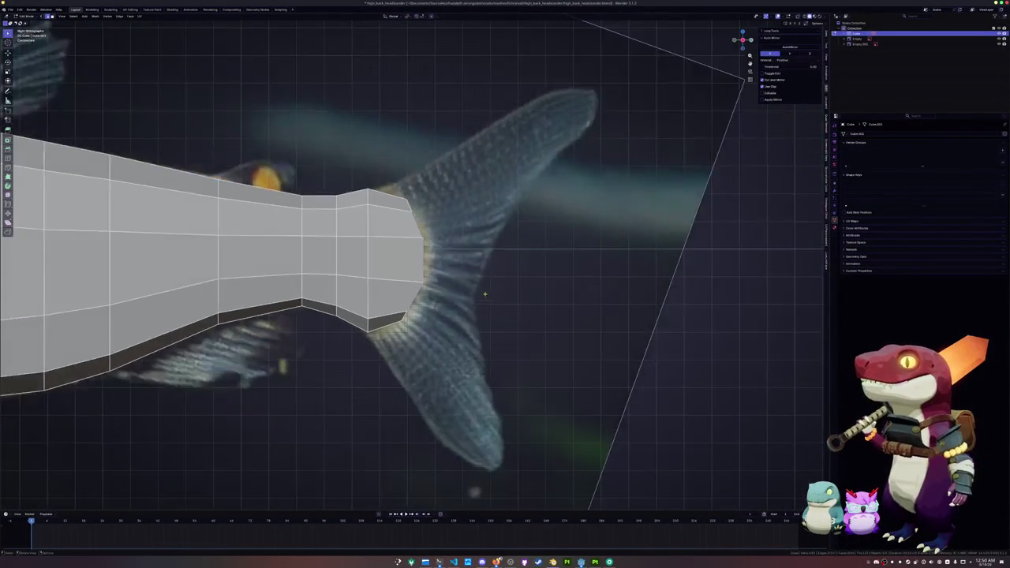
{"action": "key", "text": "g"}
{"action": "key", "text": "g"}
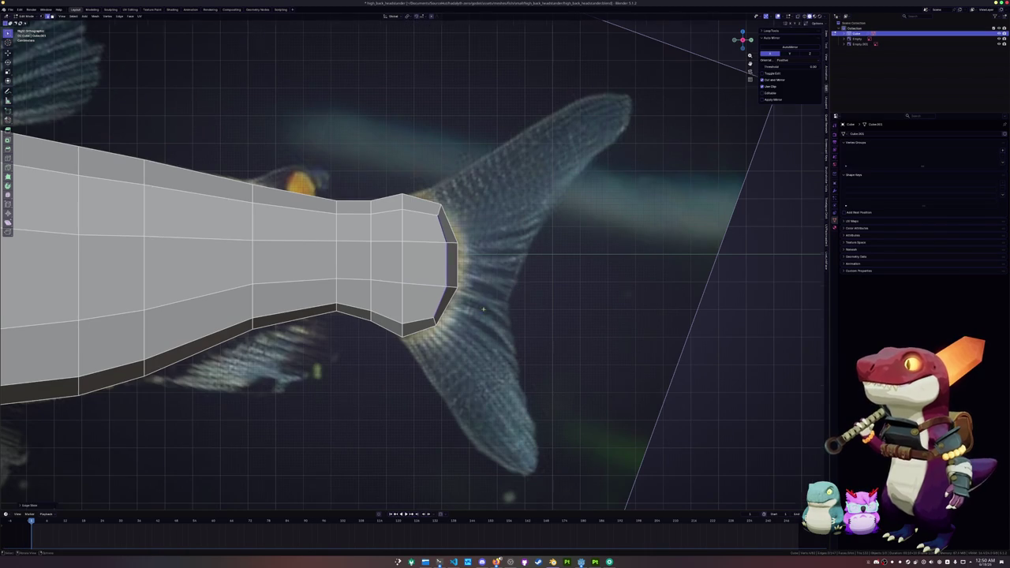
{"action": "key", "text": "g"}
{"action": "key", "text": "g"}
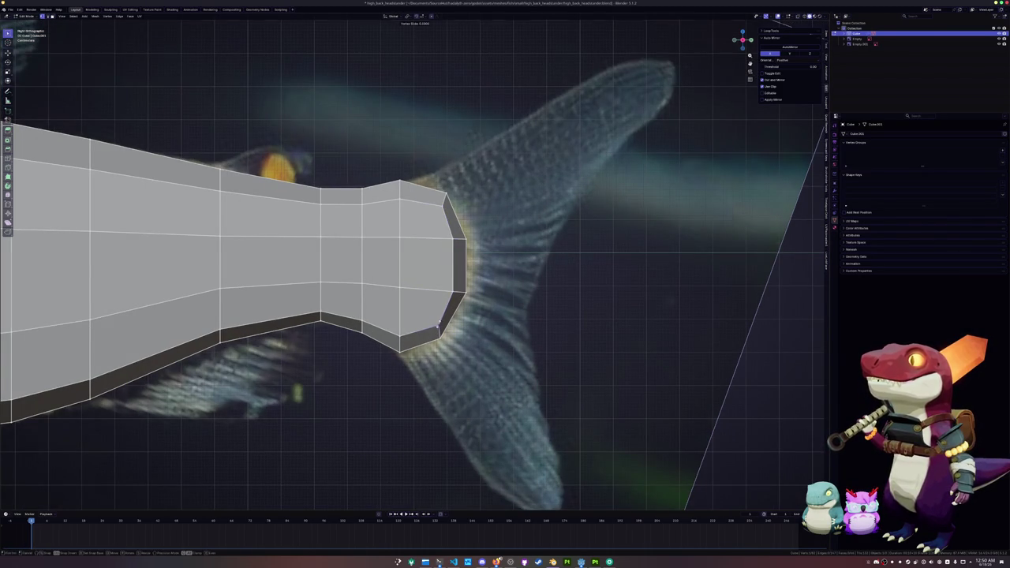
{"action": "left_click", "coordinate": [436, 325]}
Slide the upper tail-end vertex to angle the tail base's top corner.
{"action": "left_click", "coordinate": [444, 206]}
{"action": "key", "text": "g"}
{"action": "key", "text": "g"}
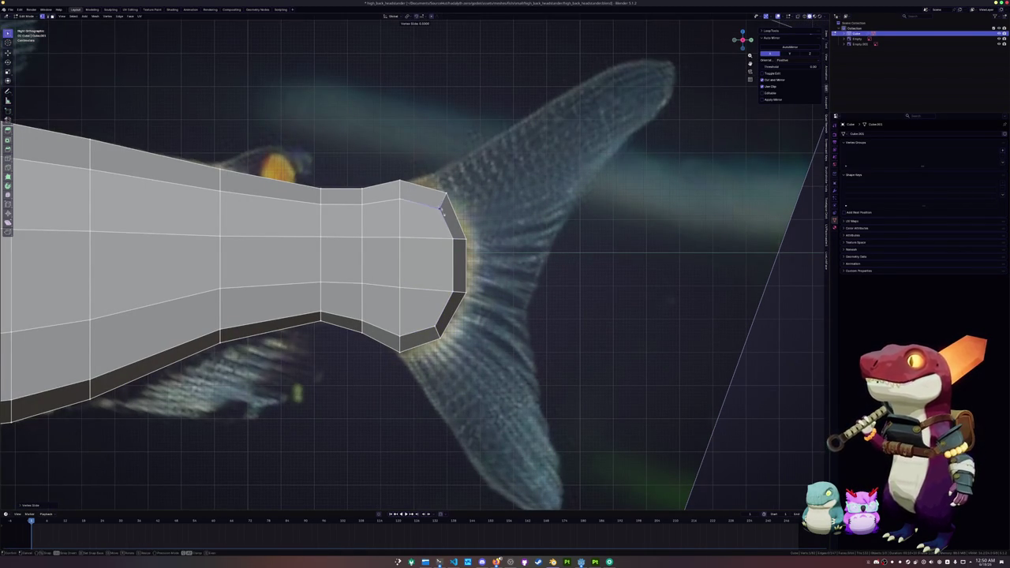
{"action": "left_click", "coordinate": [441, 211]}
{"action": "scroll", "coordinate": [267, 257], "scroll_direction": "down", "scroll_amount": 8}
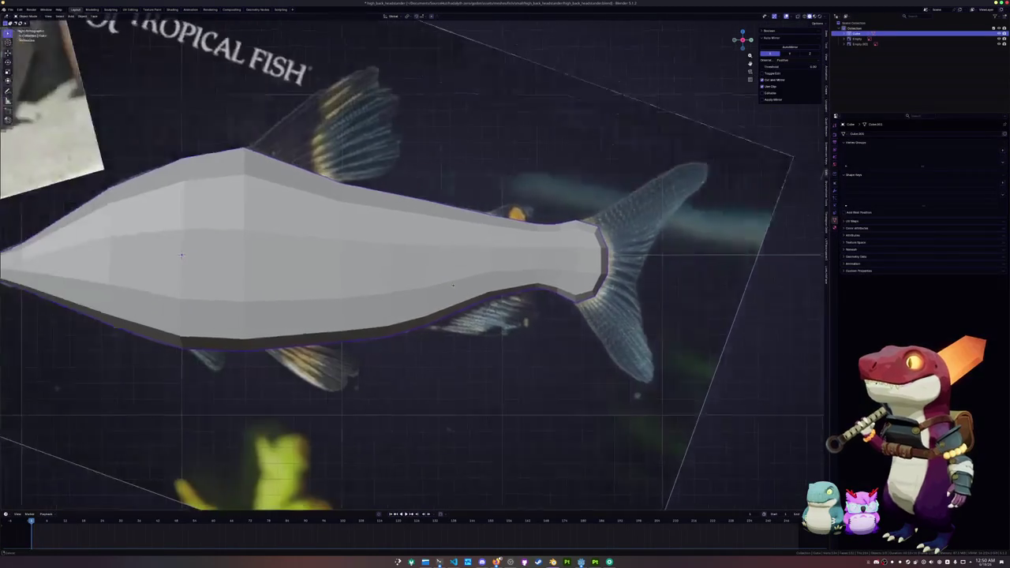
{"action": "left_click_drag", "start_coordinate": [267, 257], "coordinate": [474, 261]}
Edge-slide two front edge loops near the snout to reshape the head end.
{"action": "scroll", "coordinate": [479, 261], "scroll_direction": "up", "scroll_amount": 2}
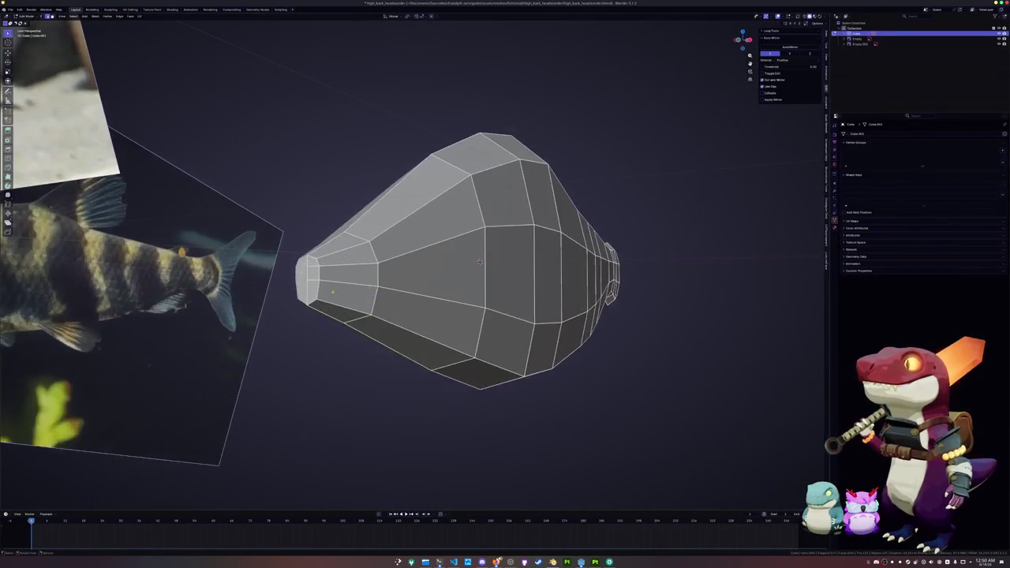
{"action": "key", "text": "g"}
{"action": "key", "text": "g"}
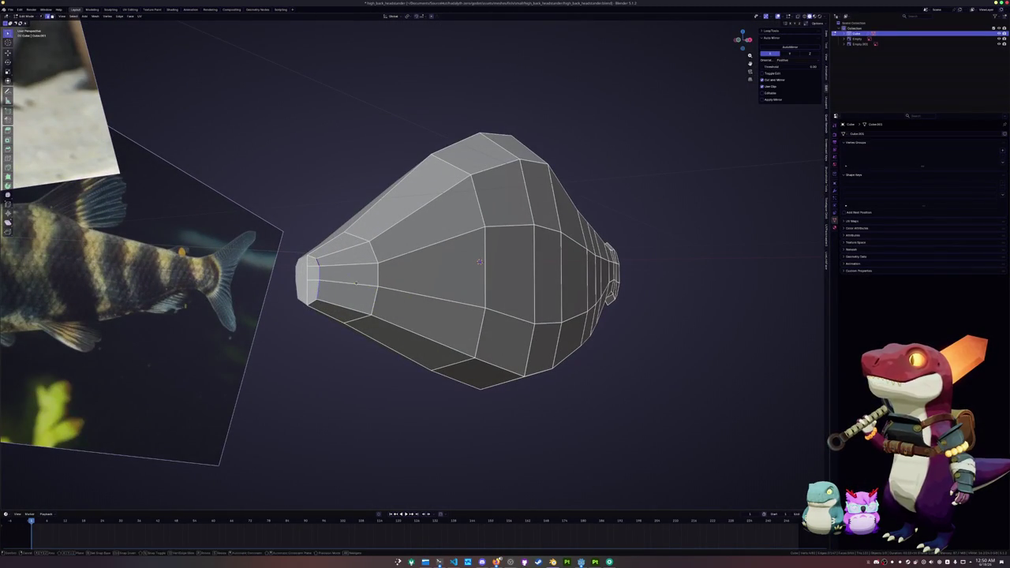
{"action": "left_click", "coordinate": [479, 261]}
{"action": "mouse_move", "coordinate": [479, 262]}
{"action": "left_mouse_down"}
{"action": "mouse_move", "coordinate": [640, 200]}
{"action": "mouse_move", "coordinate": [639, 221]}
{"action": "left_mouse_up"}
{"action": "scroll", "coordinate": [536, 240], "scroll_direction": "up", "scroll_amount": 2}
{"action": "scroll", "coordinate": [640, 201], "scroll_direction": "up", "scroll_amount": 2}
{"action": "key", "text": "g"}
{"action": "key", "text": "g"}
{"action": "left_click", "coordinate": [640, 201]}
{"action": "key", "text": "KP_3"}
With X-ray on, extrude the front face into a short snout and nudge its tip edge.
{"action": "key", "text": "alt+z"}
{"action": "scroll", "coordinate": [640, 222], "scroll_direction": "up", "scroll_amount": 3}
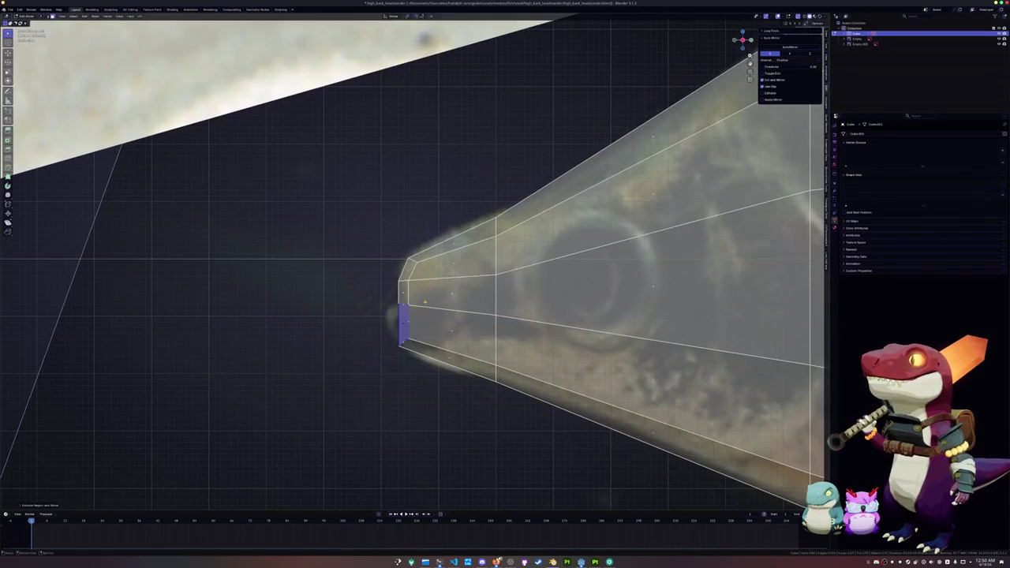
{"action": "key", "text": "e"}
{"action": "key", "text": "Return"}
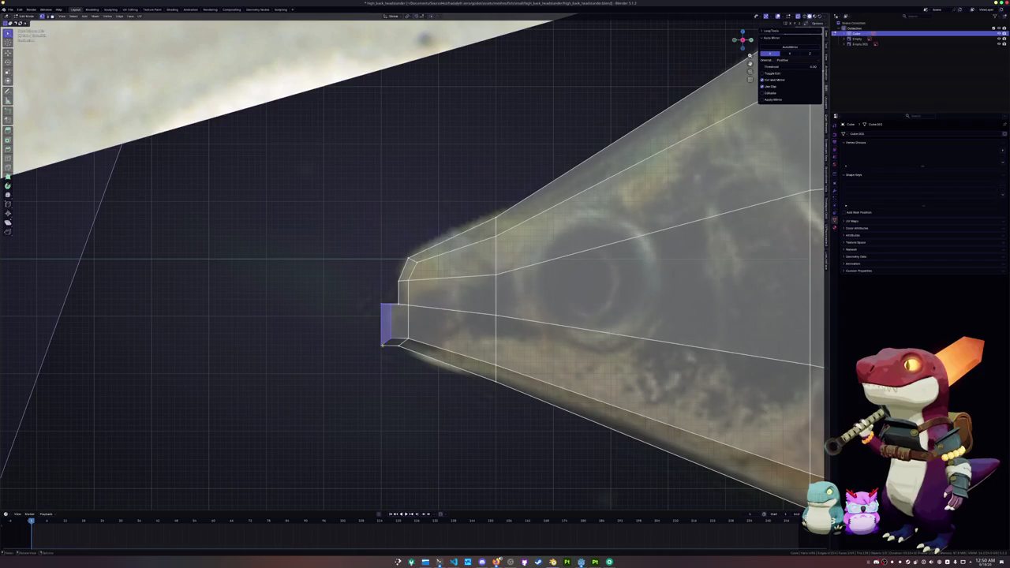
{"action": "left_click", "coordinate": [370, 335]}
{"action": "key", "text": "g"}
{"action": "key", "text": "g"}
{"action": "left_click", "coordinate": [371, 324]}
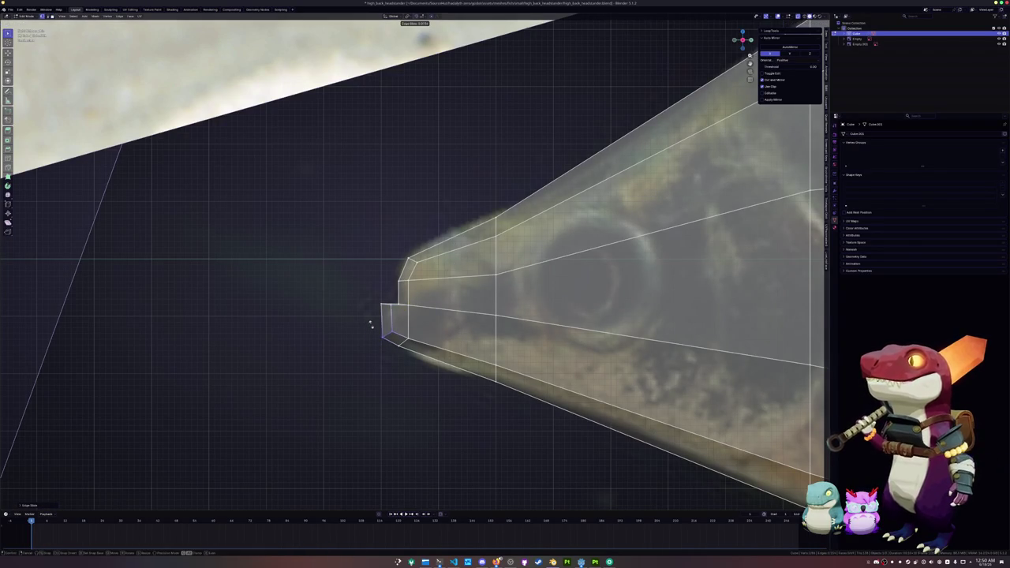
Flatten the snout face vertically by scaling it along Z.
{"action": "scroll", "coordinate": [373, 324], "scroll_direction": "down", "scroll_amount": 1}
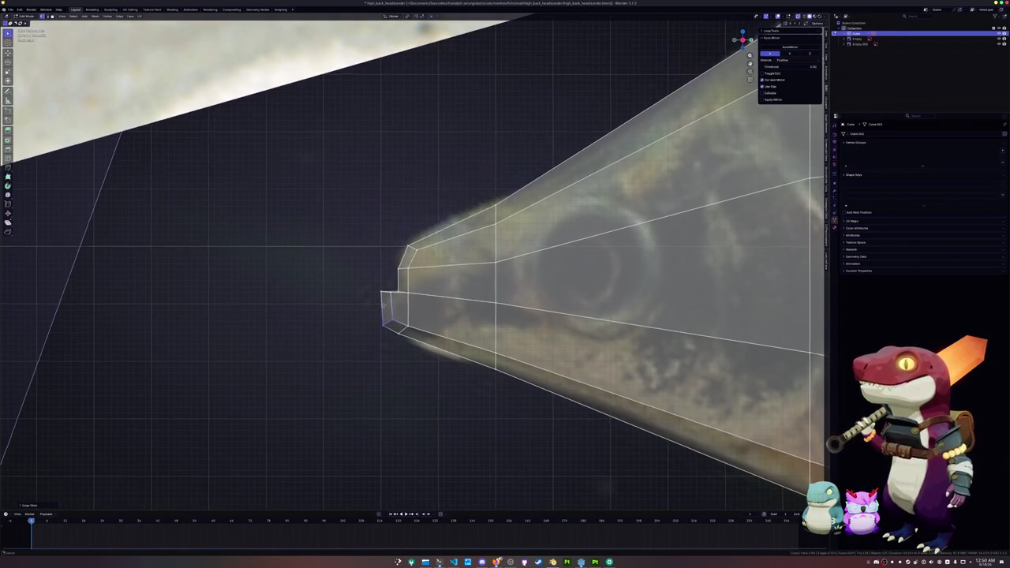
{"action": "left_click", "coordinate": [379, 294]}
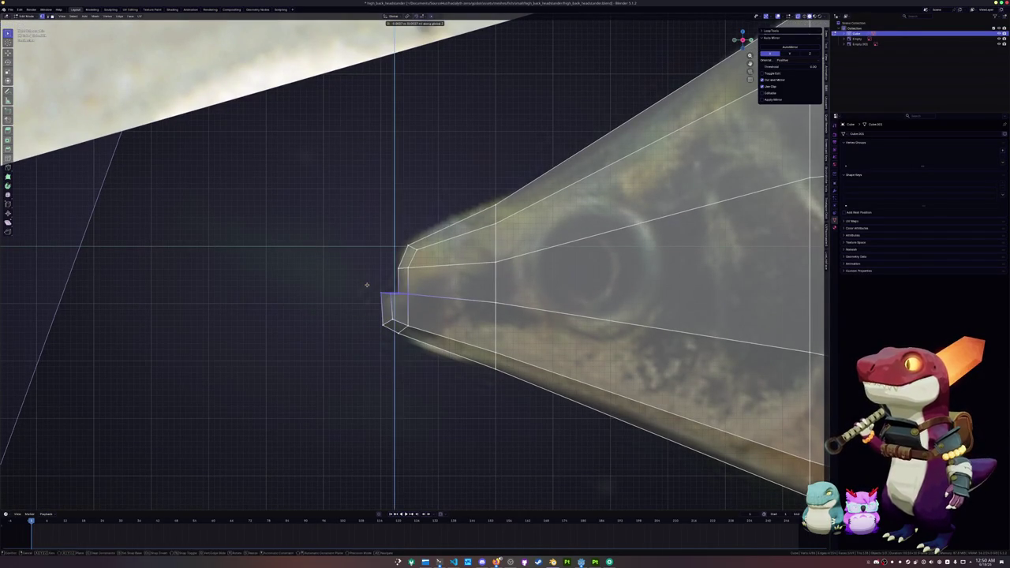
{"action": "left_click_drag", "start_coordinate": [393, 294], "coordinate": [473, 79]}
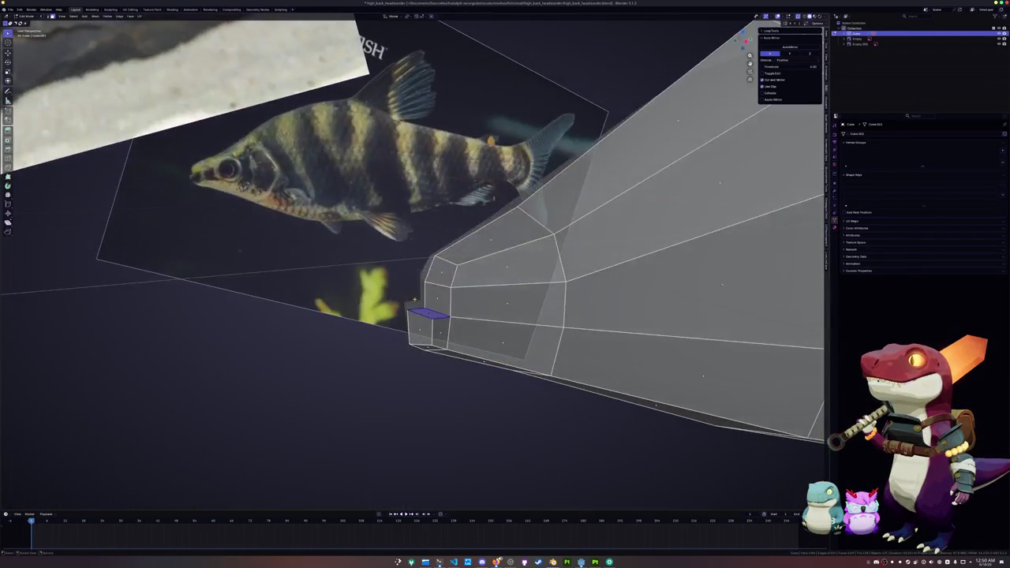
{"action": "key", "text": "alt+z"}
{"action": "key", "text": "s"}
{"action": "key", "text": "z"}
{"action": "key", "text": "Return"}
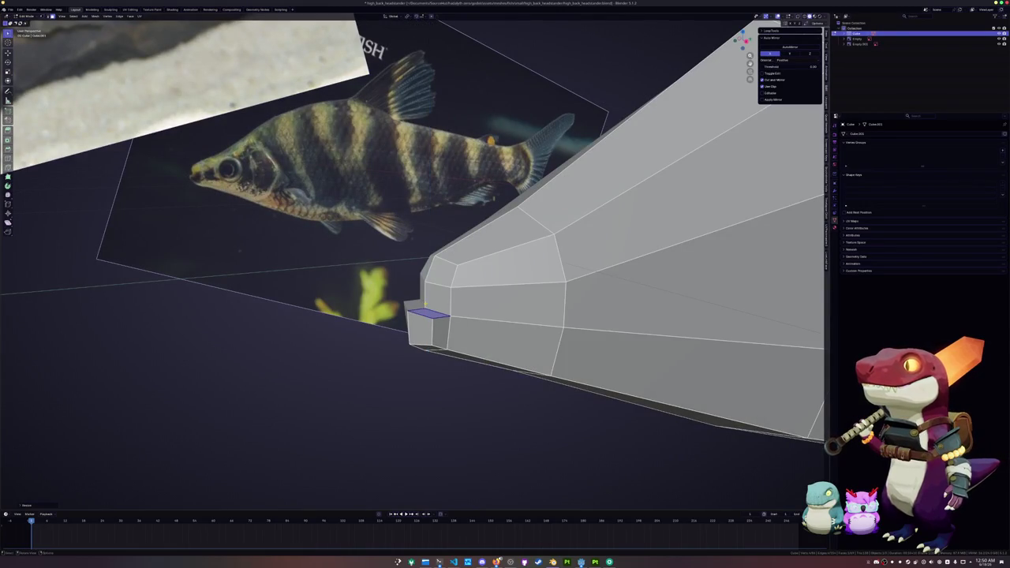
{"action": "key", "text": "KP_1"}
{"action": "key", "text": "KP_3"}
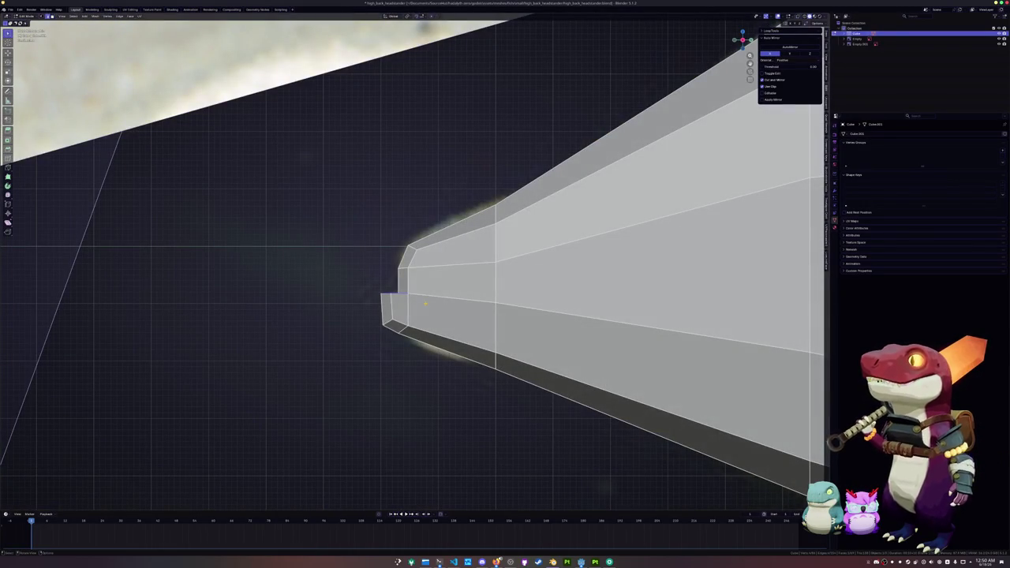
Move the snout tip vertex along X and reposition the snout and mouth edges.
{"action": "mouse_move", "coordinate": [474, 237]}
{"action": "left_mouse_down"}
{"action": "mouse_move", "coordinate": [513, 197]}
{"action": "mouse_move", "coordinate": [597, 147]}
{"action": "mouse_move", "coordinate": [513, 237]}
{"action": "left_mouse_up"}
{"action": "key", "text": "g"}
{"action": "key", "text": "x"}
{"action": "left_click", "coordinate": [597, 147]}
{"action": "mouse_move", "coordinate": [467, 272]}
{"action": "left_mouse_down"}
{"action": "mouse_move", "coordinate": [474, 254]}
{"action": "mouse_move", "coordinate": [513, 252]}
{"action": "mouse_move", "coordinate": [673, 294]}
{"action": "mouse_move", "coordinate": [709, 204]}
{"action": "mouse_move", "coordinate": [686, 189]}
{"action": "left_mouse_up"}
{"action": "key", "text": "g"}
{"action": "key", "text": "g"}
{"action": "left_click", "coordinate": [673, 294]}
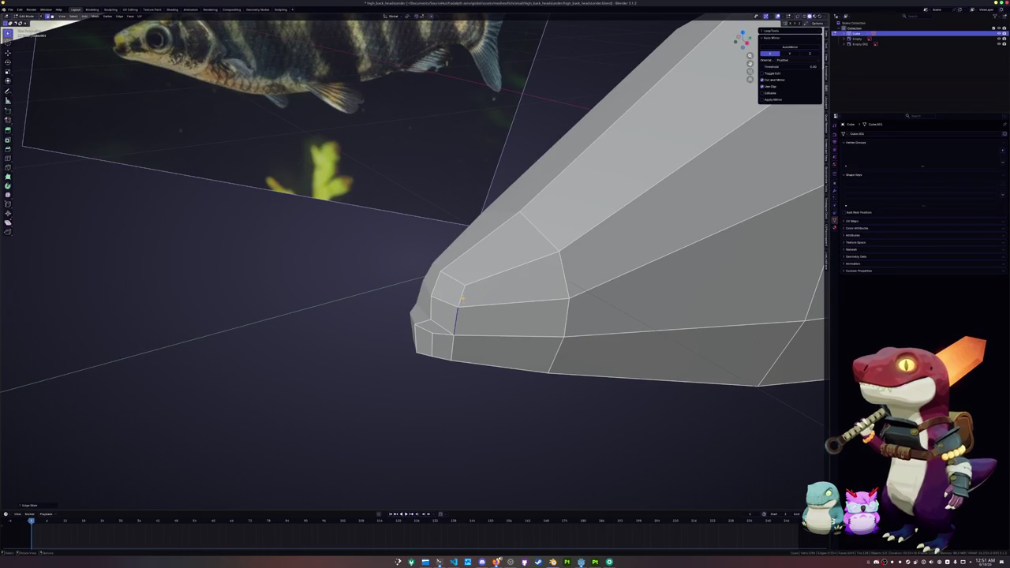
{"action": "key", "text": "g"}
{"action": "key", "text": "g"}
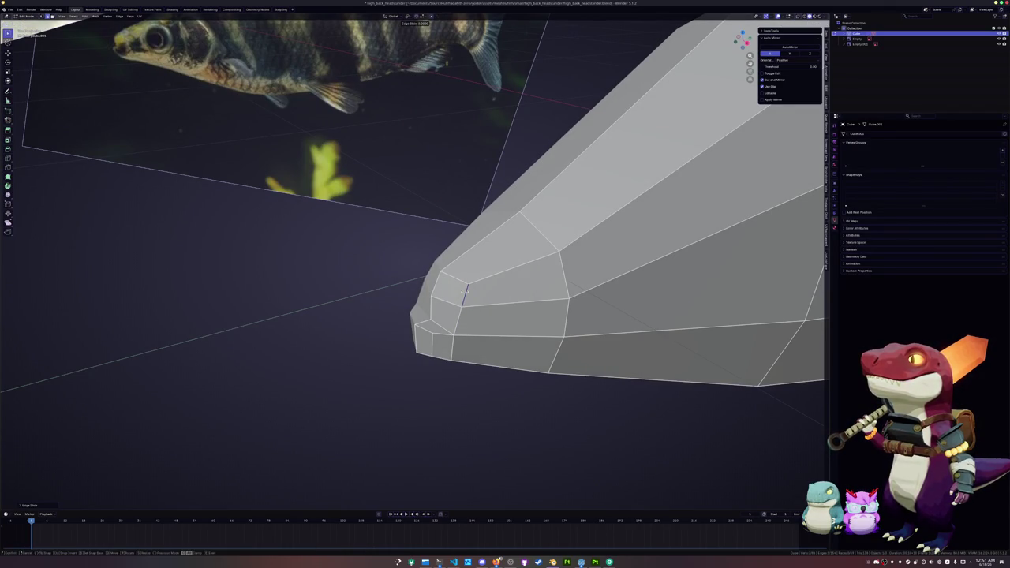
{"action": "left_click", "coordinate": [458, 291]}
In side view with X-ray, move the snout edges vertically to follow the reference mouth.
{"action": "key", "text": "KP_3"}
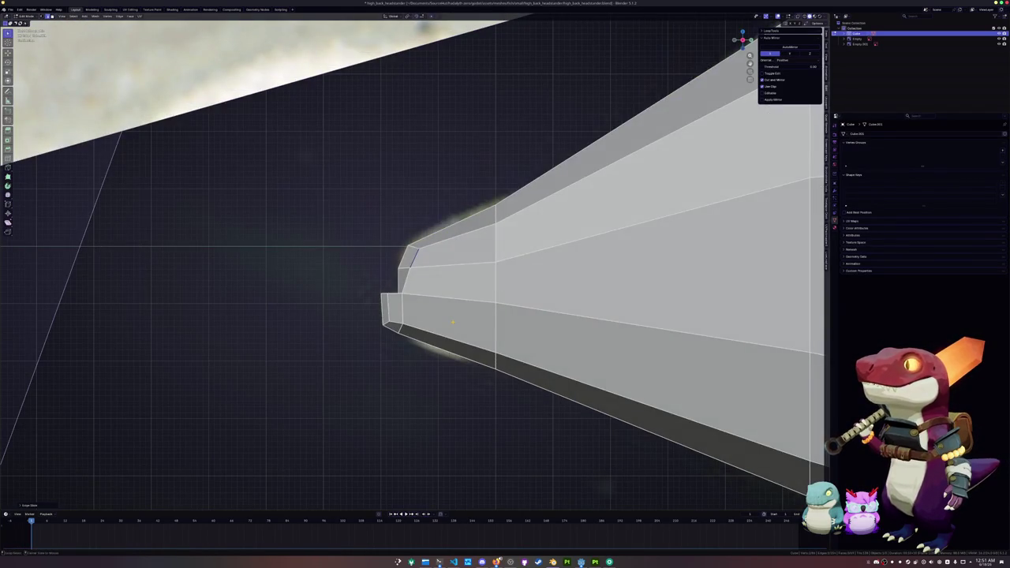
{"action": "key", "text": "alt+z"}
{"action": "key", "text": "g"}
{"action": "key", "text": "y"}
{"action": "key", "text": "z"}
{"action": "left_click", "coordinate": [435, 289]}
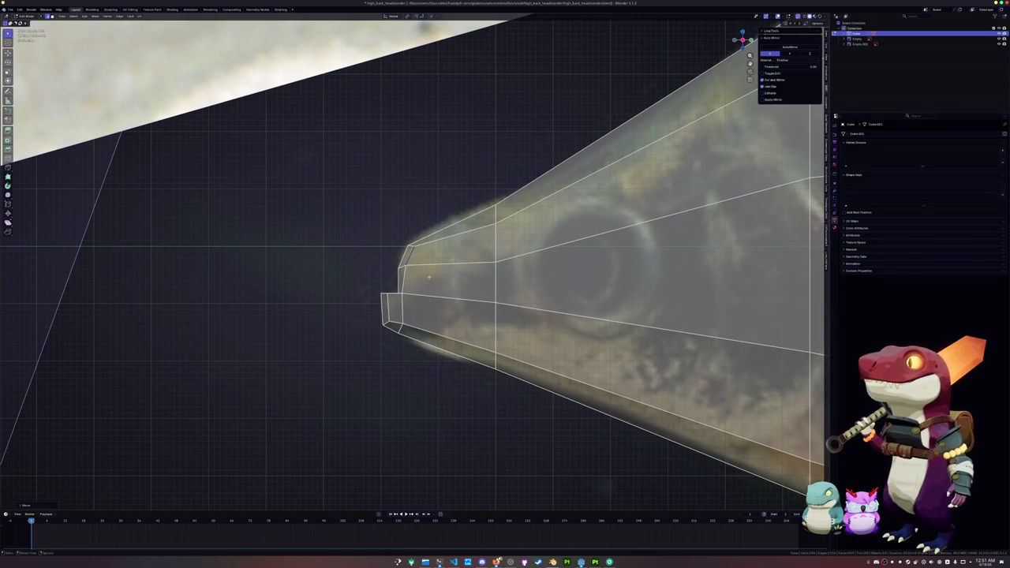
Raise the head's top edges along Z to match the reference nose outline.
{"action": "left_click_drag", "start_coordinate": [418, 278], "coordinate": [381, 227]}
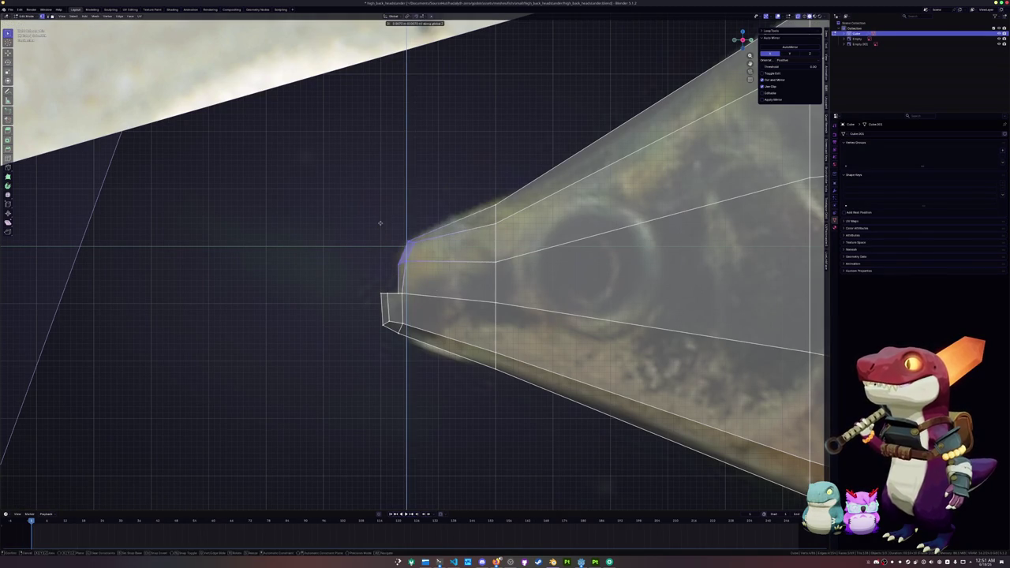
{"action": "key", "text": "g"}
{"action": "key", "text": "z"}
{"action": "left_click", "coordinate": [468, 162]}
{"action": "key", "text": "KP_3"}
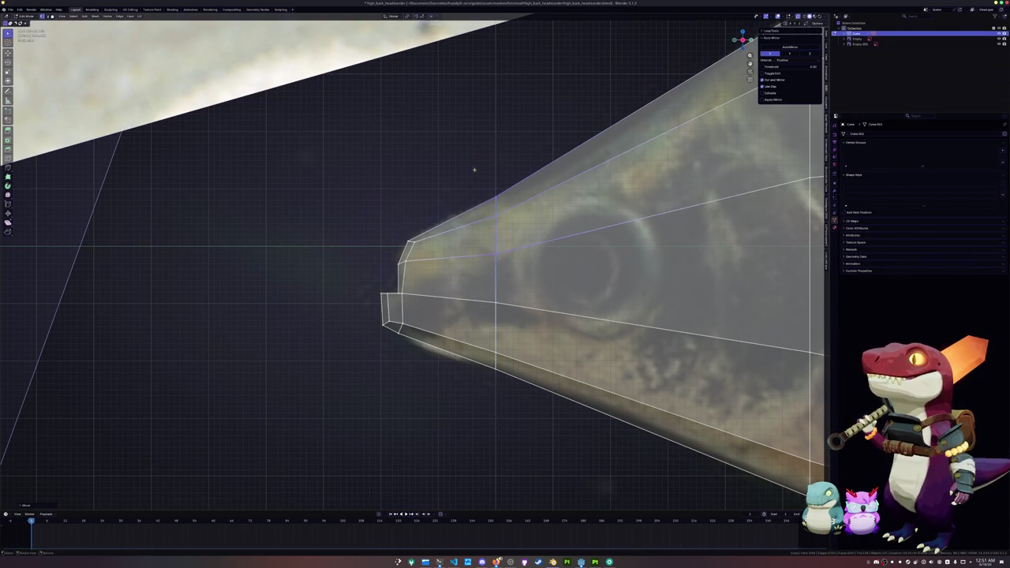